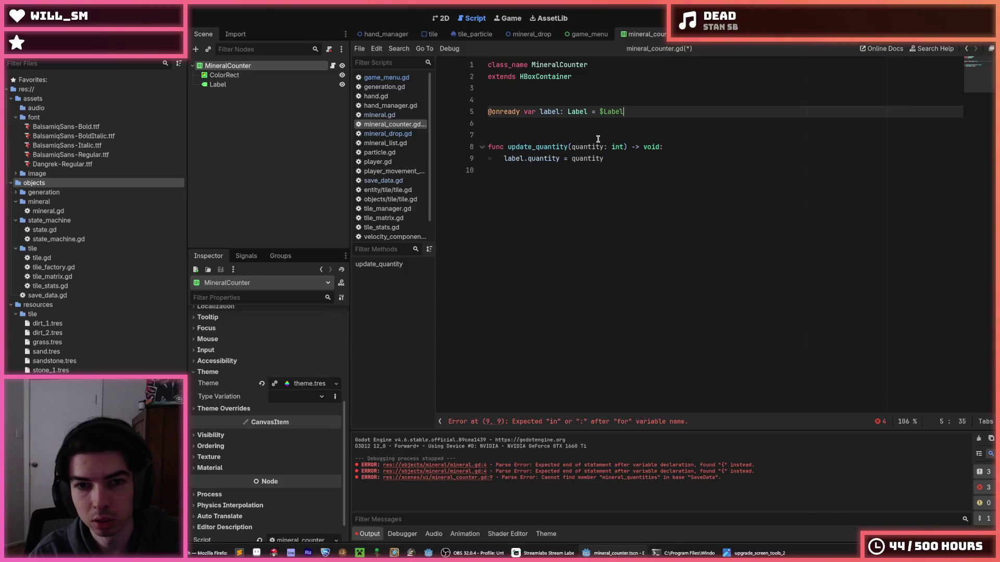
# In mineral_list.gd, paste a _ready() function block below the dictionary.
pyautogui.click(780, 34)
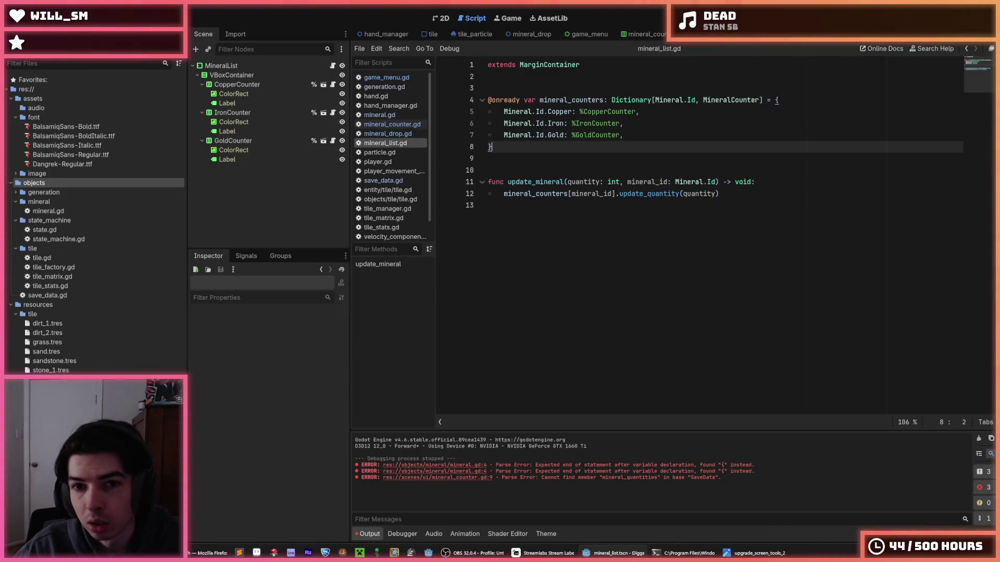
pyautogui.press('Down')
pyautogui.press('Down')
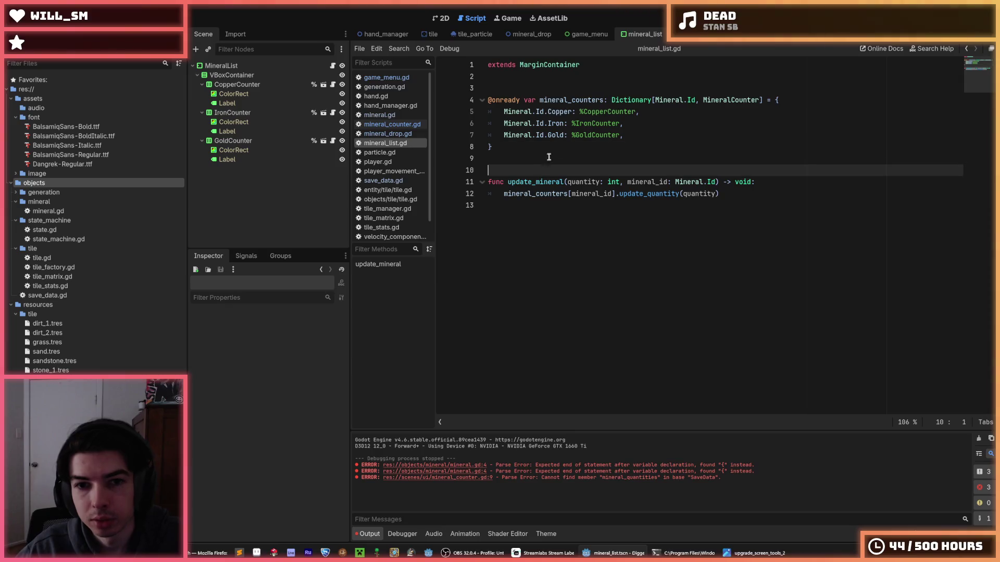
pyautogui.press('Up')
pyautogui.press('Return')
pyautogui.press('Return')
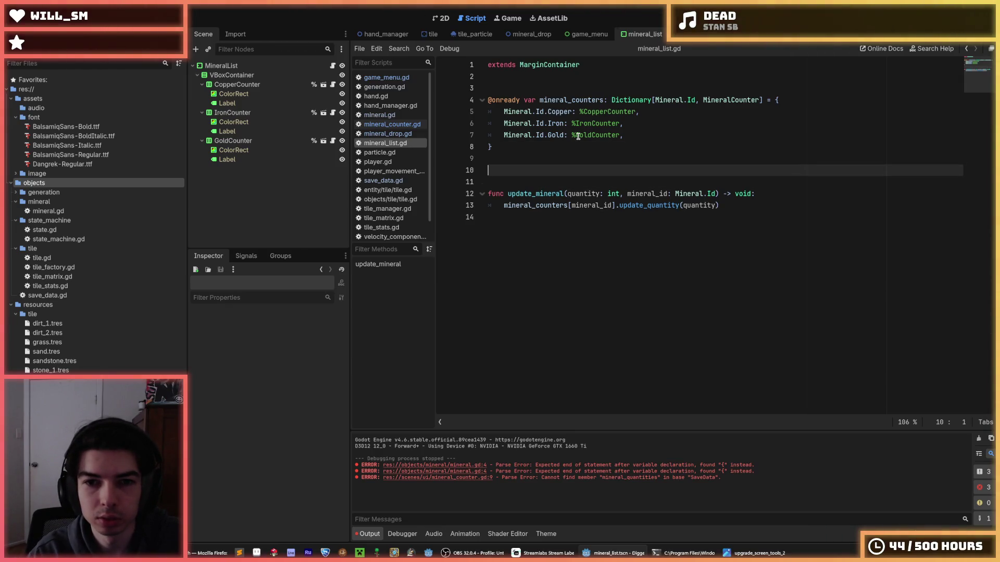
pyautogui.write('func _ready() -> void: \tfor SaveData.mineral_quantities')
pyautogui.press('Up')
pyautogui.press('Up')
pyautogui.press('BackSpace')
pyautogui.press('Down')
pyautogui.press('Down')
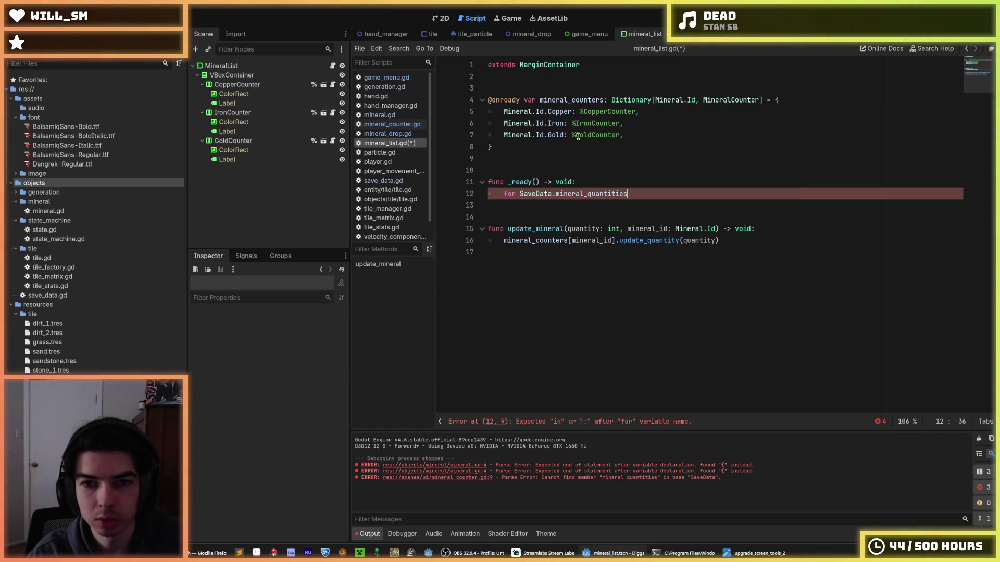
# Rewrite the loop header as 'for id: Mineral.Id in Mineral.Id:' and save.
pyautogui.press('Right')
pyautogui.press('Right')
pyautogui.press('Right')
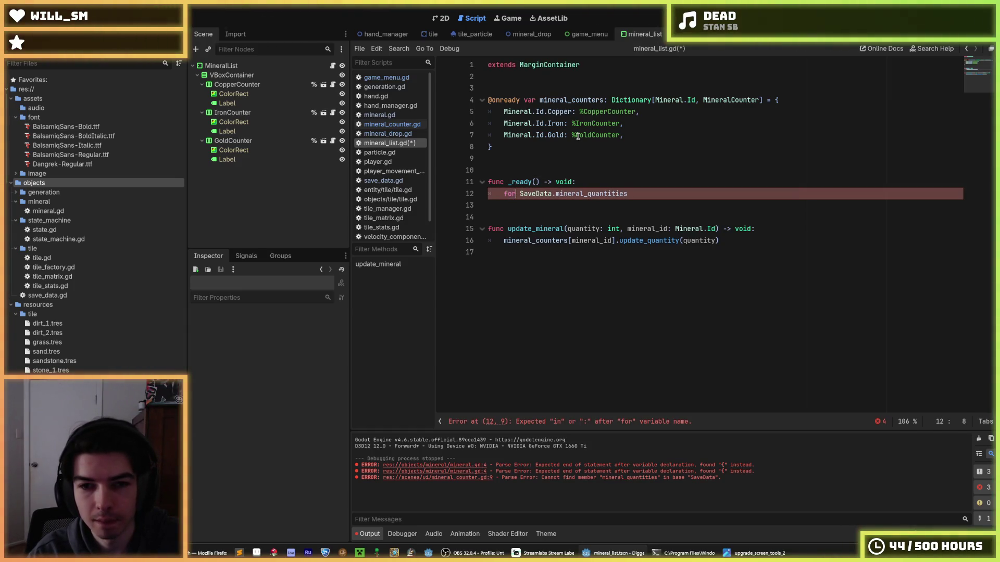
pyautogui.hotkey('shift', 'End')
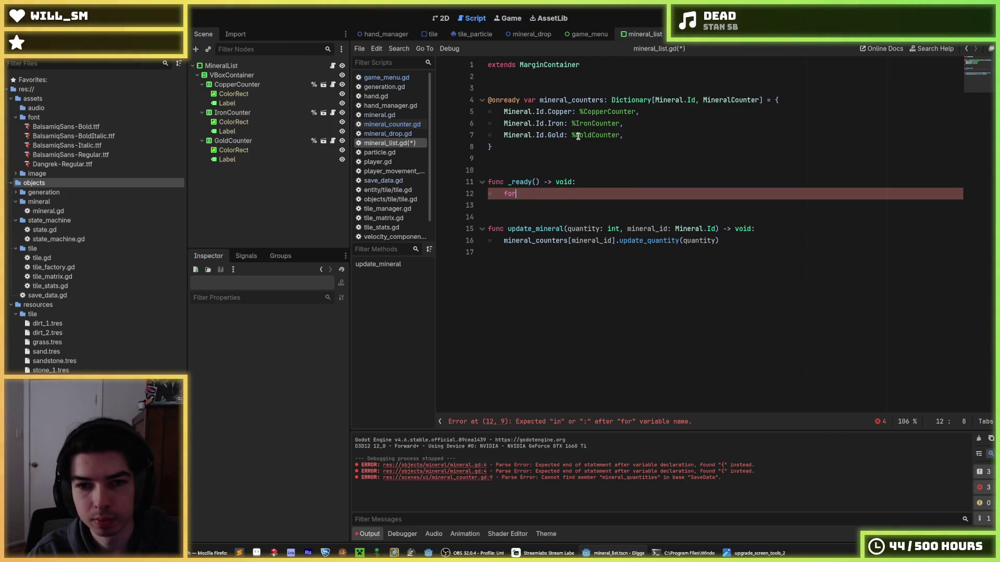
pyautogui.press('BackSpace')
pyautogui.write('id: Mineral.Id in M')
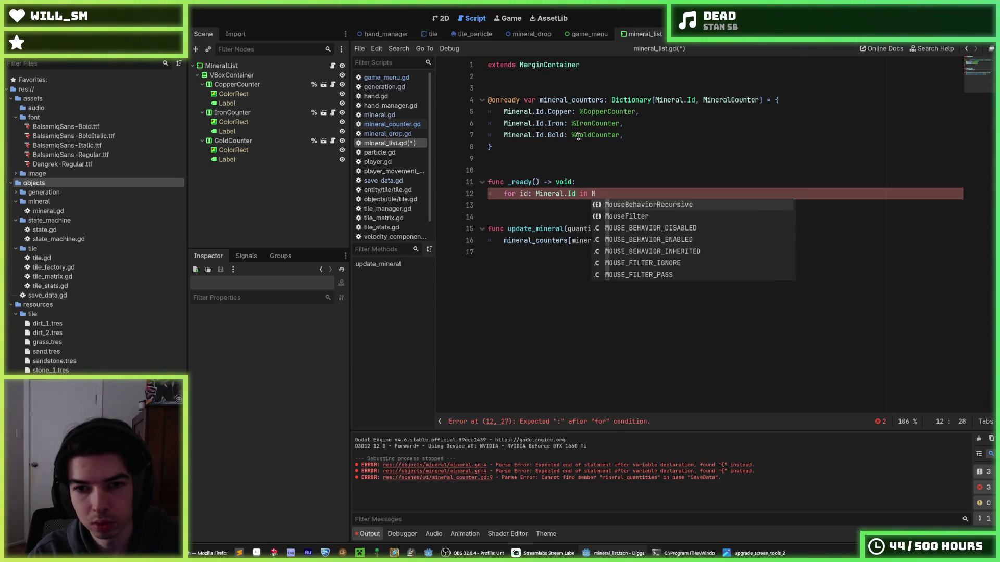
pyautogui.write('ineral')
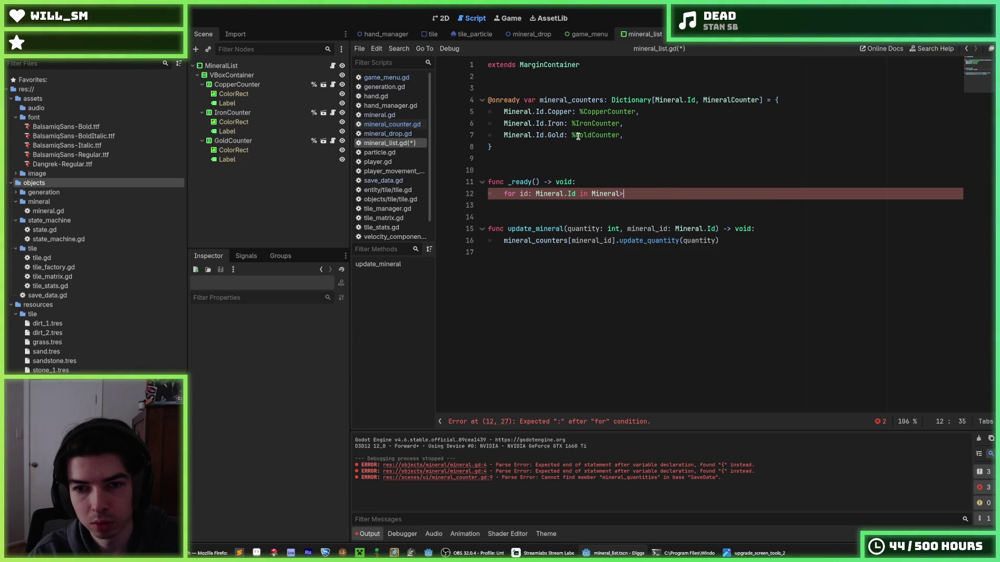
pyautogui.write('.Id:')
pyautogui.hotkey('ctrl', 's')
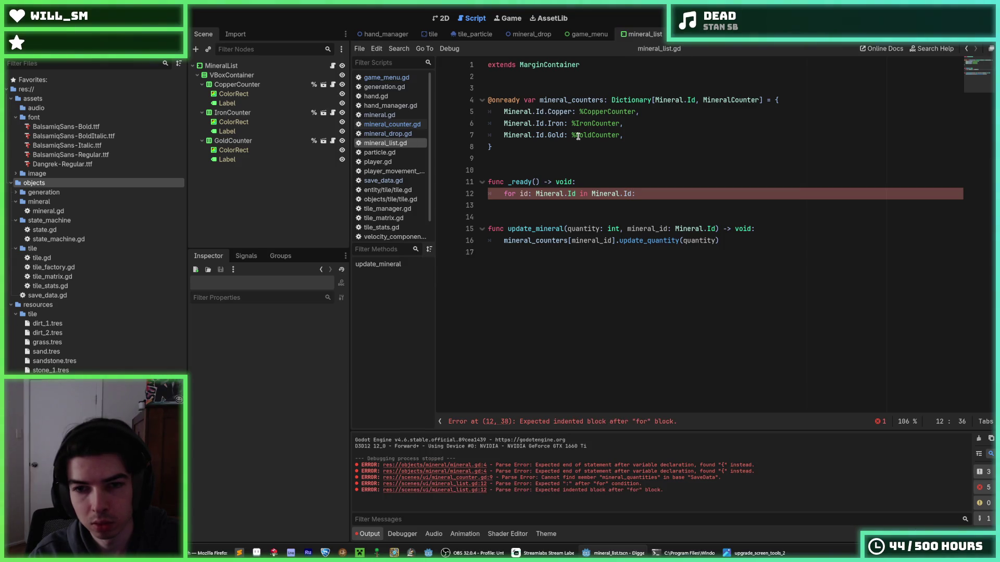
# Drop the loop variable's type annotation, add a 'pass' body line, and save.
pyautogui.press('Left')
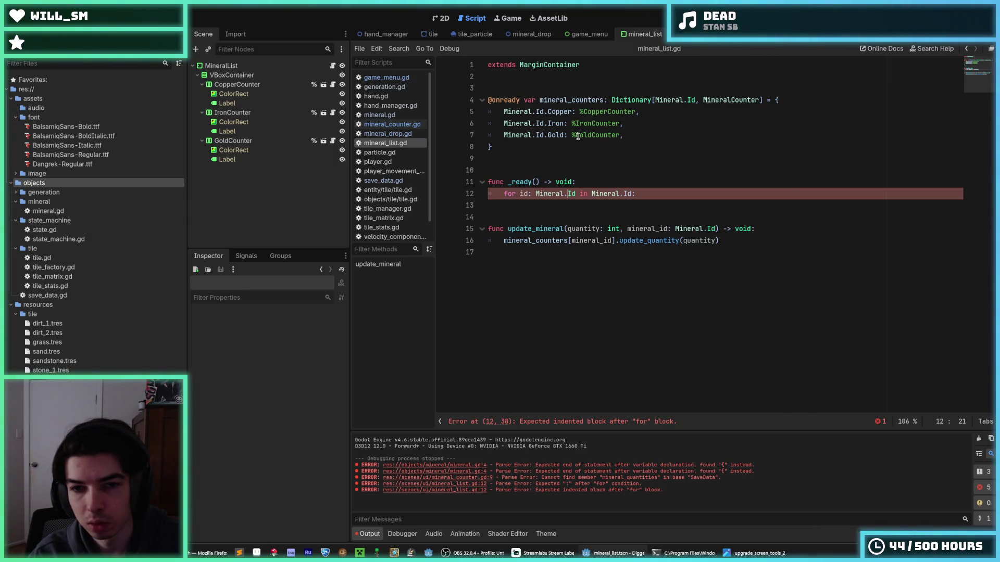
pyautogui.hotkey('ctrl', 'shift', 'Left')
pyautogui.hotkey('ctrl', 'shift', 'Left')
pyautogui.hotkey('ctrl', 'shift', 'Left')
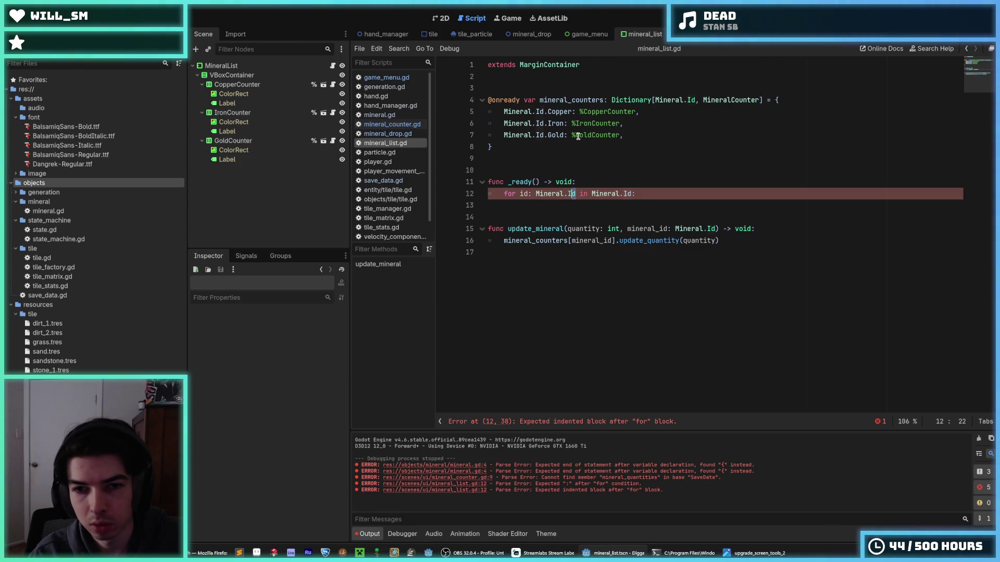
pyautogui.press('BackSpace')
pyautogui.press('End')
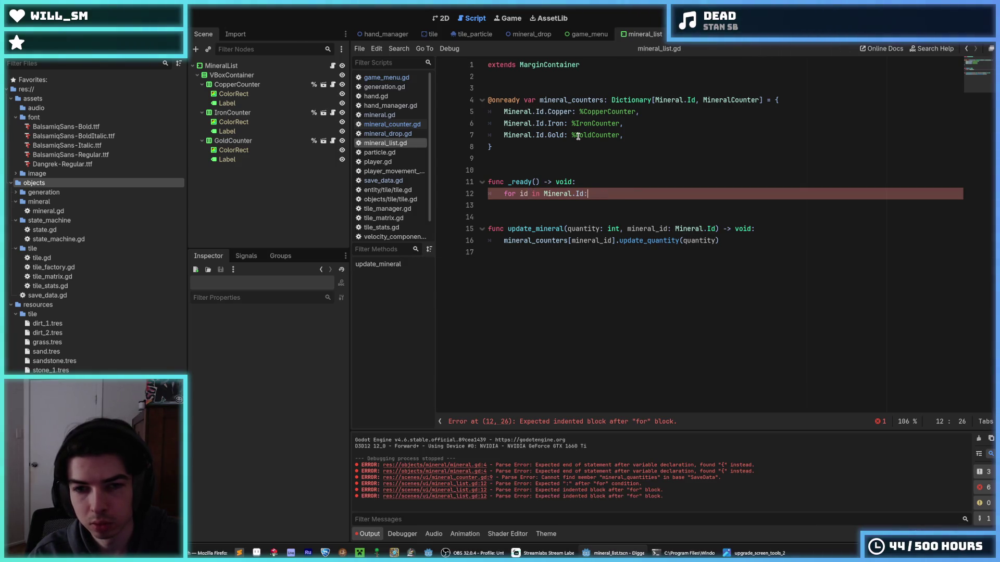
pyautogui.press('Return')
pyautogui.write('ass')
pyautogui.hotkey('ctrl', 's')
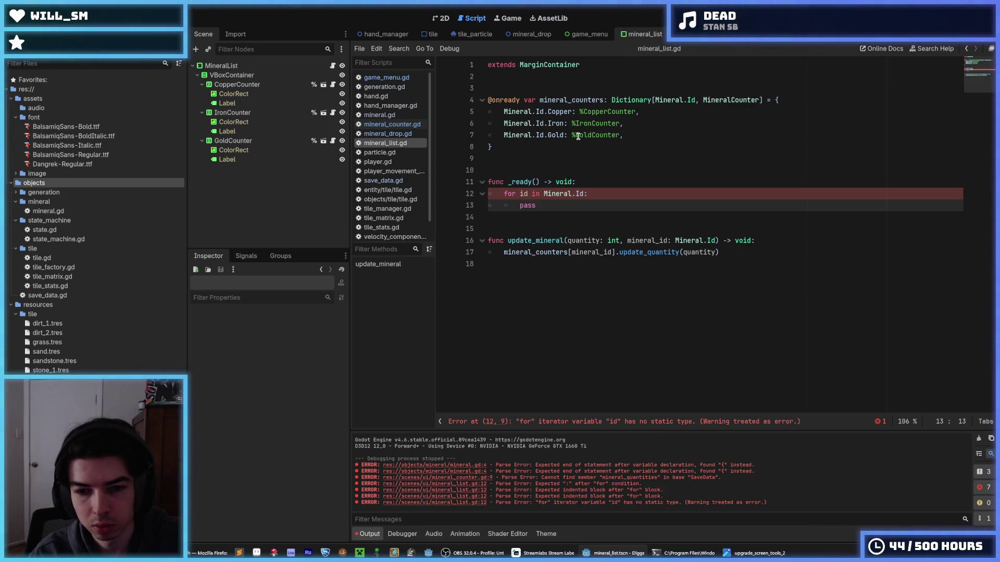
# Restore ': Mineral.Id' on the loop variable and clear the pass placeholder.
pyautogui.press('Up')
pyautogui.press('Left')
pyautogui.press('Left')
pyautogui.write(': Mineral')
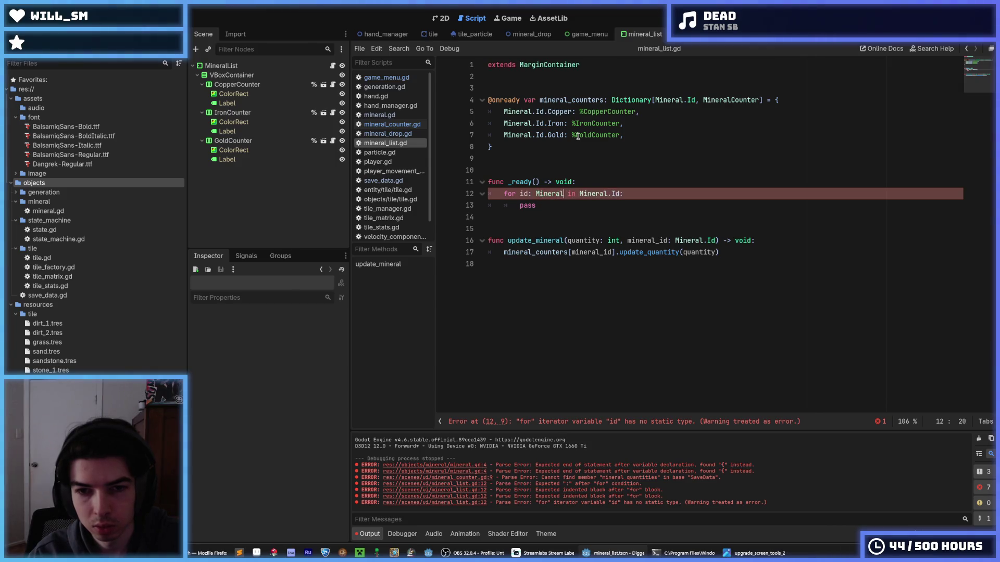
pyautogui.write('.Id')
pyautogui.press('Down')
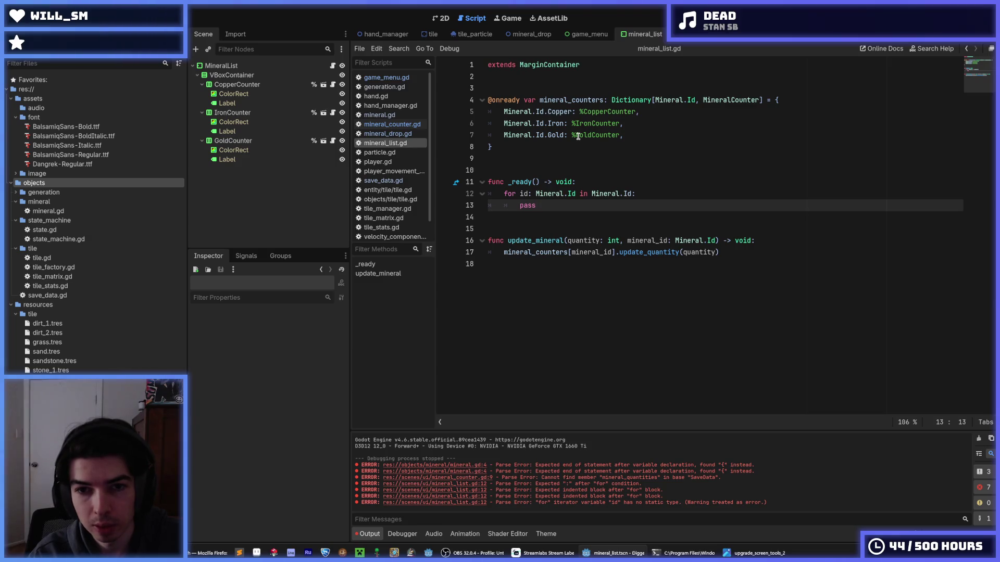
pyautogui.press('BackSpace')
pyautogui.press('BackSpace')
pyautogui.press('BackSpace')
# Call update_mineral(quantity) in the loop, with quantity declared from SaveData.mineral_quantity.
pyautogui.write('SaveData.mineral_quantities')
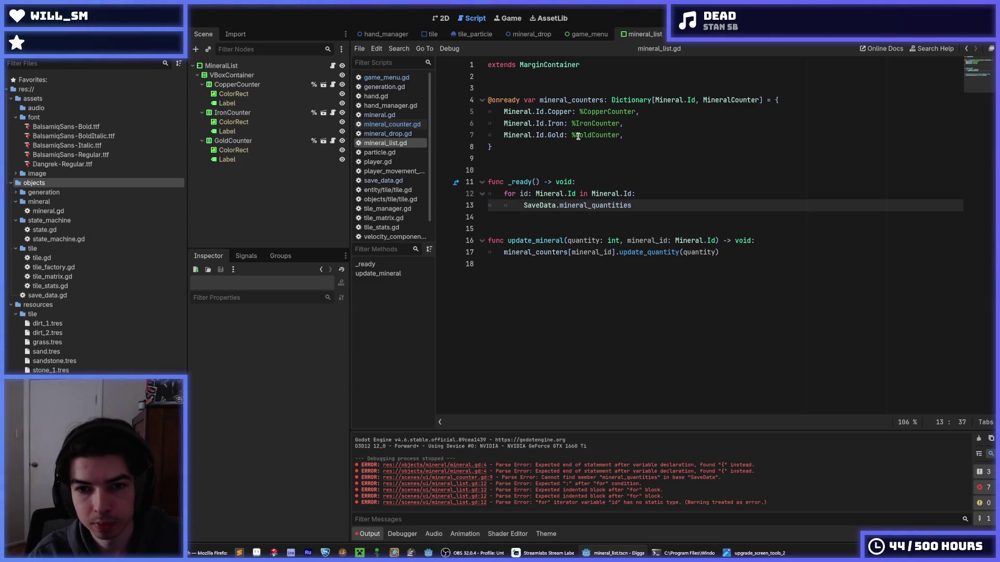
pyautogui.hotkey('ctrl', 'BackSpace')
pyautogui.hotkey('ctrl', 'BackSpace')
pyautogui.hotkey('ctrl', 'BackSpace')
pyautogui.write('update_mineral(')
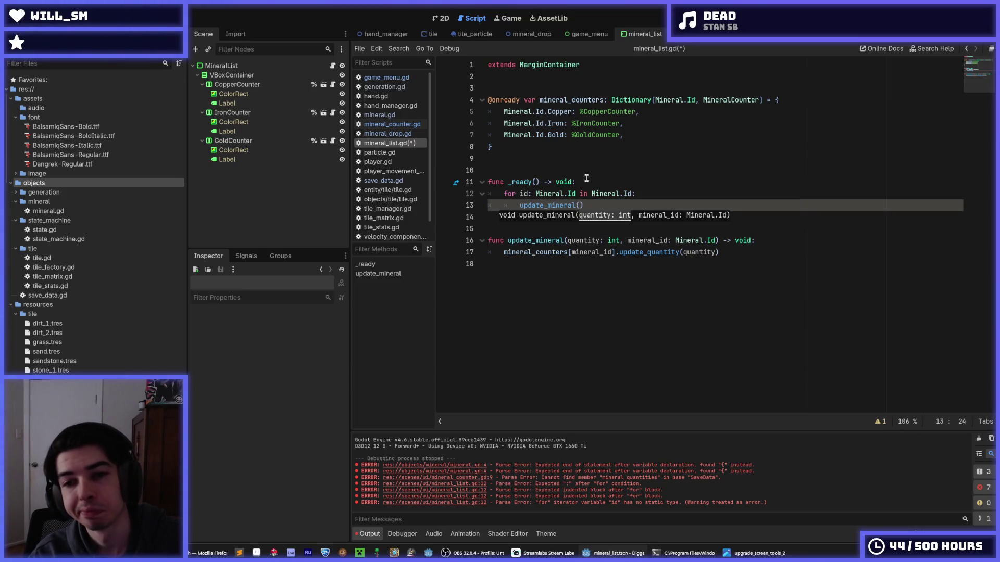
pyautogui.write('quantity')
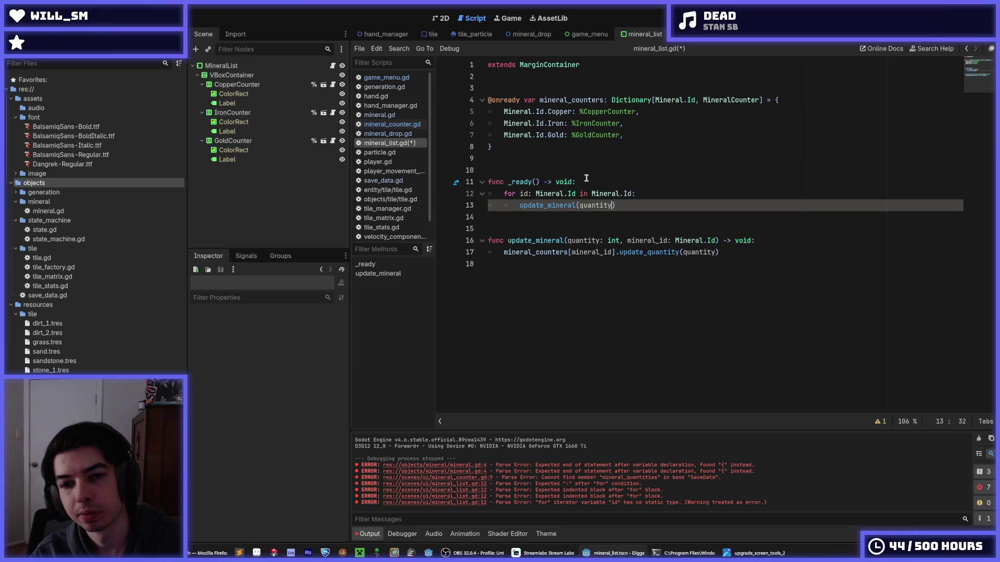
pyautogui.write('.')
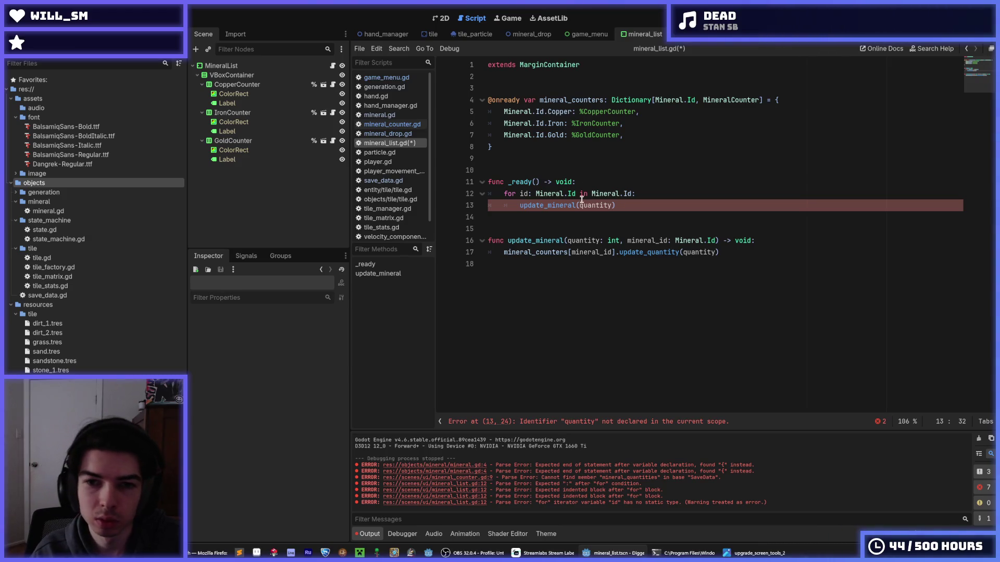
pyautogui.click(641, 194)
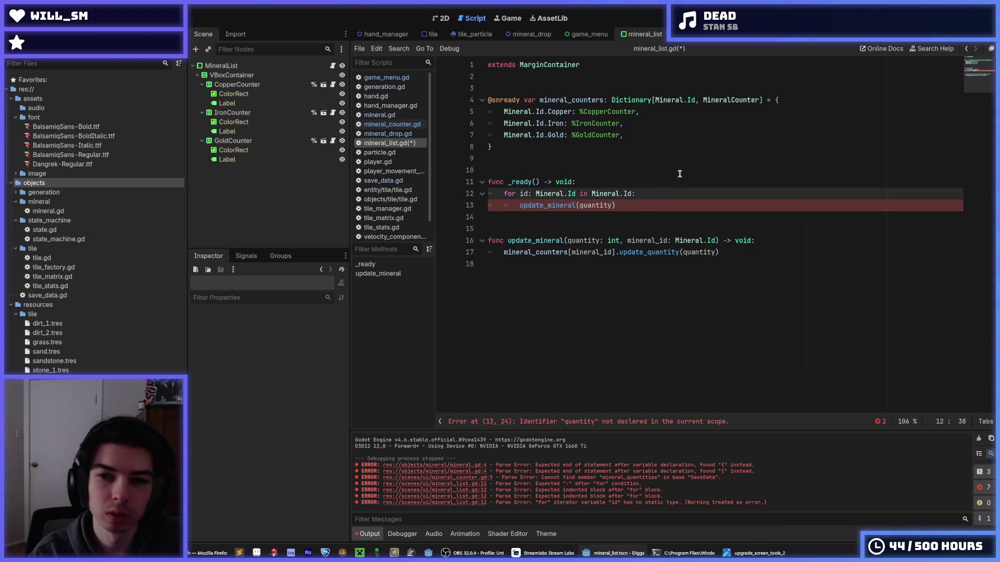
pyautogui.press('Return')
pyautogui.write('var quantity')
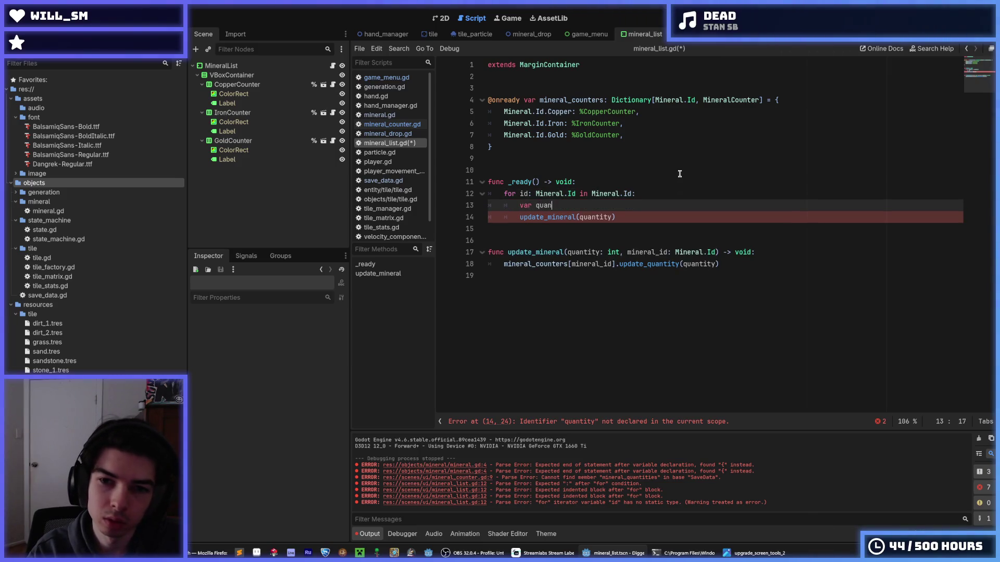
pyautogui.write(' = s')
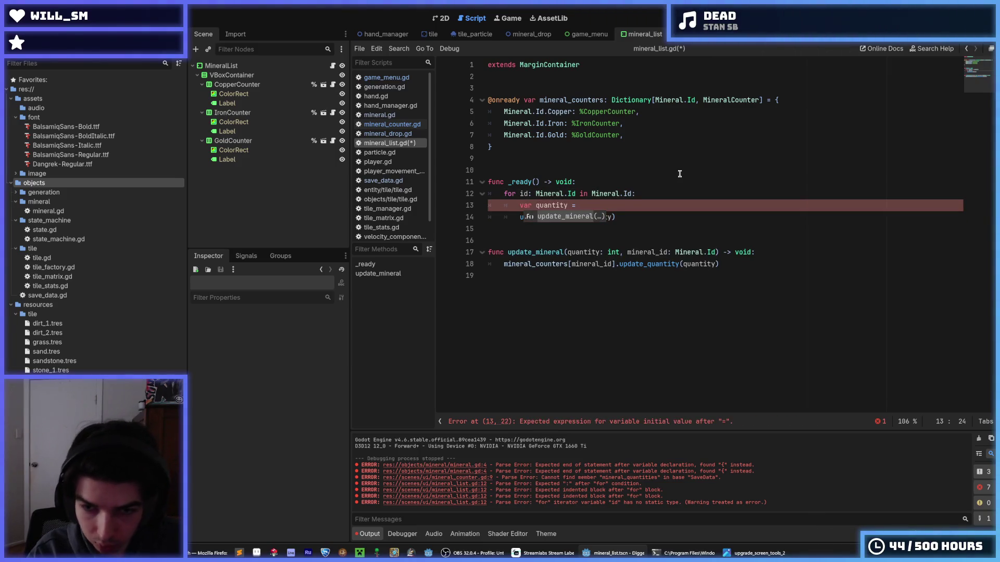
pyautogui.press('BackSpace')
pyautogui.write('Save_da')
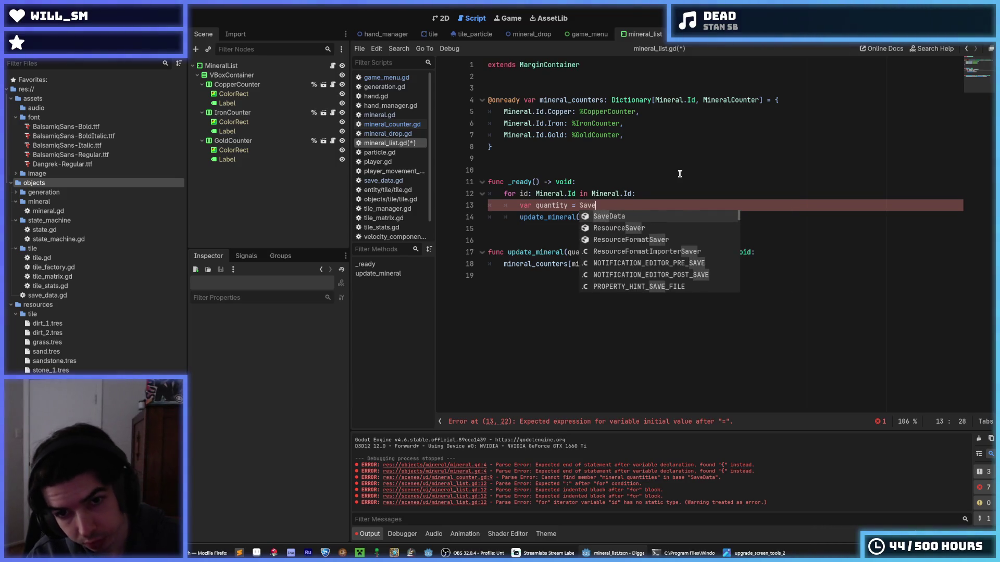
pyautogui.press('Return')
pyautogui.write('.')
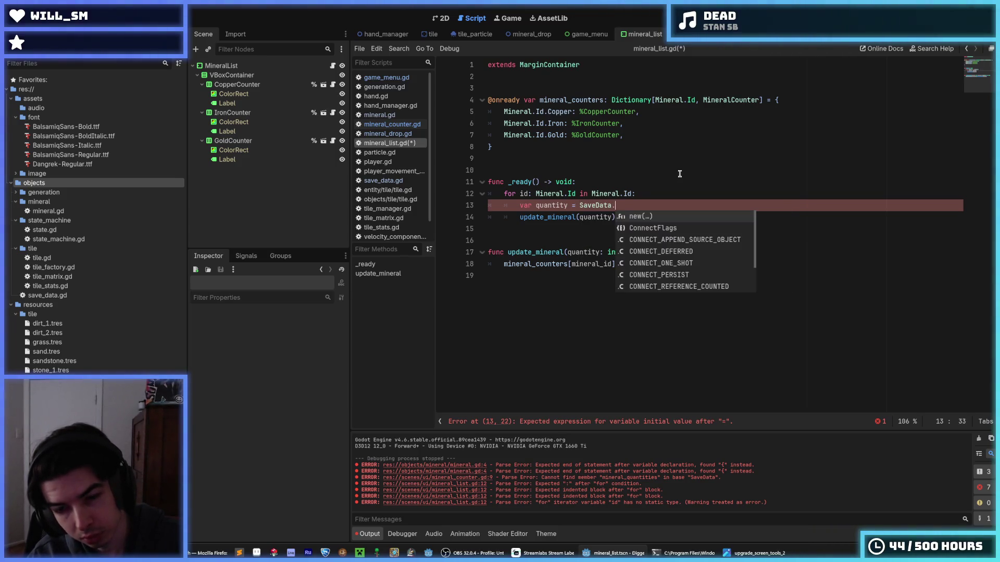
pyautogui.write('mineral_quantity[id')
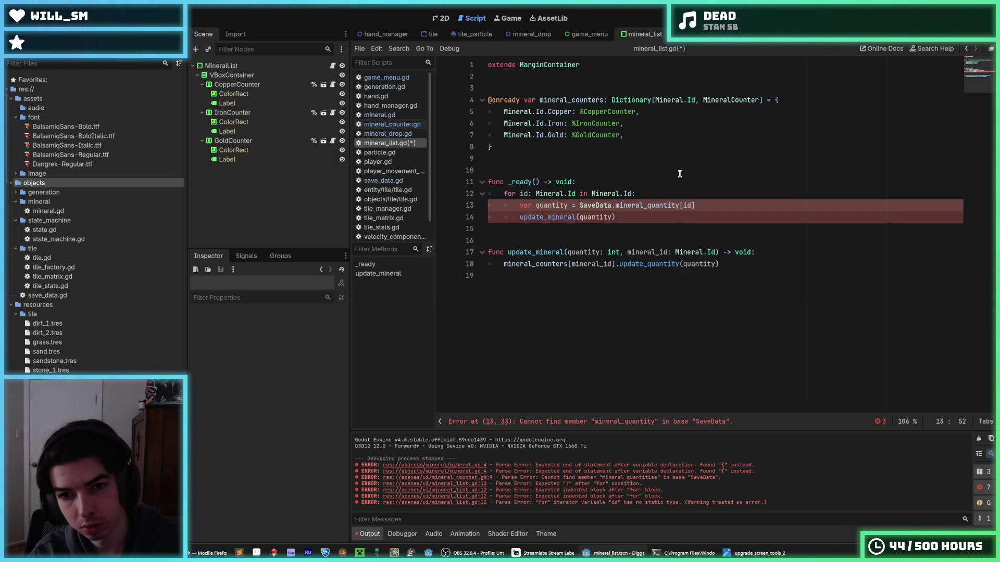
# Complete the call as update_mineral(quantity, id) and save the script.
pyautogui.hotkey('shift', 'Left')
pyautogui.hotkey('shift', 'Left')
pyautogui.hotkey('shift', 'Left')
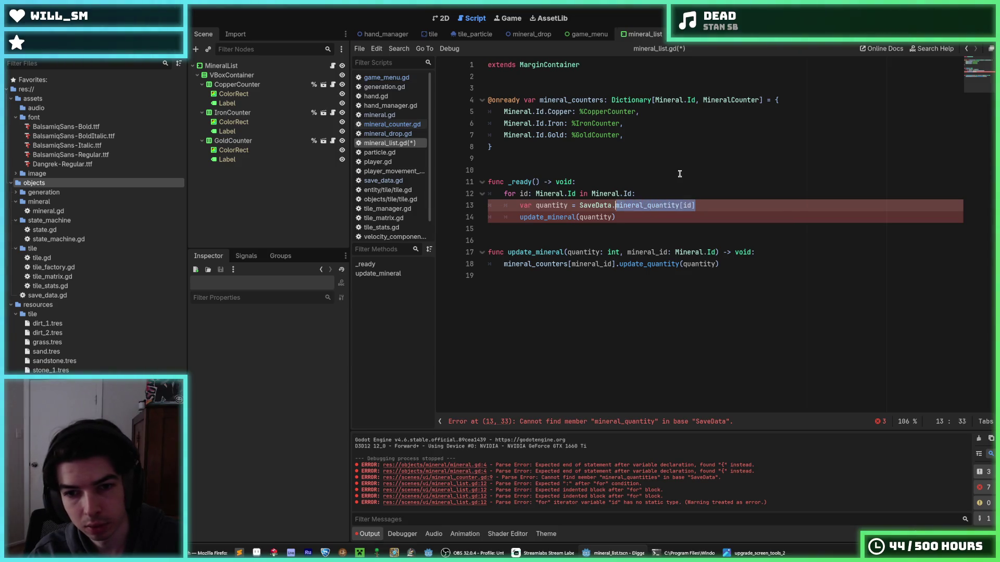
pyautogui.press('Down')
pyautogui.press('Left')
pyautogui.hotkey('ctrl', 'shift', 'Left')
pyautogui.write('SaveData.mineral_quantity[id]')
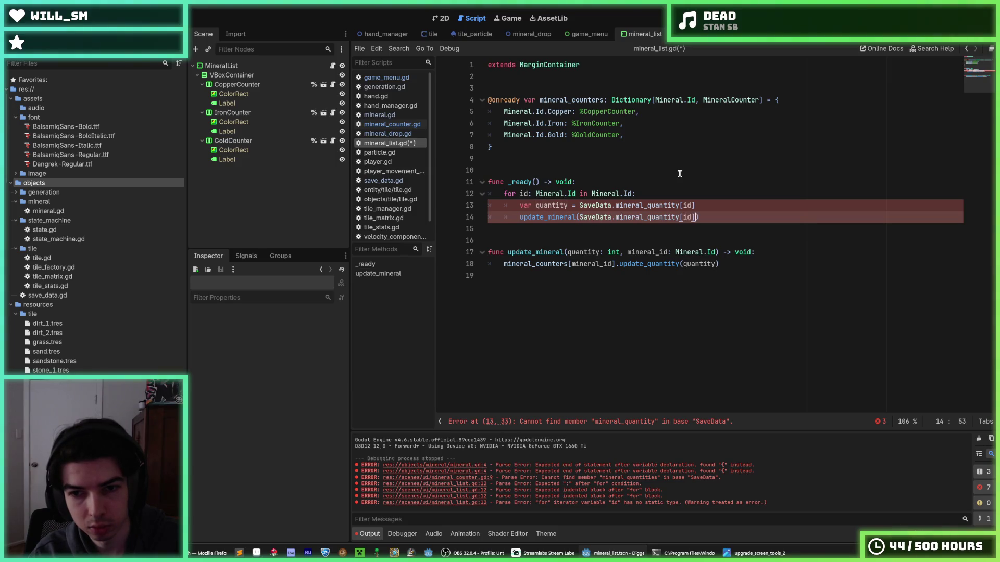
pyautogui.hotkey('ctrl', 'z')
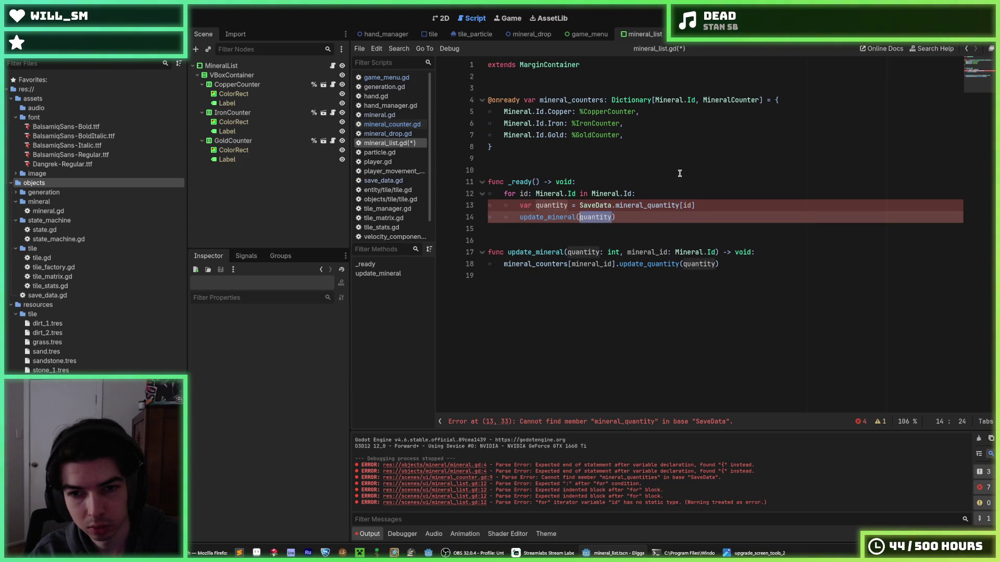
pyautogui.press('Right')
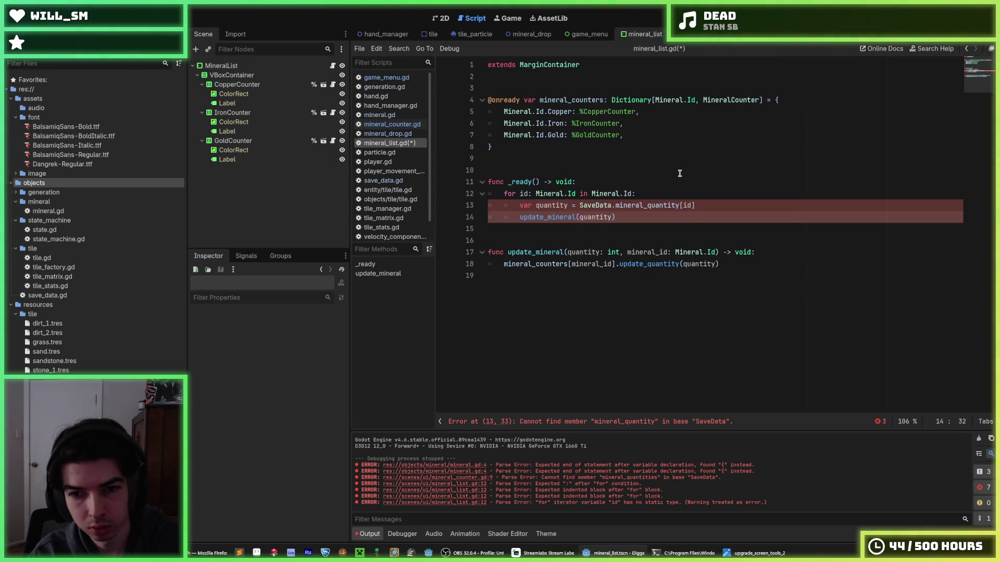
pyautogui.write('id')
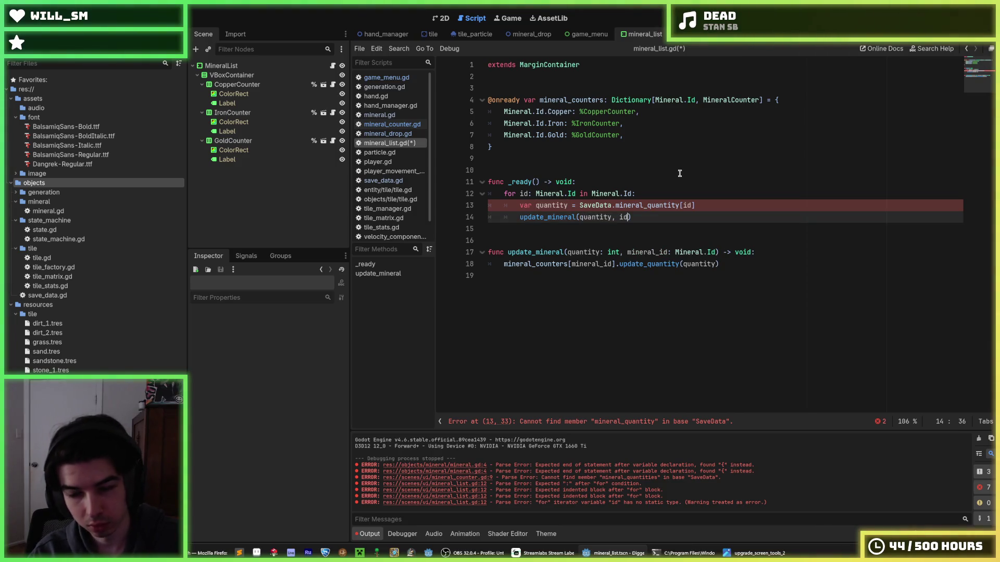
pyautogui.hotkey('ctrl', 's')
# Move 'mineral_id: Mineral.Id' to be the first parameter of update_mineral.
pyautogui.moveTo(714, 252); pyautogui.dragTo(627, 252)
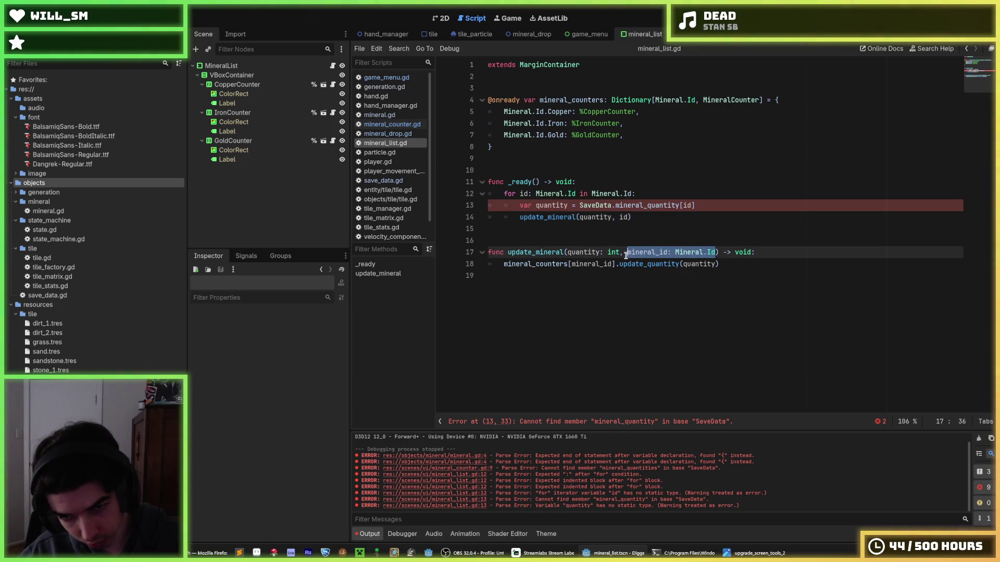
pyautogui.press('BackSpace')
pyautogui.hotkey('ctrl', 'z')
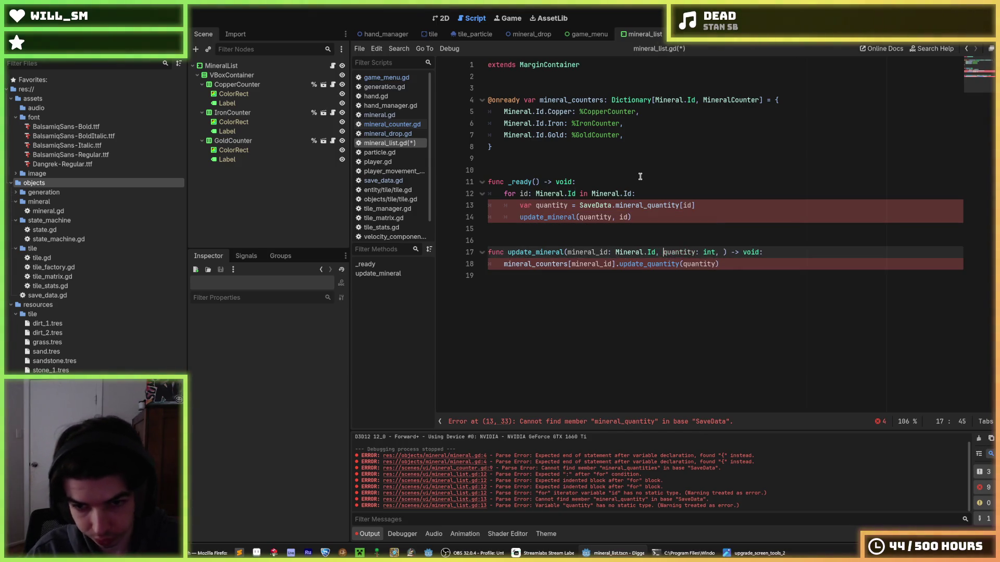
pyautogui.press('BackSpace')
pyautogui.press('BackSpace')
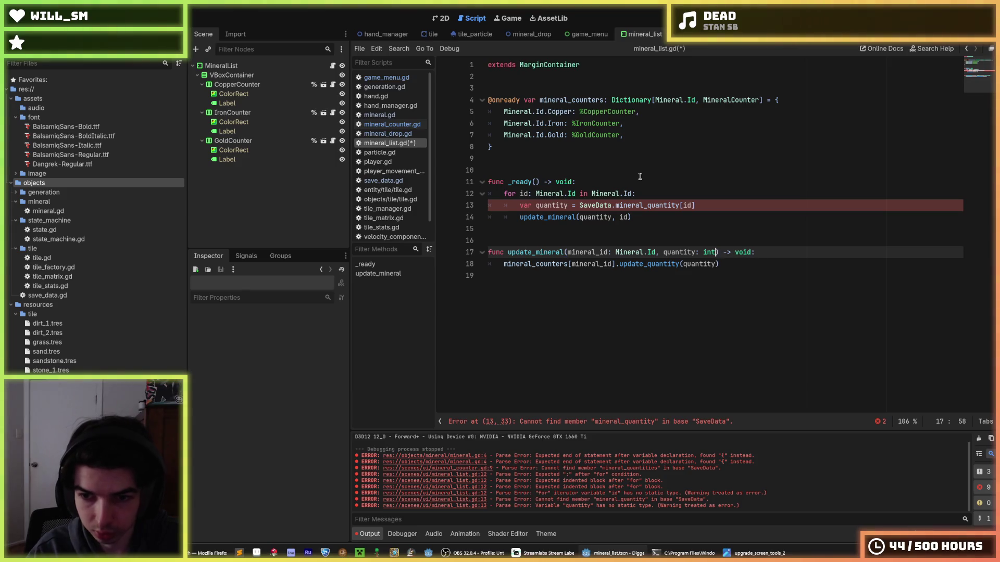
# Change the _ready call to update_mineral(id, quantity).
pyautogui.press('Up')
pyautogui.press('Up')
pyautogui.press('Up')
pyautogui.press('BackSpace')
pyautogui.press('BackSpace')
pyautogui.press('BackSpace')
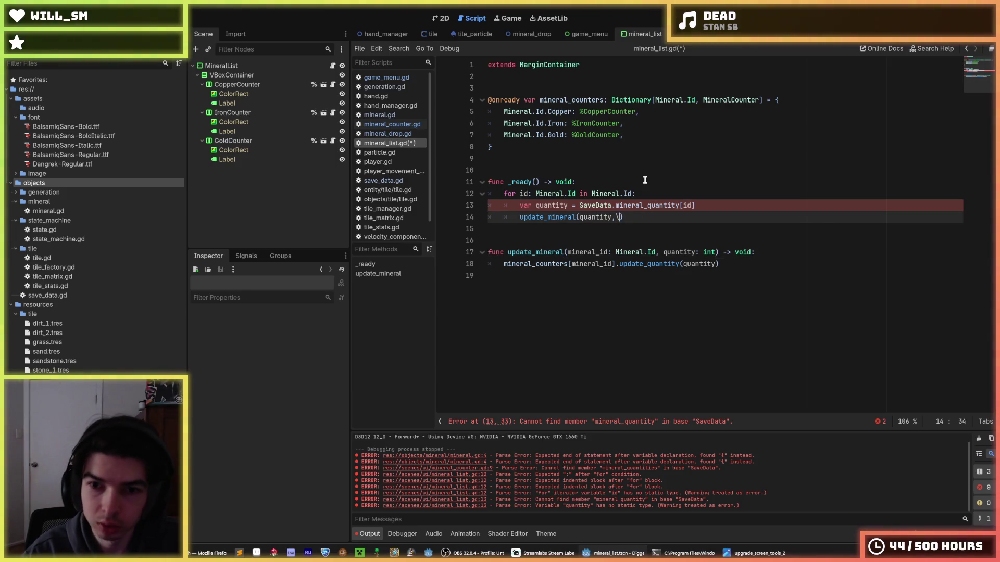
pyautogui.hotkey('ctrl', 'Left')
pyautogui.write('id,')
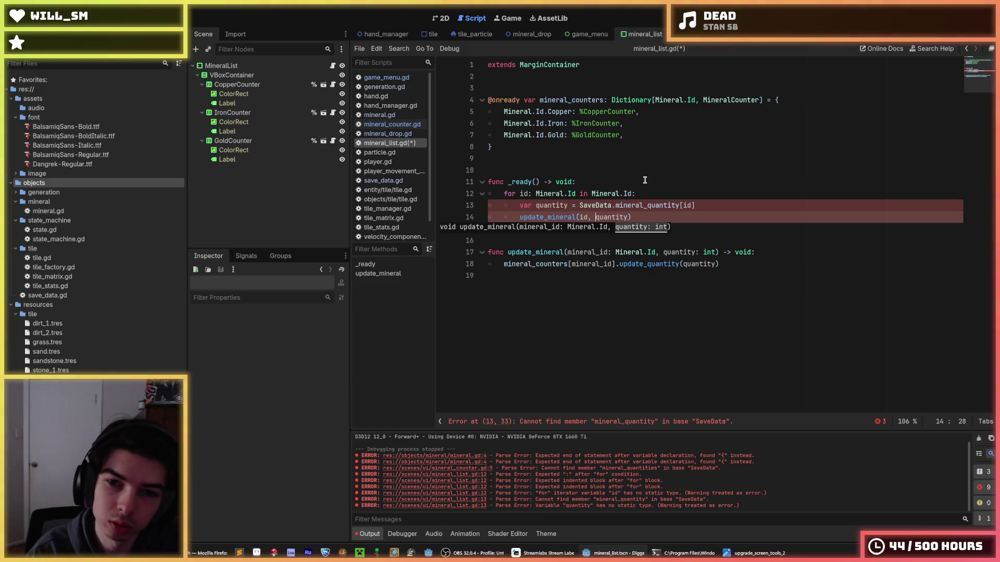
pyautogui.click(723, 193)
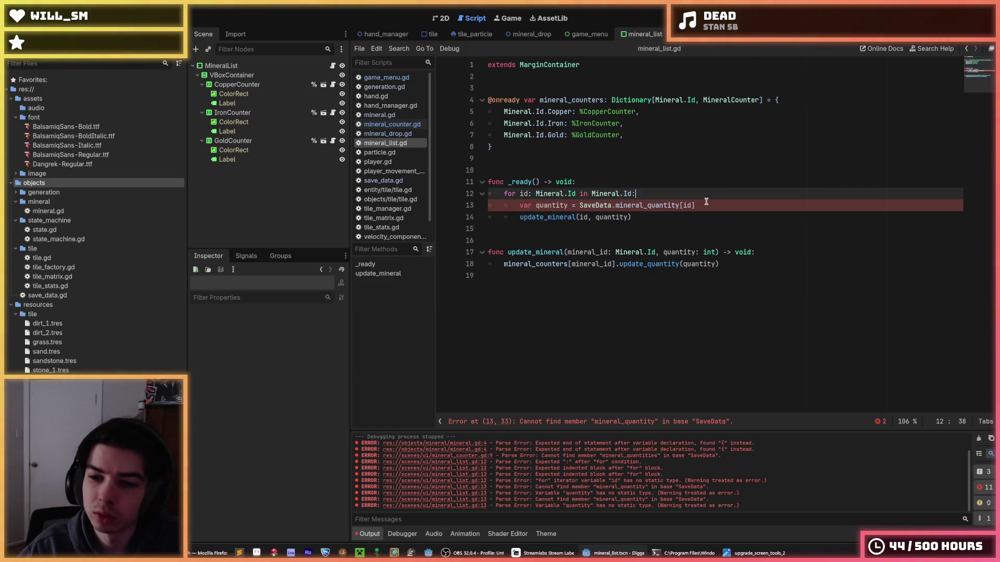
pyautogui.click(703, 205)
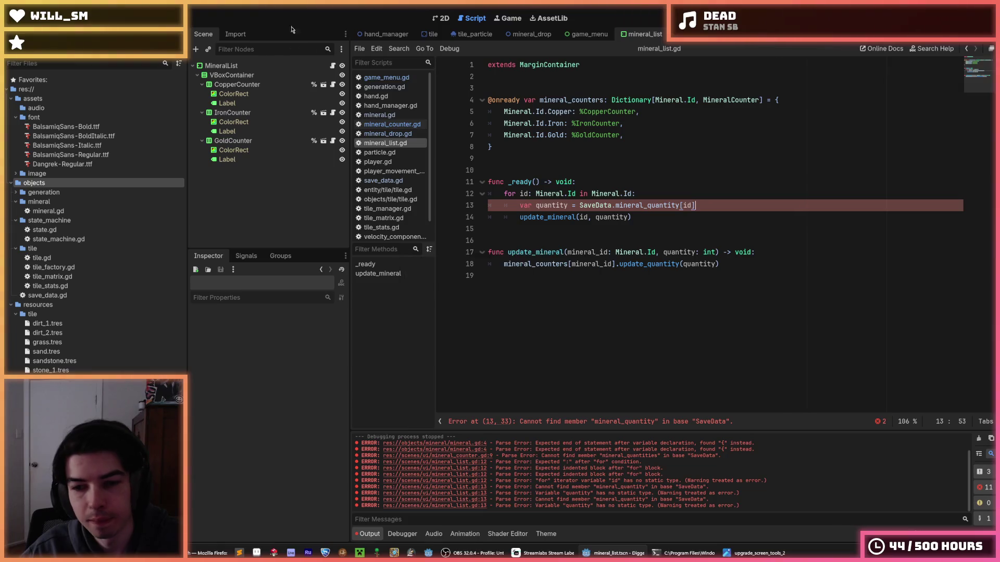
pyautogui.click(42, 16)
# On Project Settings' Autoload page, browse the project folders for save_data.gd.
pyautogui.click(58, 63)
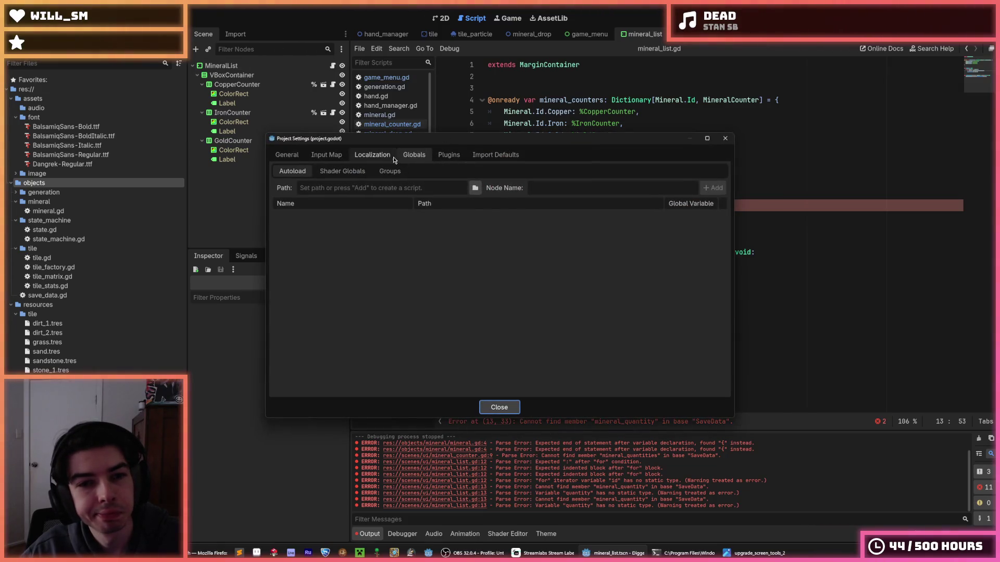
pyautogui.click(475, 187)
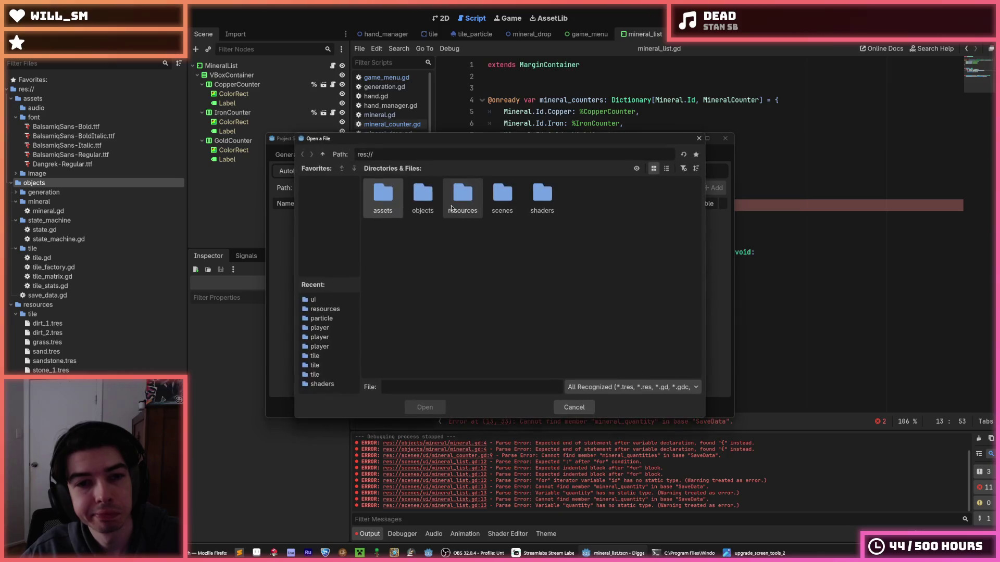
pyautogui.doubleClick(461, 196)
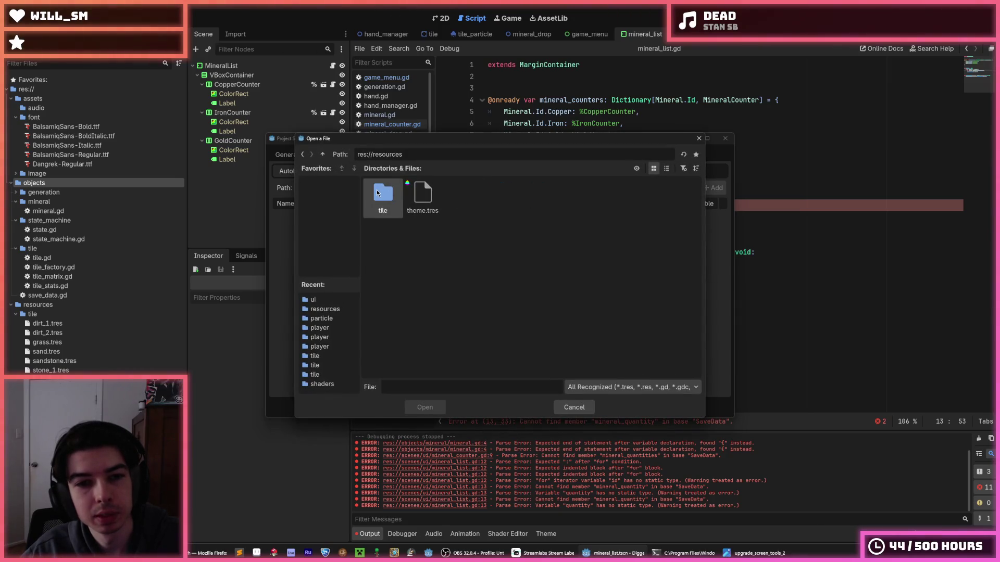
pyautogui.doubleClick(378, 194)
pyautogui.click(326, 154)
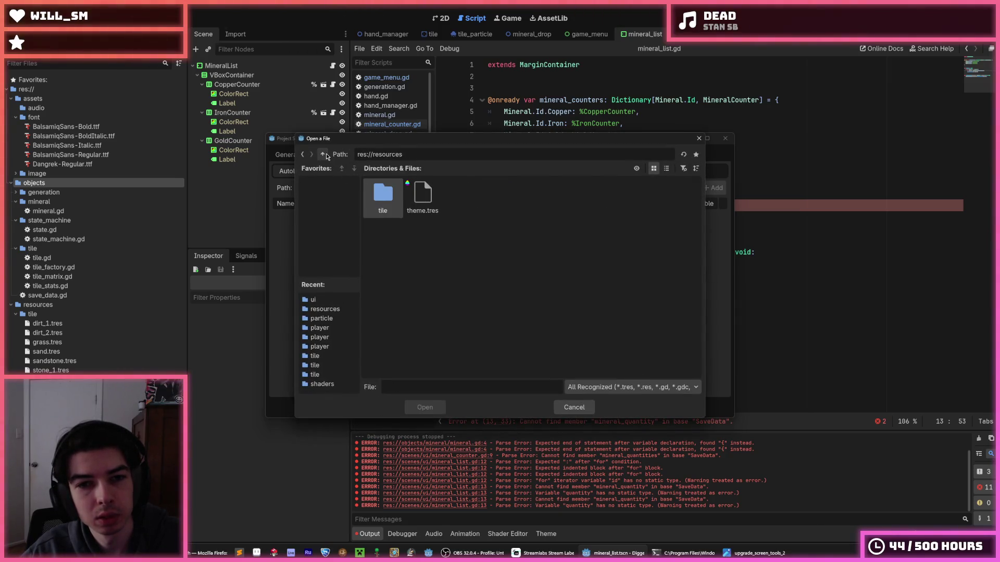
pyautogui.click(326, 154)
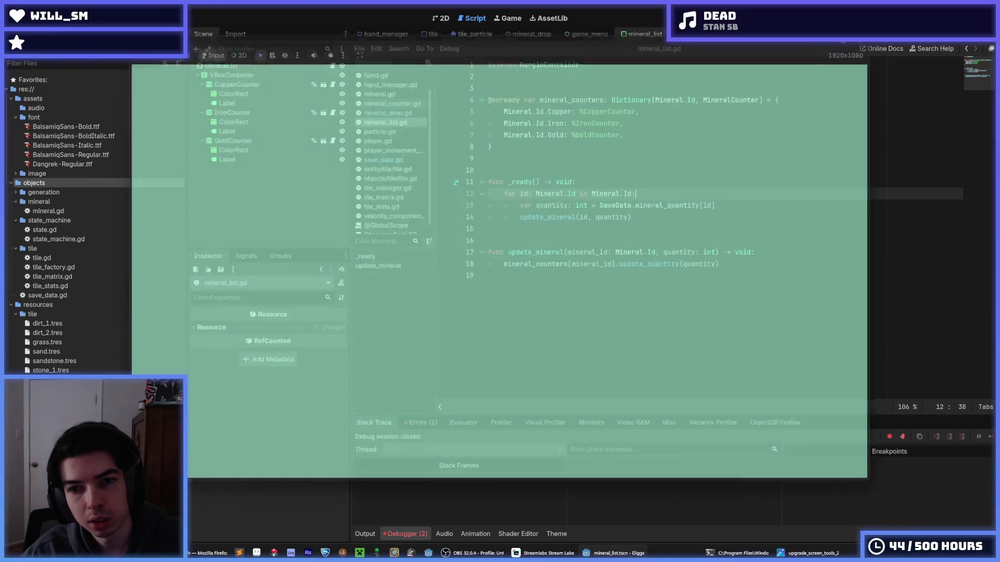
pyautogui.press('Left')
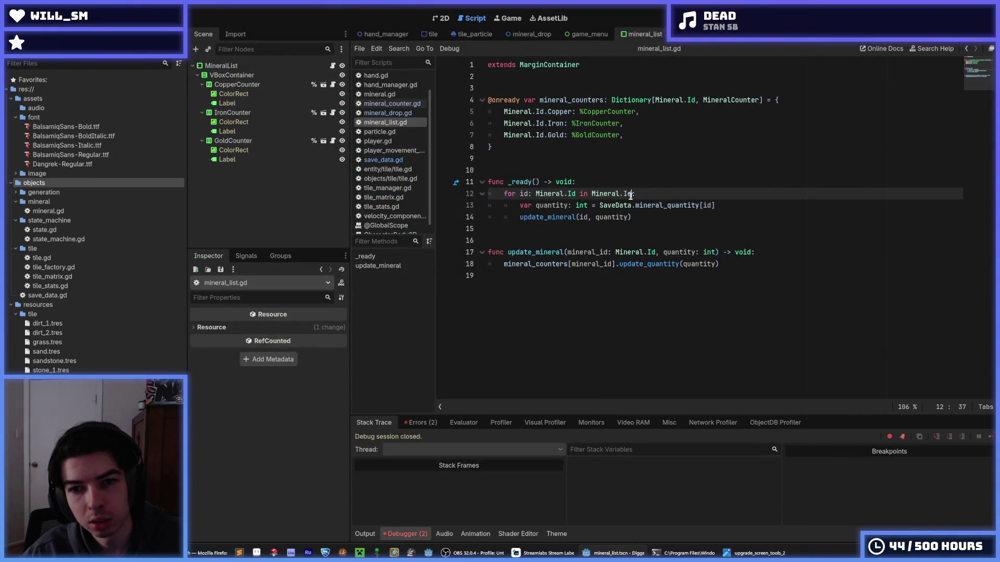
# Make the loop iterate over Mineral.Id.values() and run the game.
pyautogui.write('.')
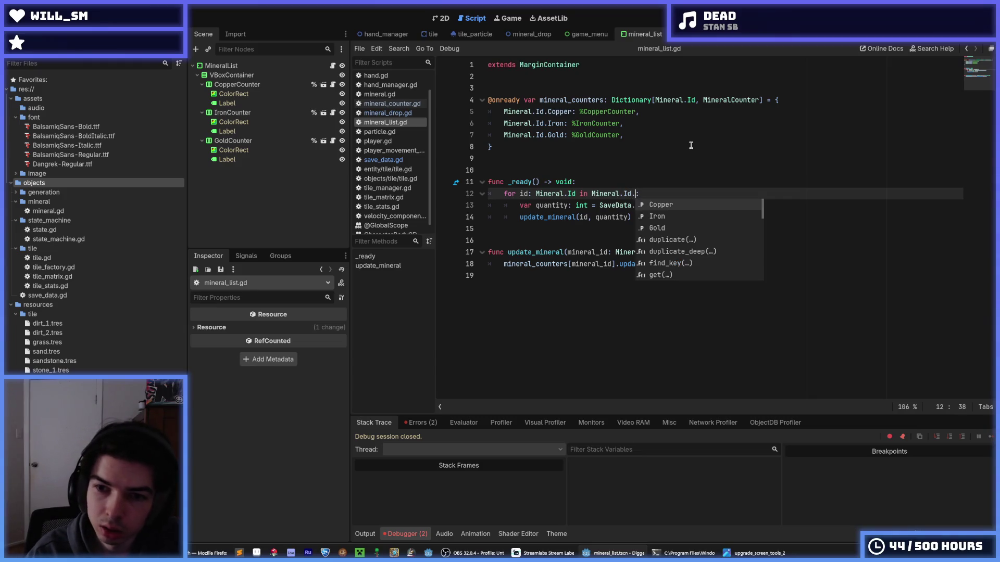
pyautogui.press('Down')
pyautogui.press('Down')
pyautogui.press('Down')
pyautogui.press('Down')
pyautogui.press('Down')
pyautogui.press('Down')
pyautogui.press('Down')
pyautogui.press('Down')
pyautogui.press('Down')
pyautogui.write('values(')
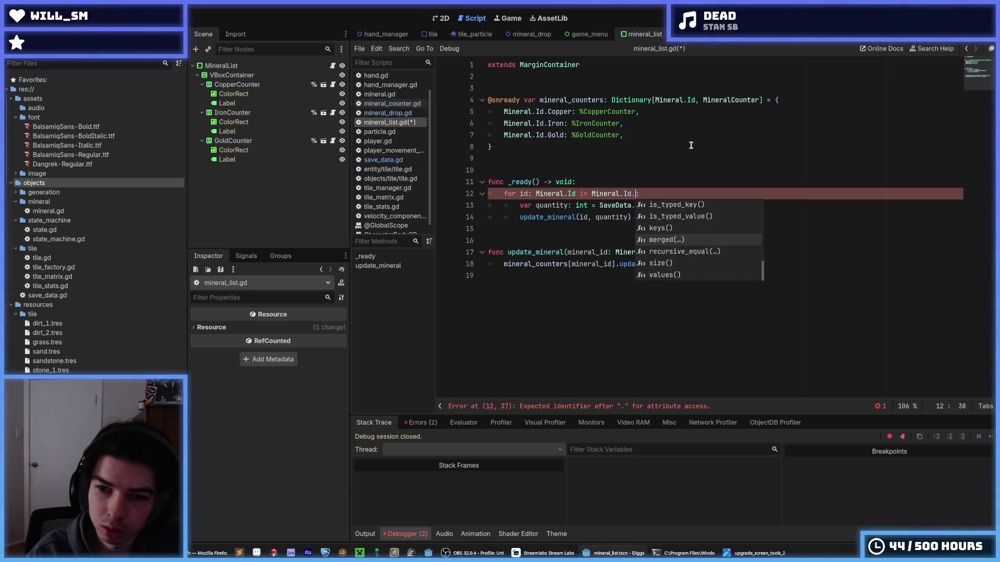
pyautogui.press('F5')
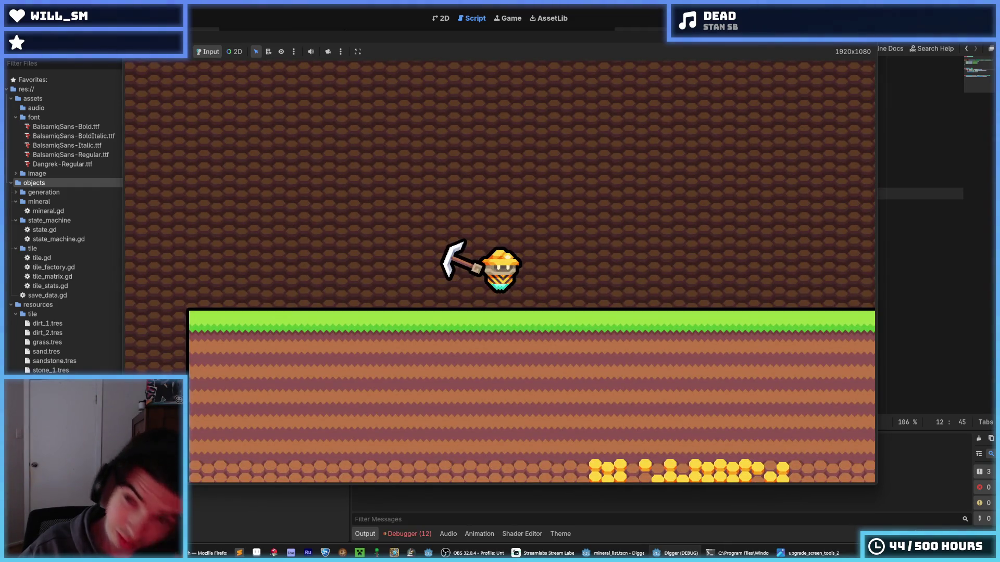
# Stop the running game and check the Errors list.
pyautogui.press('F8')
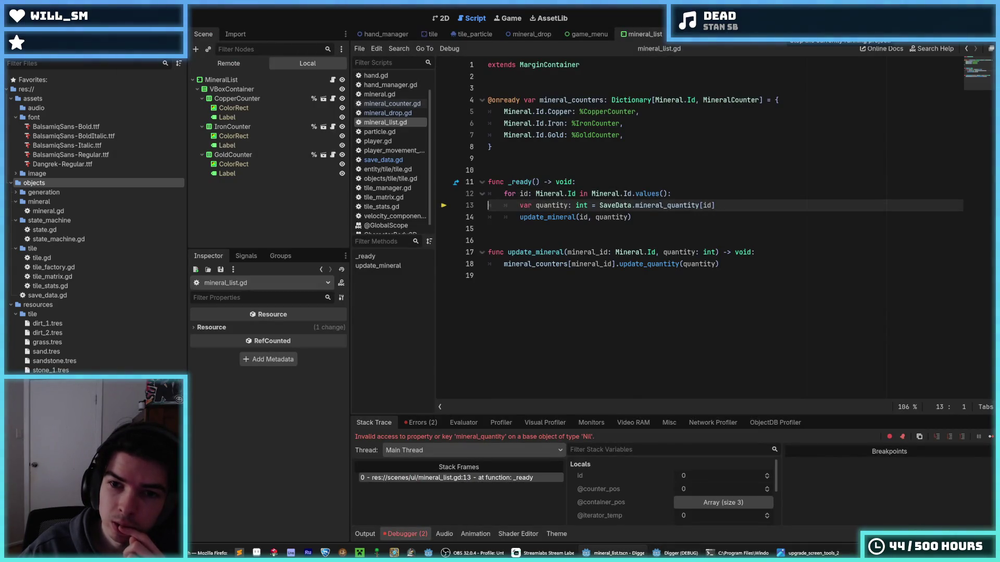
pyautogui.click(783, 21)
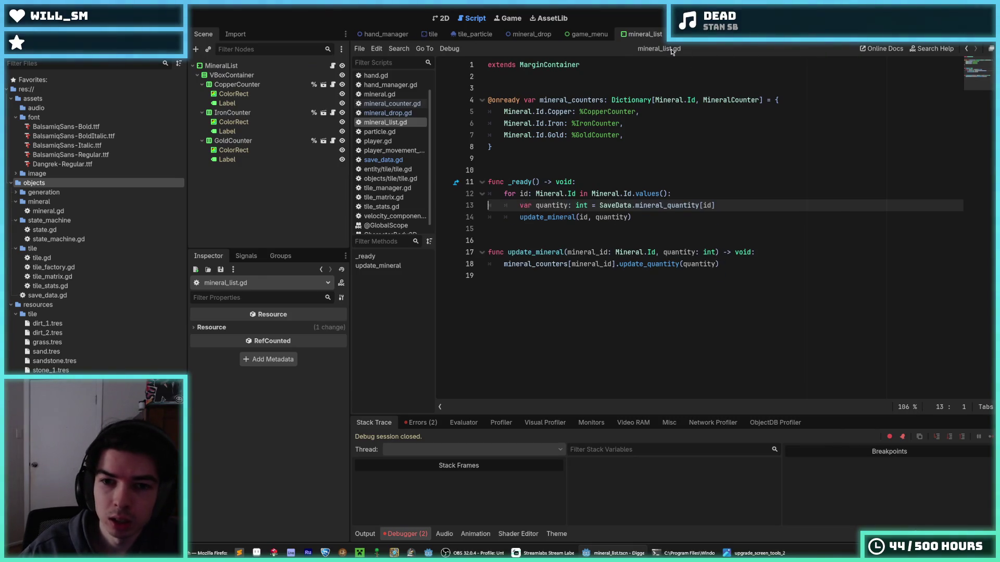
pyautogui.click(421, 424)
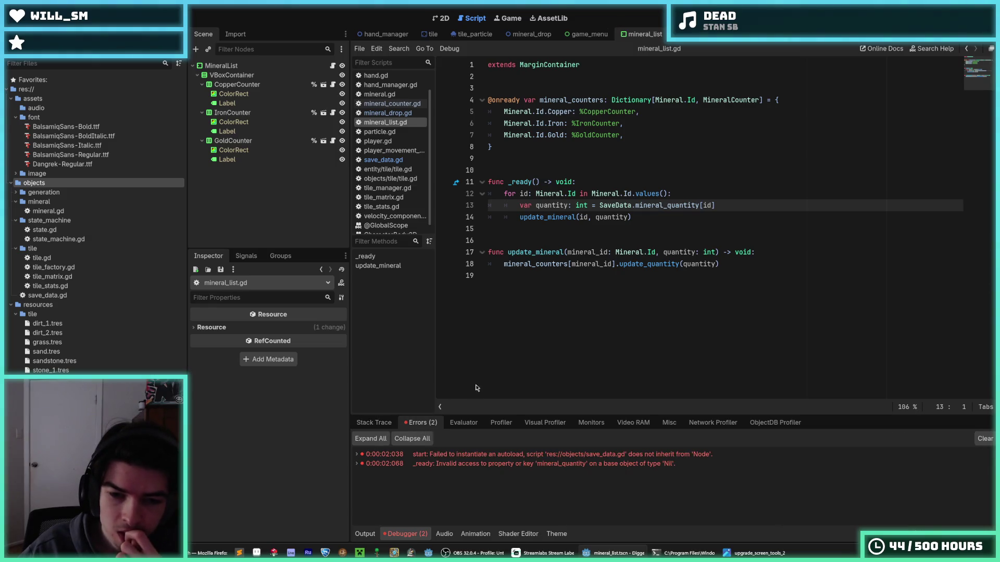
# Open save_data.gd, add 'extends Node' at the top, and run the game again.
pyautogui.click(576, 183)
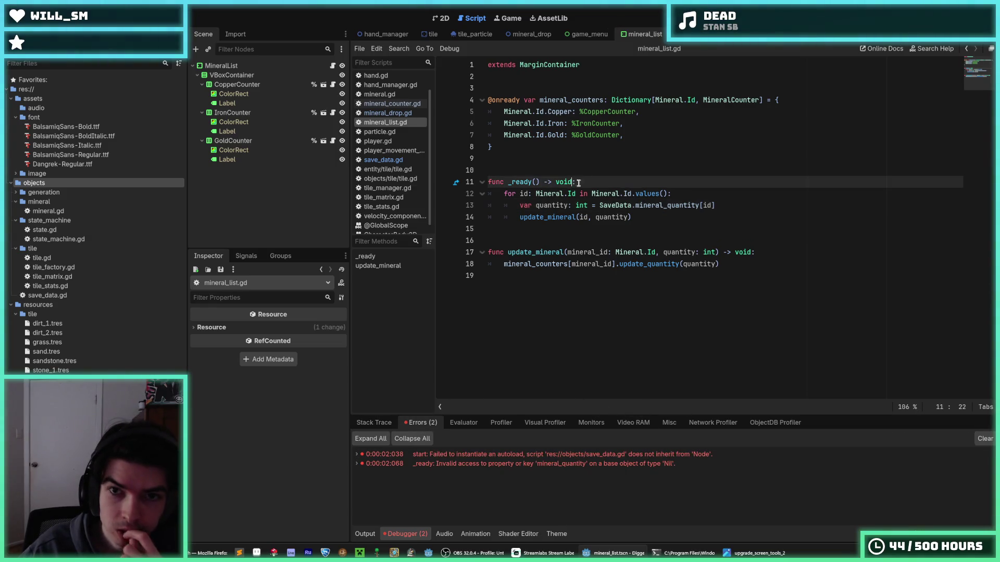
pyautogui.click(579, 34)
pyautogui.click(526, 34)
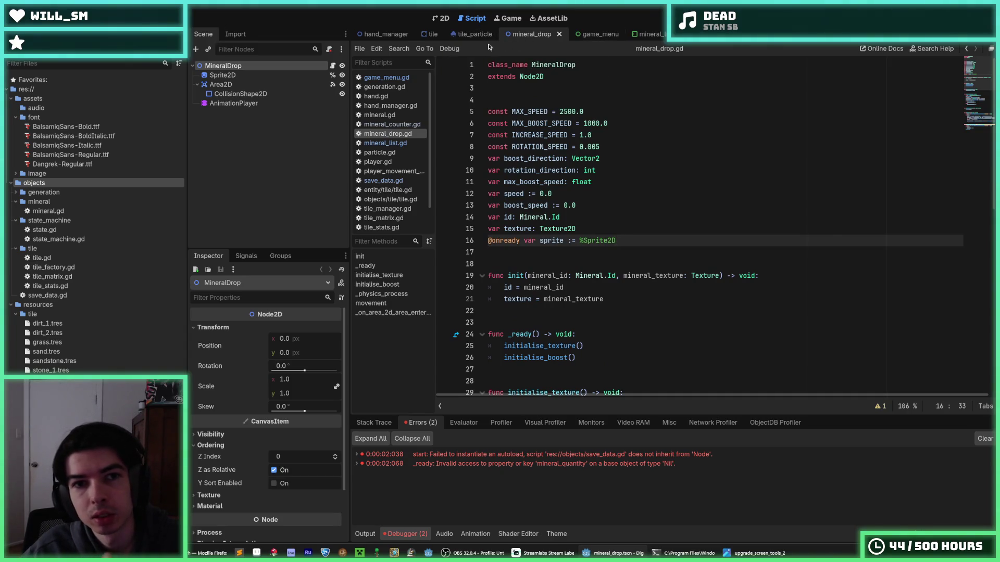
pyautogui.click(383, 180)
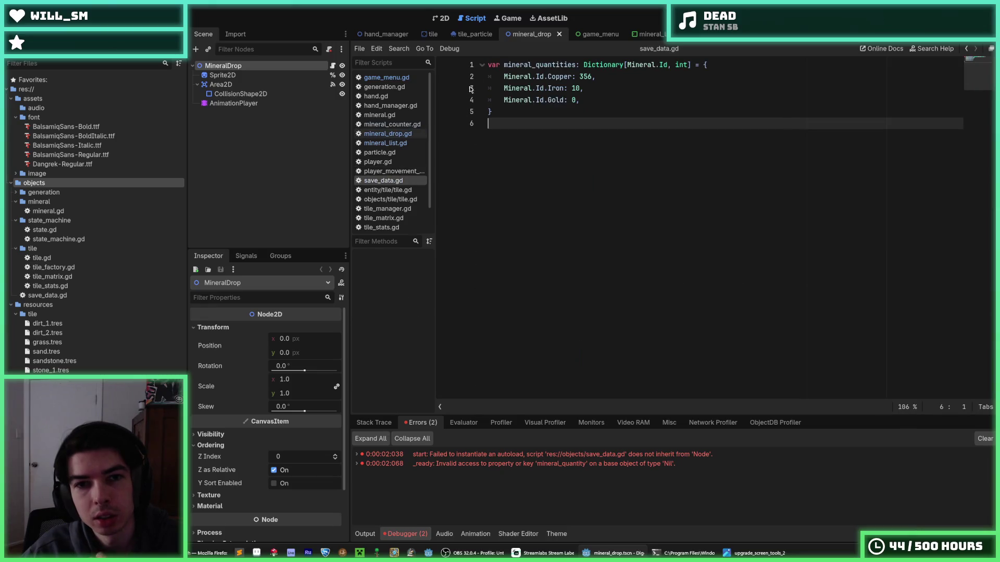
pyautogui.click(490, 63)
pyautogui.press('Return')
pyautogui.press('Return')
pyautogui.press('Return')
pyautogui.press('Up')
pyautogui.press('Up')
pyautogui.press('Up')
pyautogui.write('extends ')
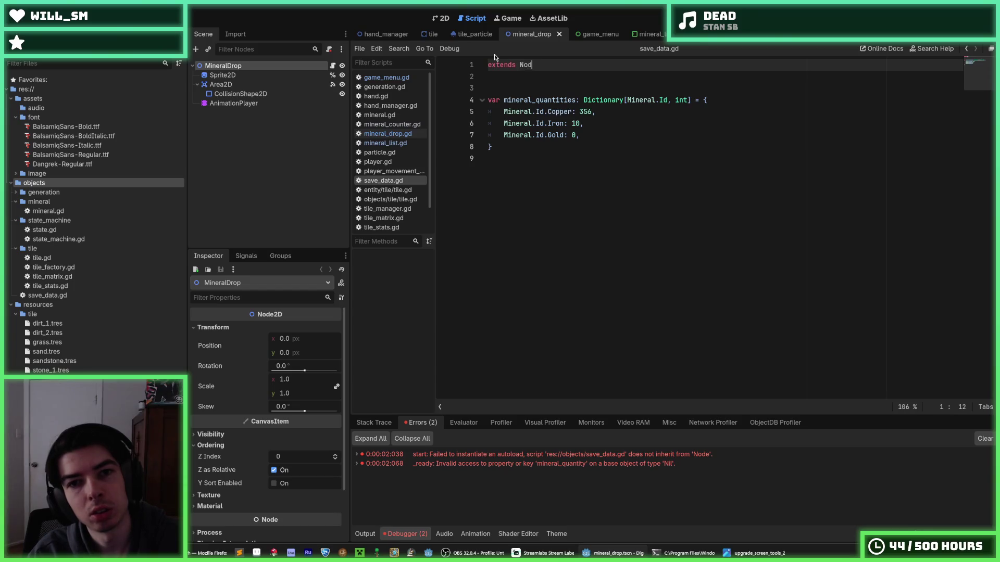
pyautogui.write('e')
pyautogui.press('F5')
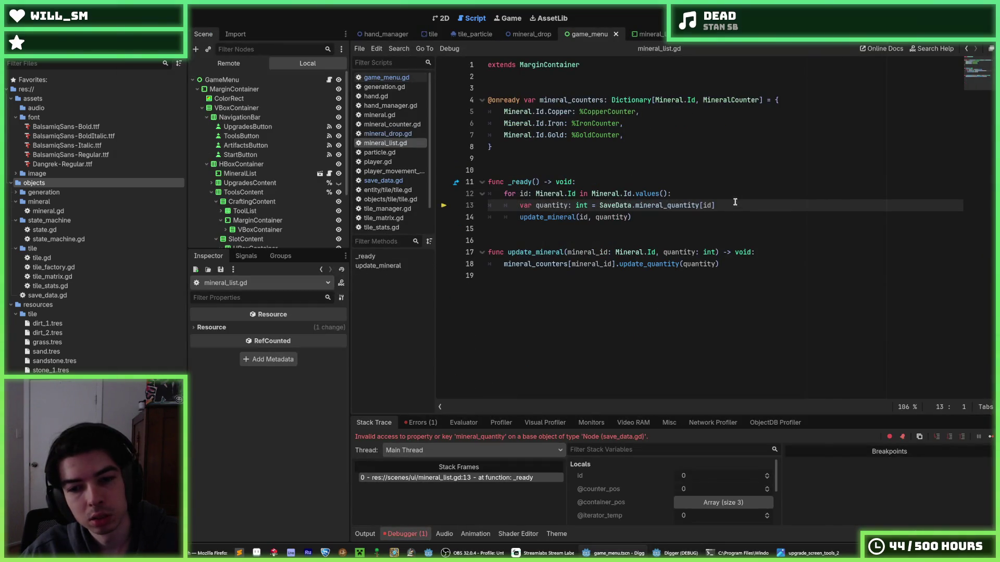
# Correct mineral_quantity to mineral_quantities in mineral_list.gd, save, and rerun the game.
pyautogui.click(731, 230)
pyautogui.click(734, 219)
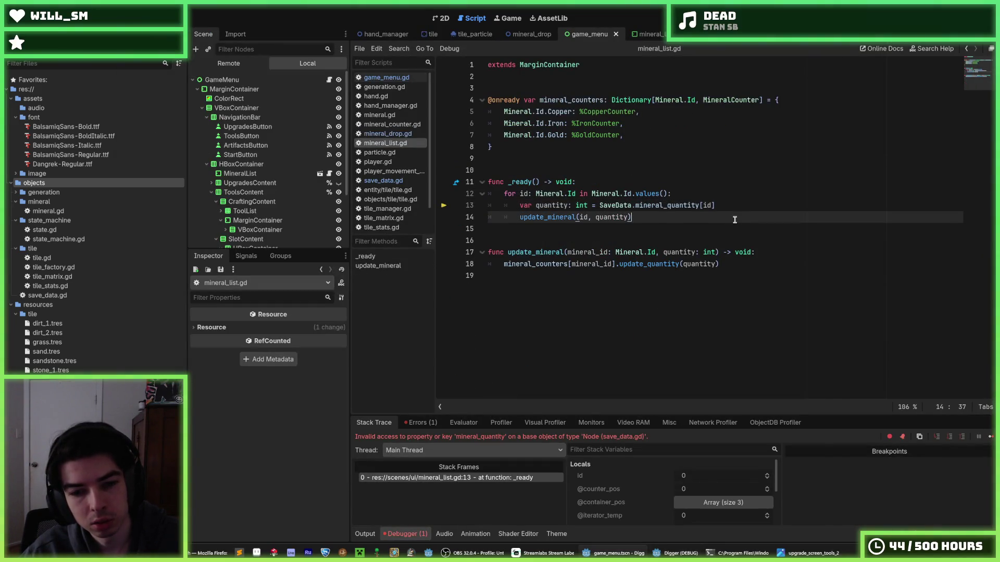
pyautogui.click(699, 205)
pyautogui.press('BackSpace')
pyautogui.write('ies')
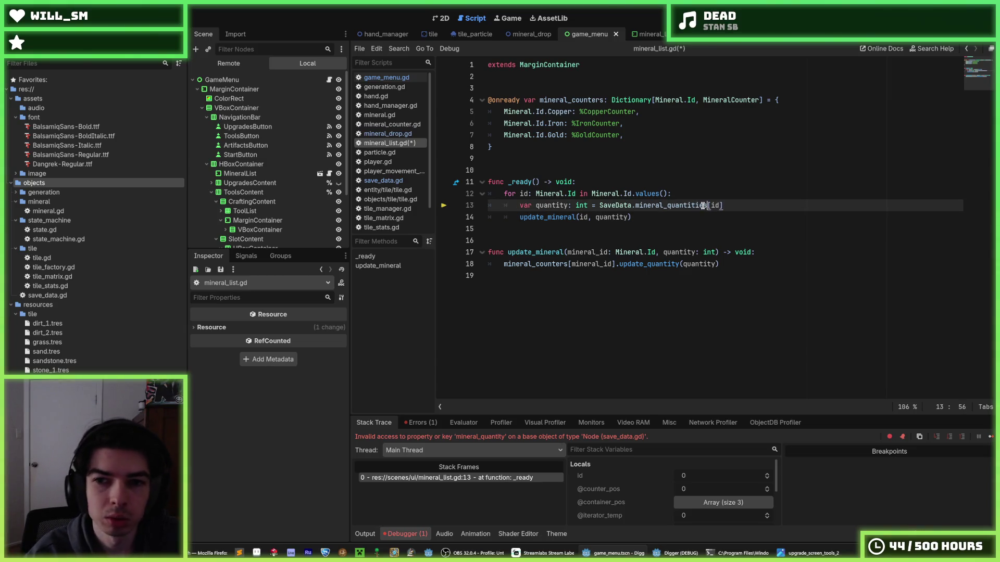
pyautogui.press('F8')
pyautogui.hotkey('ctrl', 's')
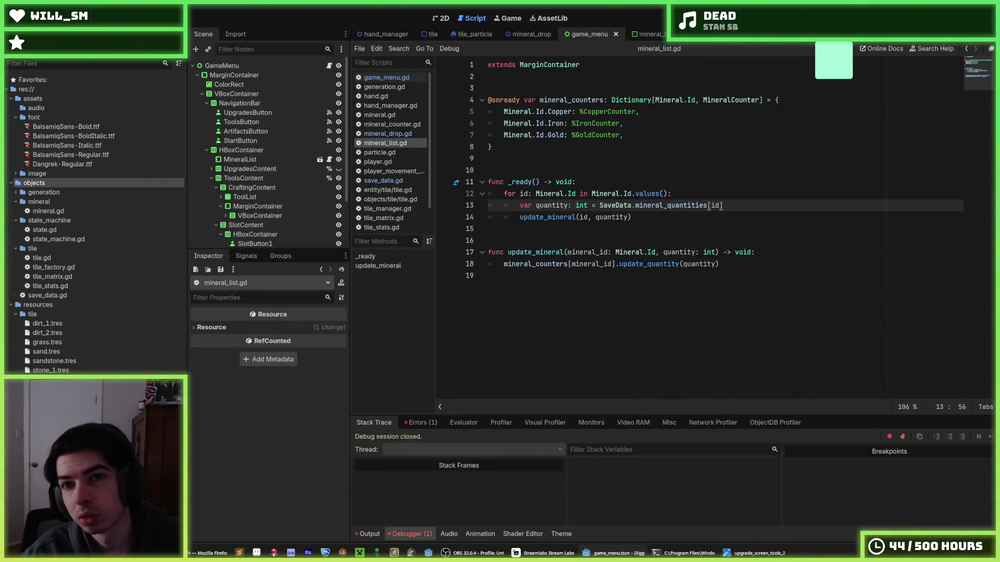
pyautogui.press('F5')
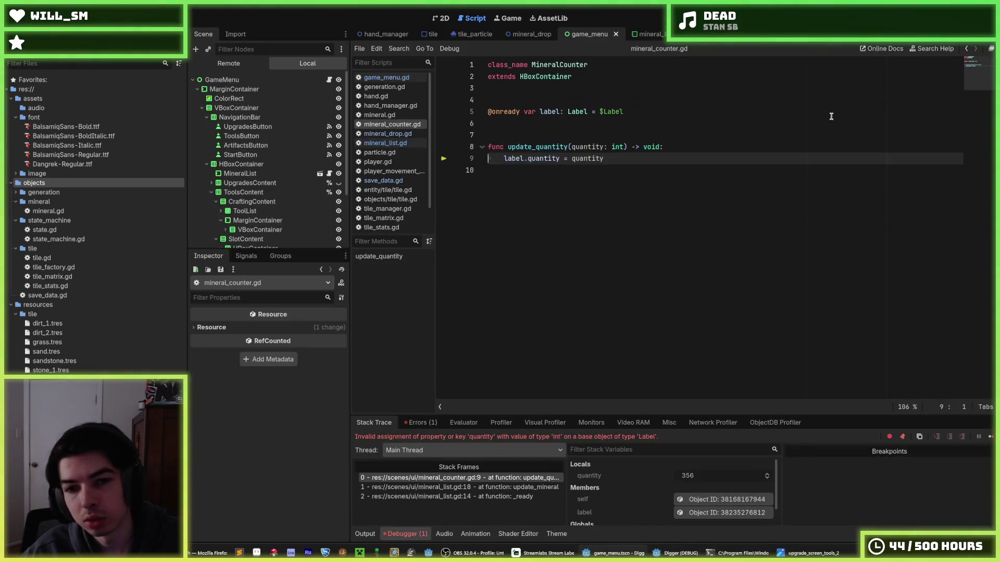
# In mineral_counter.gd, set label.text = str(quantity), save, and run the game.
pyautogui.click(608, 151)
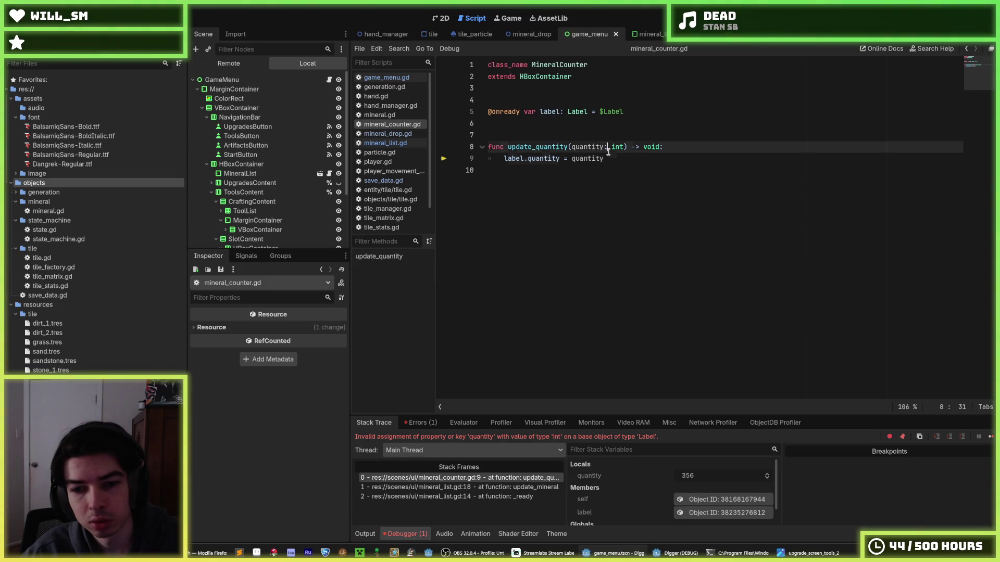
pyautogui.doubleClick(544, 158)
pyautogui.write('text')
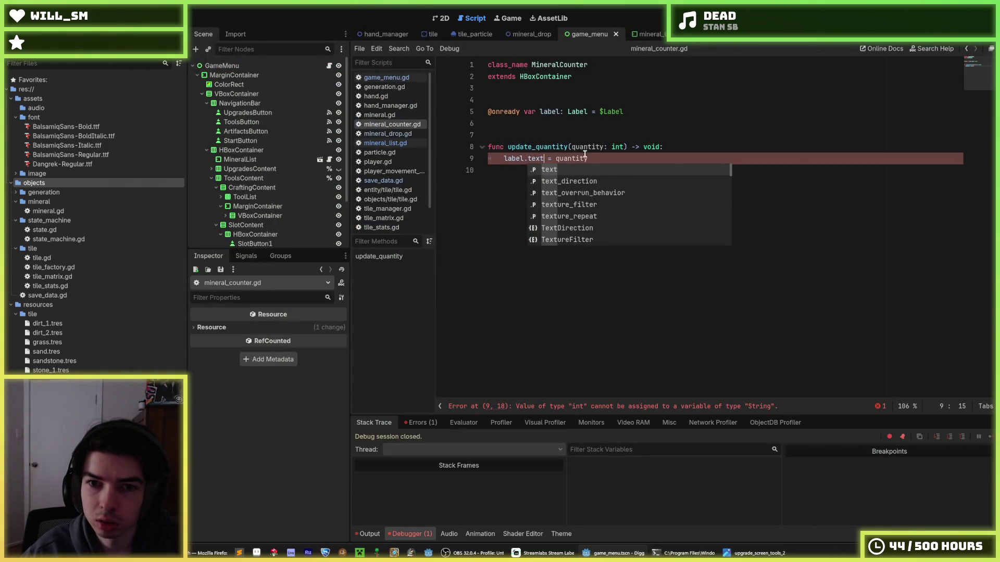
pyautogui.click(556, 158)
pyautogui.write('str(')
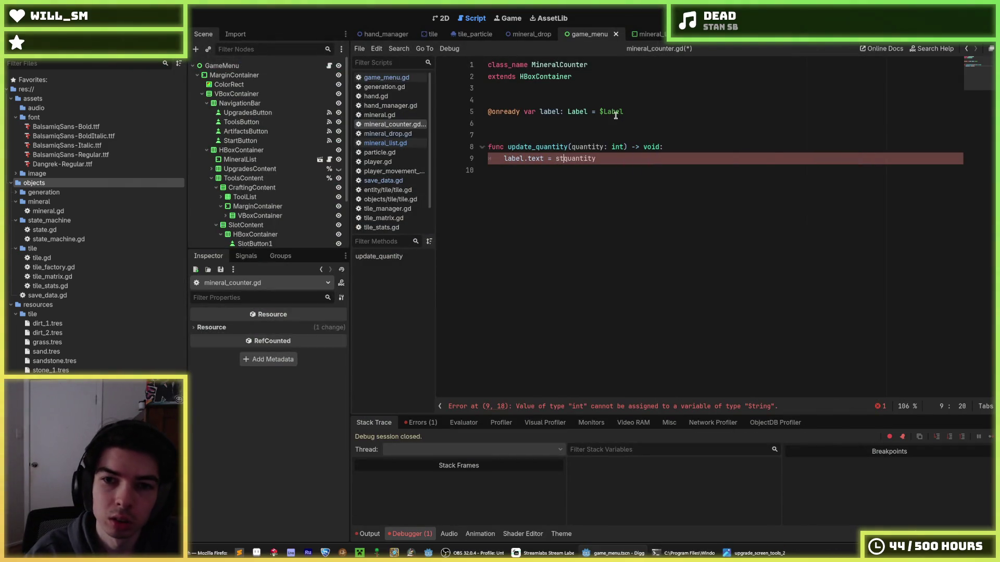
pyautogui.press('End')
pyautogui.write(')')
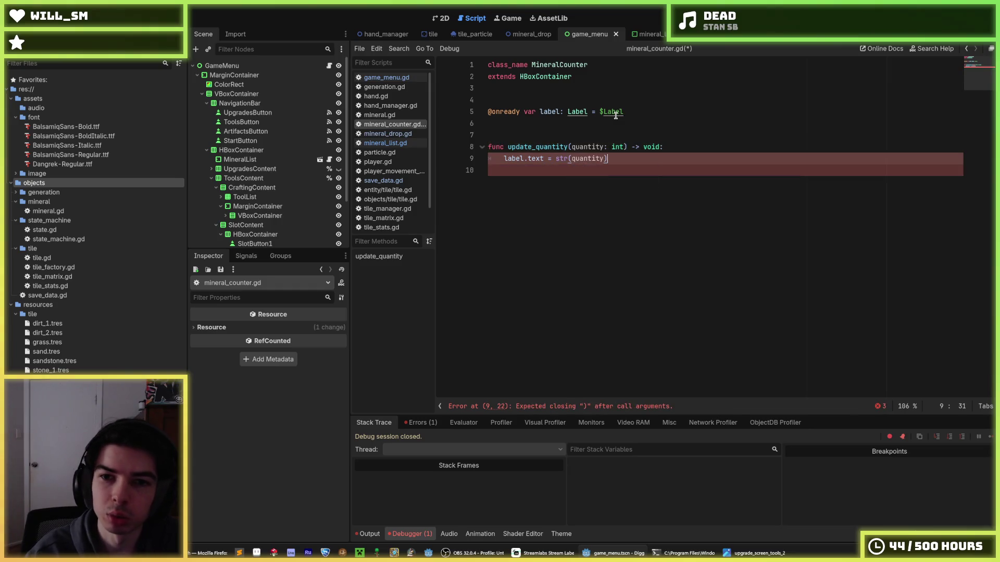
pyautogui.hotkey('ctrl', 's')
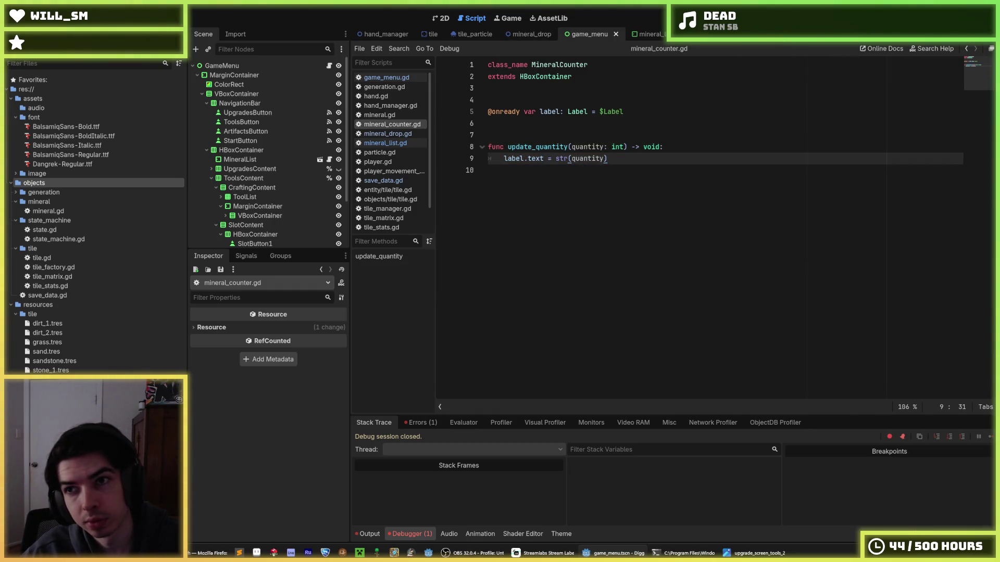
pyautogui.press('F5')
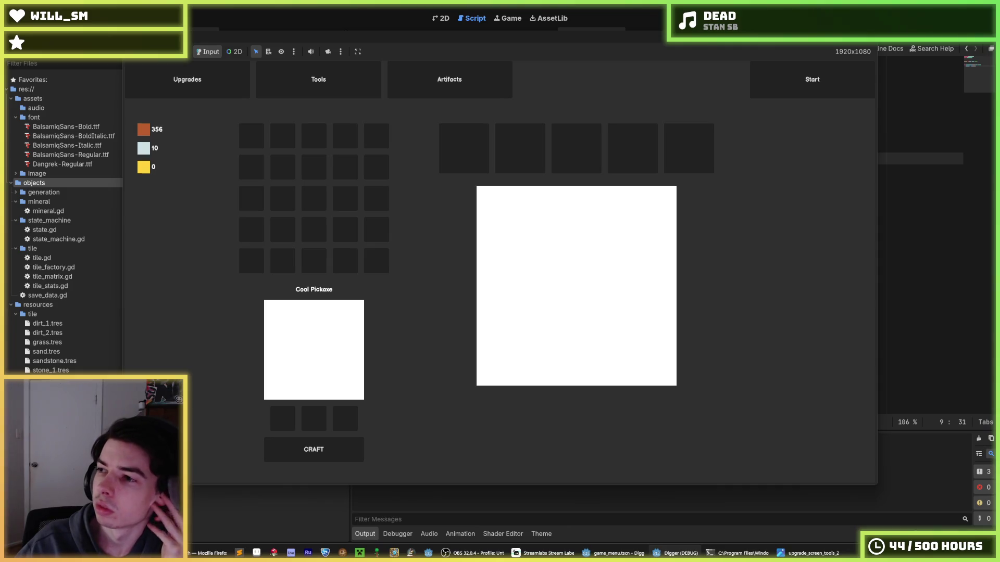
# Close the running Digger game and return to line 10 of mineral_counter.gd.
pyautogui.hotkey('alt', 'F4')
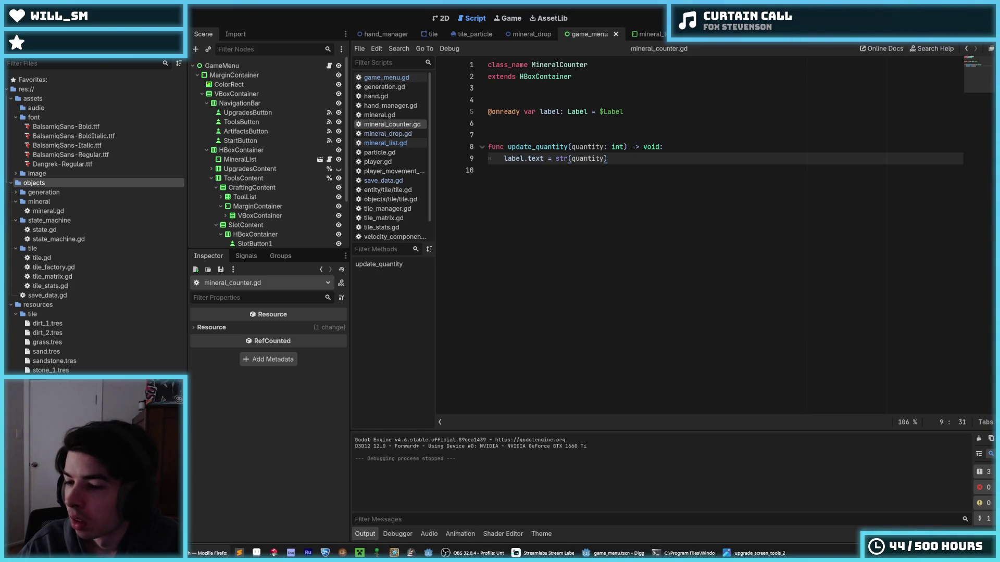
pyautogui.click(726, 168)
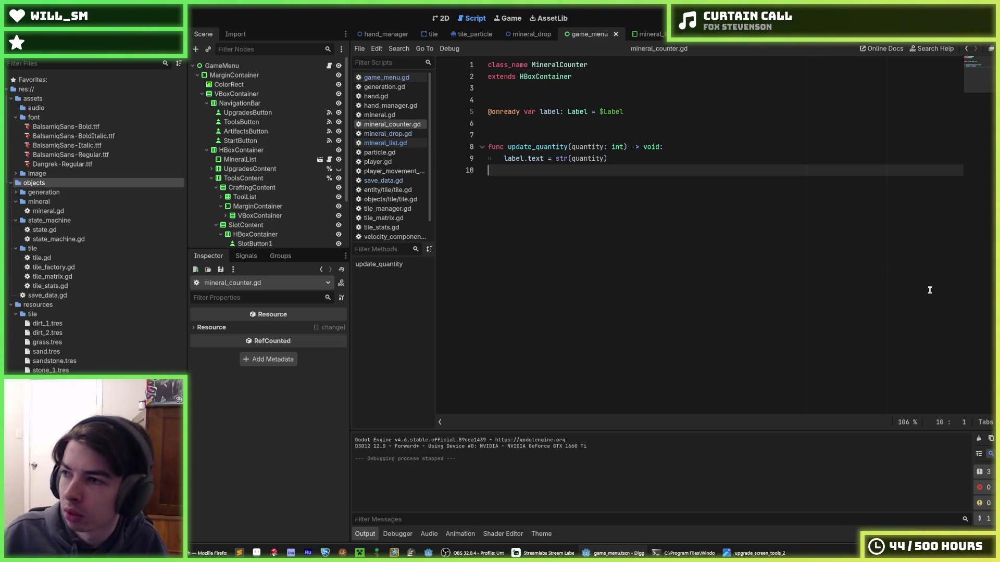
# Glance at mineral_drop.gd, then switch to the hand_manager.gd script.
pyautogui.click(635, 159)
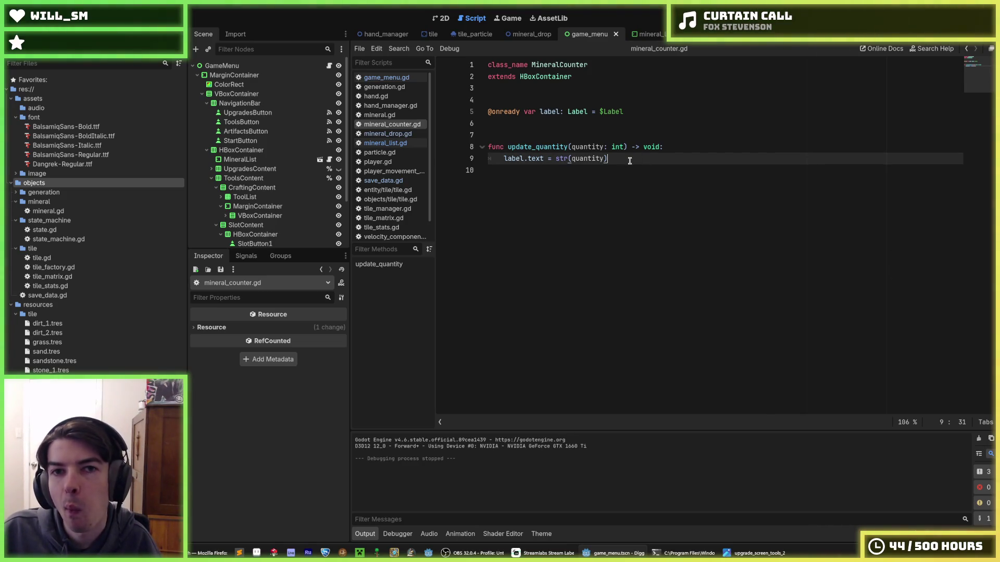
pyautogui.click(531, 34)
pyautogui.click(743, 99)
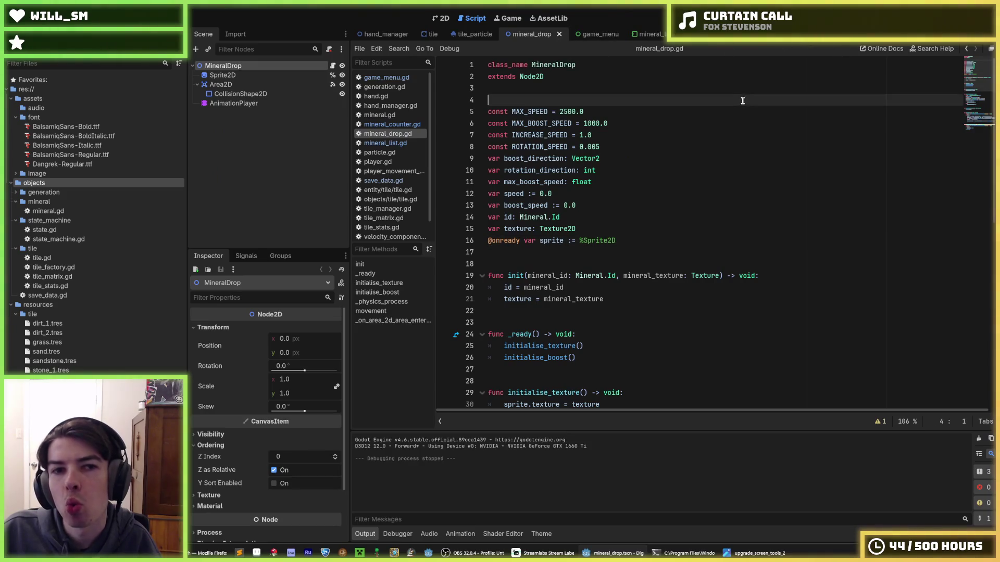
pyautogui.click(385, 34)
pyautogui.click(609, 125)
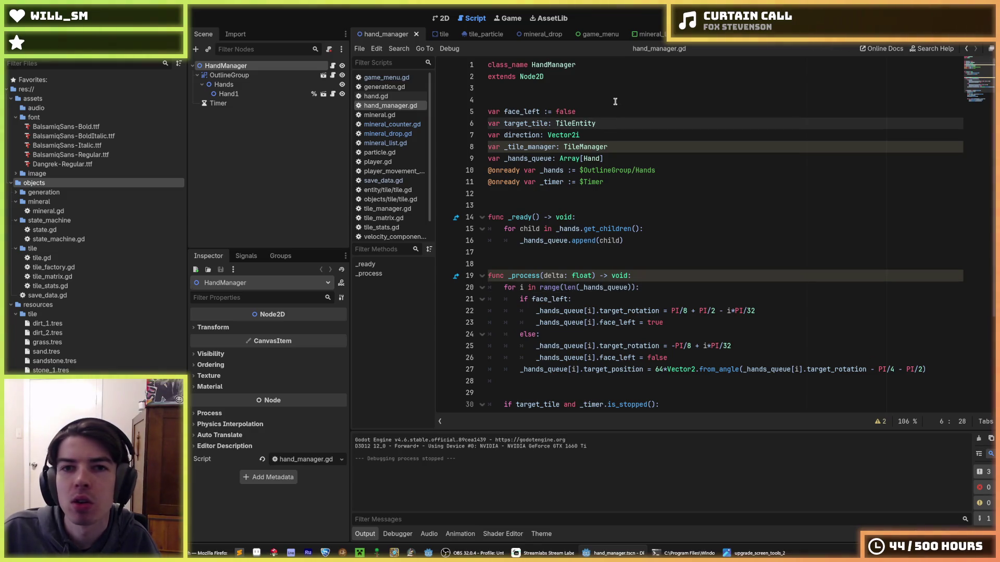
pyautogui.click(611, 102)
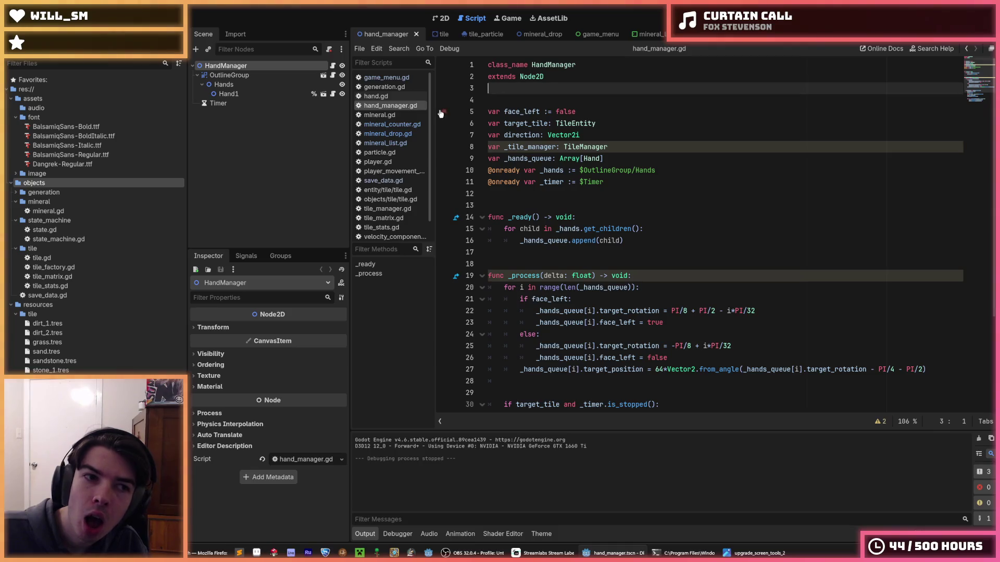
pyautogui.click(504, 92)
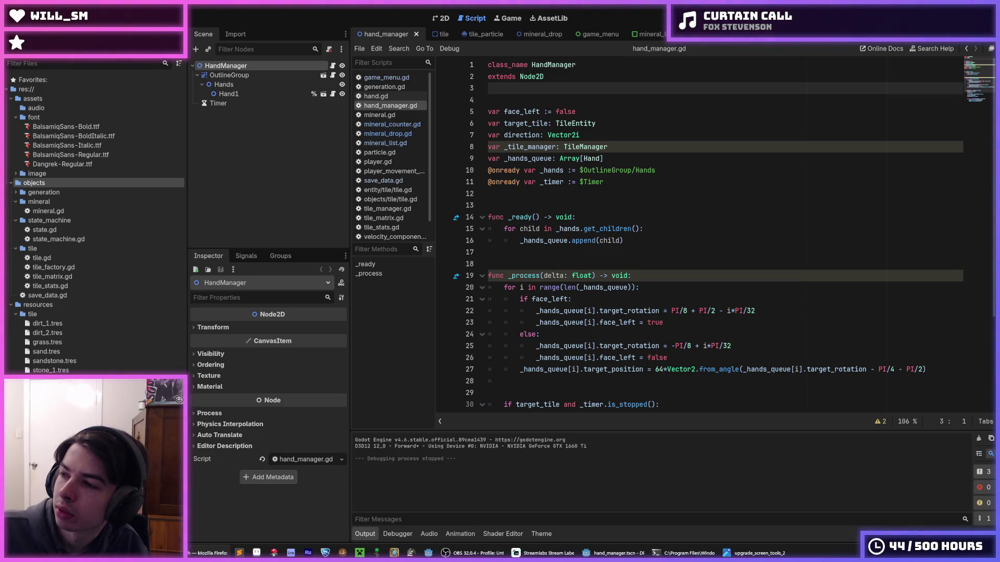
pyautogui.click(674, 145)
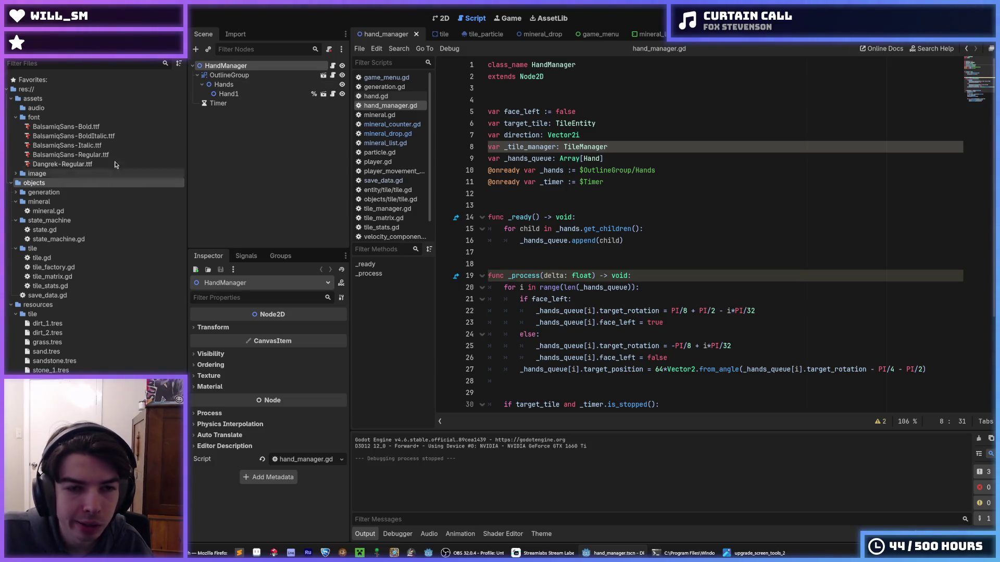
pyautogui.scroll(-1, 384, 120)
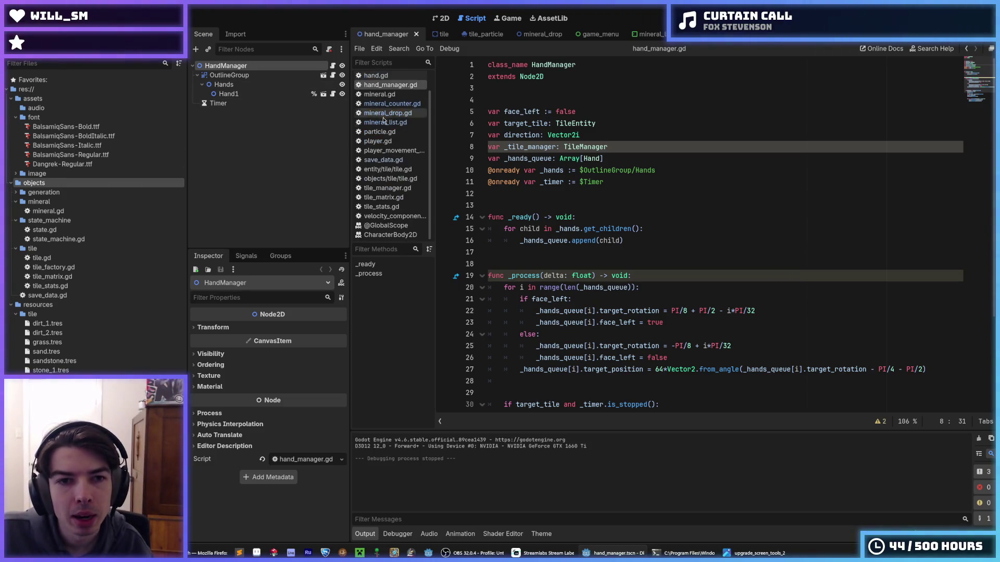
# Open player.gd and look through its variable declarations.
pyautogui.click(377, 142)
pyautogui.scroll(-10, 599, 198)
pyautogui.scroll(7, 601, 198)
pyautogui.scroll(-7, 604, 197)
pyautogui.scroll(-2, 604, 197)
pyautogui.scroll(4, 605, 196)
pyautogui.scroll(-2, 604, 196)
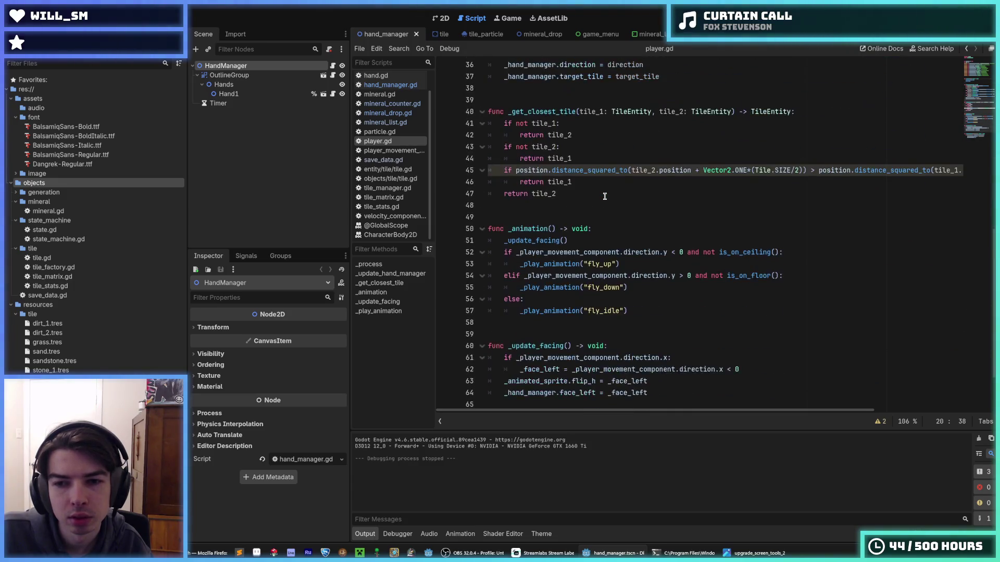
pyautogui.scroll(10, 605, 197)
# Delete the 'var gold := 0' line, save, and open mineral_drop.gd.
pyautogui.click(560, 123)
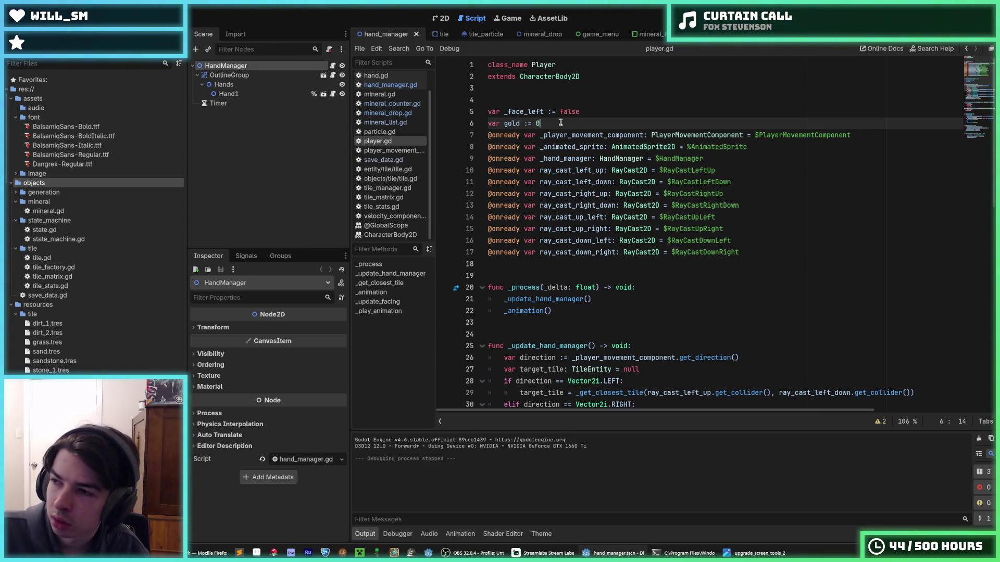
pyautogui.hotkey('ctrl', 'shift', 'Left')
pyautogui.hotkey('ctrl', 'shift', 'Left')
pyautogui.hotkey('ctrl', 'shift', 'Left')
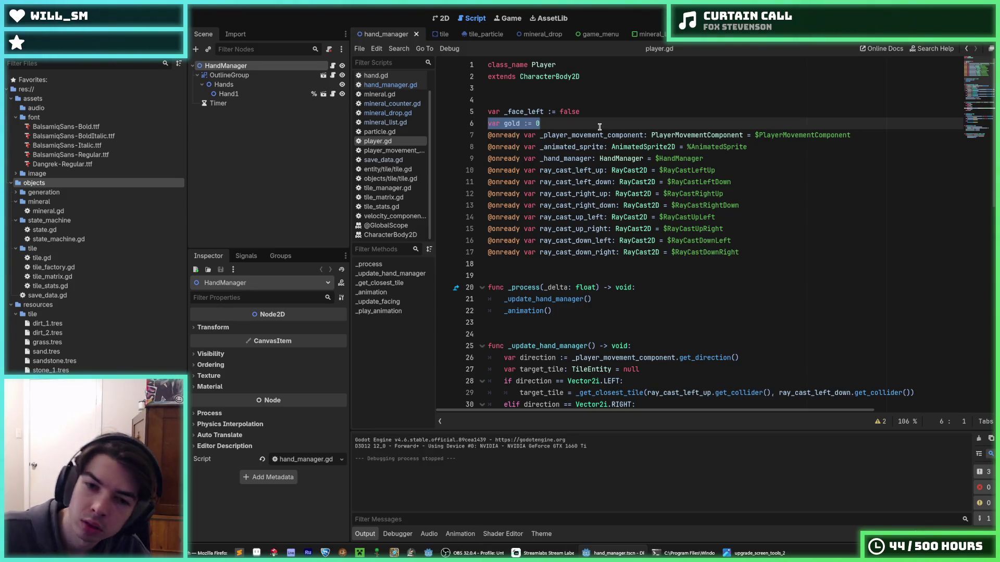
pyautogui.press('BackSpace')
pyautogui.press('BackSpace')
pyautogui.hotkey('ctrl', 's')
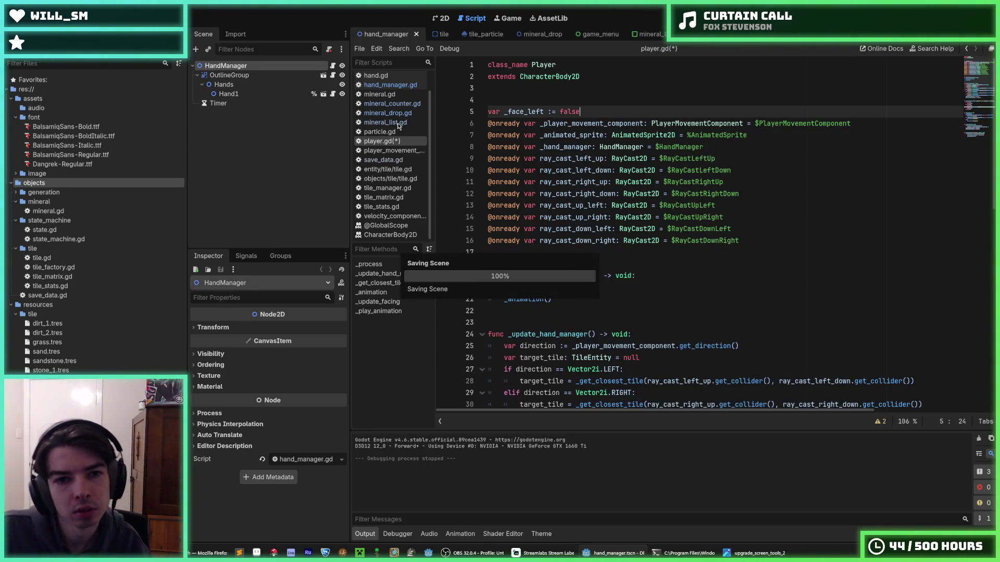
pyautogui.click(390, 113)
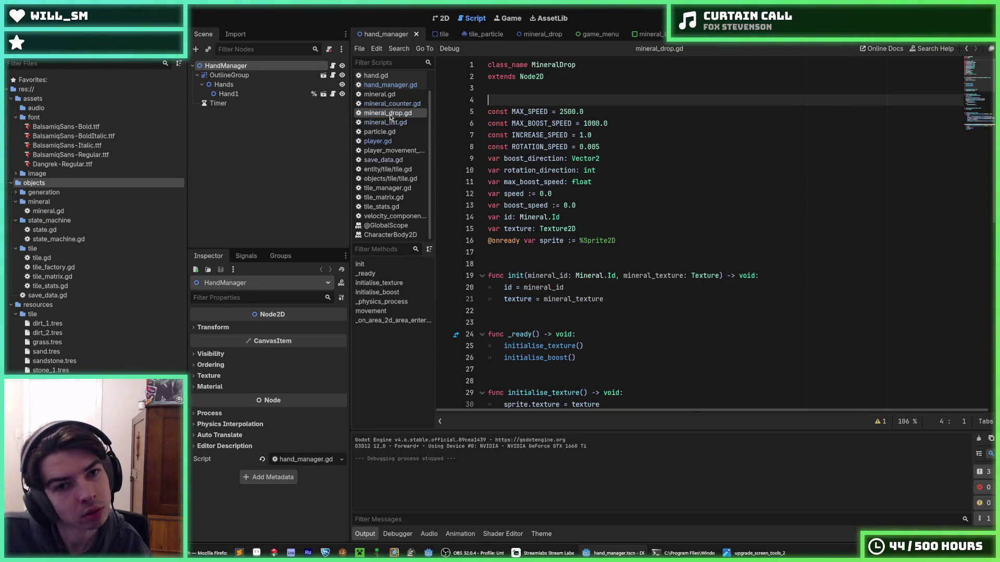
# Replace the player gold increment on line 60 with a SaveData.mineral_quantities entry.
pyautogui.scroll(-2, 582, 156)
pyautogui.click(573, 147)
pyautogui.scroll(-3, 569, 144)
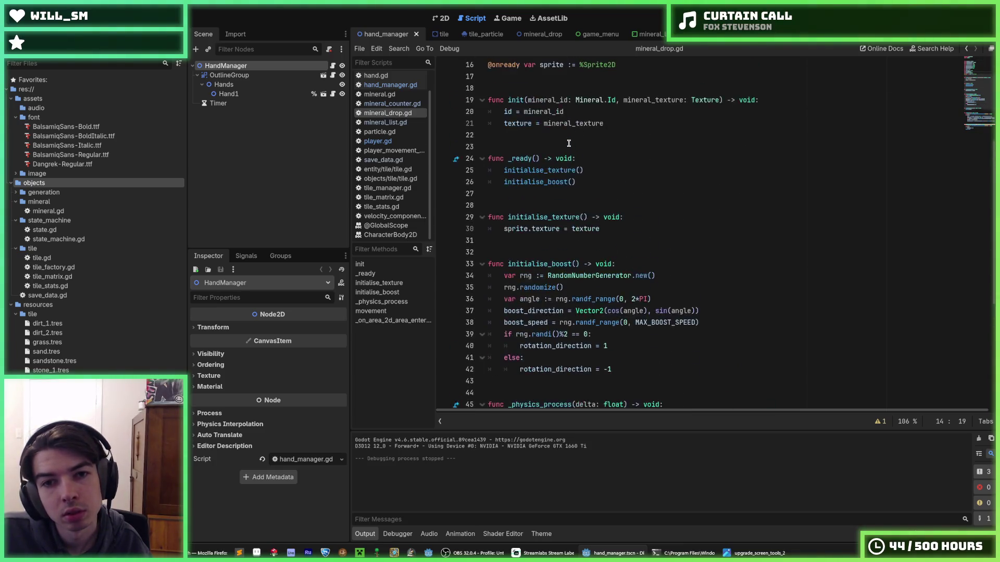
pyautogui.scroll(1, 569, 143)
pyautogui.click(586, 147)
pyautogui.scroll(-7, 586, 150)
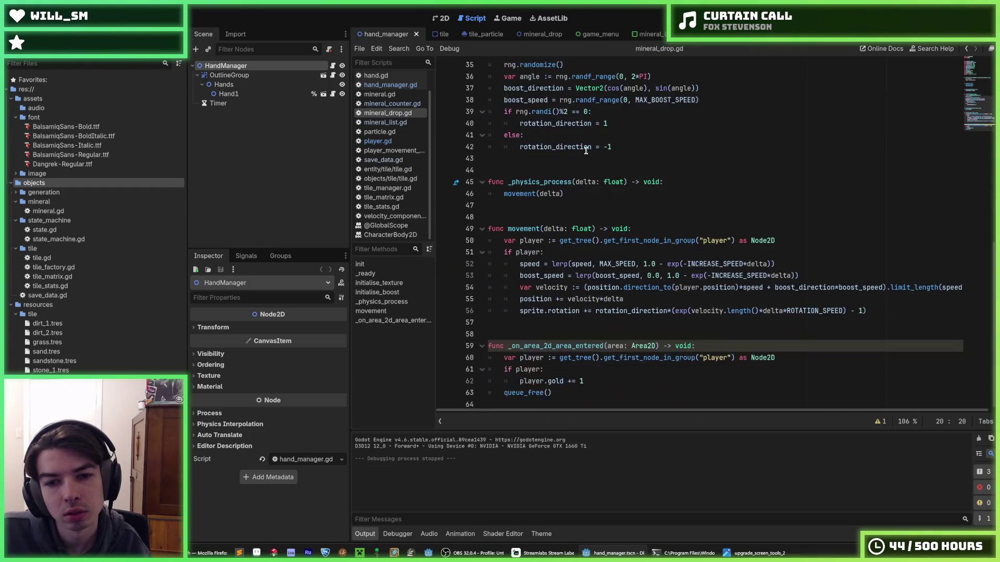
pyautogui.moveTo(584, 381); pyautogui.dragTo(516, 369)
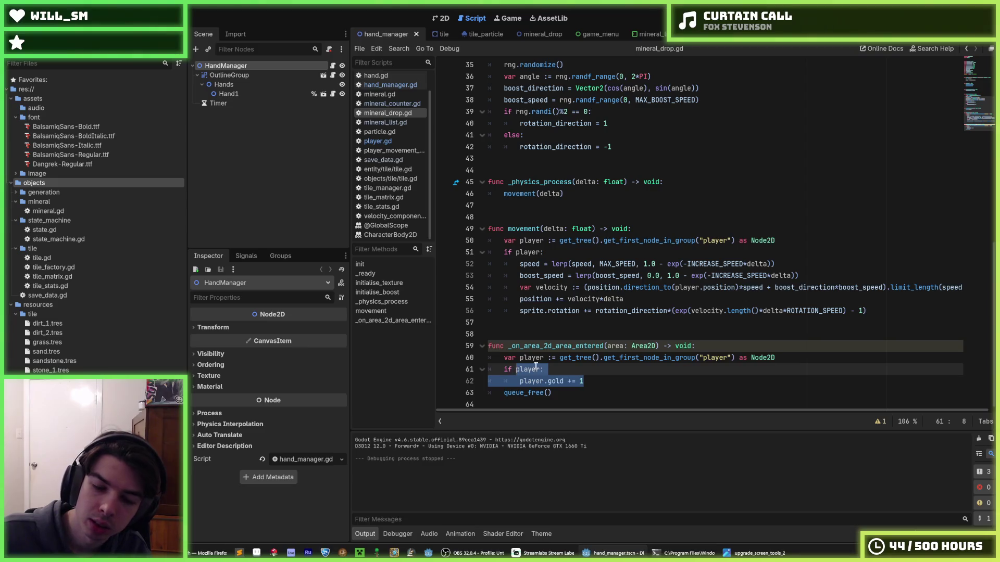
pyautogui.moveTo(596, 380); pyautogui.dragTo(519, 357)
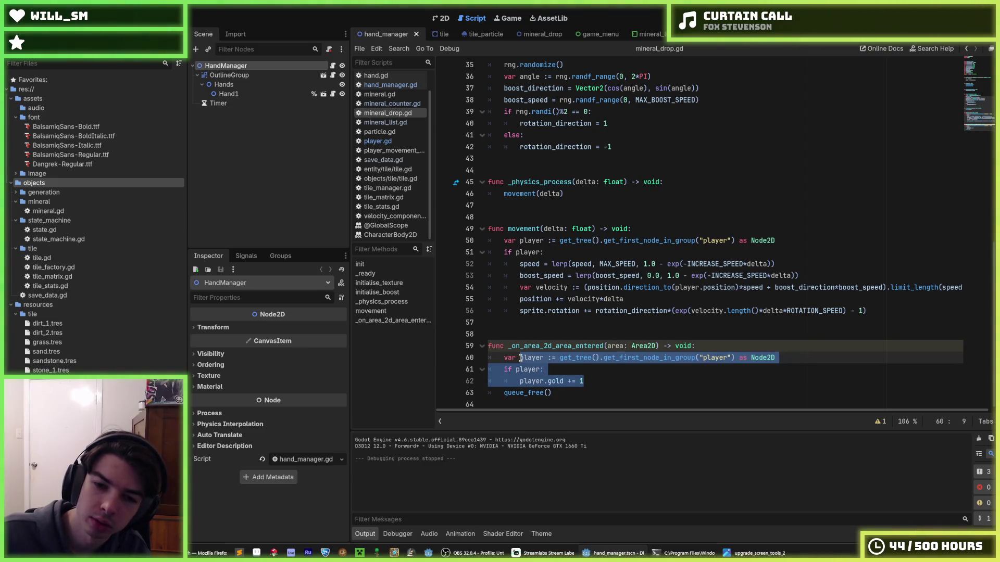
pyautogui.write('SaveDast')
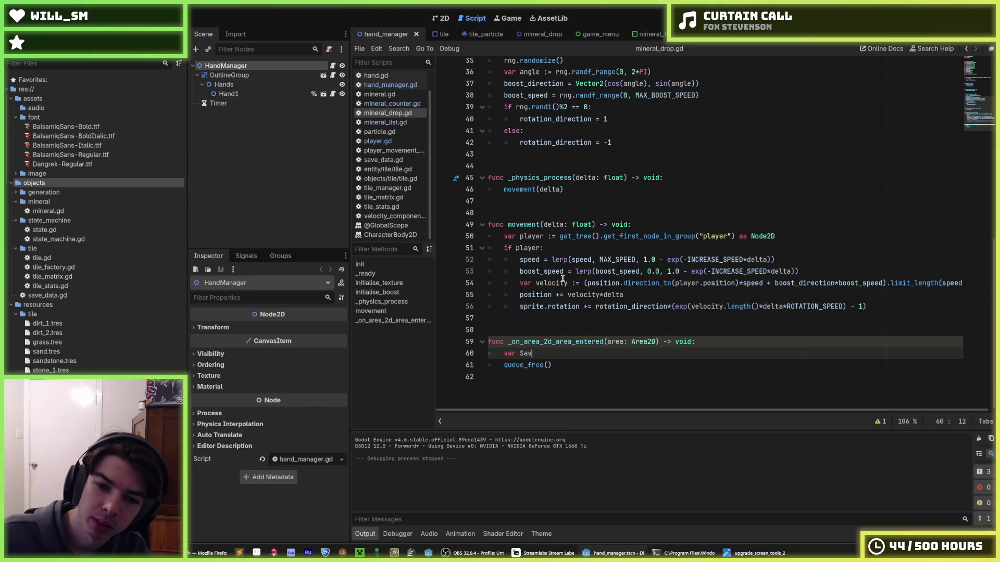
pyautogui.press('BackSpace')
pyautogui.press('BackSpace')
pyautogui.write('ta.')
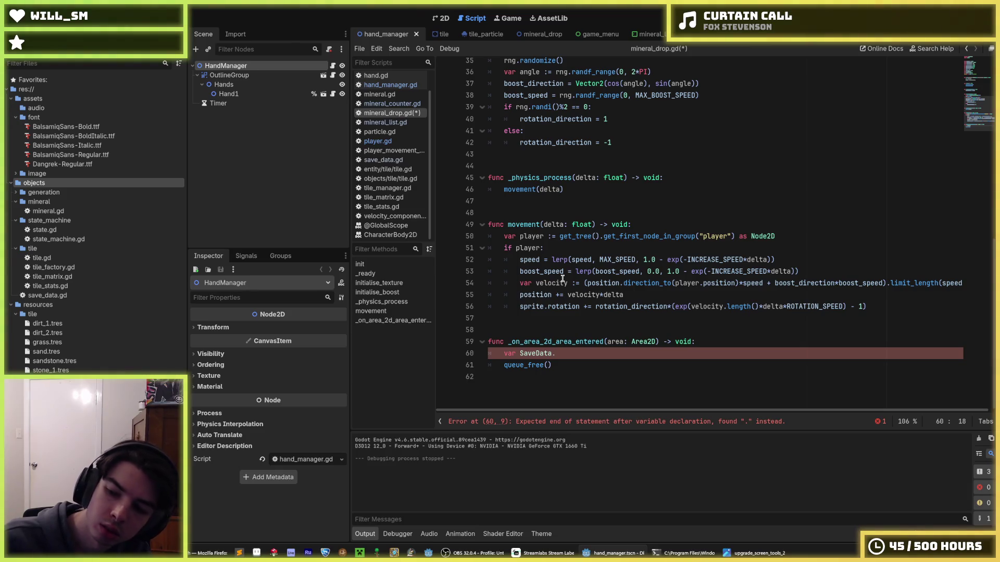
pyautogui.write('mineral')
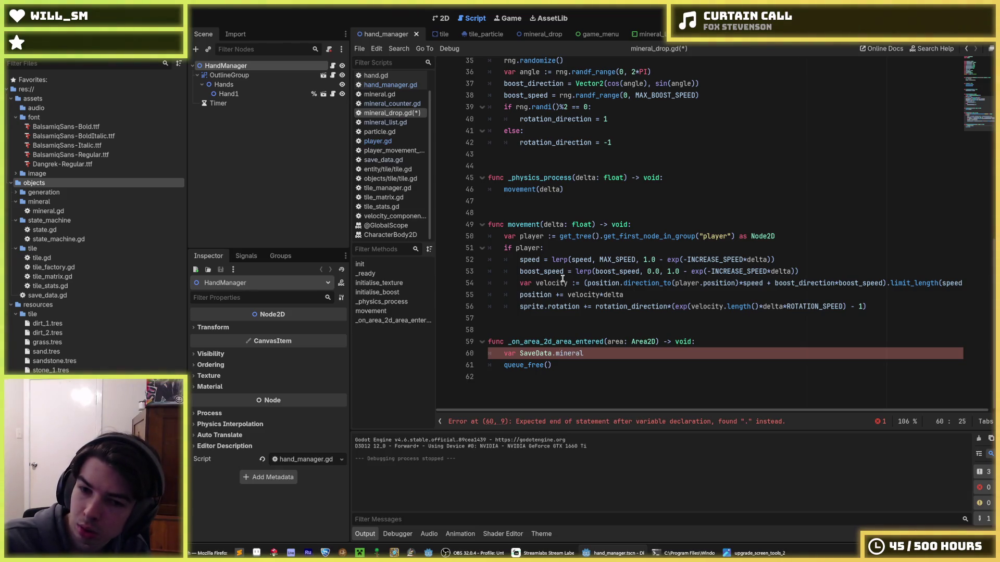
pyautogui.write('quantitie')
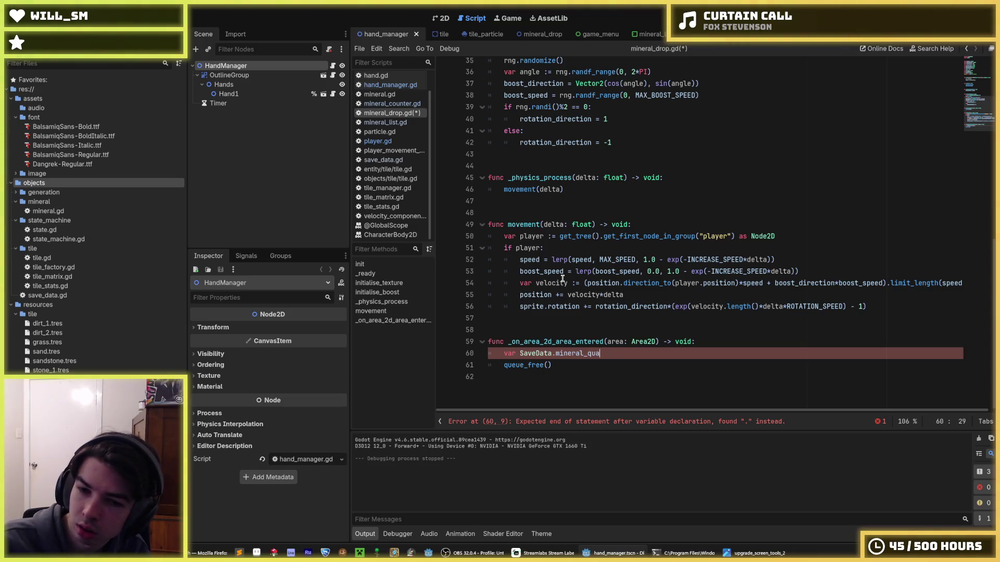
pyautogui.write('s[')
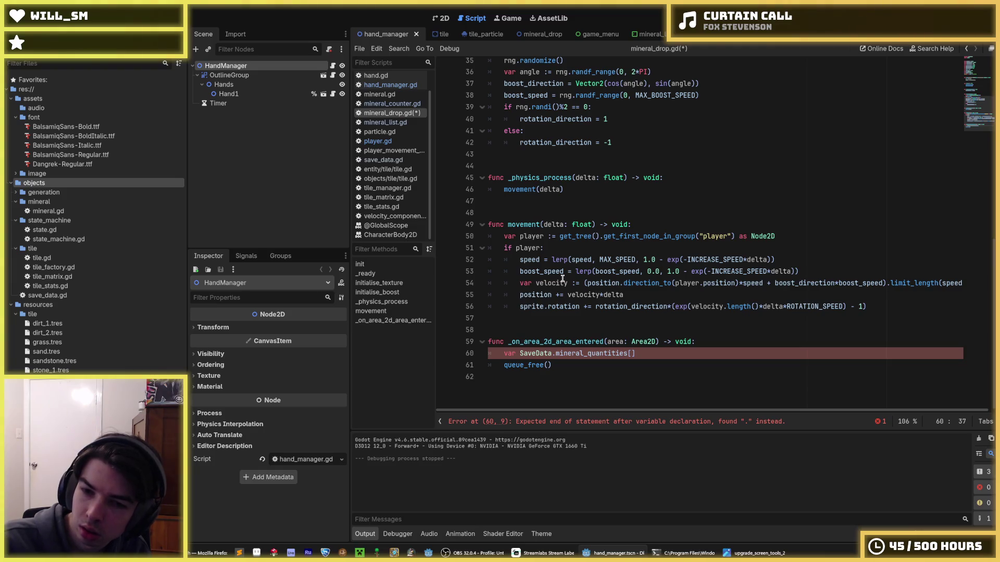
pyautogui.write('m')
pyautogui.write('id')
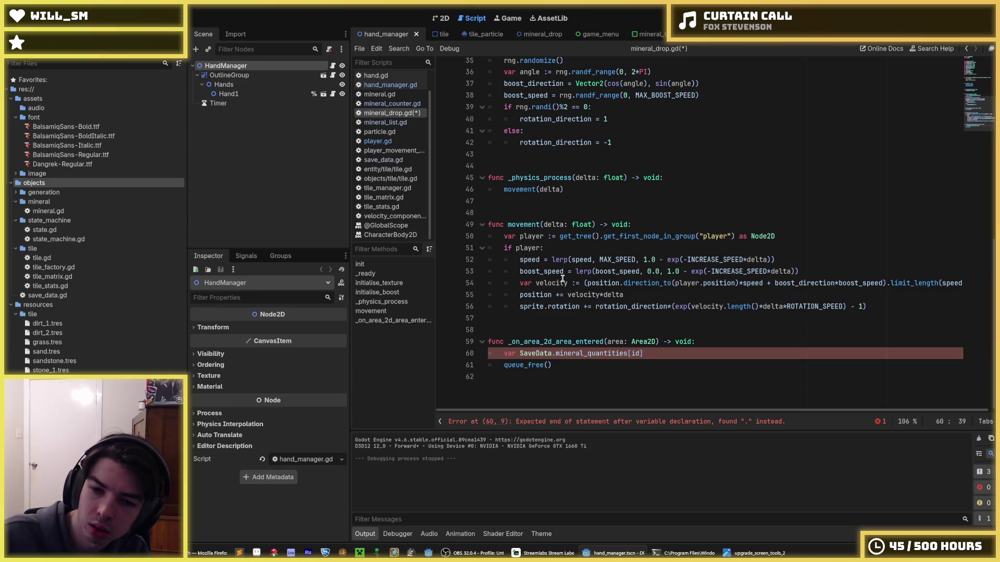
# Finish line 60 as 'SaveData.mineral_quantities[id] += 1' without 'var', and save mineral_drop.gd.
pyautogui.scroll(5, 564, 261)
pyautogui.scroll(2, 564, 260)
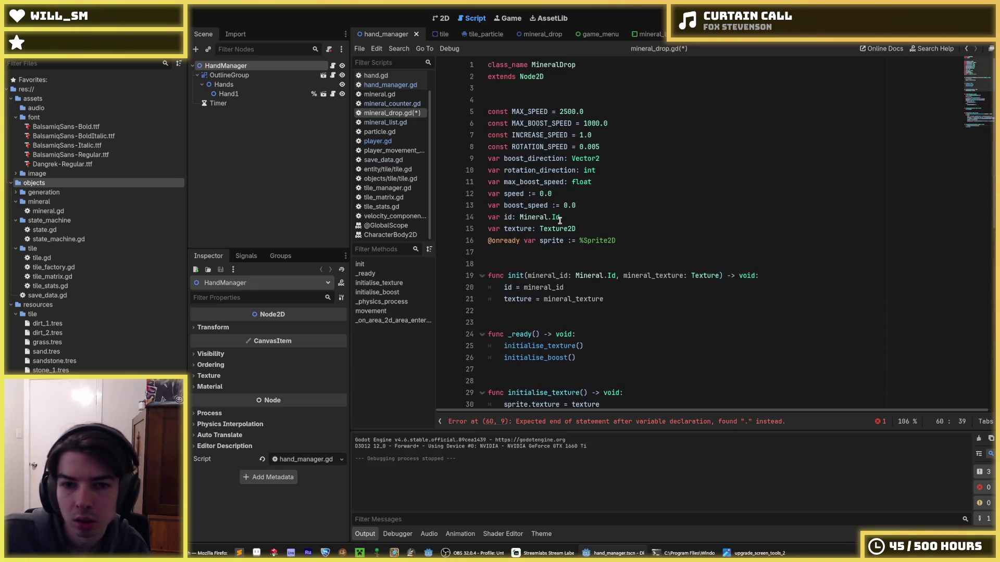
pyautogui.click(512, 217)
pyautogui.scroll(-5, 625, 261)
pyautogui.scroll(-3, 625, 261)
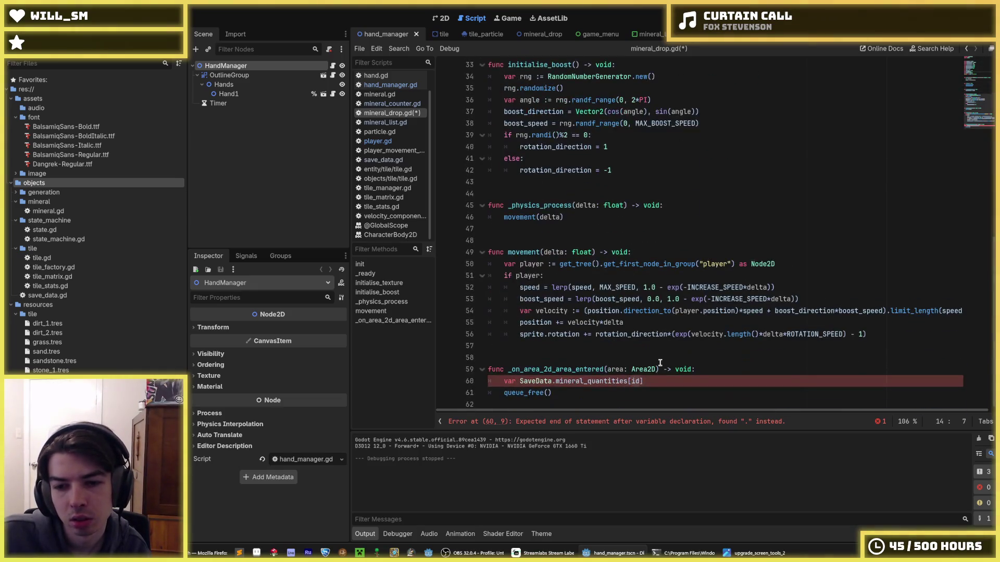
pyautogui.click(657, 380)
pyautogui.write('+=')
pyautogui.press('Delete')
pyautogui.press('Delete')
pyautogui.press('Delete')
pyautogui.press('End')
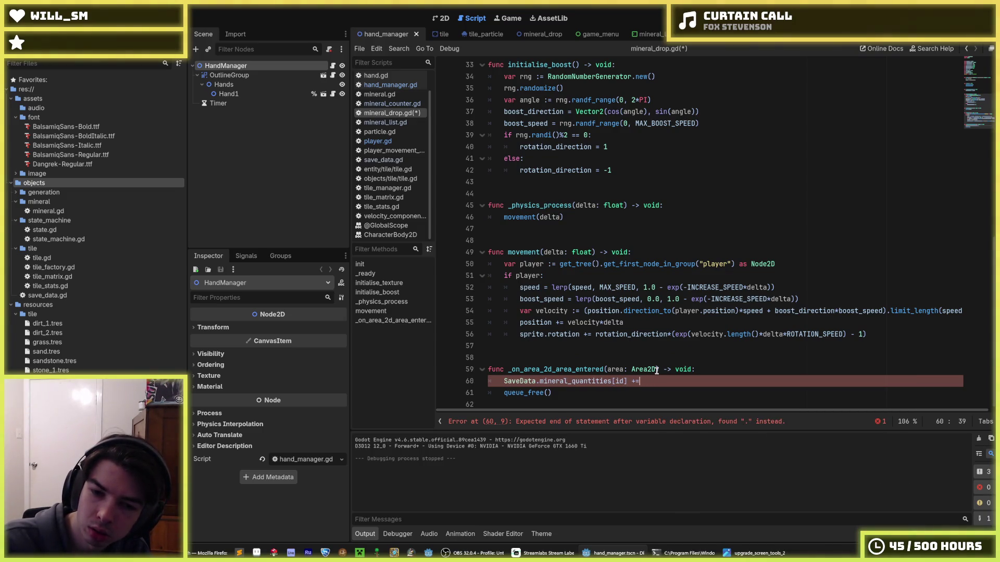
pyautogui.write('quantity')
pyautogui.scroll(10, 665, 353)
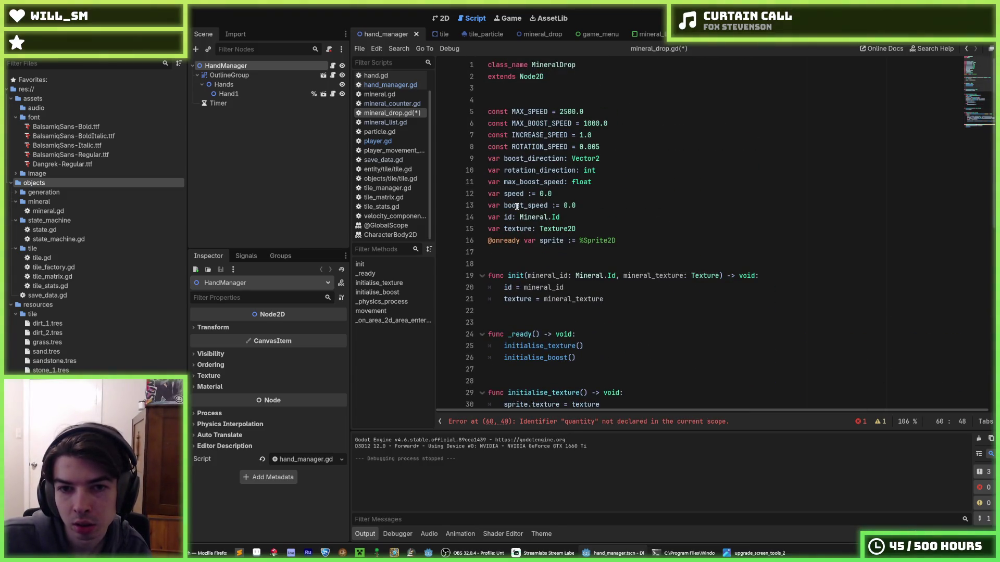
pyautogui.scroll(-10, 573, 208)
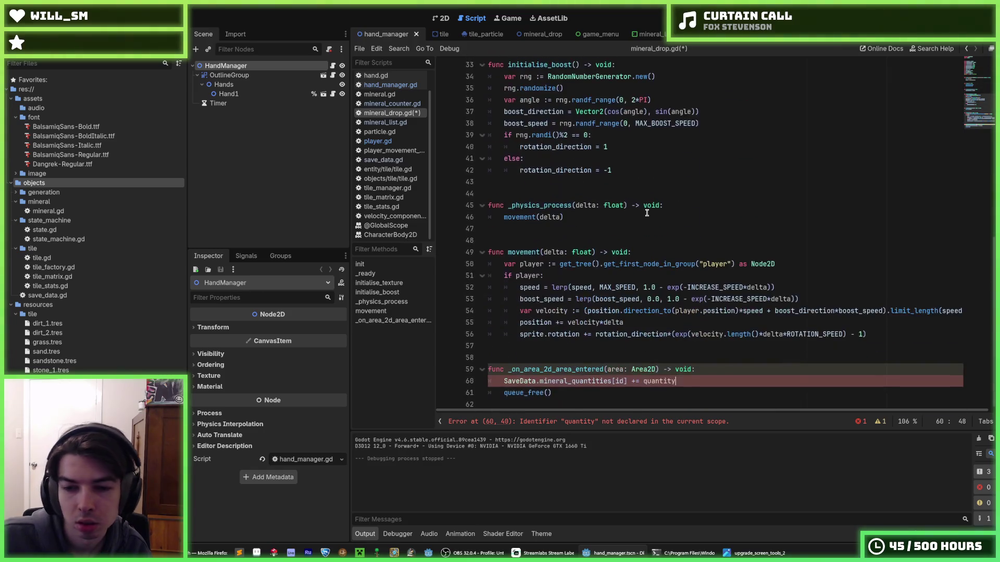
pyautogui.press('BackSpace')
pyautogui.press('BackSpace')
pyautogui.press('BackSpace')
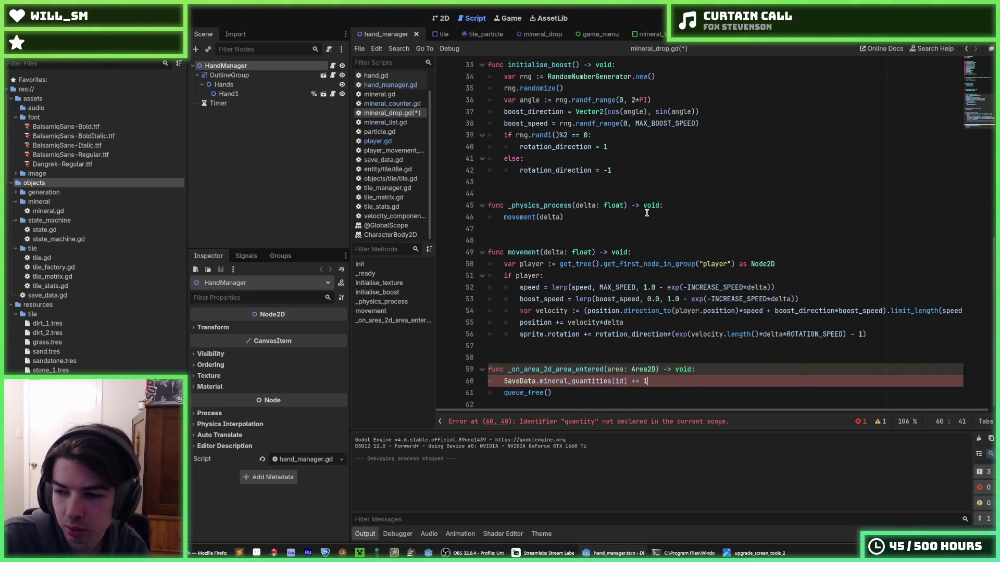
pyautogui.hotkey('ctrl', 's')
pyautogui.press('Down')
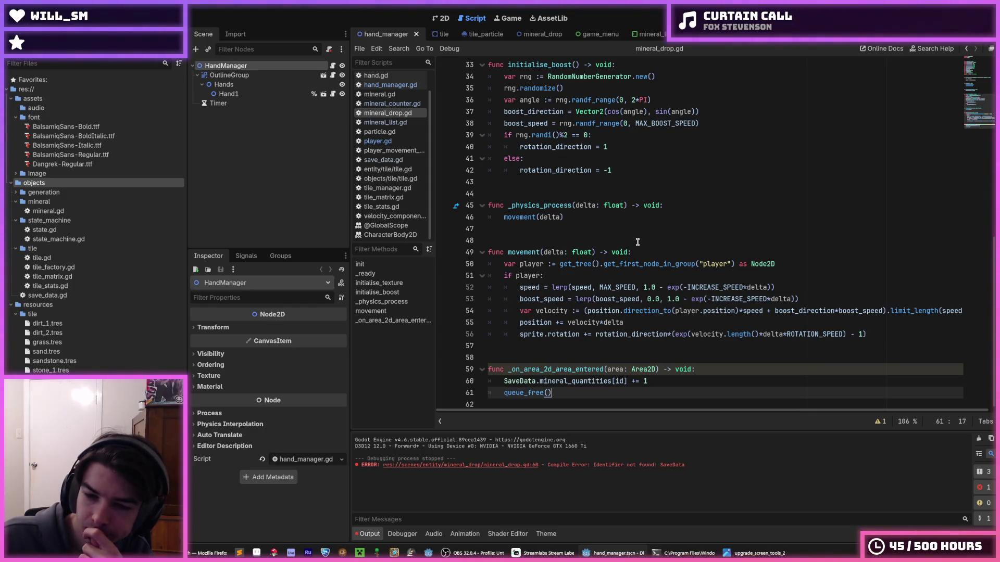
# Review the 'Identifier not found: SaveData' error, then switch to the world scene.
pyautogui.moveTo(586, 397); pyautogui.dragTo(680, 383)
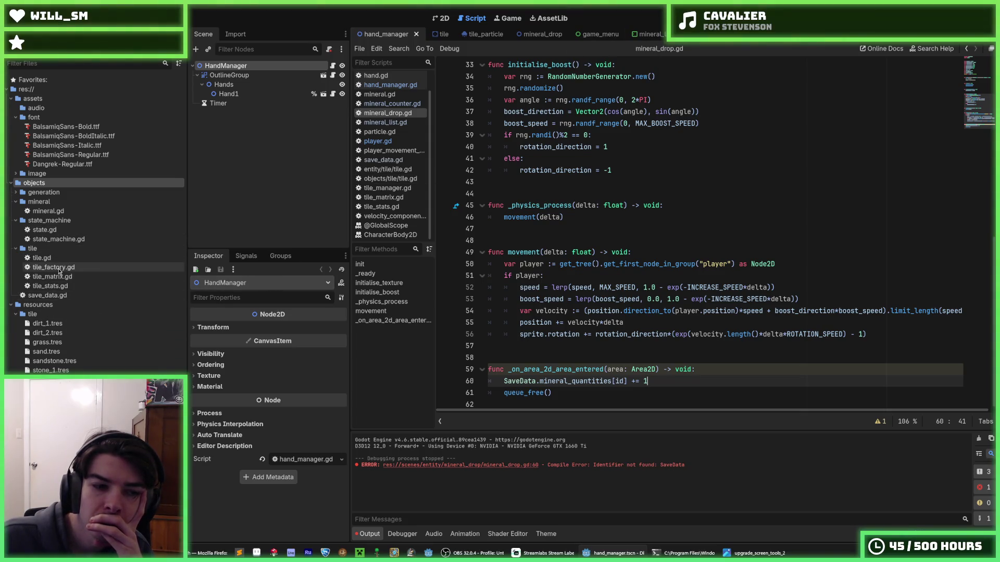
pyautogui.hotkey('ctrl', 'shift', 'Tab')
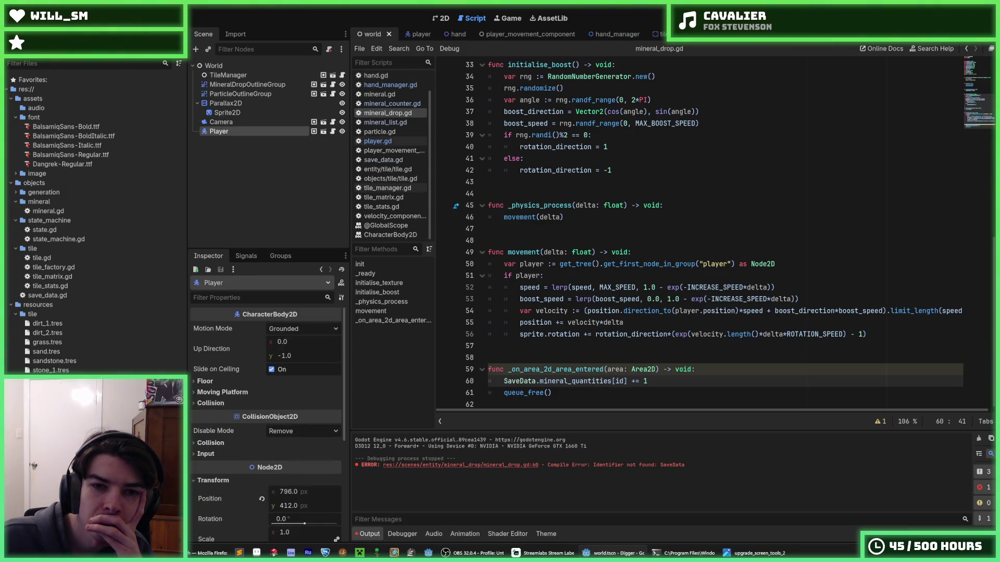
# Add a CanvasLayer under World and move it to the top of World's children.
pyautogui.click(440, 19)
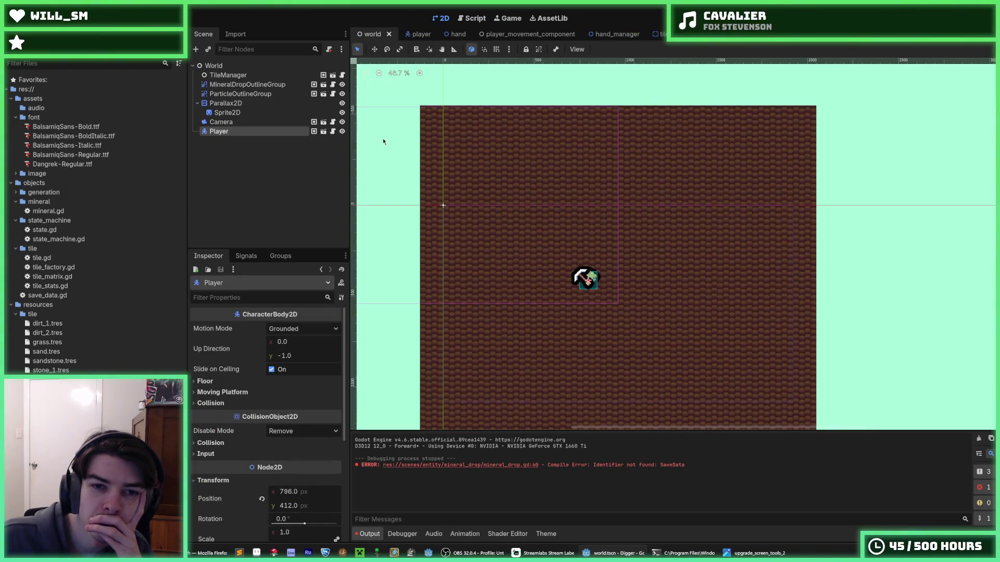
pyautogui.scroll(-2, 488, 199)
pyautogui.scroll(1, 489, 199)
pyautogui.click(238, 67)
pyautogui.rightClick(238, 66)
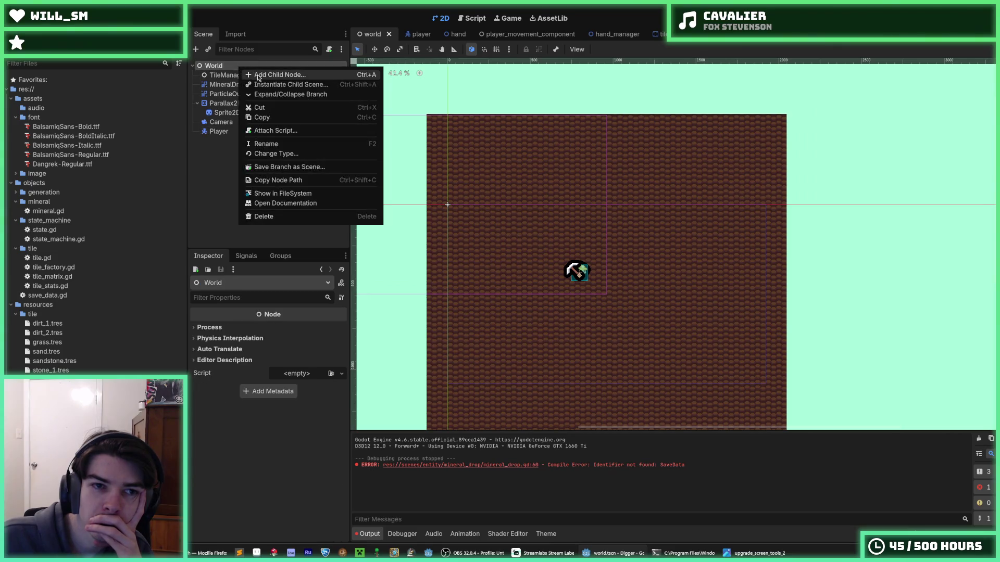
pyautogui.click(258, 76)
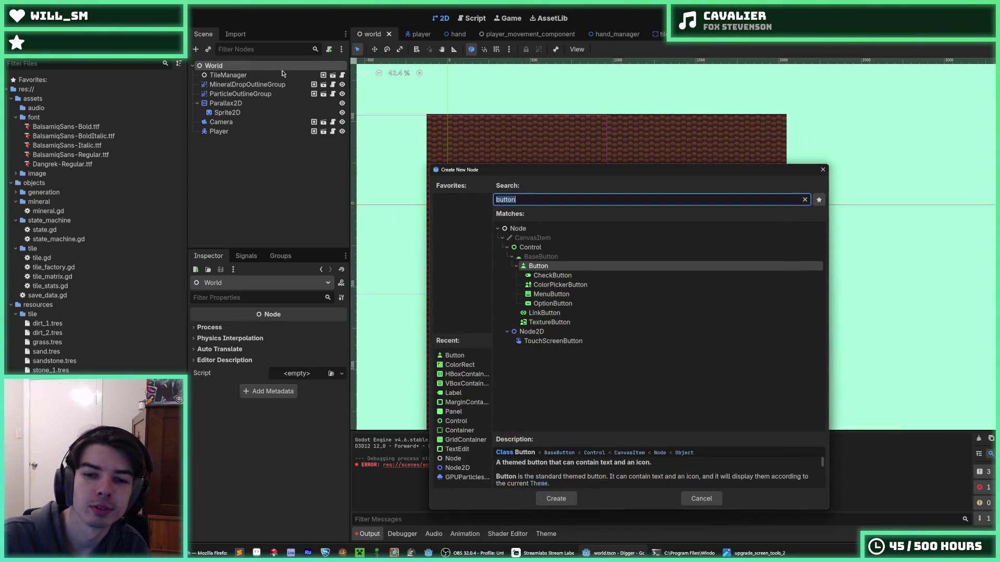
pyautogui.write('canvas')
pyautogui.press('Down')
pyautogui.press('Down')
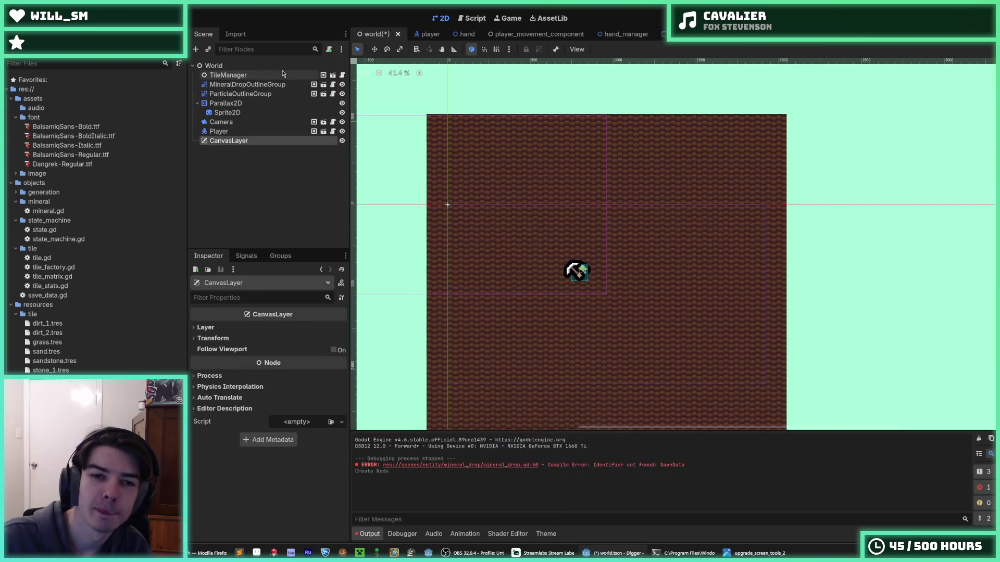
pyautogui.press('Return')
pyautogui.moveTo(248, 71); pyautogui.dragTo(250, 74)
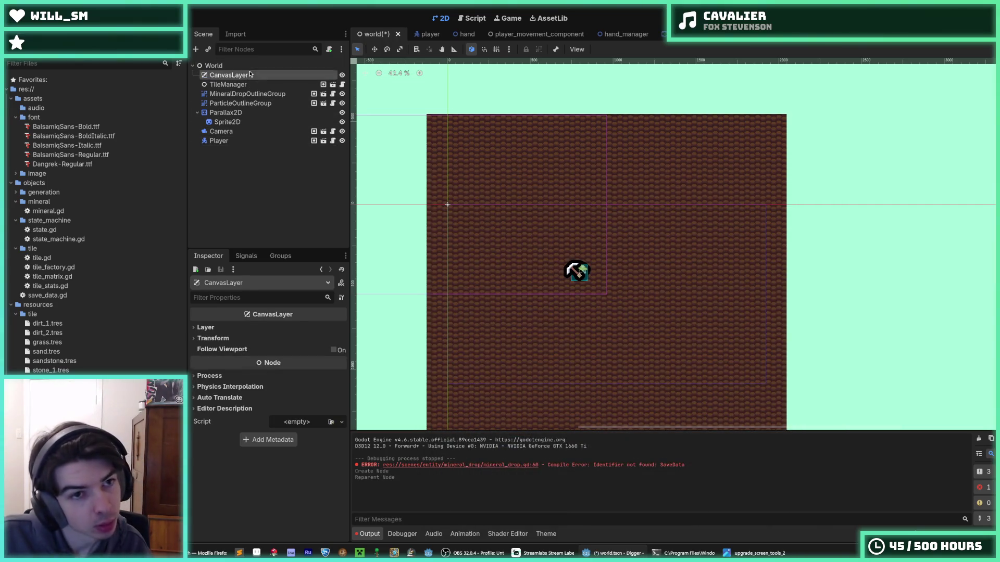
# Instance the MineralList scene under CanvasLayer, save the world scene, and run the game.
pyautogui.rightClick(244, 79)
pyautogui.click(260, 82)
pyautogui.press('Escape')
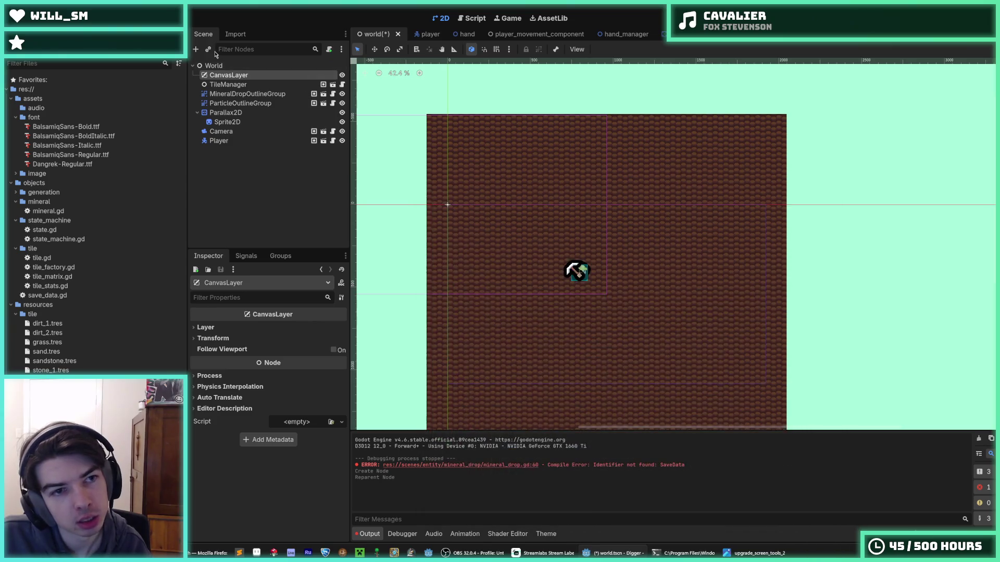
pyautogui.click(208, 49)
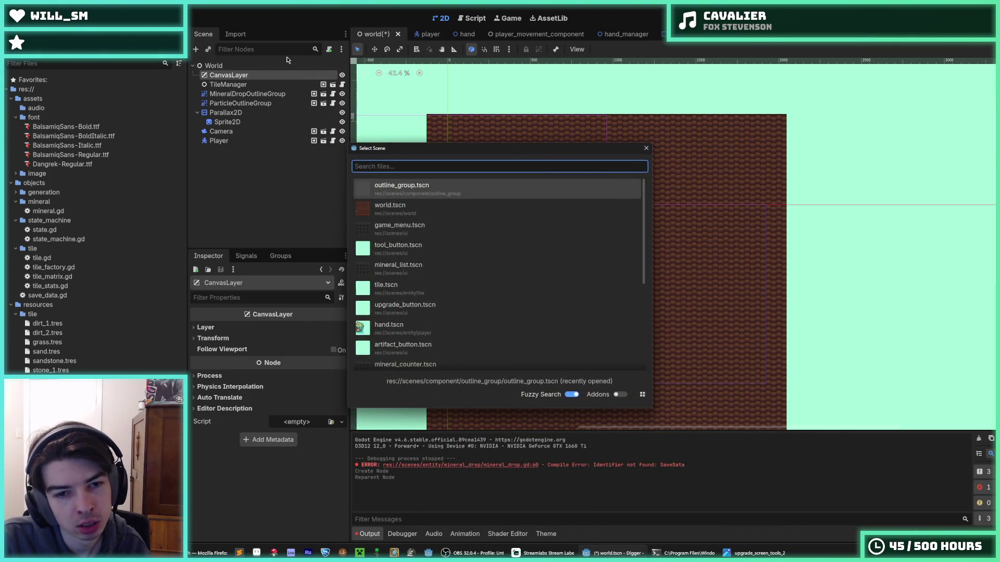
pyautogui.write('mineral')
pyautogui.press('Return')
pyautogui.hotkey('ctrl', 's')
pyautogui.scroll(5, 528, 263)
pyautogui.press('F5')
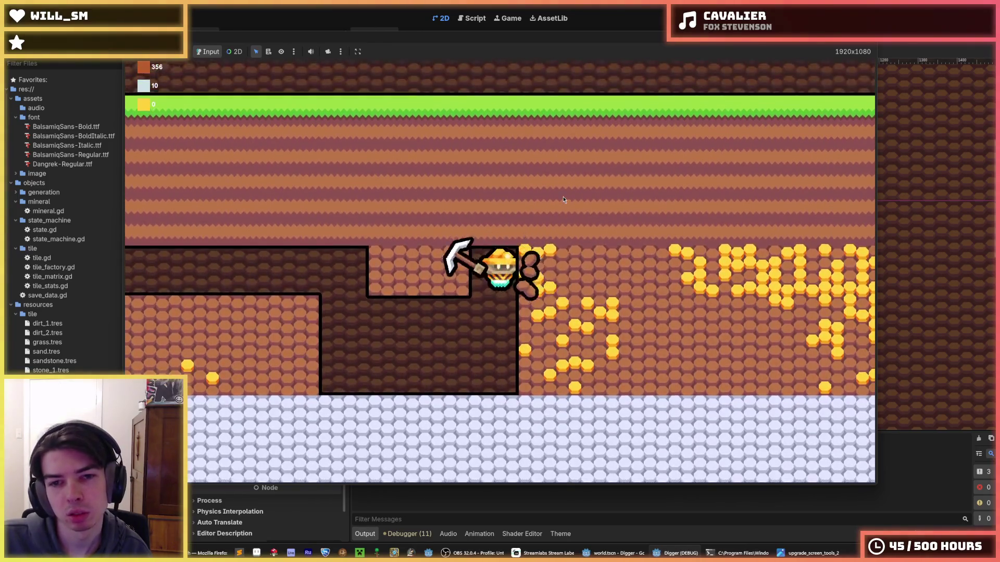
# Stop the Digger test run after checking the counters in the top-left corner.
pyautogui.press('F8')
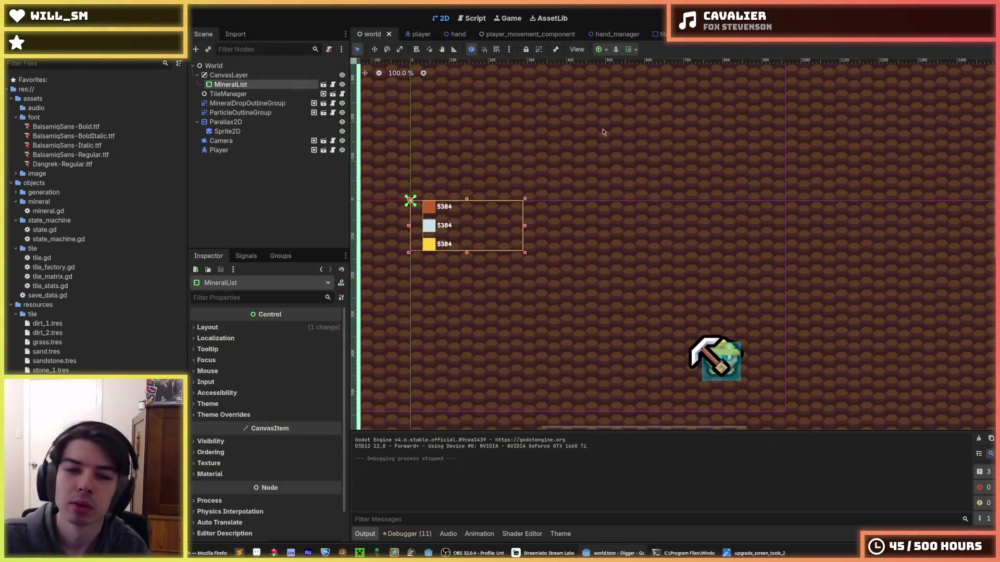
# Set MineralList's Margin Top override to 32, save mineral_list.tscn, and test-run the game.
pyautogui.scroll(5, 425, 262)
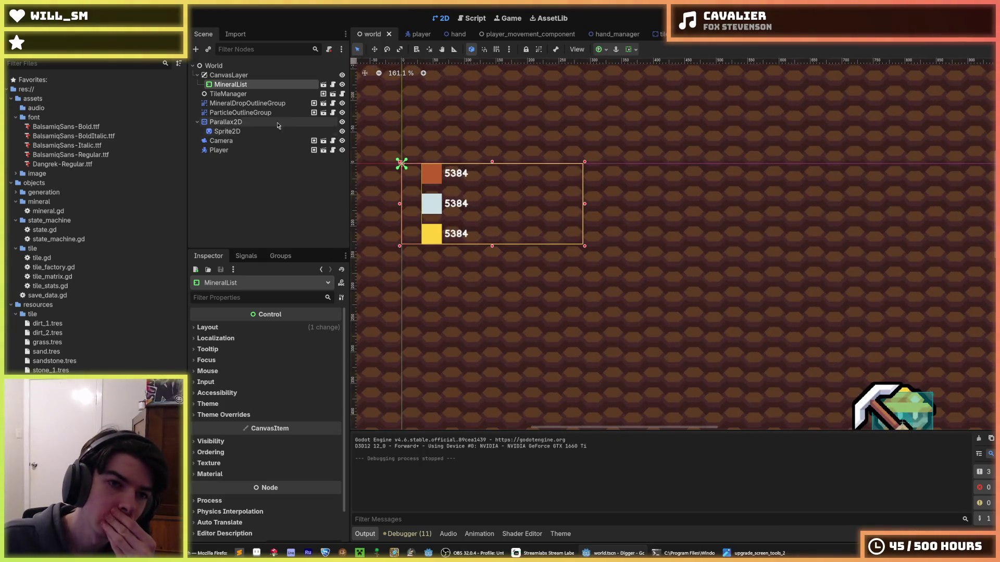
pyautogui.click(324, 85)
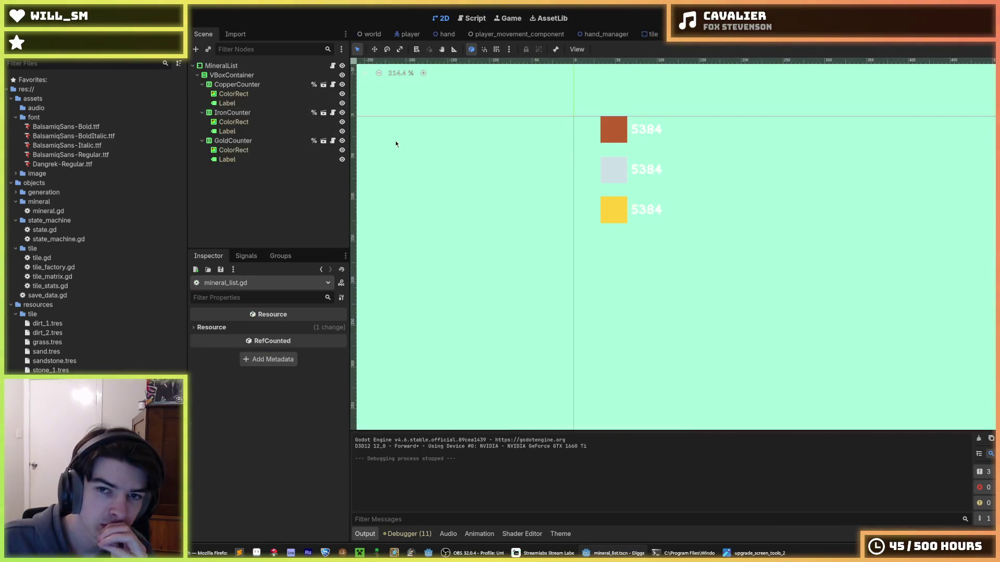
pyautogui.click(232, 75)
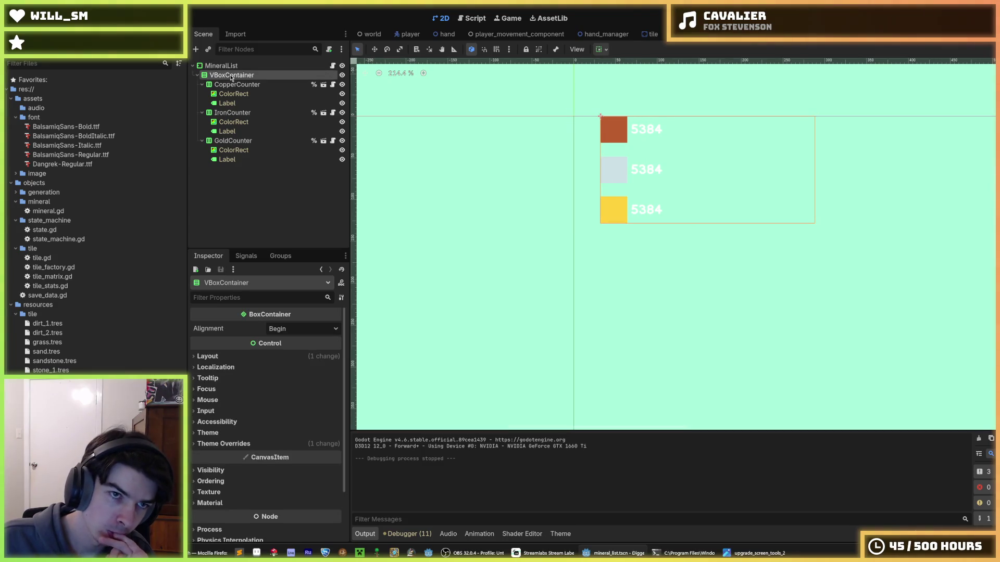
pyautogui.click(233, 67)
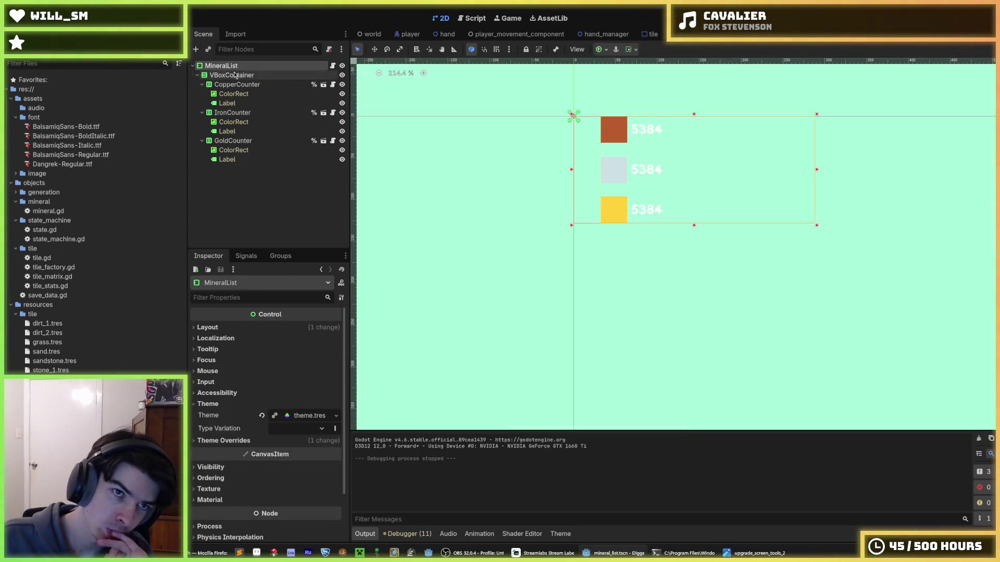
pyautogui.click(232, 443)
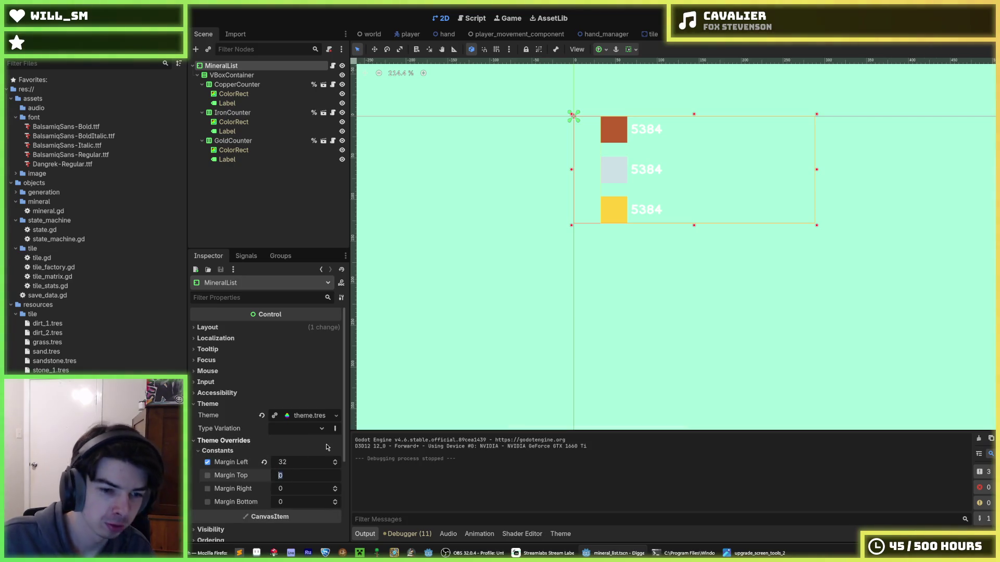
pyautogui.write('32')
pyautogui.press('Return')
pyautogui.hotkey('ctrl', 's')
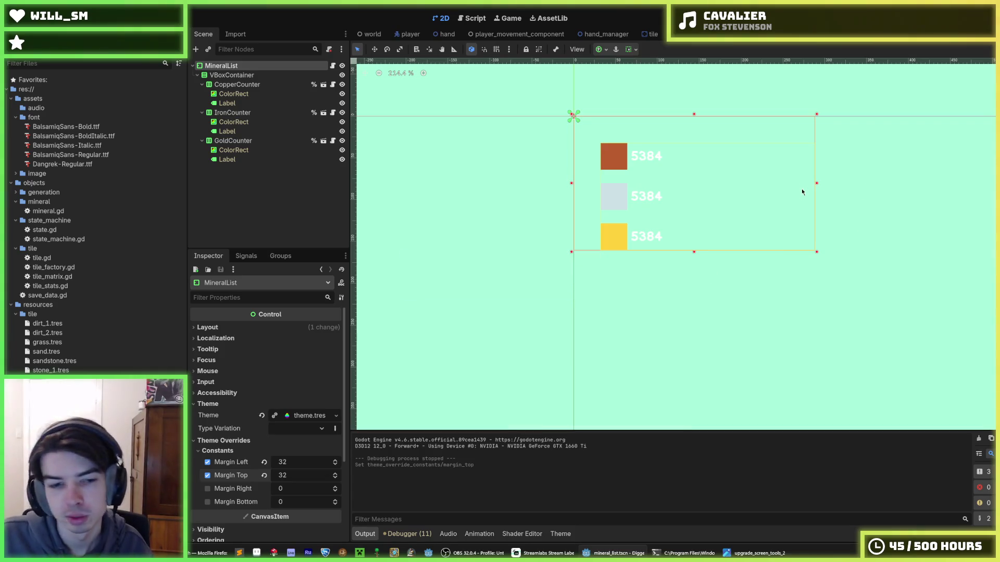
pyautogui.hotkey('ctrl', 's')
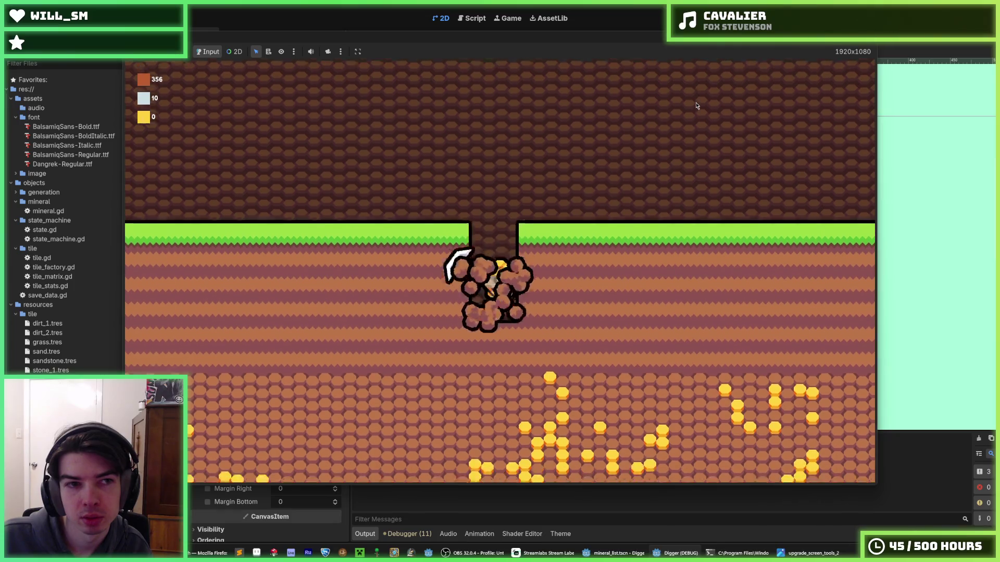
pyautogui.press('Escape')
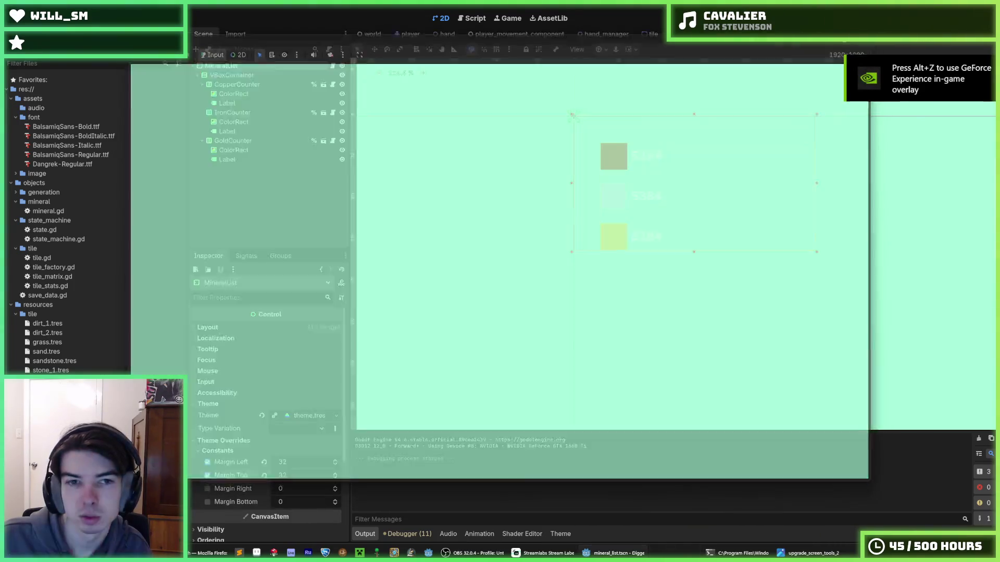
# Give the mineral counter's colour square a minimum size of 64 × 64.
pyautogui.click(323, 85)
pyautogui.click(240, 76)
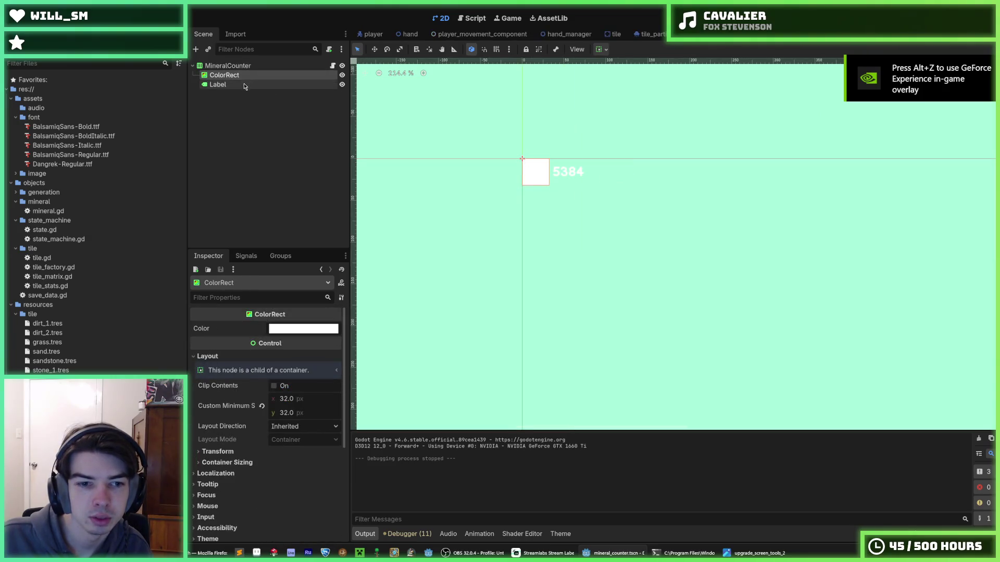
pyautogui.click(287, 398)
pyautogui.write('64')
pyautogui.press('Tab')
pyautogui.write('64')
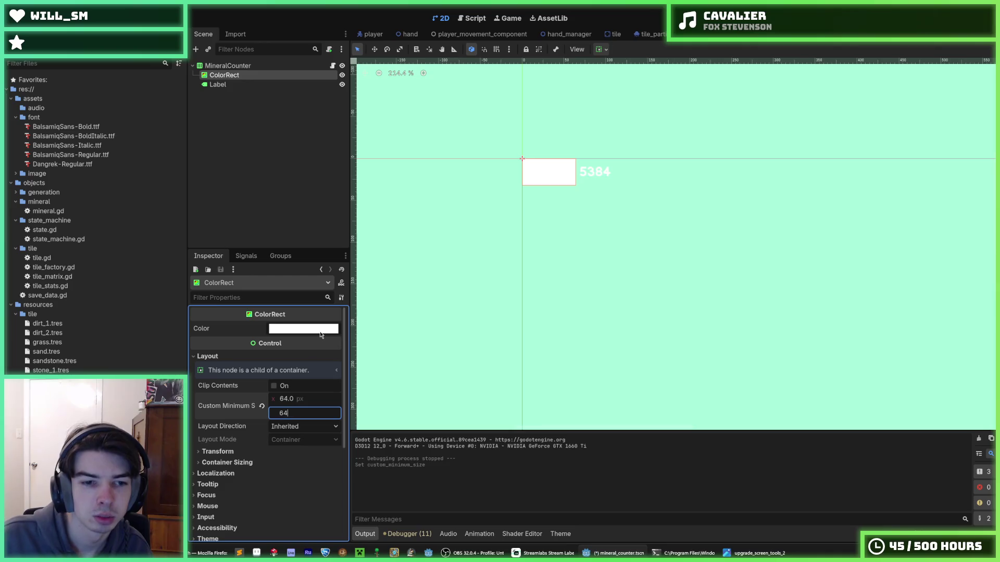
# Bring up the font size override in the Label's theme overrides.
pyautogui.click(250, 84)
pyautogui.scroll(-1, 261, 440)
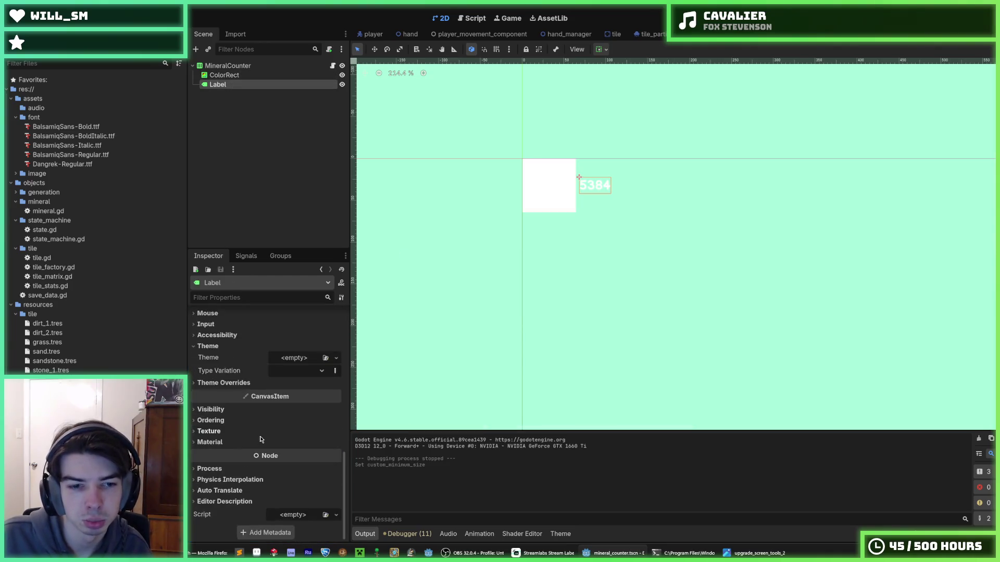
pyautogui.click(250, 384)
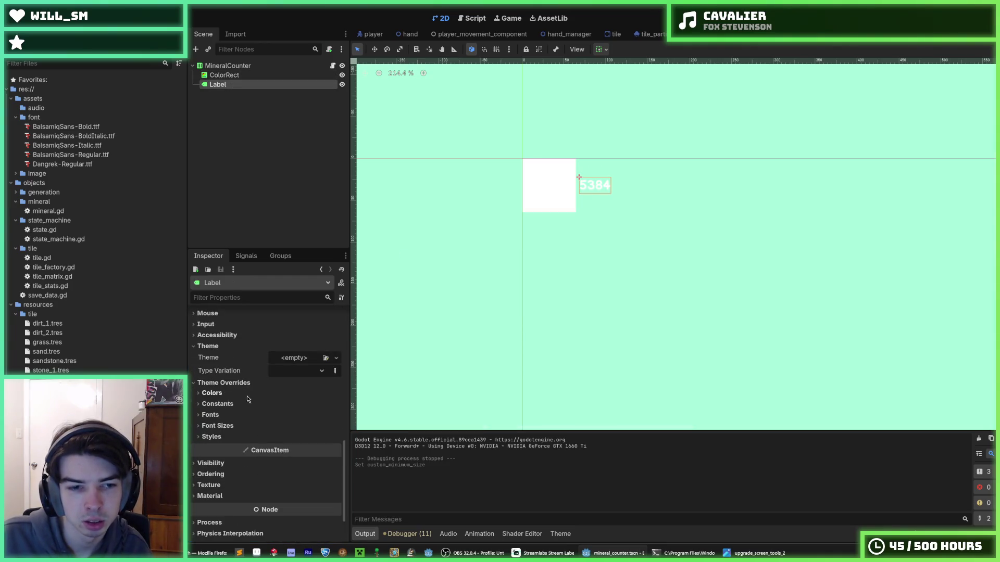
pyautogui.click(226, 426)
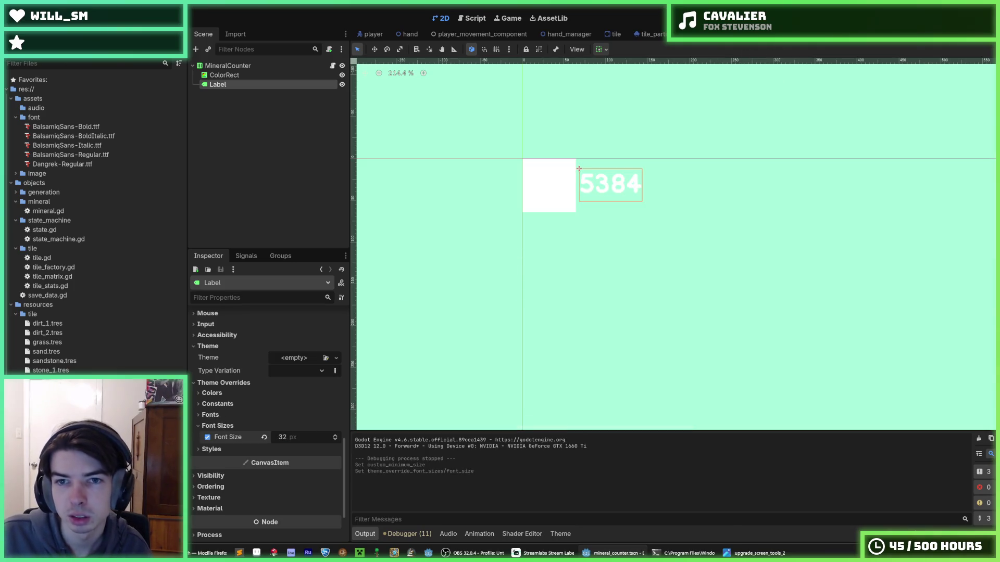
# Set MineralCounter's theme separation override to 8, then run and stop the game.
pyautogui.click(222, 67)
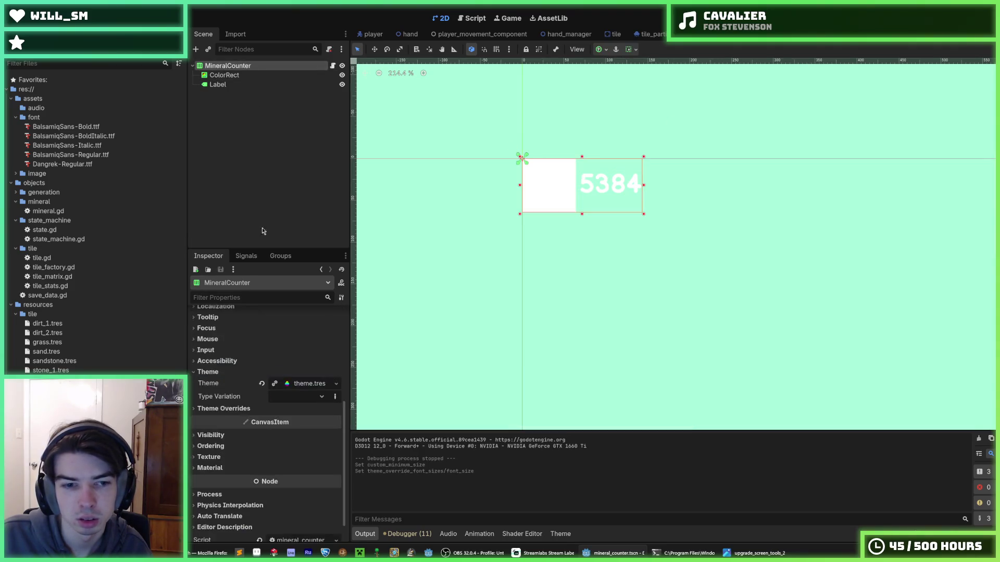
pyautogui.click(241, 409)
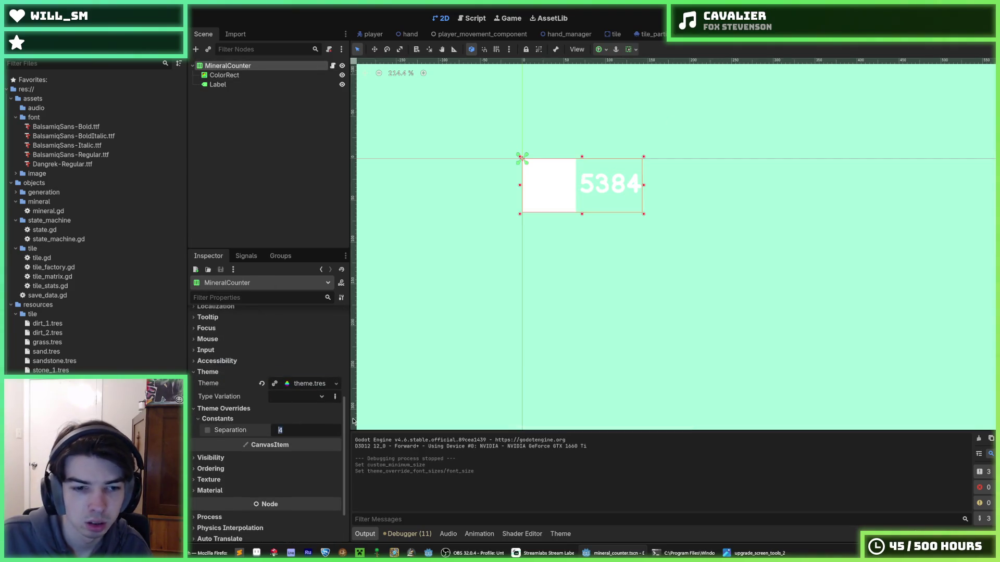
pyautogui.press('F5')
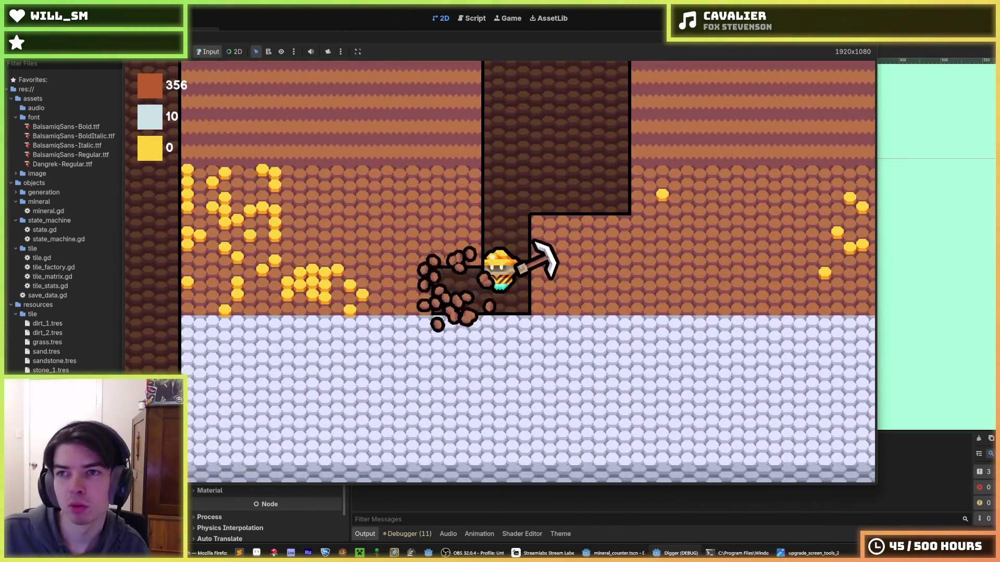
pyautogui.press('F8')
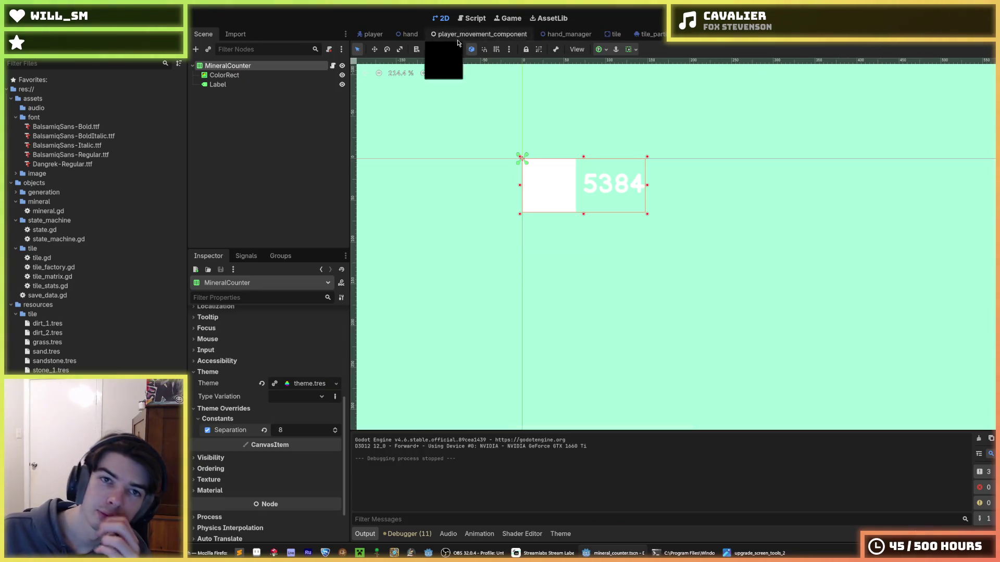
# Look through the player, game menu, mineral list and mineral counter scenes.
pyautogui.click(367, 37)
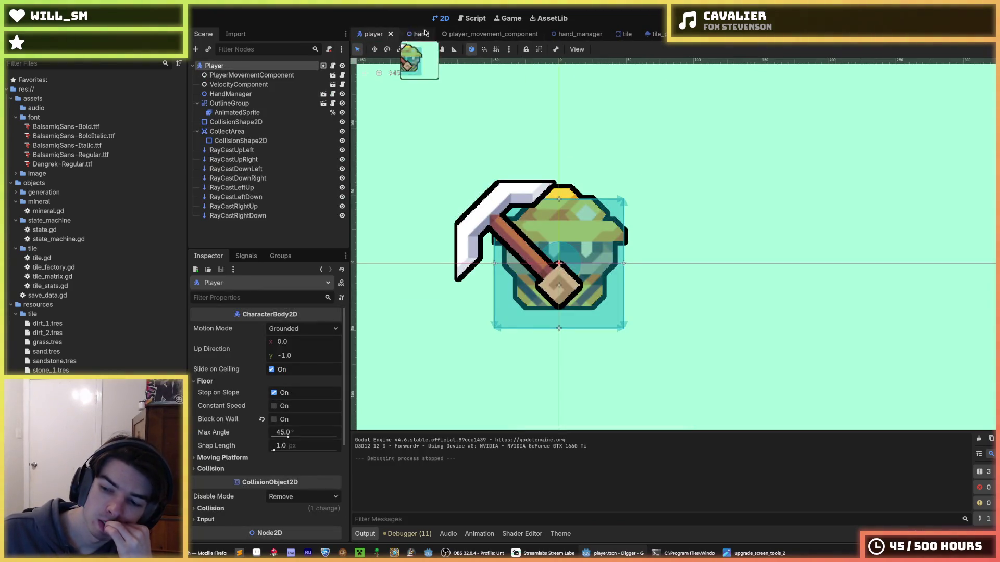
pyautogui.hotkey('ctrl', 'shift', 'Tab')
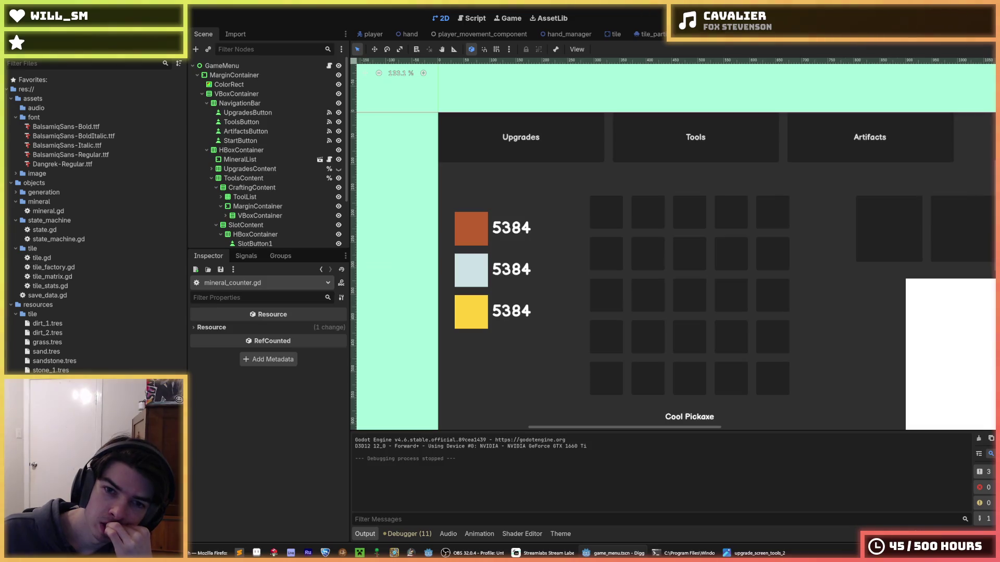
pyautogui.scroll(-5, 524, 183)
pyautogui.scroll(4, 525, 182)
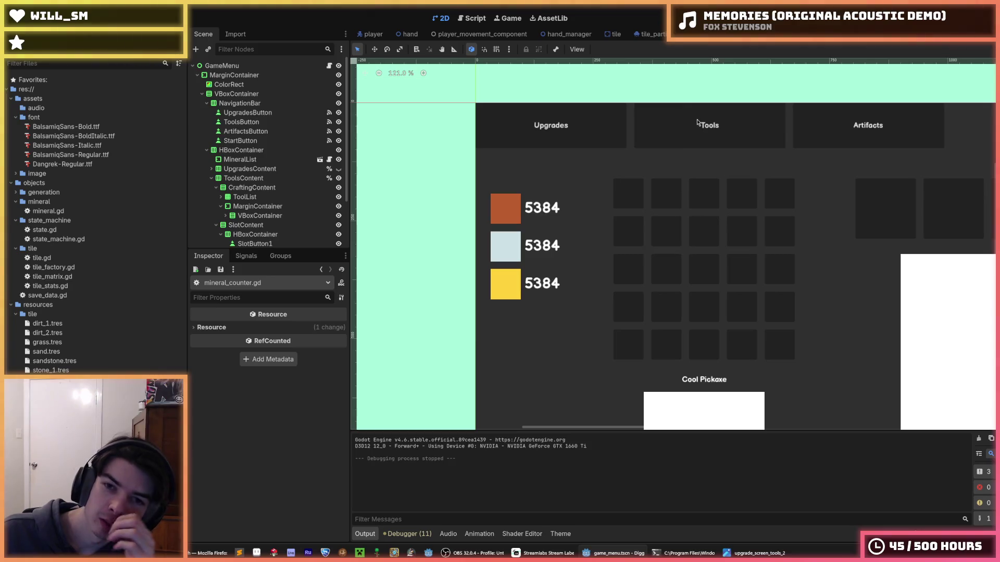
pyautogui.click(810, 38)
pyautogui.click(862, 40)
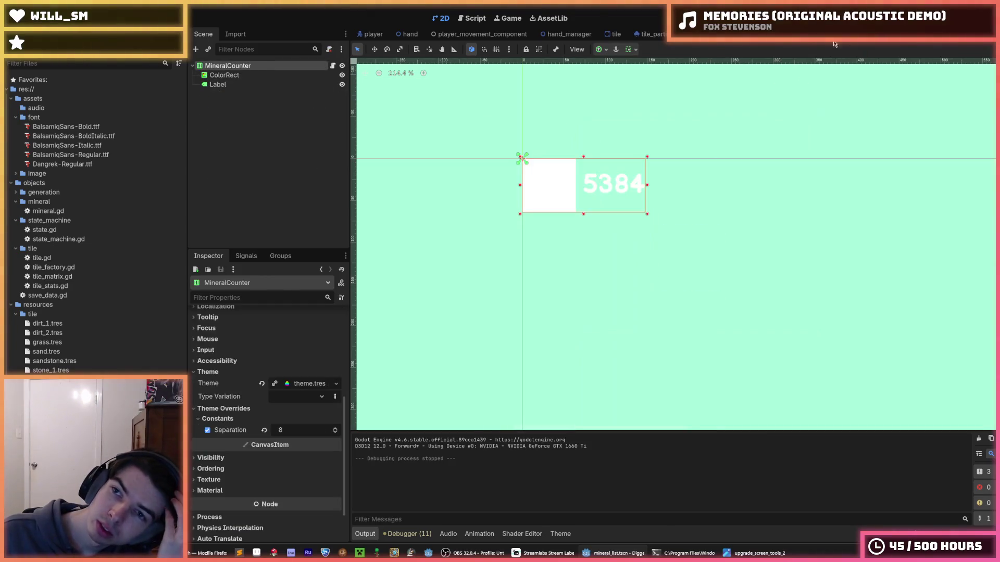
pyautogui.click(773, 41)
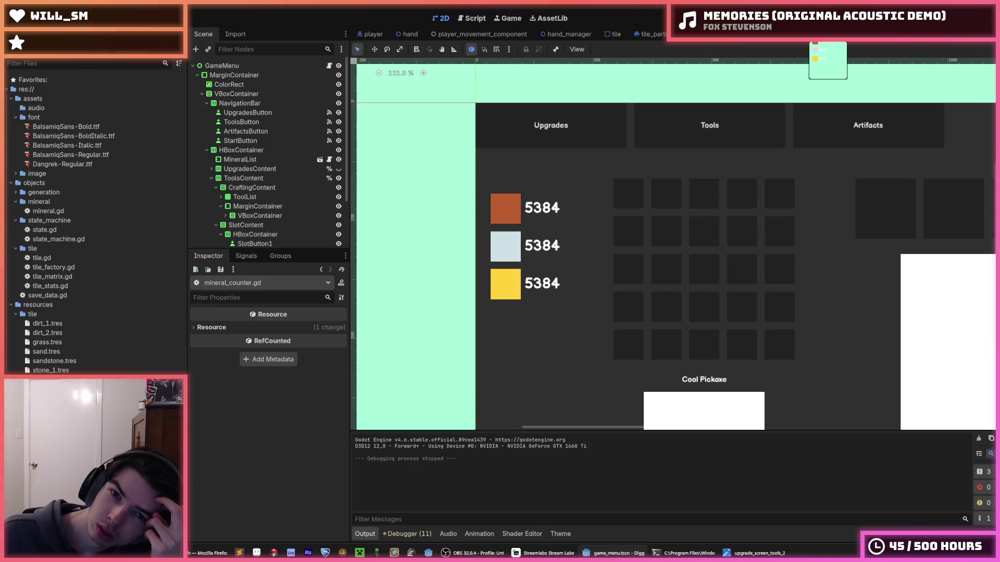
pyautogui.scroll(-4, 737, 137)
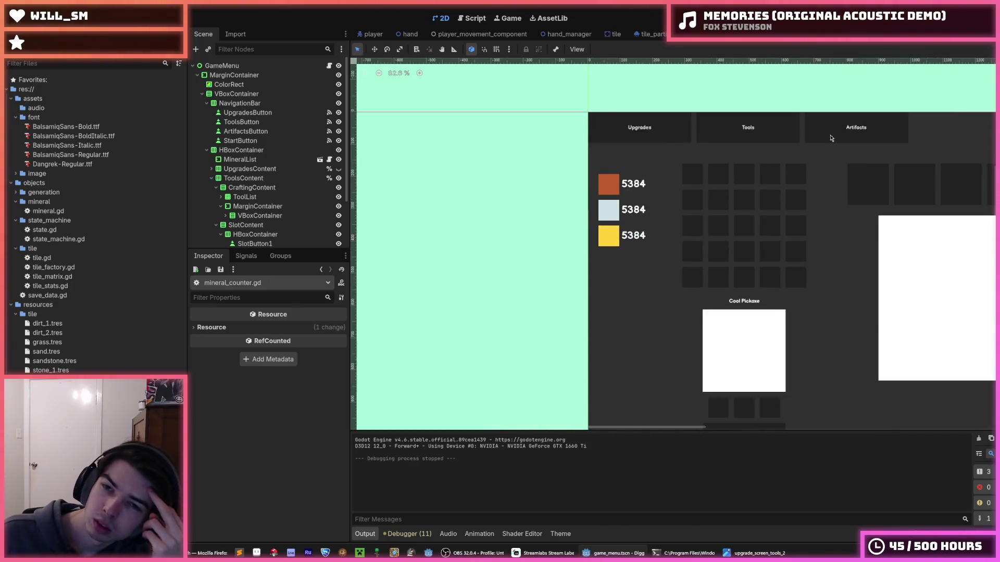
pyautogui.scroll(4, 737, 137)
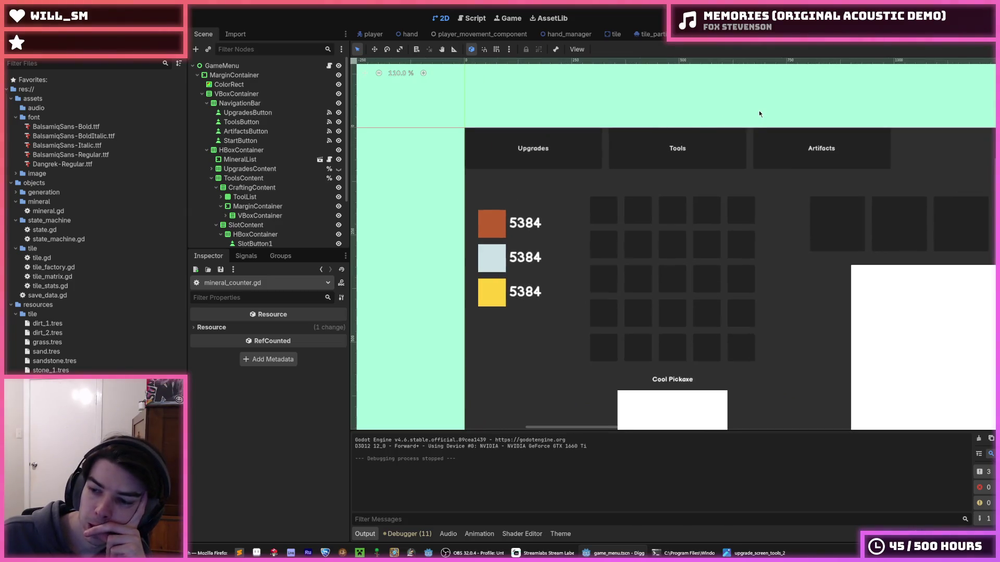
pyautogui.click(881, 34)
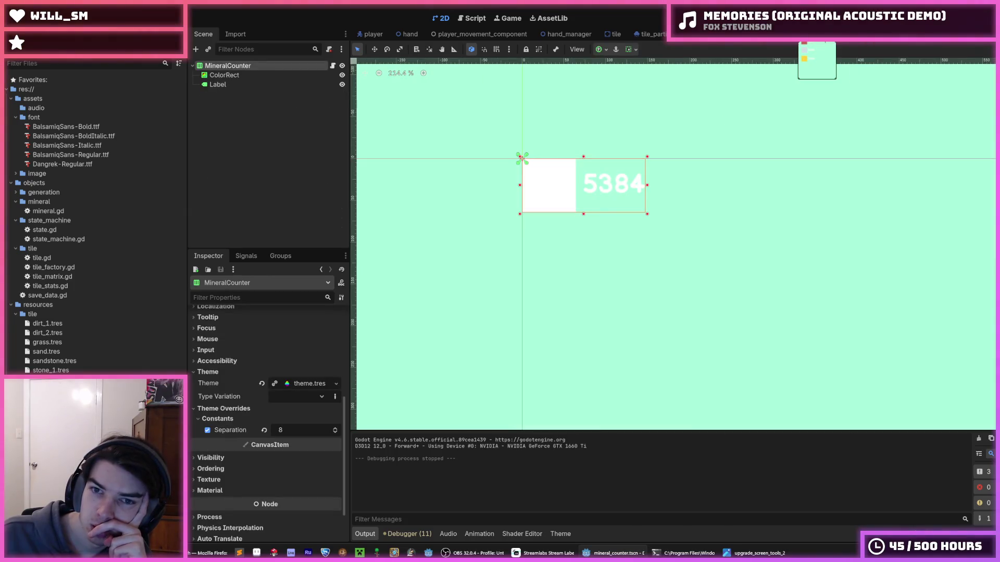
pyautogui.click(819, 41)
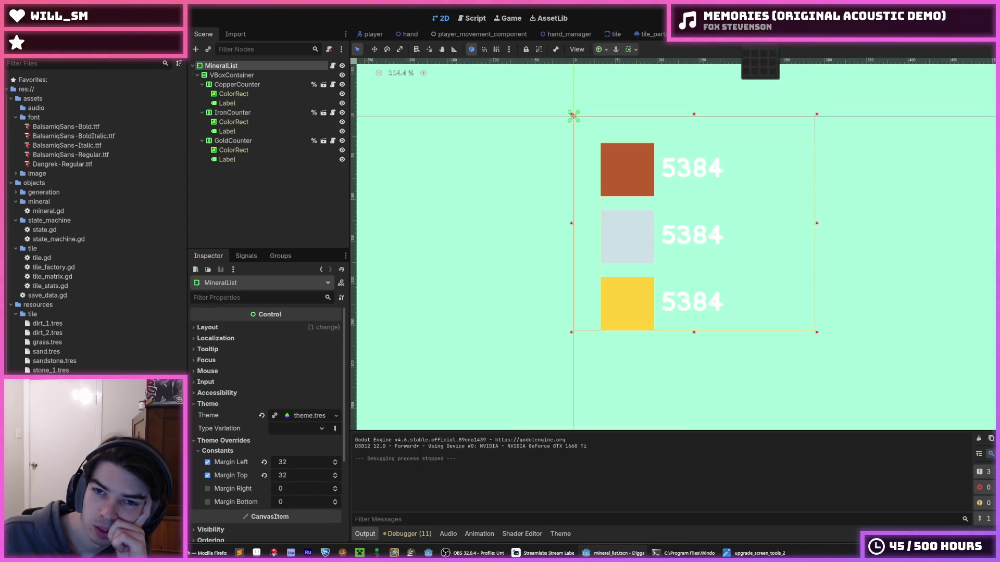
pyautogui.click(756, 42)
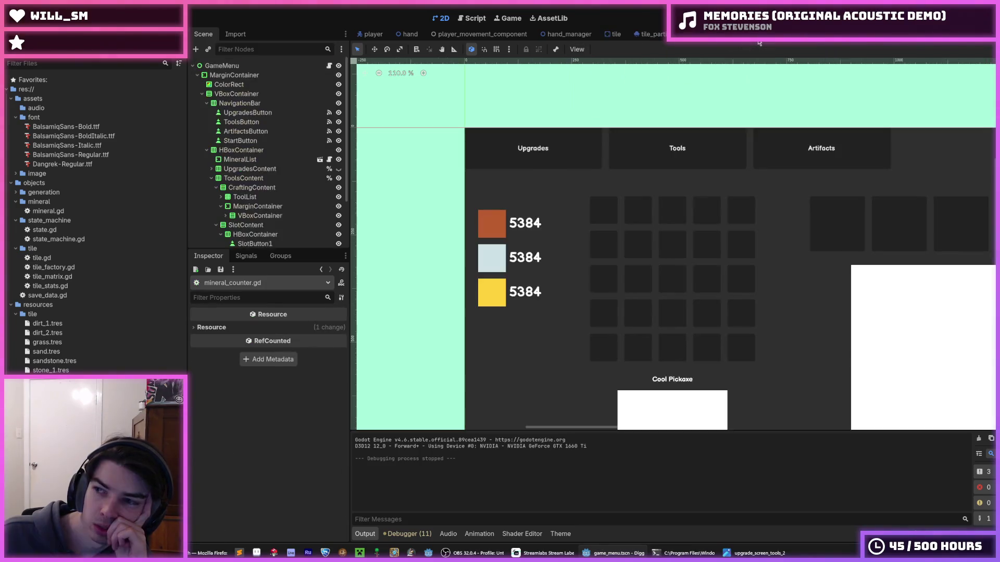
pyautogui.scroll(-4, 689, 113)
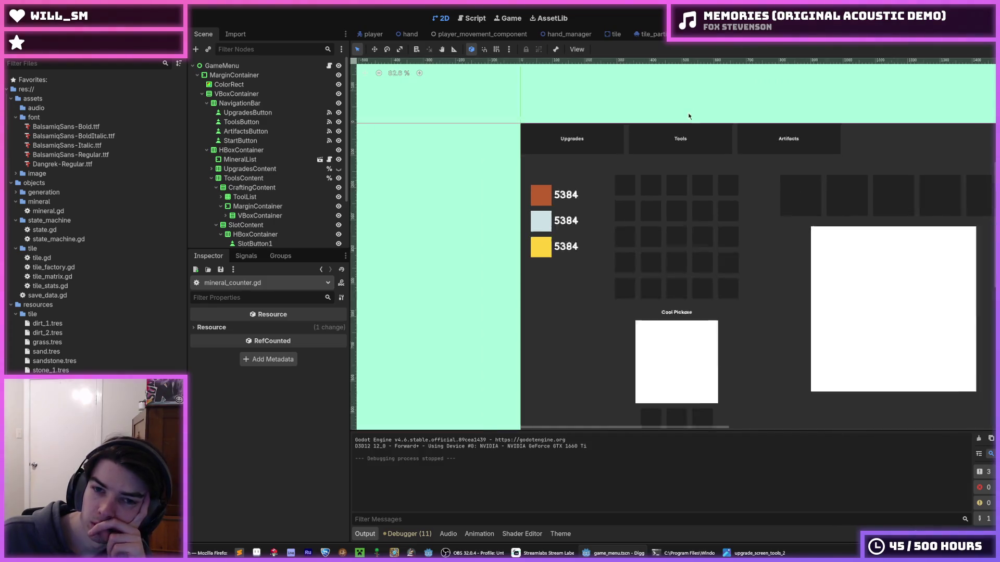
pyautogui.scroll(2, 598, 117)
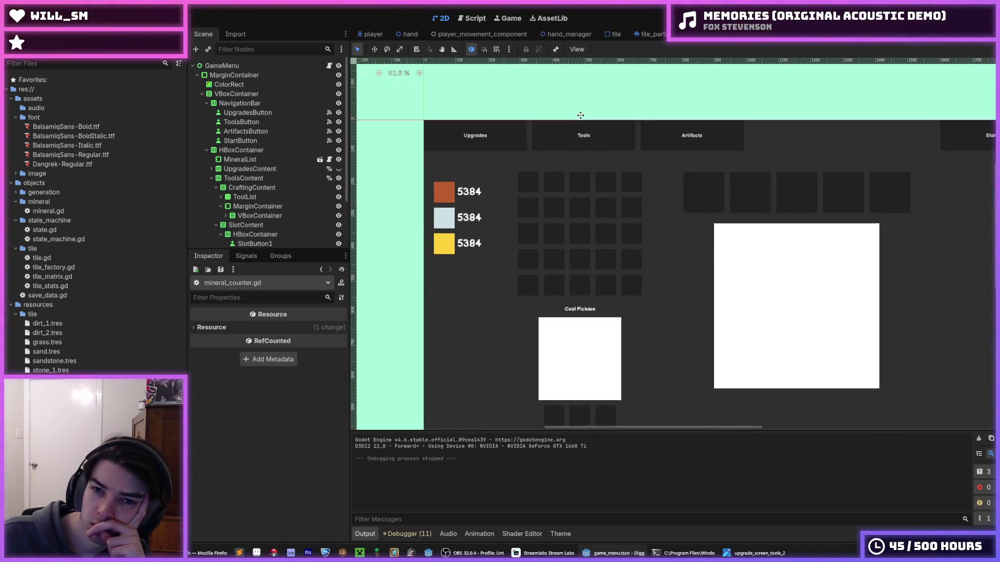
pyautogui.scroll(-2, 571, 112)
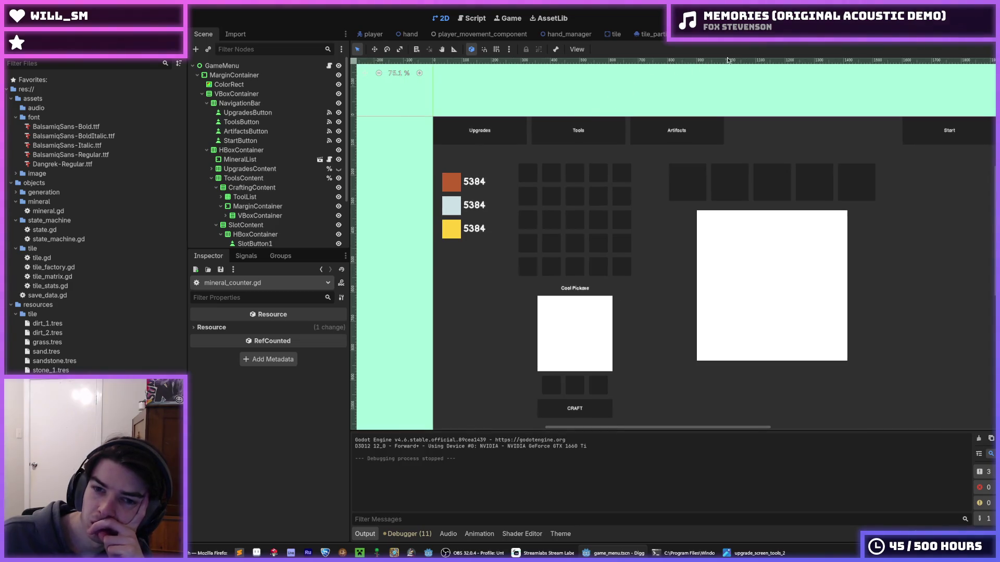
# Check the mineral drop, tile particle, hand and player scenes, then open mineral_list.gd.
pyautogui.click(828, 34)
pyautogui.click(882, 34)
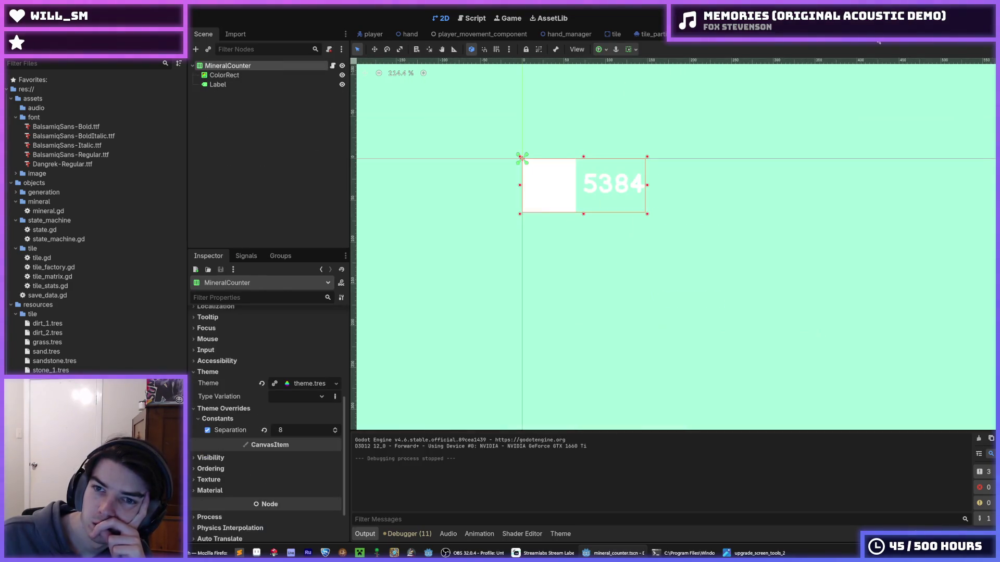
pyautogui.click(702, 35)
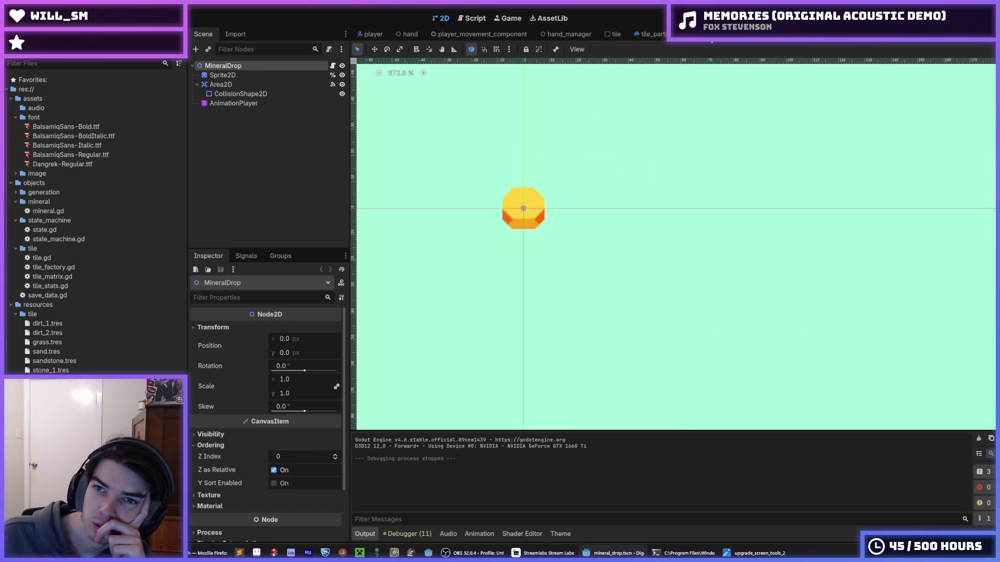
pyautogui.click(650, 35)
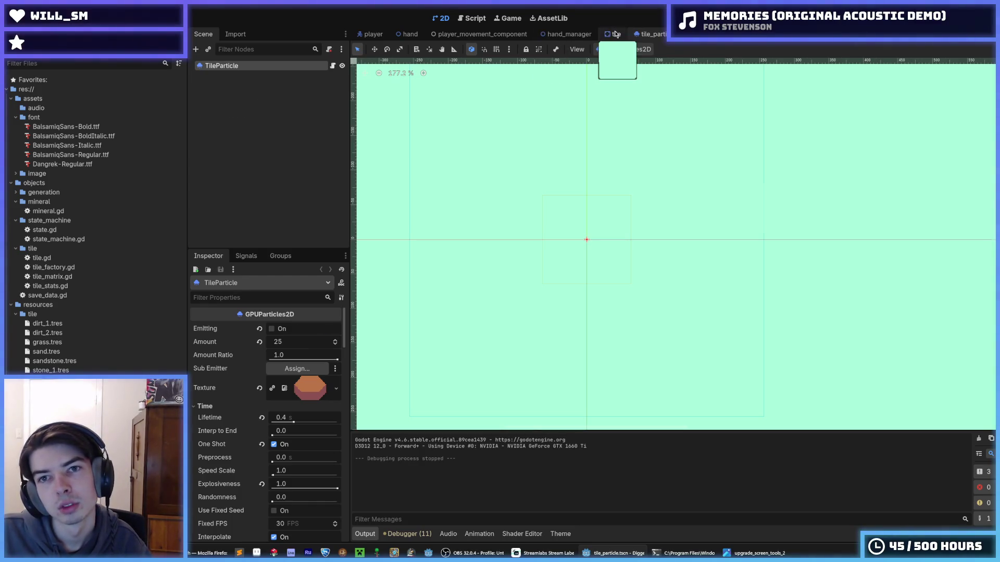
pyautogui.click(708, 34)
pyautogui.click(651, 34)
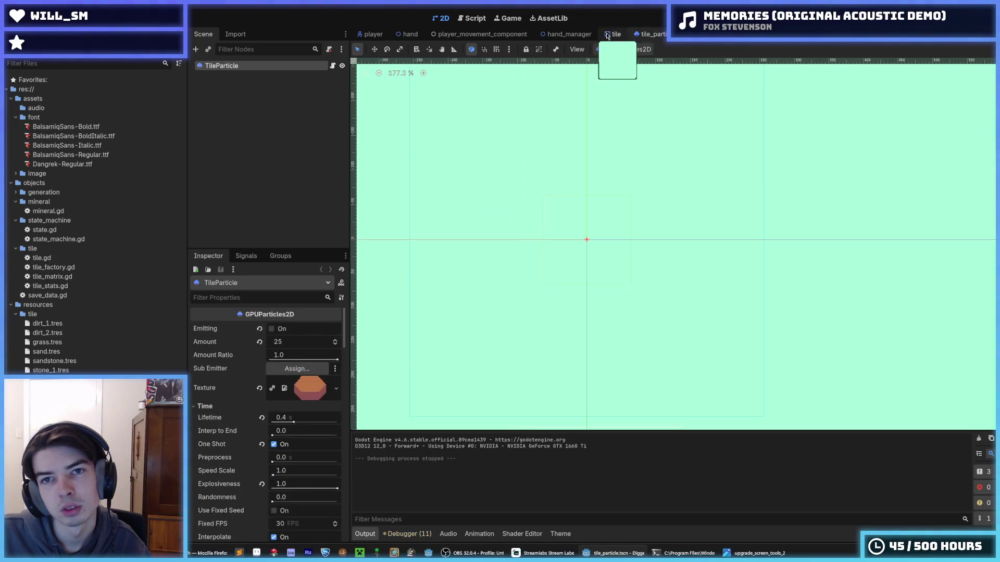
pyautogui.click(569, 34)
pyautogui.click(489, 34)
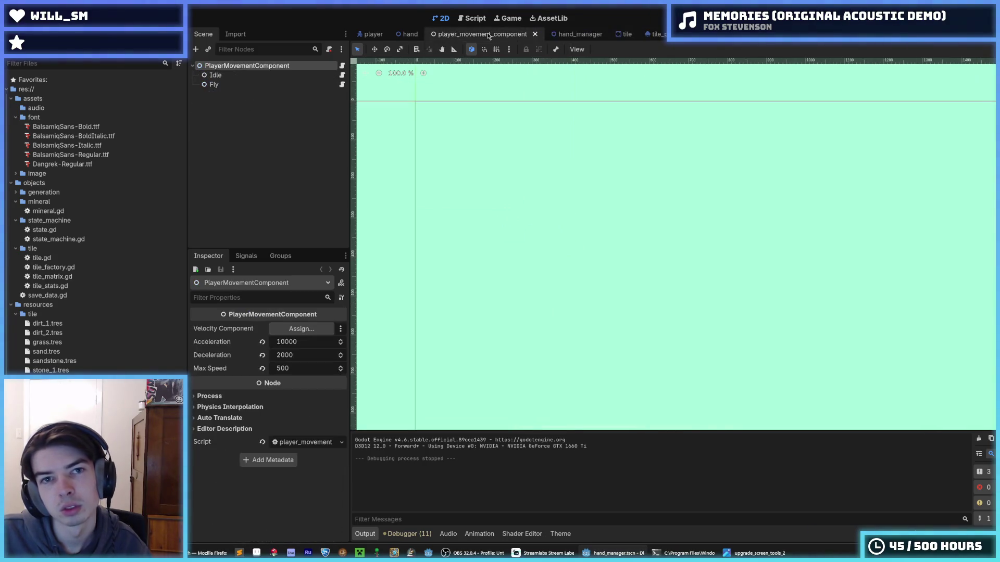
pyautogui.click(402, 34)
pyautogui.click(371, 34)
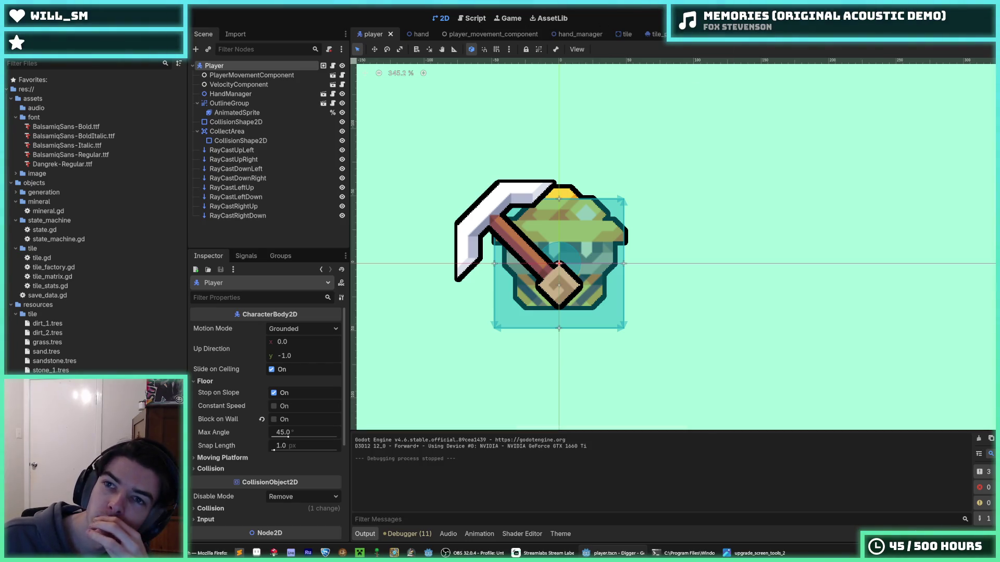
pyautogui.click(882, 34)
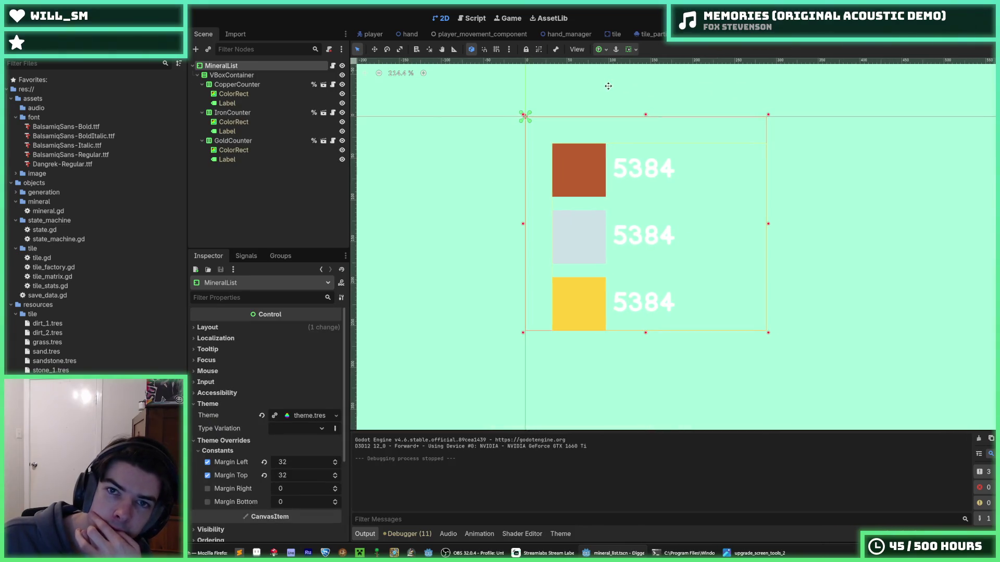
pyautogui.click(332, 66)
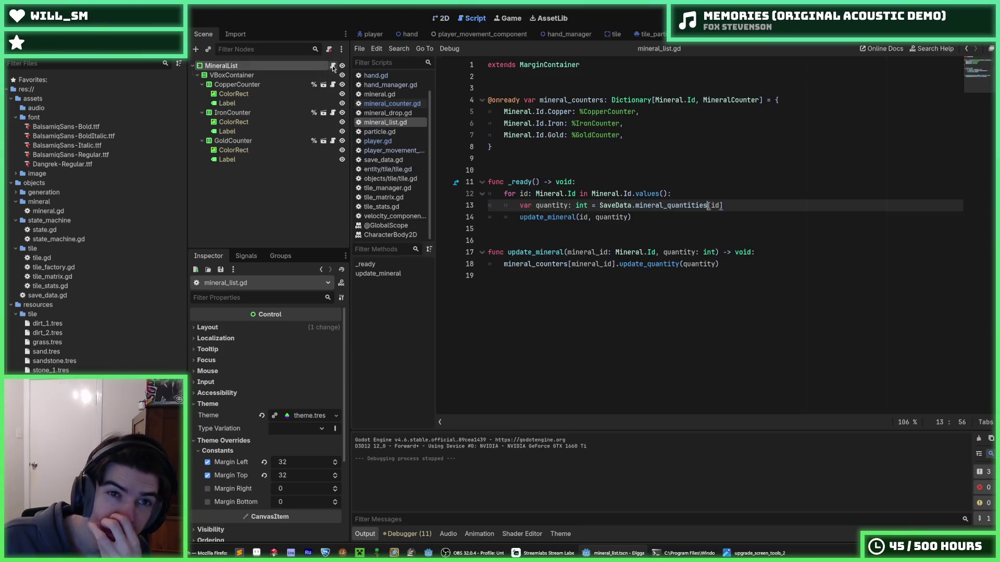
# Review the game menu, hand manager, player movement component and hand scripts.
pyautogui.click(655, 216)
pyautogui.click(735, 34)
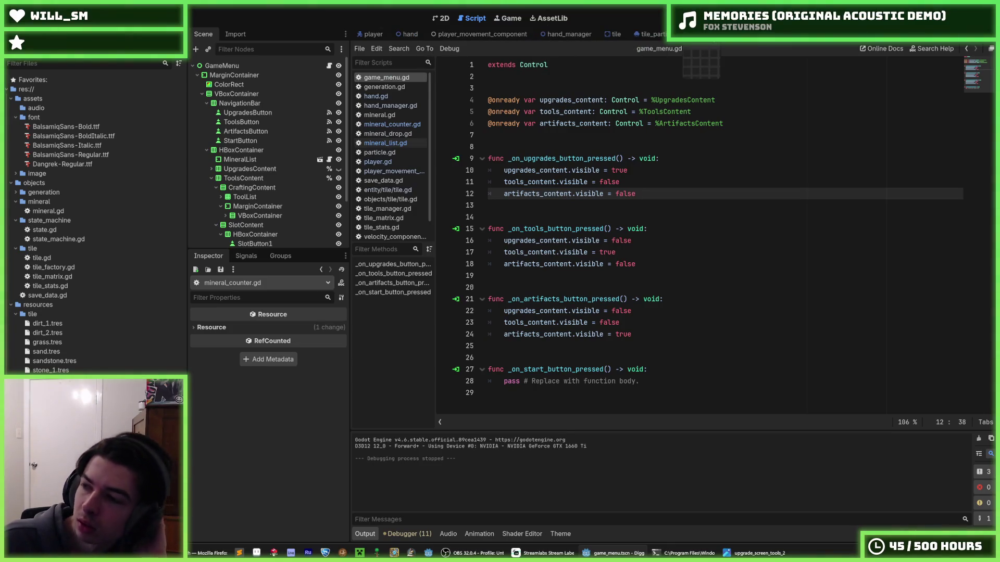
pyautogui.hotkey('ctrl', 'Tab')
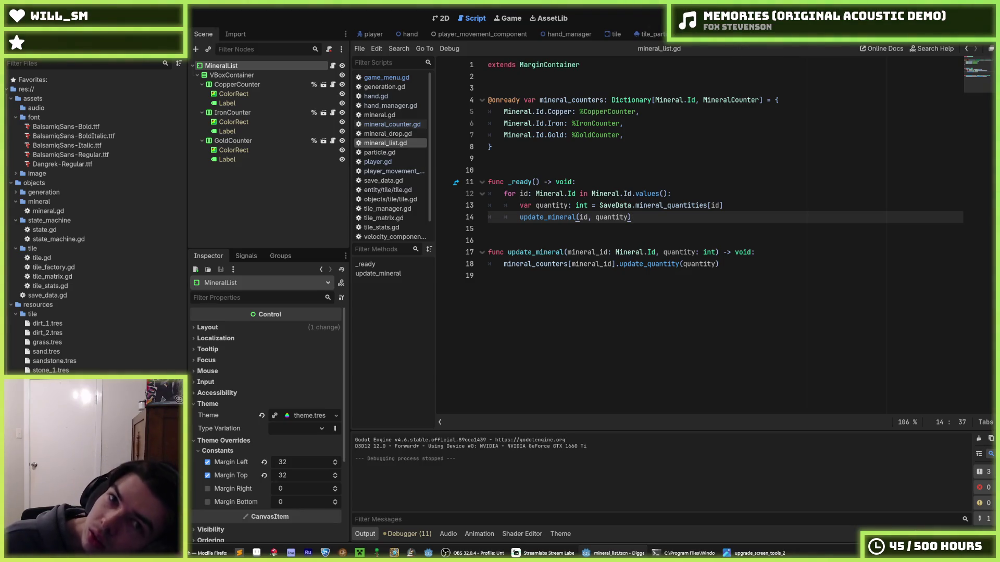
pyautogui.click(567, 34)
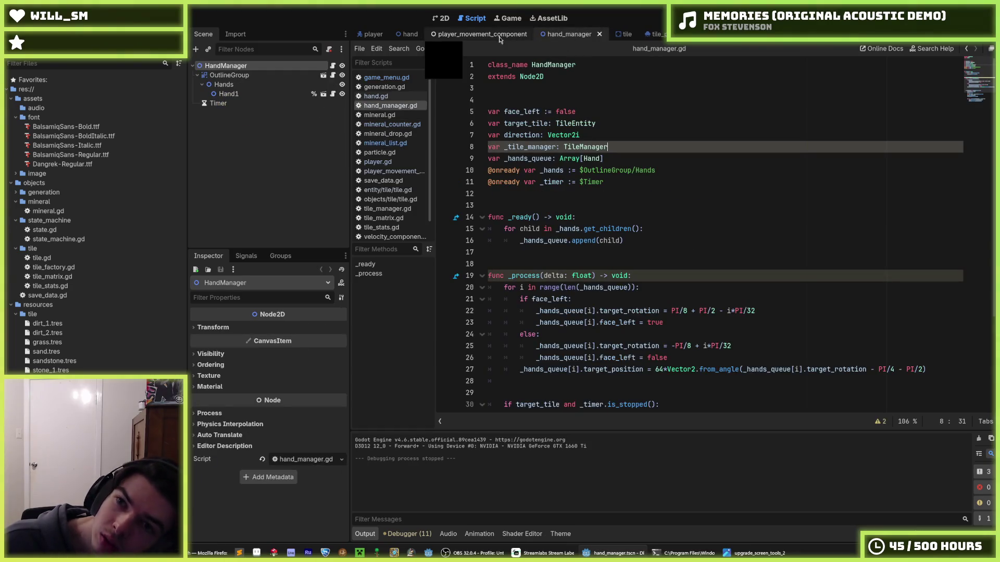
pyautogui.hotkey('ctrl', 'Tab')
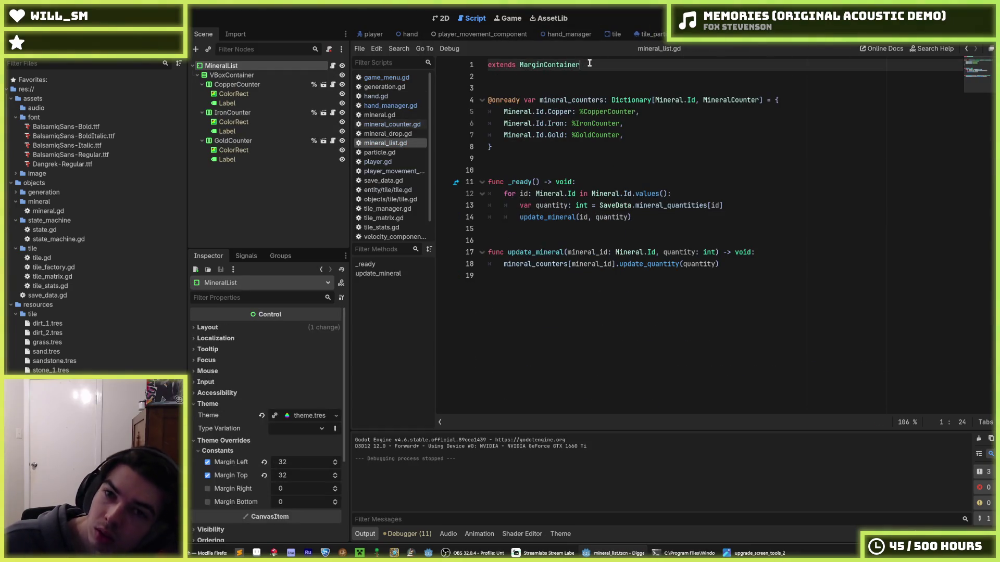
pyautogui.click(568, 34)
pyautogui.click(489, 34)
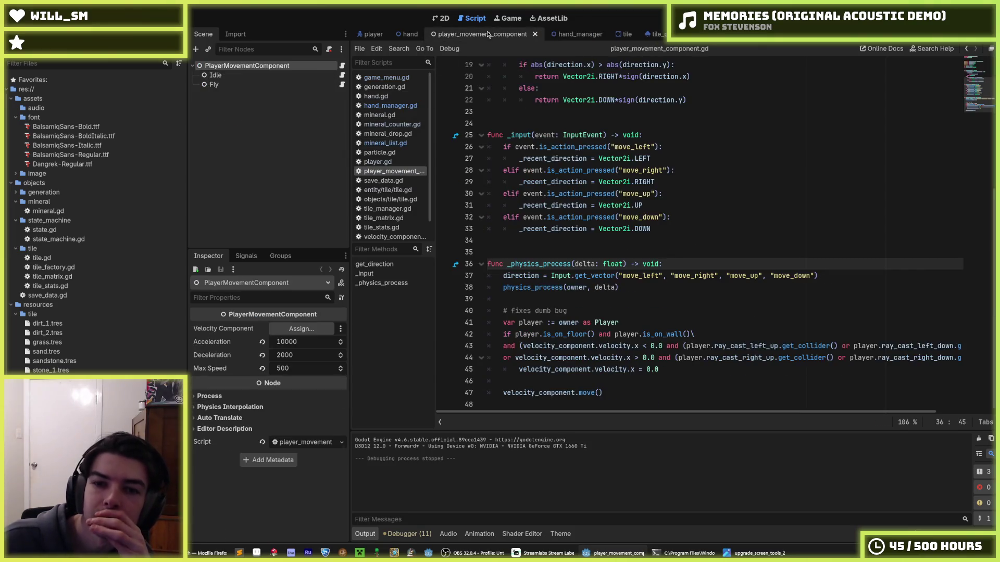
pyautogui.click(406, 34)
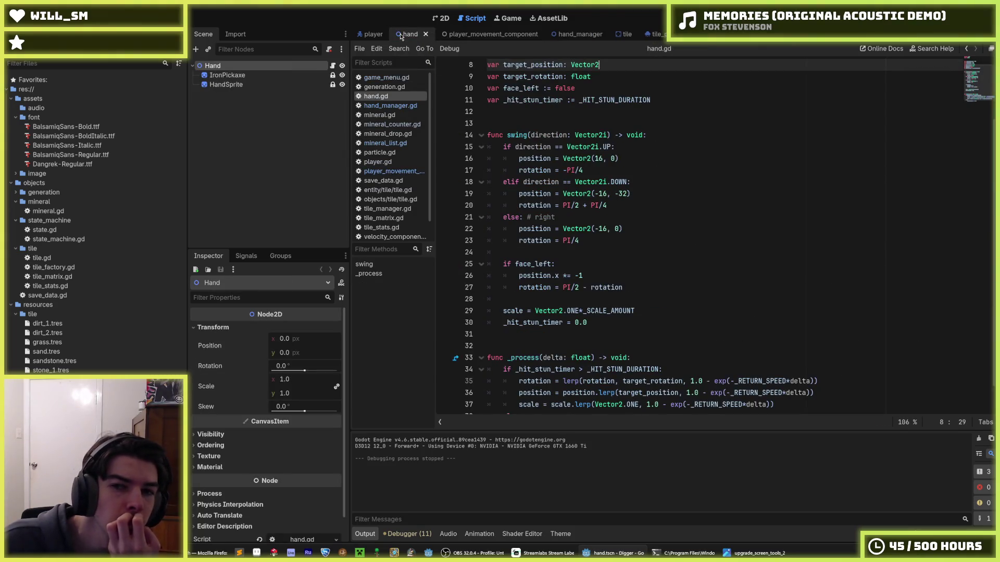
pyautogui.scroll(-1, 579, 67)
pyautogui.click(596, 289)
pyautogui.click(638, 279)
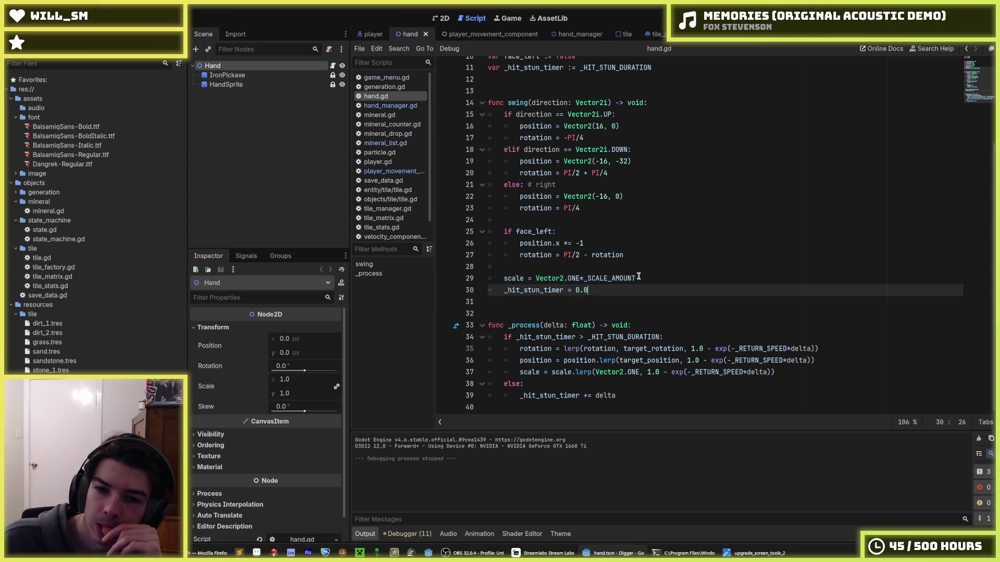
pyautogui.scroll(3, 631, 233)
pyautogui.click(678, 177)
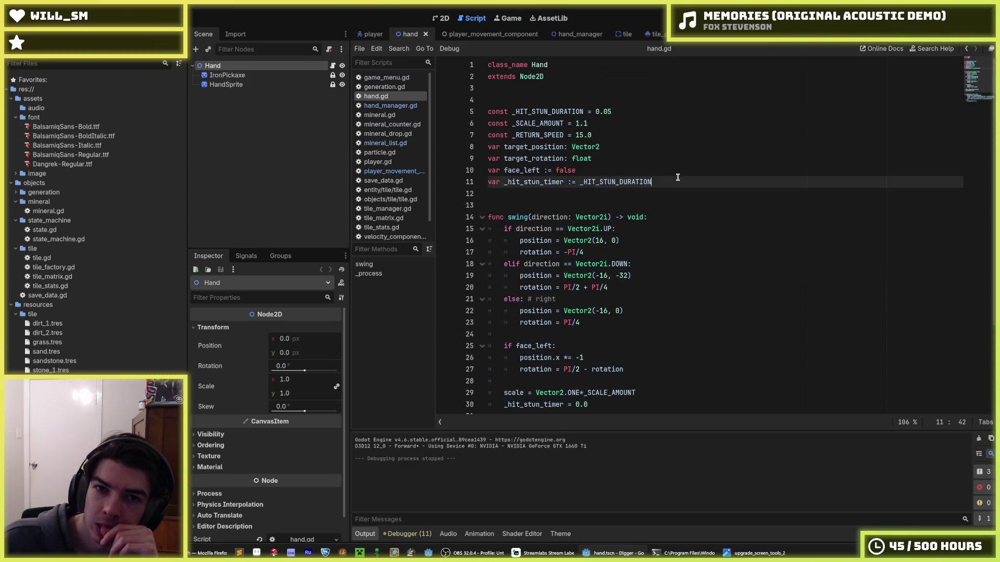
pyautogui.hotkey('ctrl', 'Tab')
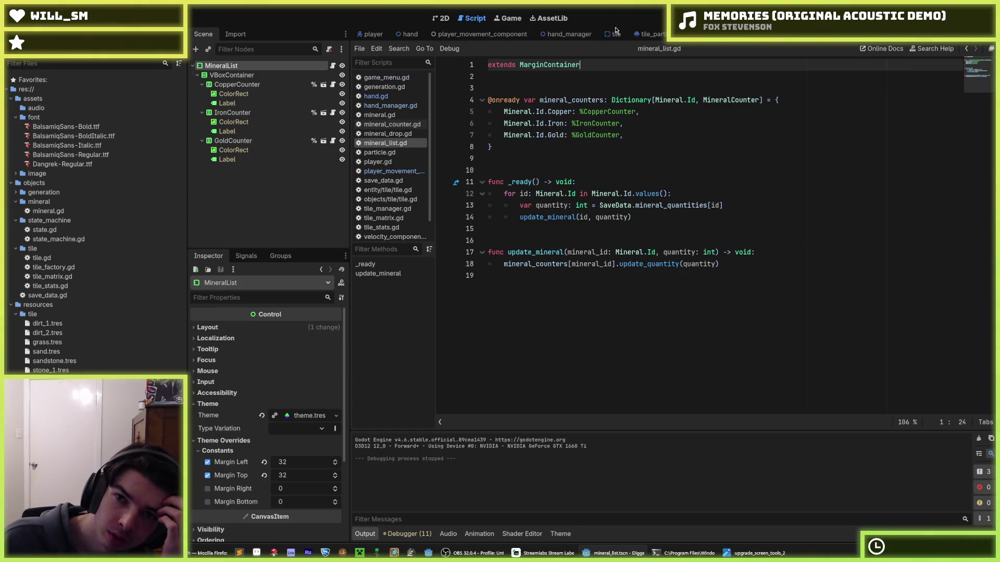
# Inspect save_data.gd's quantities dictionary, mineral_counter.gd and mineral_drop.gd, then return to mineral_list.gd.
pyautogui.click(383, 180)
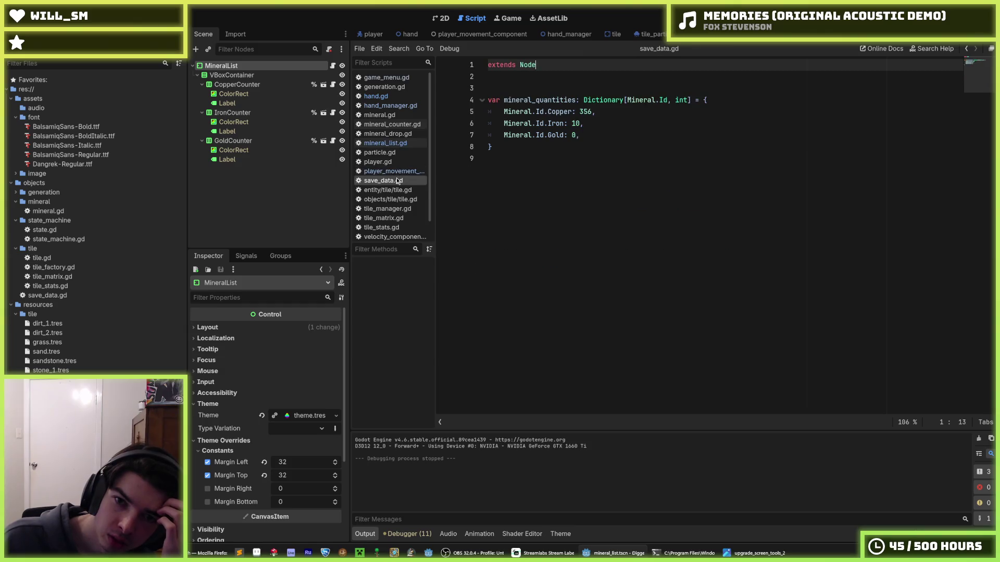
pyautogui.click(548, 167)
pyautogui.click(553, 147)
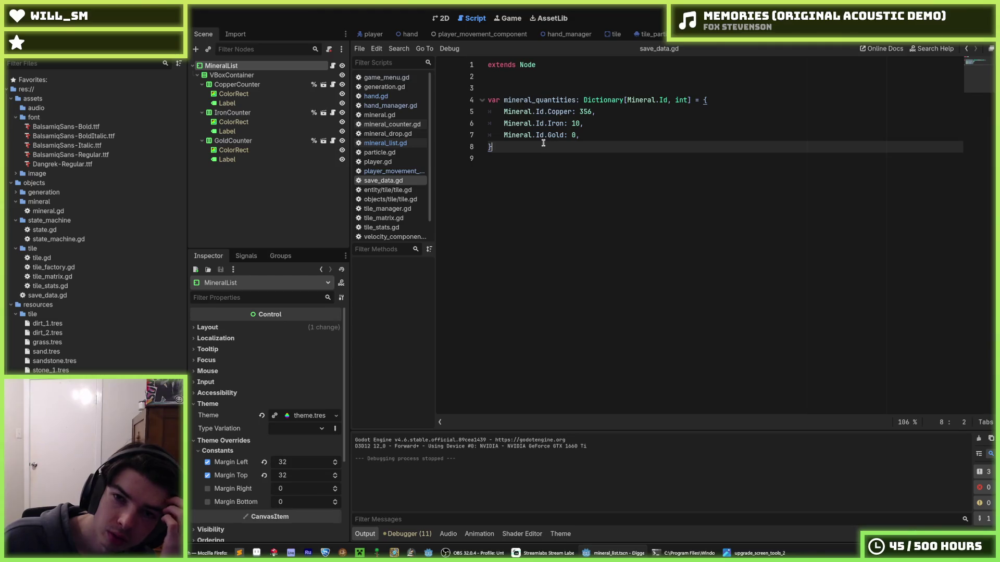
pyautogui.click(656, 131)
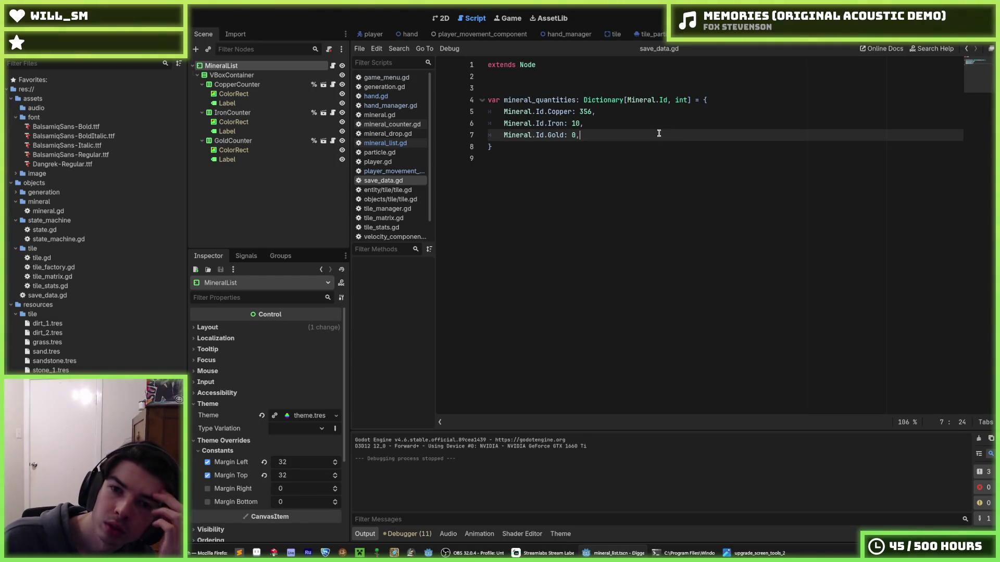
pyautogui.click(638, 124)
pyautogui.click(816, 34)
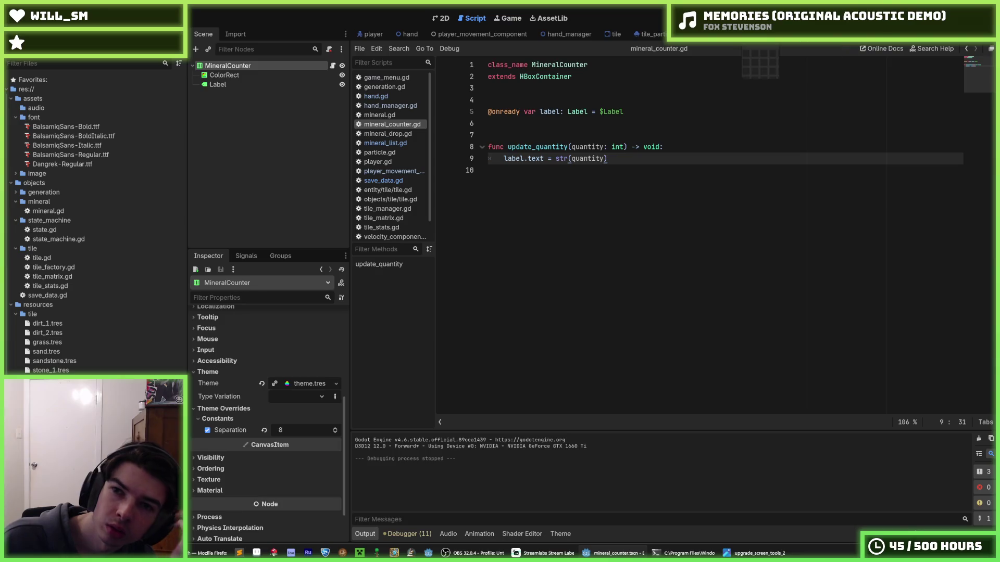
pyautogui.click(761, 33)
pyautogui.click(701, 34)
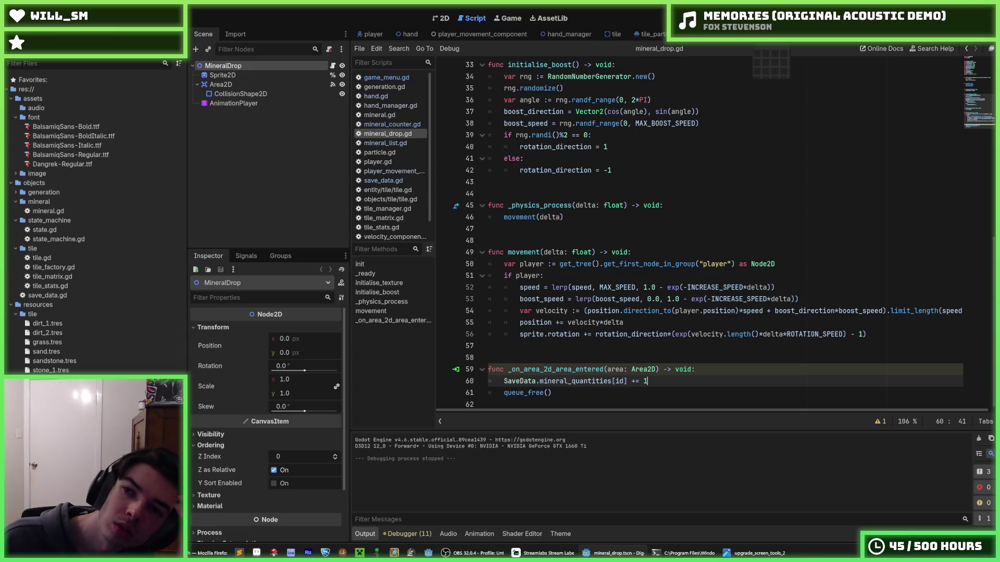
pyautogui.click(828, 34)
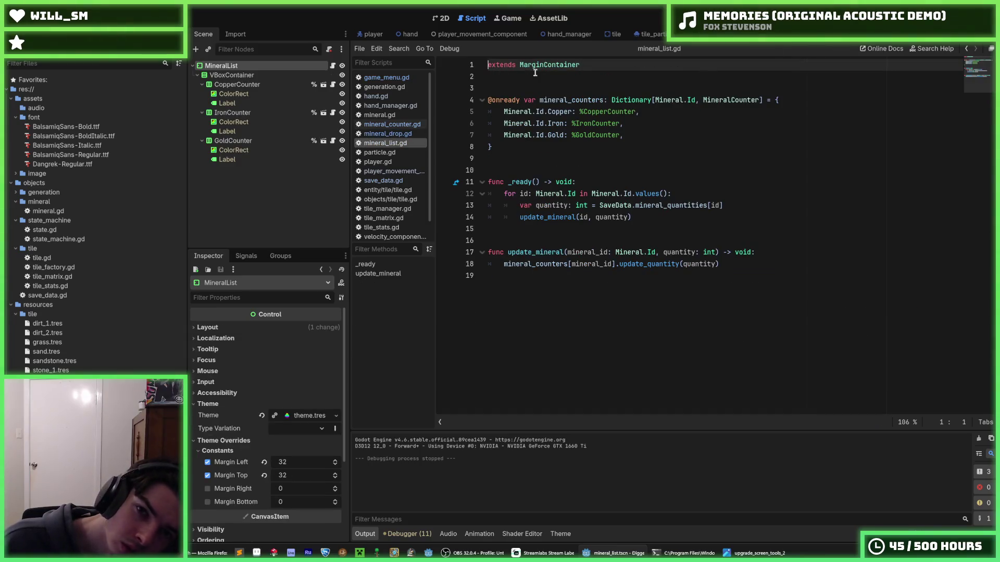
# Add 'class_name MineralList' above the extends line and save mineral_list.gd.
pyautogui.press('Return')
pyautogui.press('Up')
pyautogui.write('class_na')
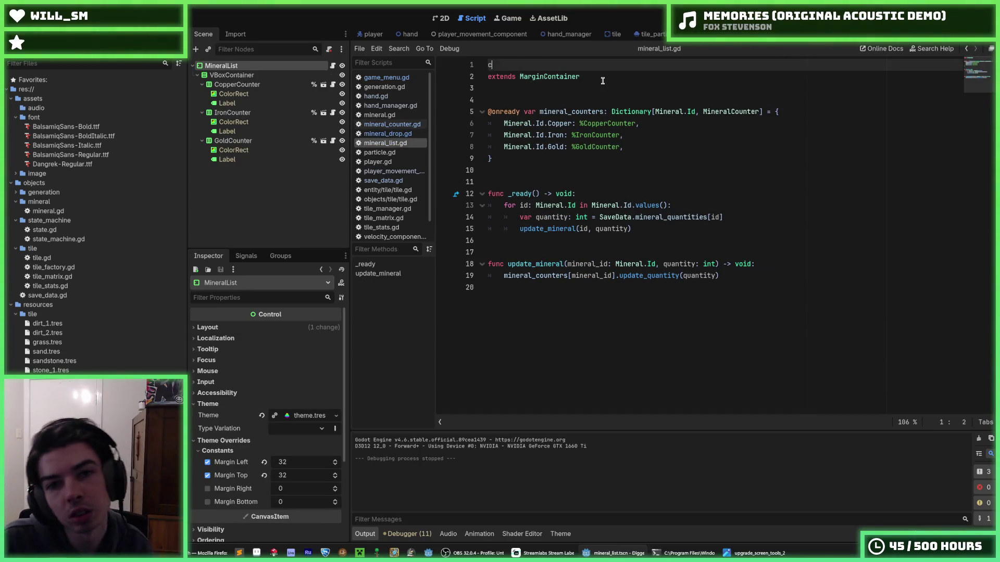
pyautogui.write('me MineralList')
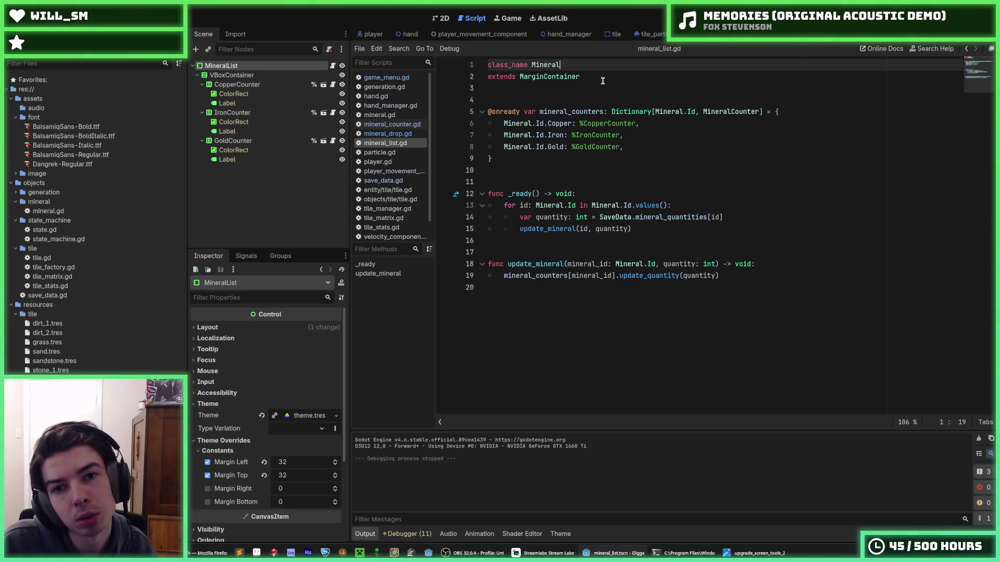
pyautogui.hotkey('ctrl', 's')
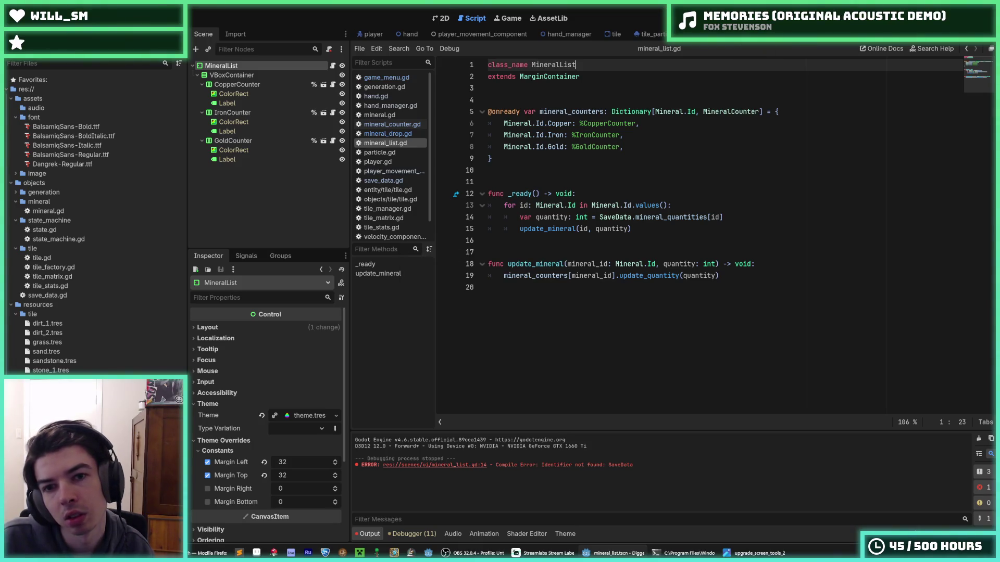
# Go back to the MineralList scene's 2D layout and select its root node.
pyautogui.hotkey('ctrl', 'Tab')
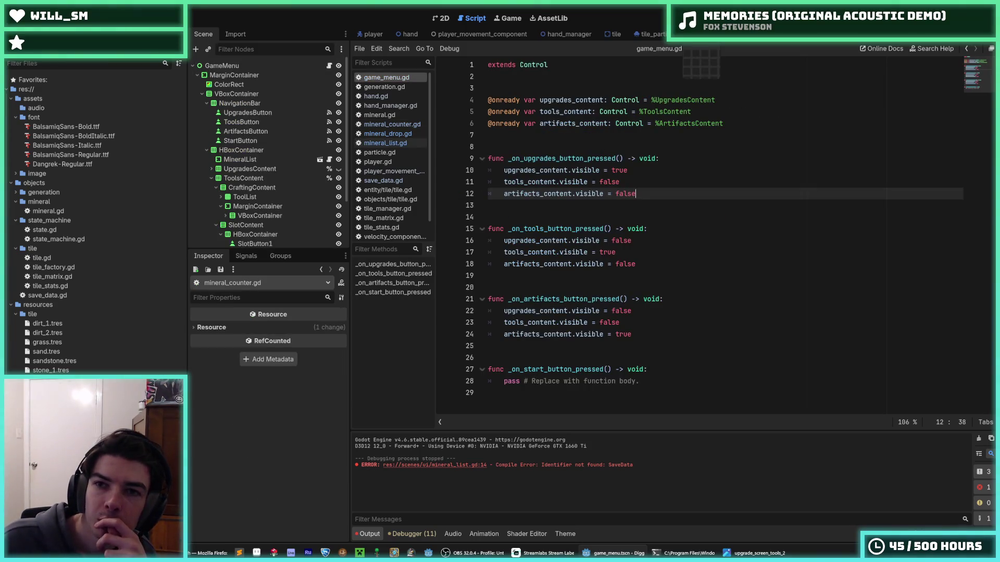
pyautogui.click(372, 34)
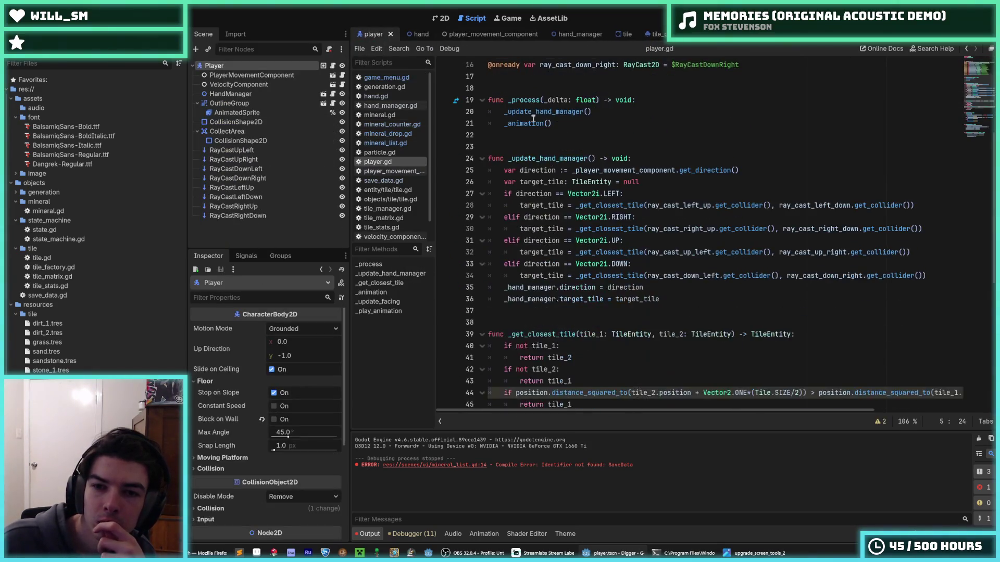
pyautogui.hotkey('ctrl', 'Tab')
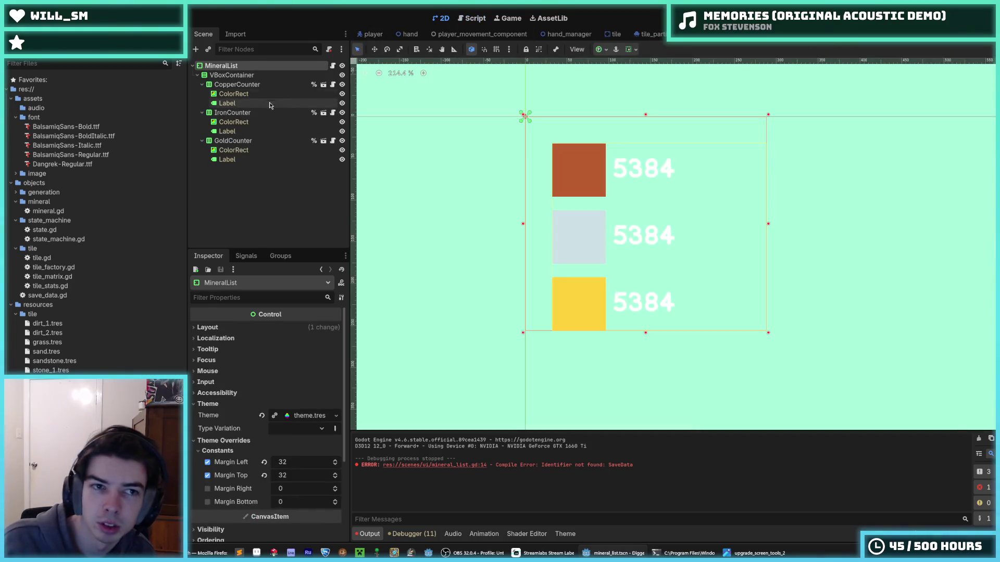
pyautogui.click(225, 66)
# Add MineralList to a new local (non-global) group 'mineral_list' and save the scene.
pyautogui.click(279, 256)
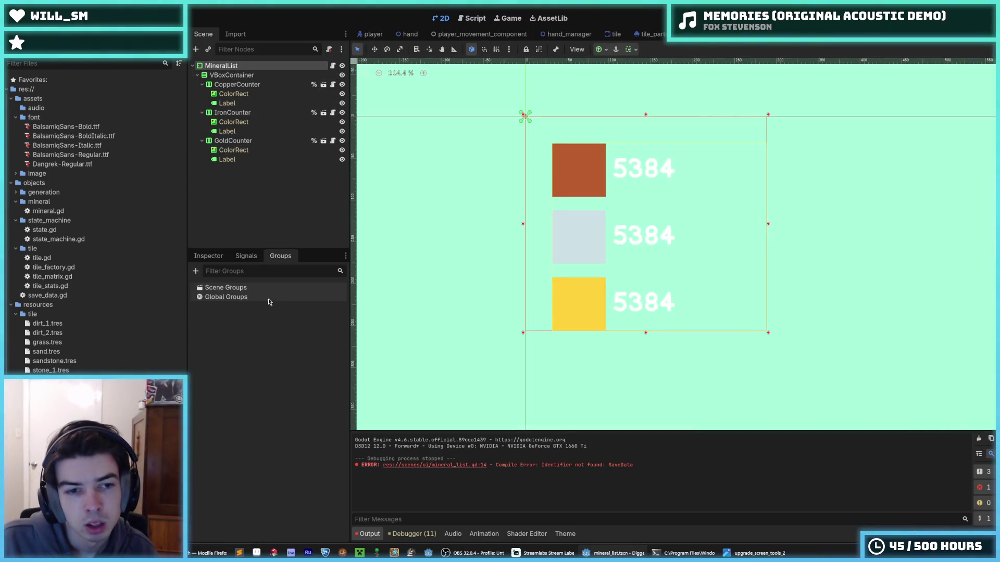
pyautogui.click(195, 271)
pyautogui.click(572, 257)
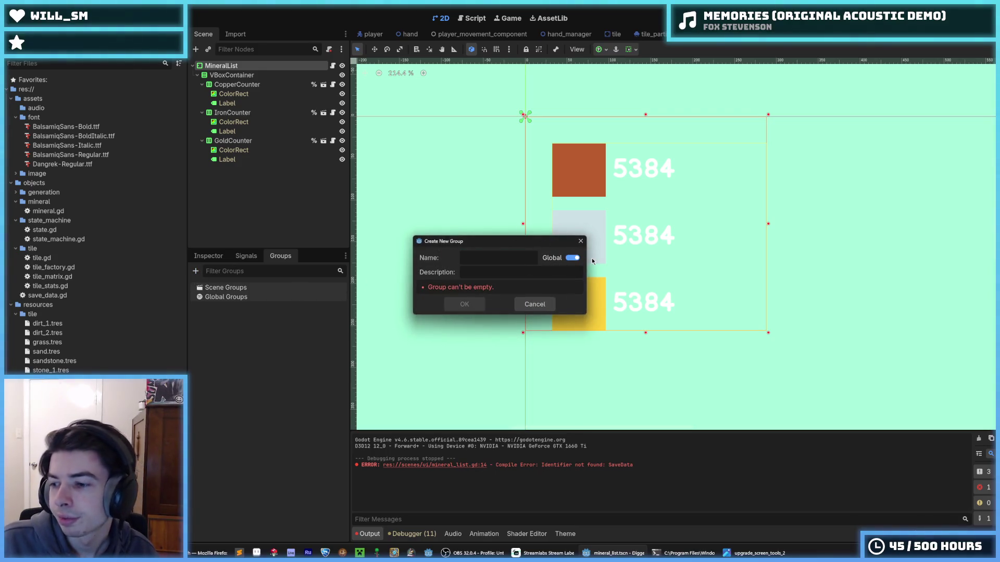
pyautogui.click(572, 257)
pyautogui.write('mineral_list')
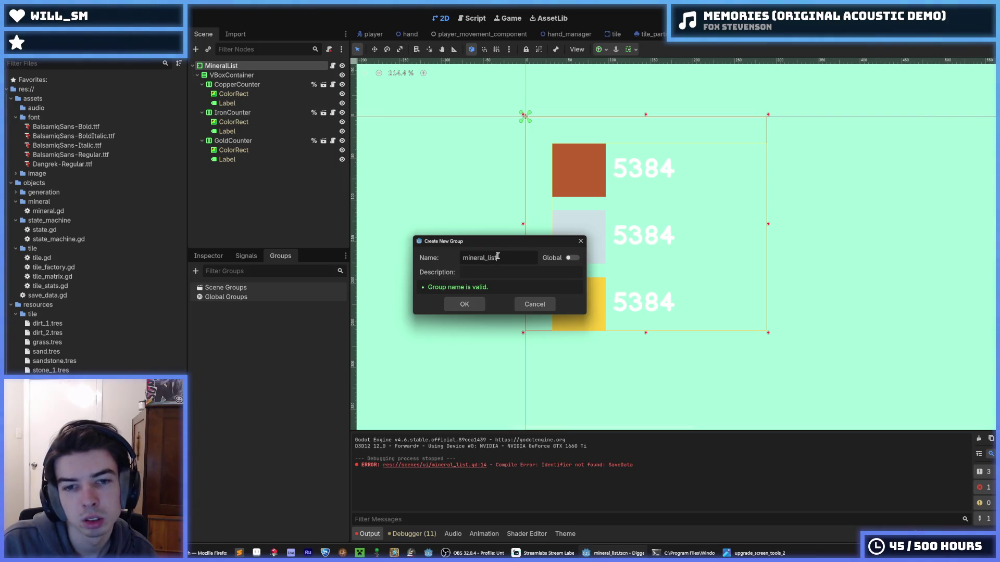
pyautogui.press('Return')
pyautogui.hotkey('ctrl', 's')
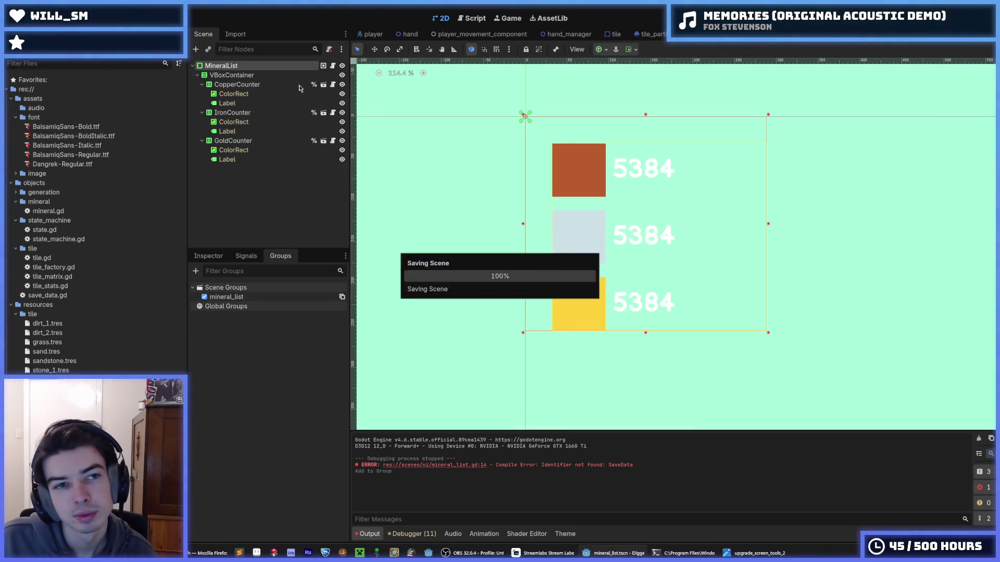
# Switch to the player scene and view its player.gd script.
pyautogui.click(374, 34)
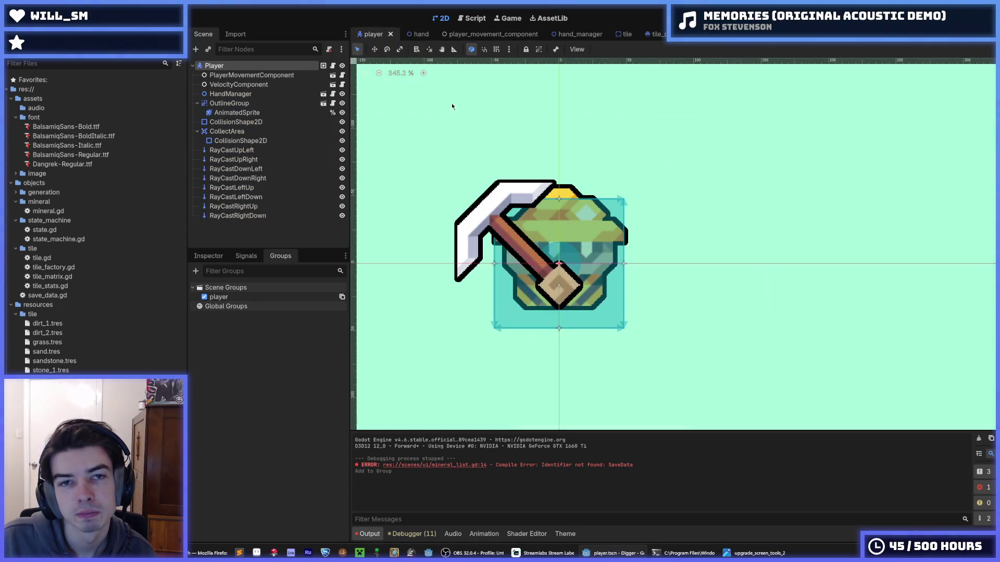
pyautogui.click(471, 18)
pyautogui.scroll(-10, 589, 243)
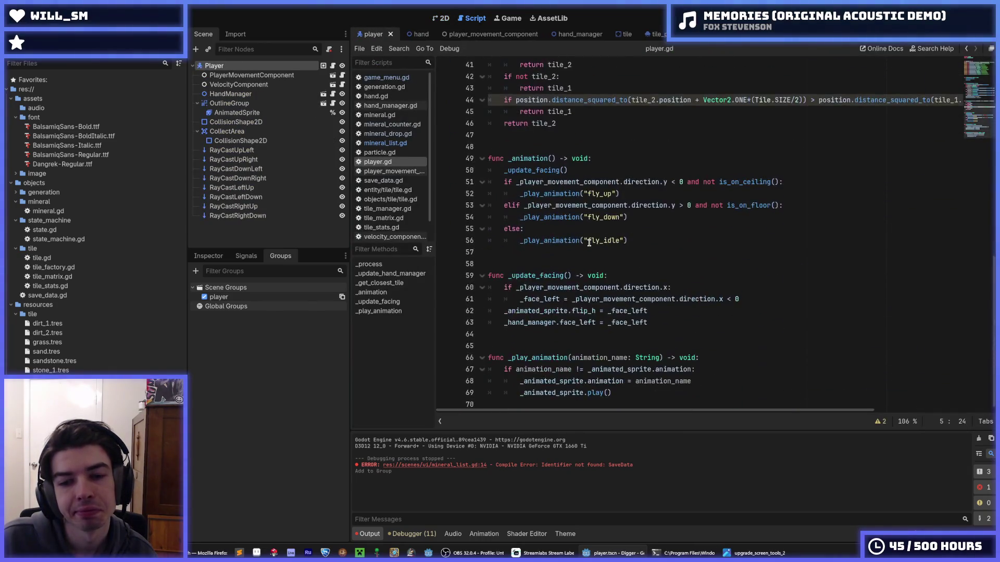
pyautogui.scroll(9, 589, 242)
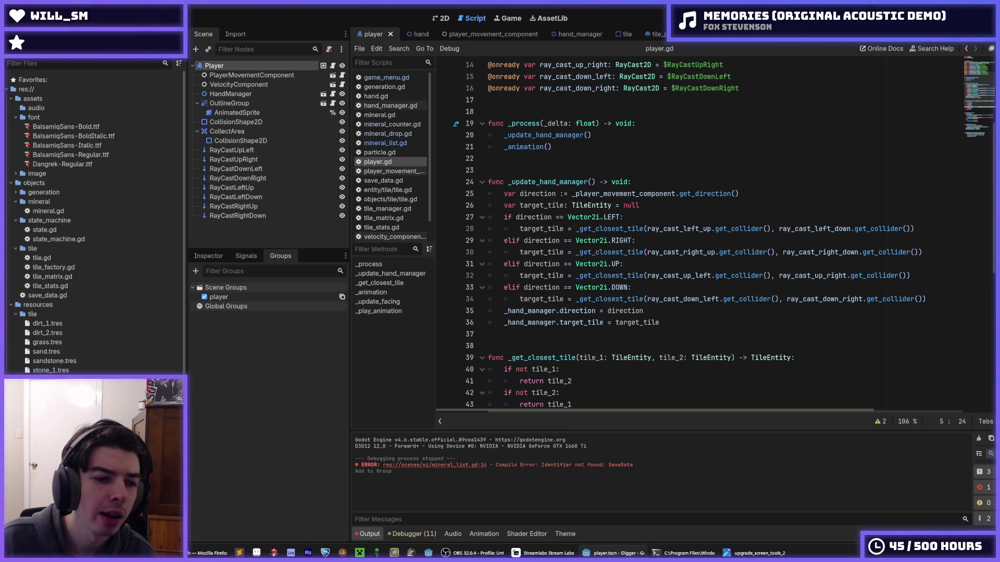
# Select camera.gd's 'var player :=' lookup and 'if player:' lines (53–54).
pyautogui.hotkey('alt', 'Left')
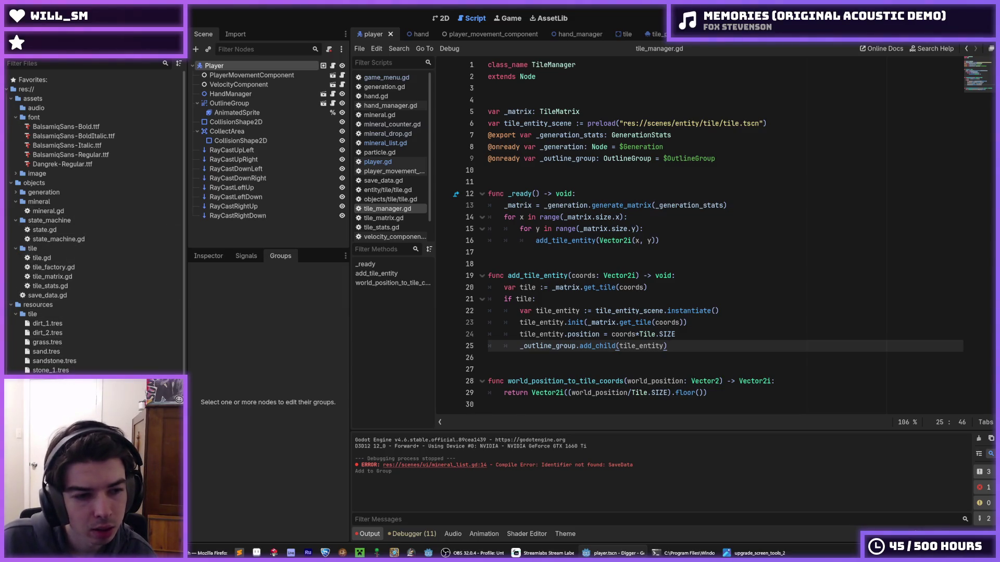
pyautogui.scroll(-9, 698, 283)
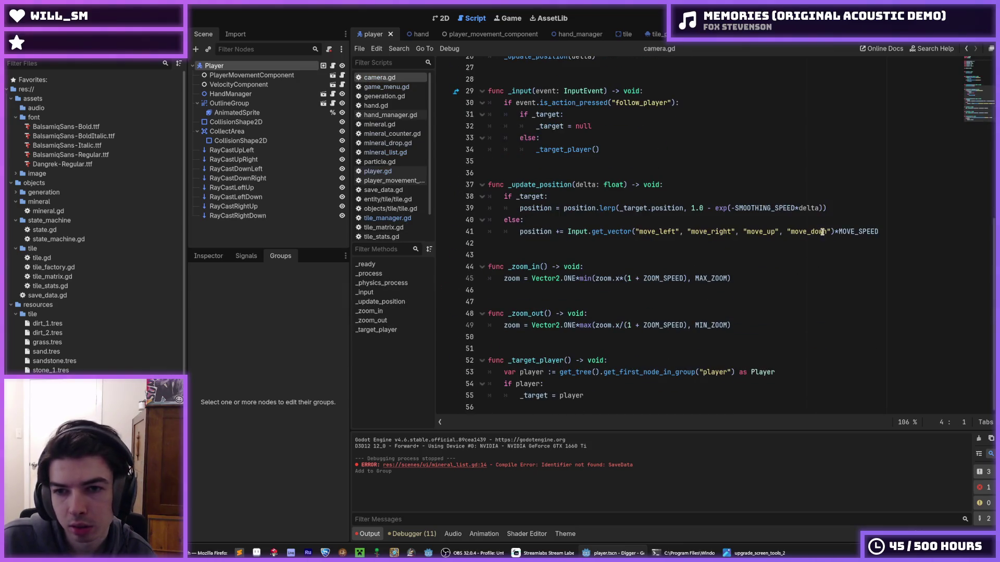
pyautogui.moveTo(788, 372); pyautogui.dragTo(502, 375)
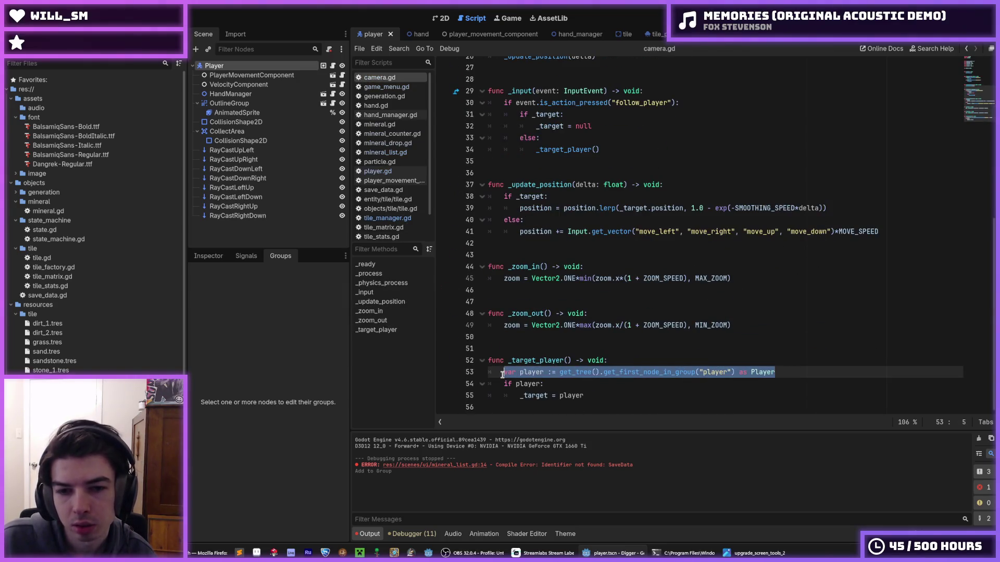
pyautogui.moveTo(597, 390); pyautogui.dragTo(504, 373)
pyautogui.hotkey('ctrl', 'c')
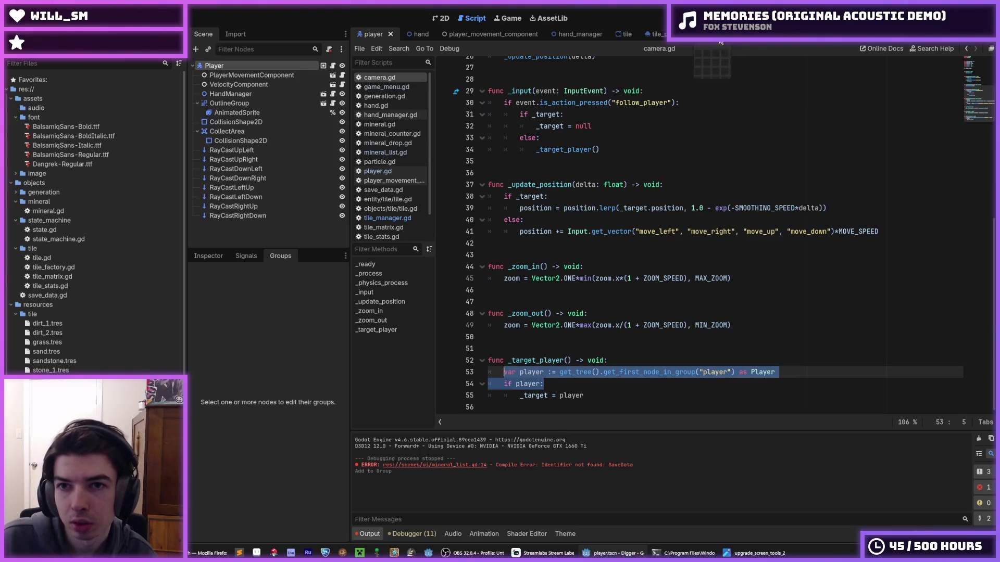
# Start a new empty line in mineral_drop.gd's area-entered handler.
pyautogui.hotkey('ctrl', 'Tab')
pyautogui.click(703, 363)
pyautogui.press('Return')
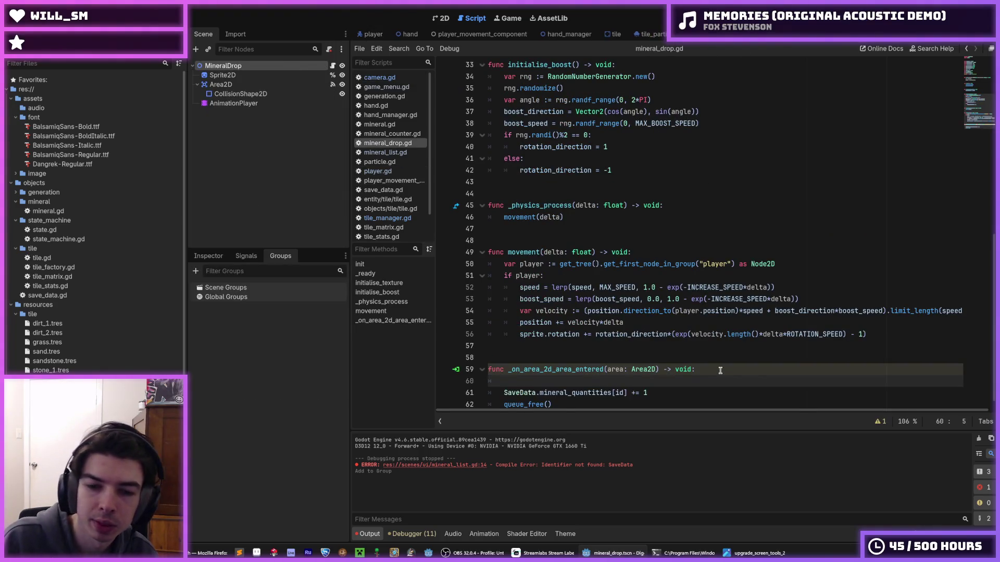
# Paste the player lookup and move the SaveData increment above it at function level.
pyautogui.hotkey('ctrl', 'v')
pyautogui.scroll(-1, 599, 312)
pyautogui.press('Down')
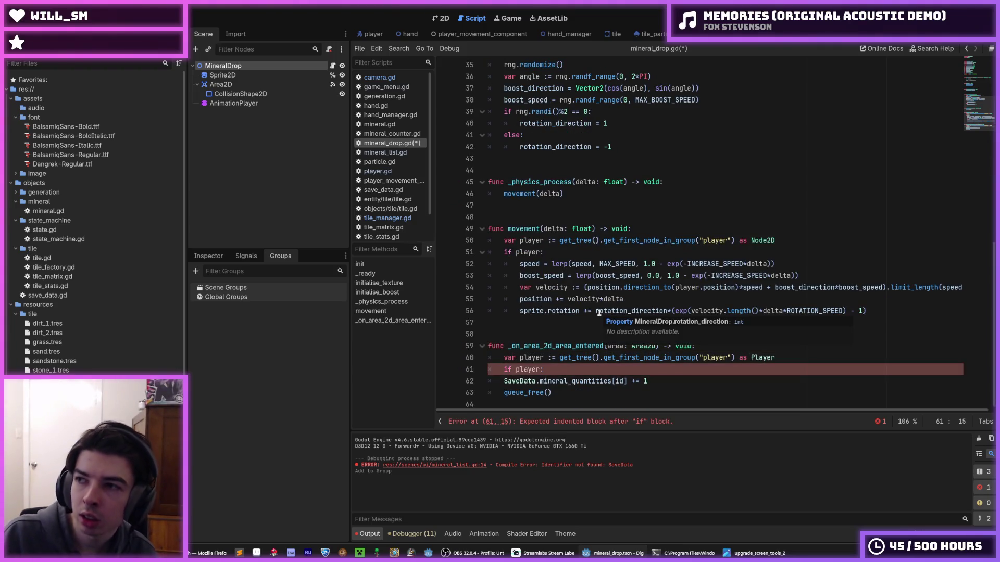
pyautogui.press('Home')
pyautogui.press('Tab')
pyautogui.press('Up')
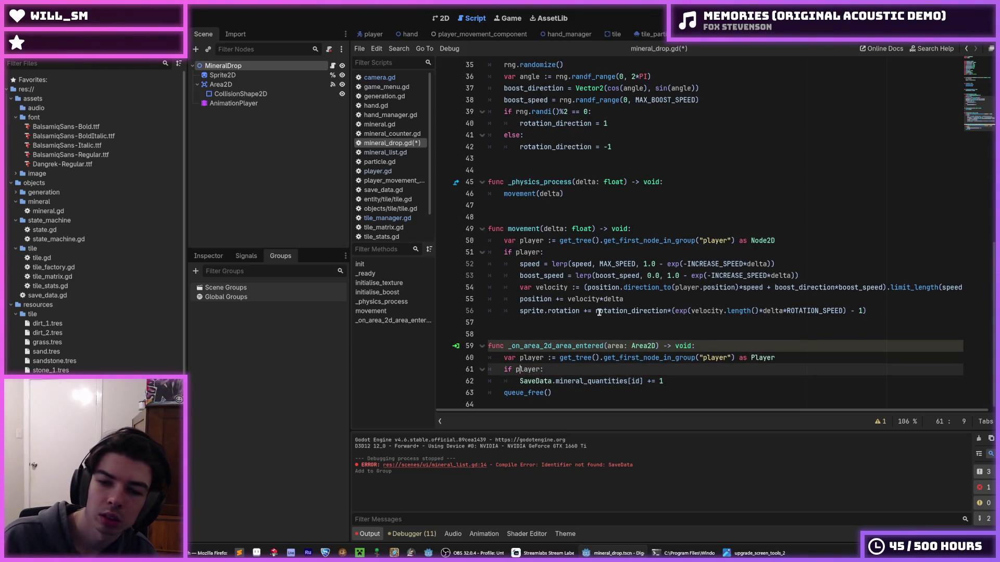
pyautogui.press('Up')
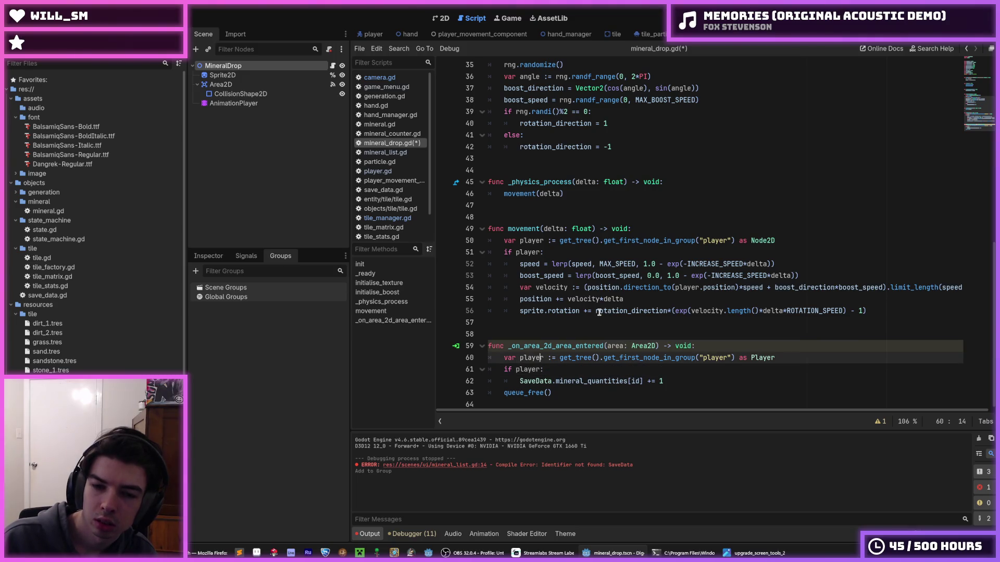
pyautogui.press('Left')
pyautogui.press('Down')
pyautogui.press('Down')
pyautogui.hotkey('alt', 'Up')
pyautogui.hotkey('alt', 'Up')
pyautogui.hotkey('shift', 'Tab')
pyautogui.press('Down')
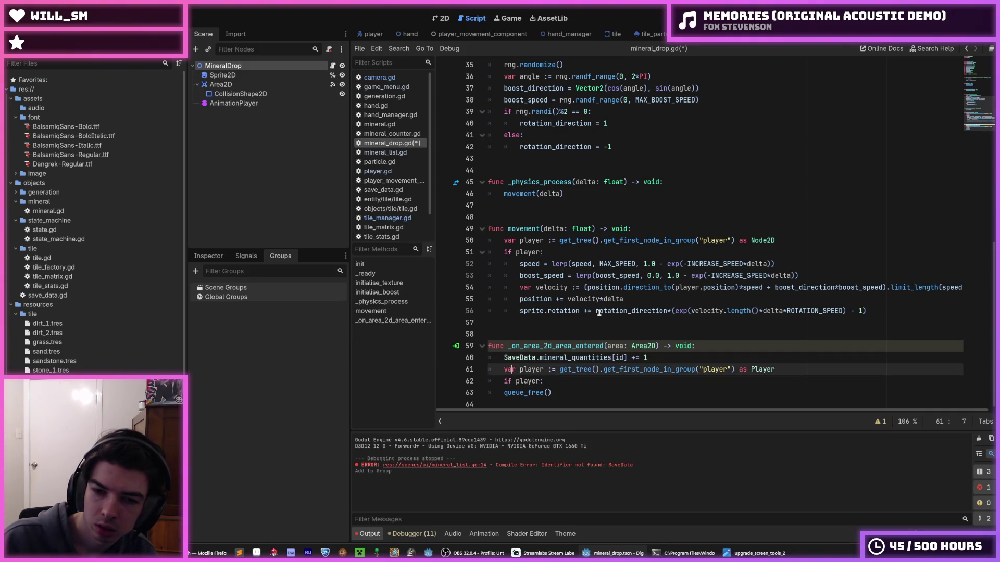
# Turn the lookup into 'mineral_list' fetched from the mineral_list group, typed as MineralList.
pyautogui.hotkey('shift', 'Right')
pyautogui.hotkey('shift', 'Right')
pyautogui.hotkey('shift', 'Right')
pyautogui.write('mienra')
pyautogui.press('BackSpace')
pyautogui.press('BackSpace')
pyautogui.press('BackSpace')
pyautogui.write('neral_lis')
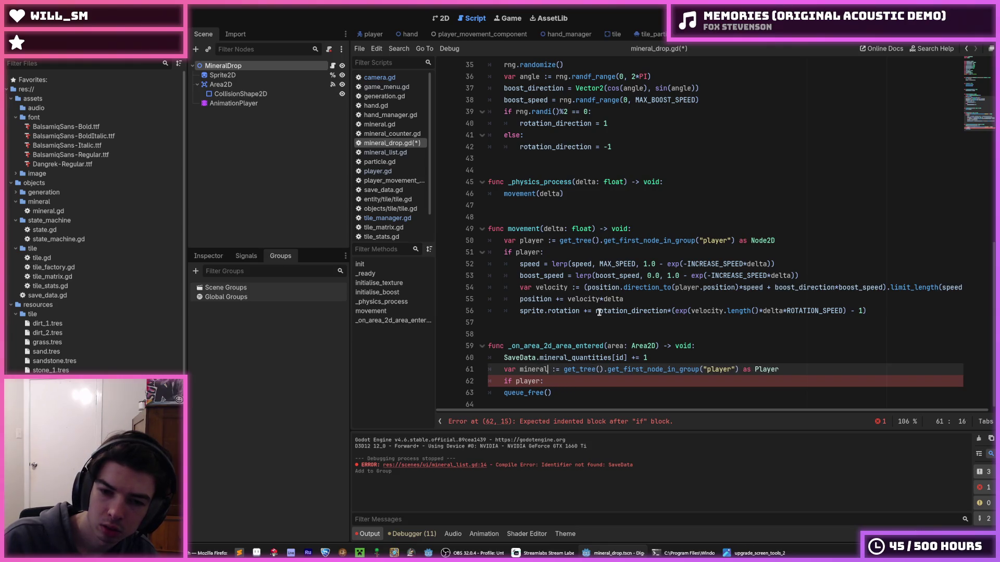
pyautogui.write('t')
pyautogui.doubleClick(737, 370)
pyautogui.write('mineral_list')
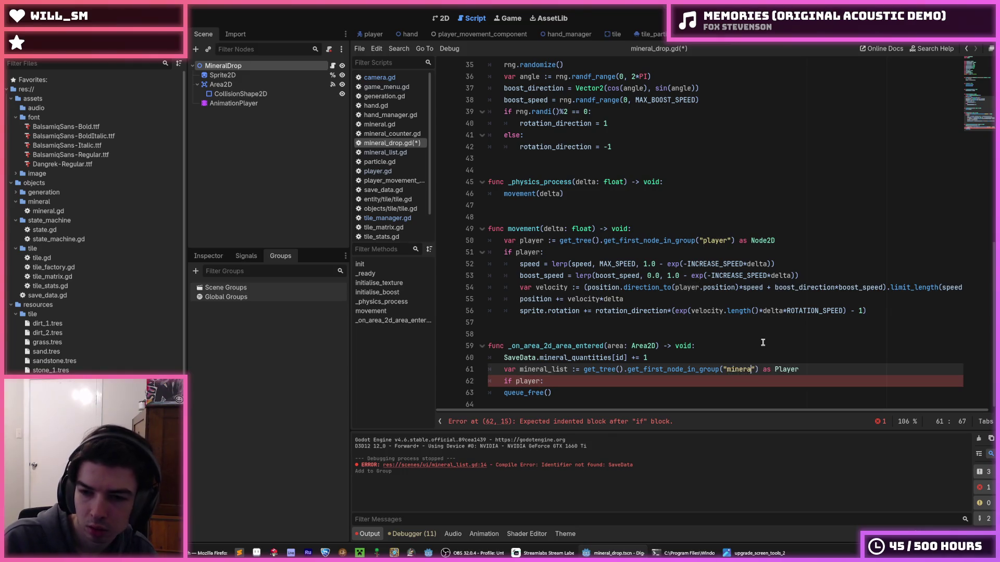
pyautogui.press('End')
pyautogui.press('BackSpace')
pyautogui.press('BackSpace')
pyautogui.press('BackSpace')
pyautogui.write('MineralLi')
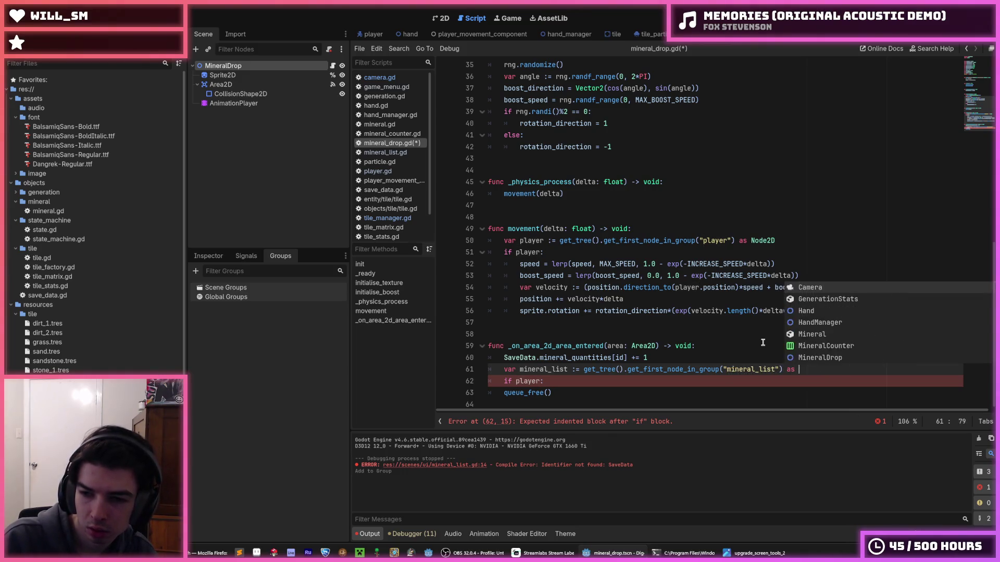
pyautogui.press('Return')
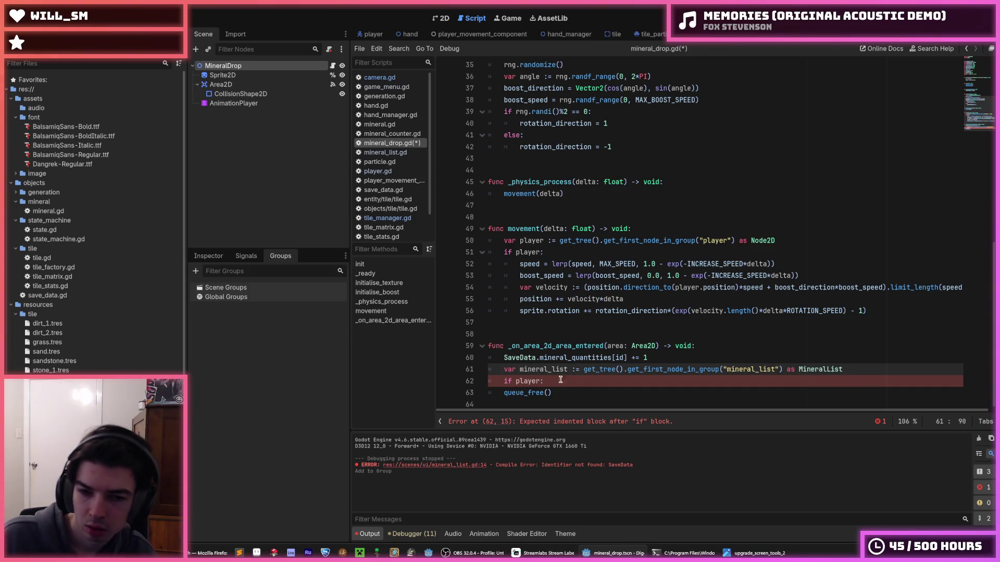
# Change the check to 'if mineral_list:' and add a mineral_list.update_mineral() call.
pyautogui.moveTo(517, 381); pyautogui.dragTo(540, 381)
pyautogui.write('mineral_list:')
pyautogui.press('Return')
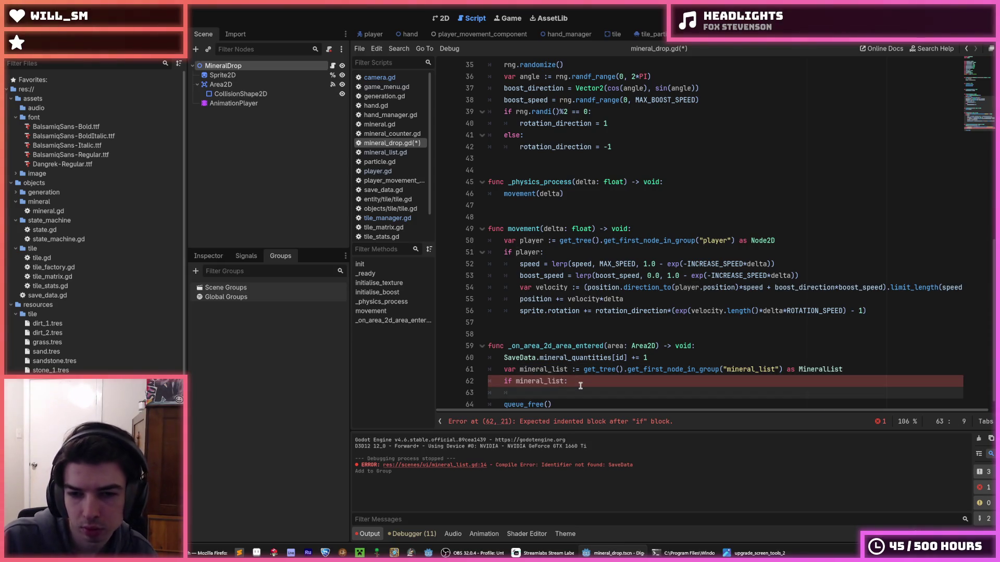
pyautogui.write('mineral_list.update')
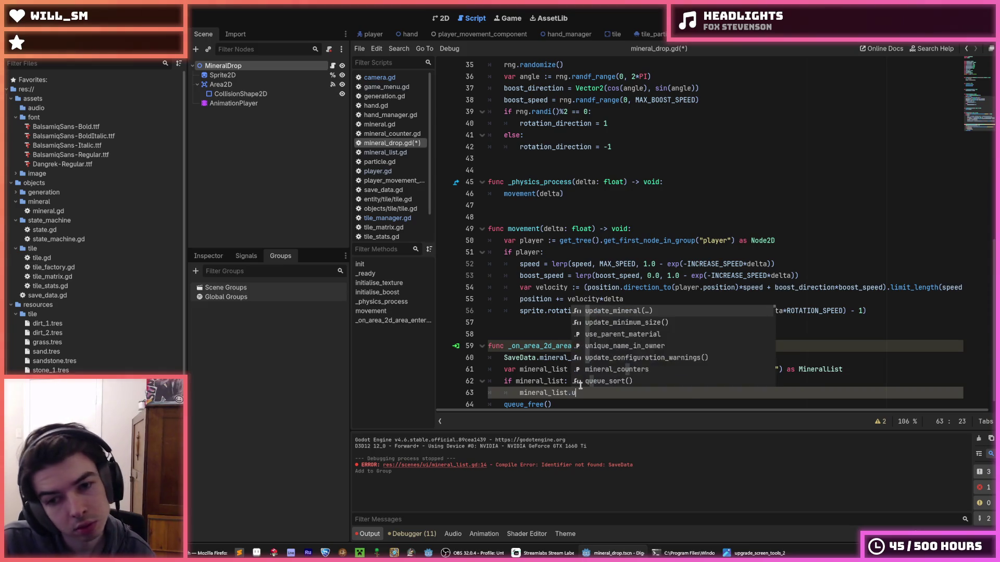
pyautogui.press('Return')
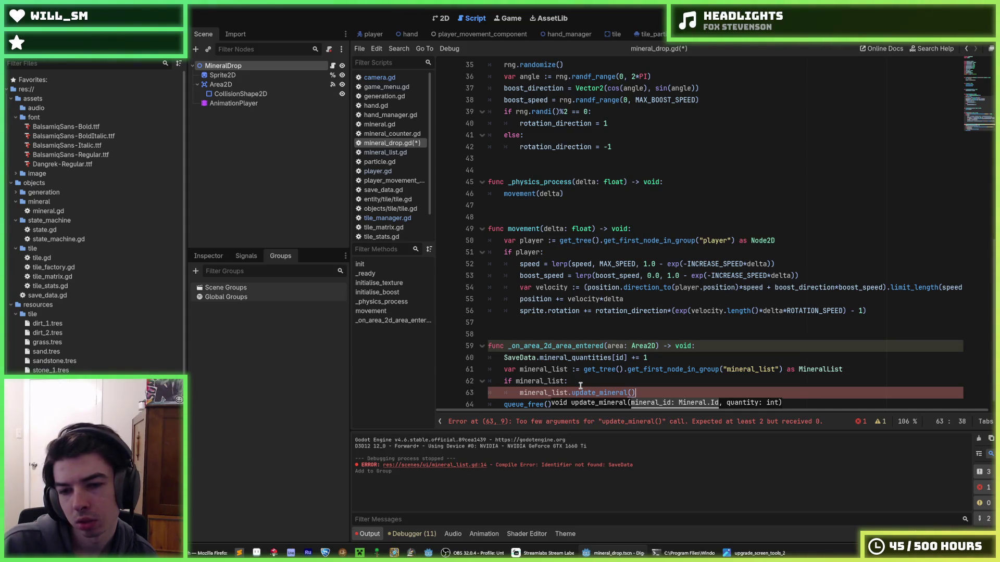
# Delete the new mineral_list lookup and update lines (61–63).
pyautogui.hotkey('shift', 'Up')
pyautogui.hotkey('shift', 'Up')
pyautogui.hotkey('shift', 'Home')
pyautogui.hotkey('shift', 'Home')
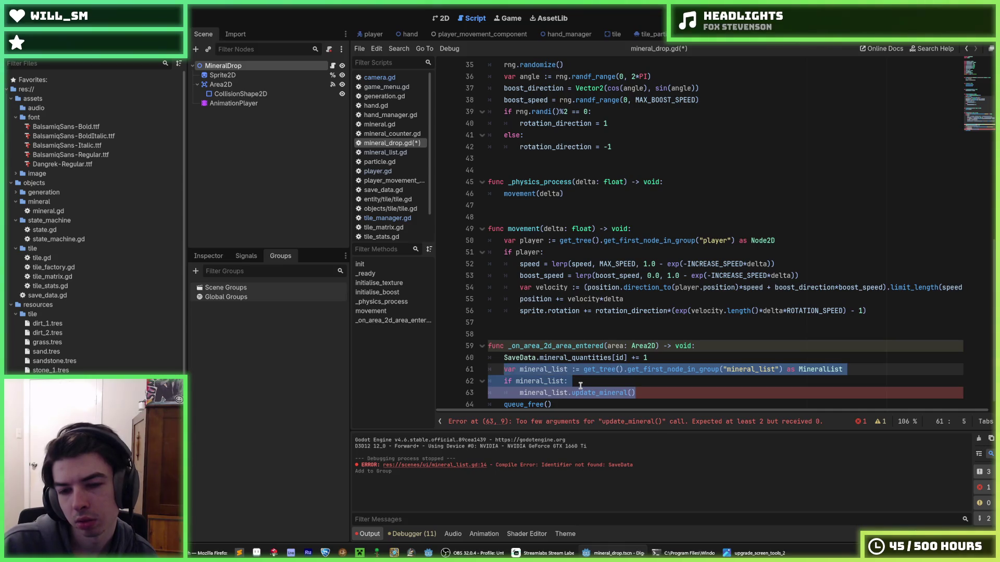
pyautogui.press('BackSpace')
pyautogui.press('BackSpace')
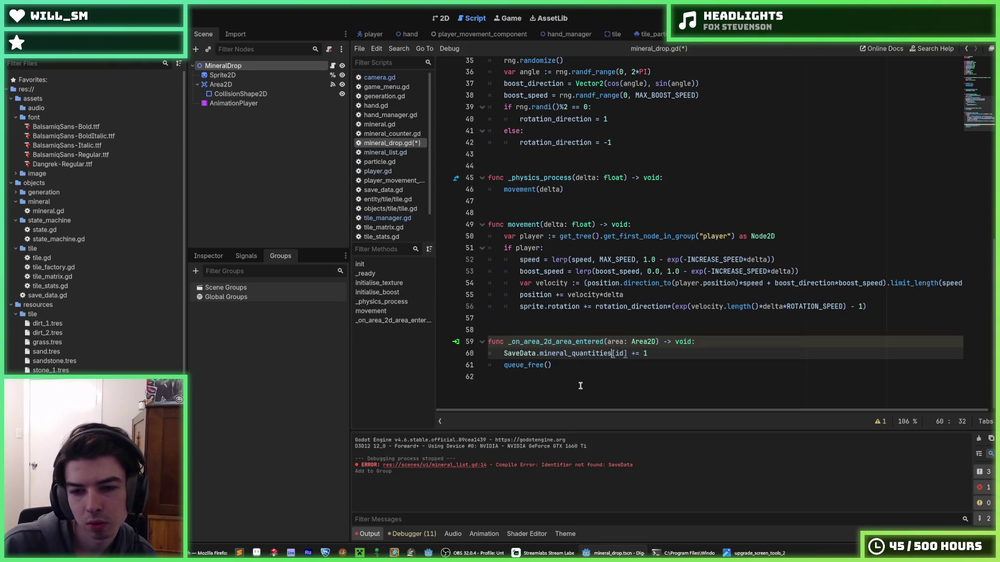
# Try an add_mineral edit on the increment line, then undo to restore the mineral_list lines.
pyautogui.press('Left')
pyautogui.press('Left')
pyautogui.press('Left')
pyautogui.write('.')
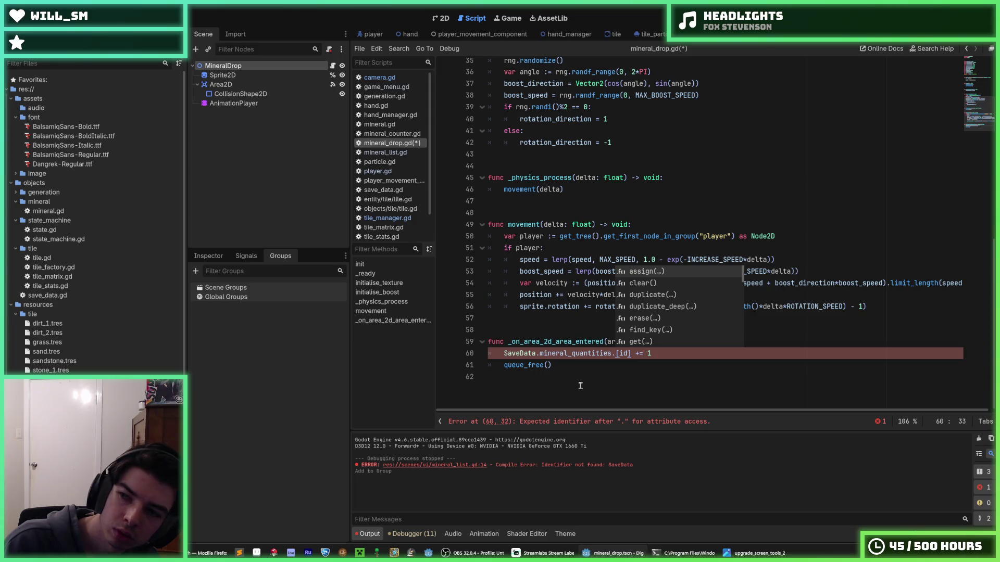
pyautogui.write('add_')
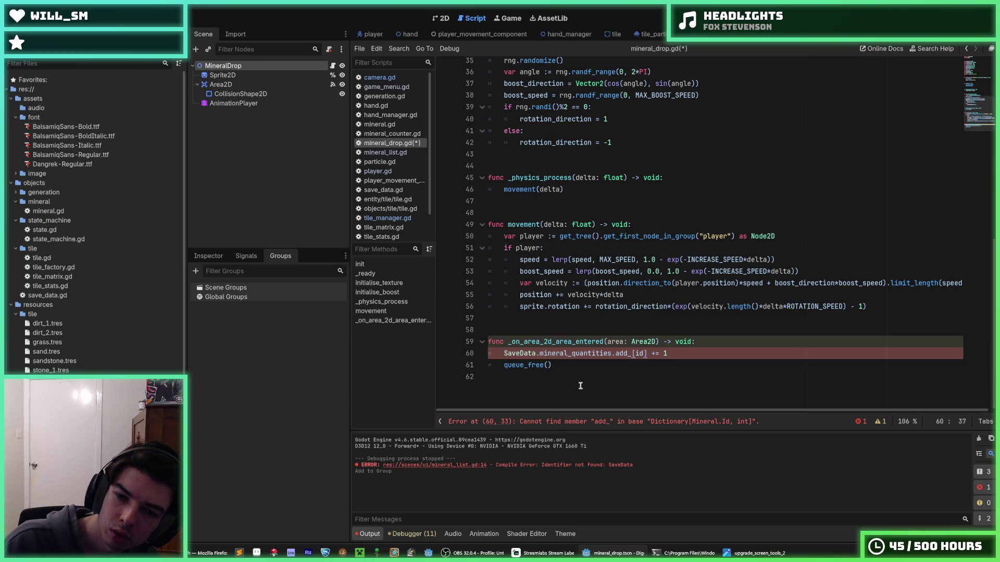
pyautogui.write('quan')
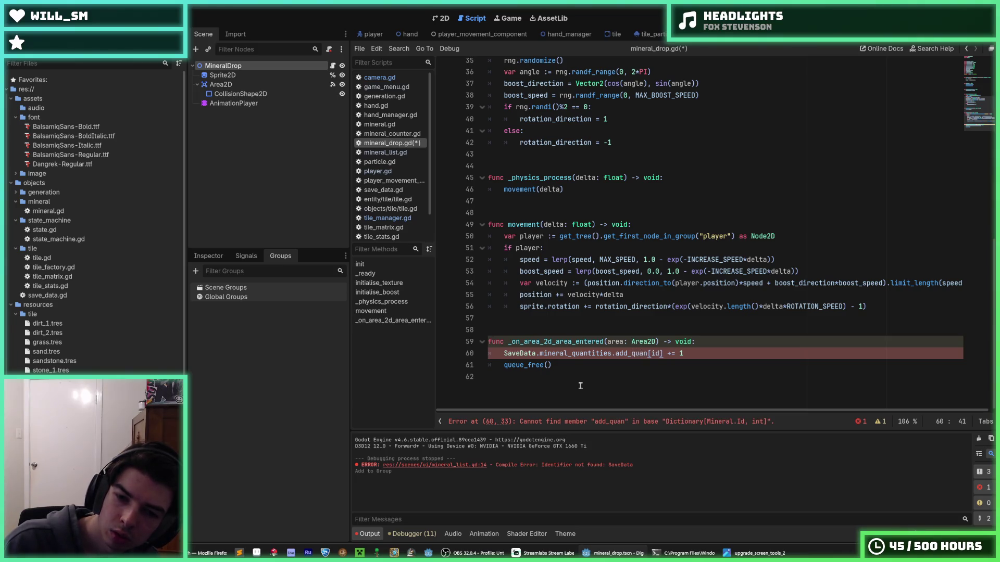
pyautogui.press('BackSpace')
pyautogui.press('BackSpace')
pyautogui.press('BackSpace')
pyautogui.write('add')
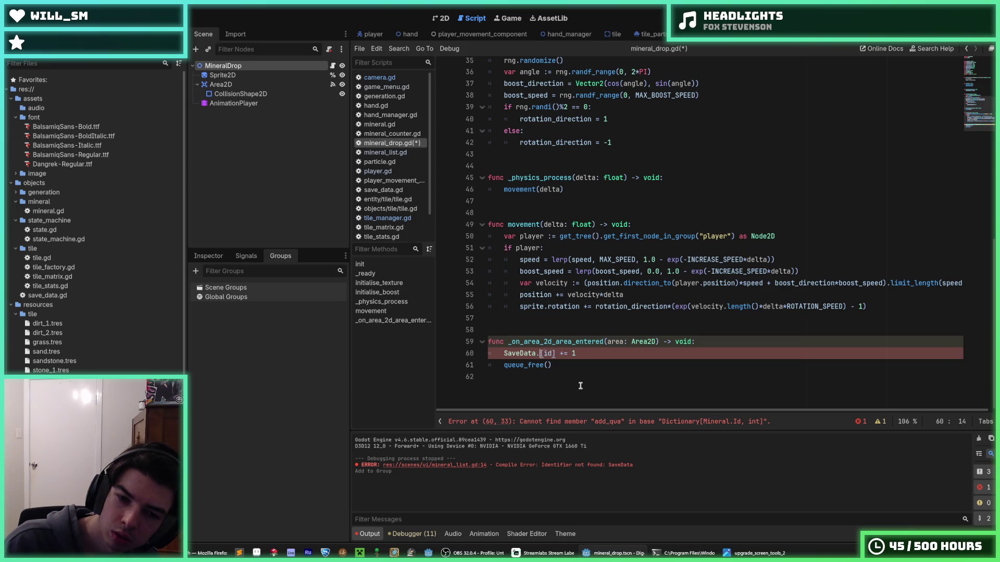
pyautogui.write('_mineral')
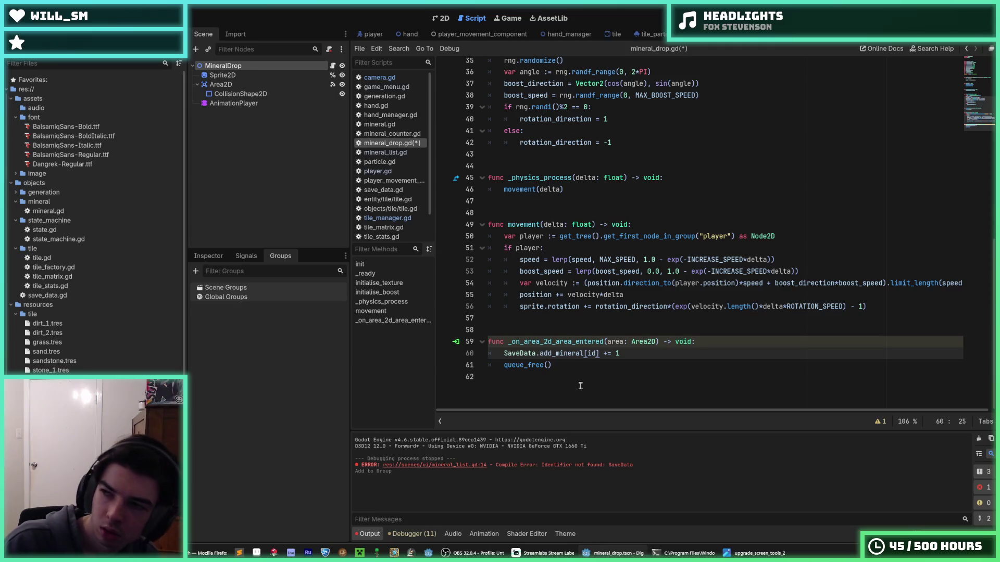
pyautogui.hotkey('ctrl', 'z')
pyautogui.hotkey('ctrl', 'z')
pyautogui.hotkey('ctrl', 'z')
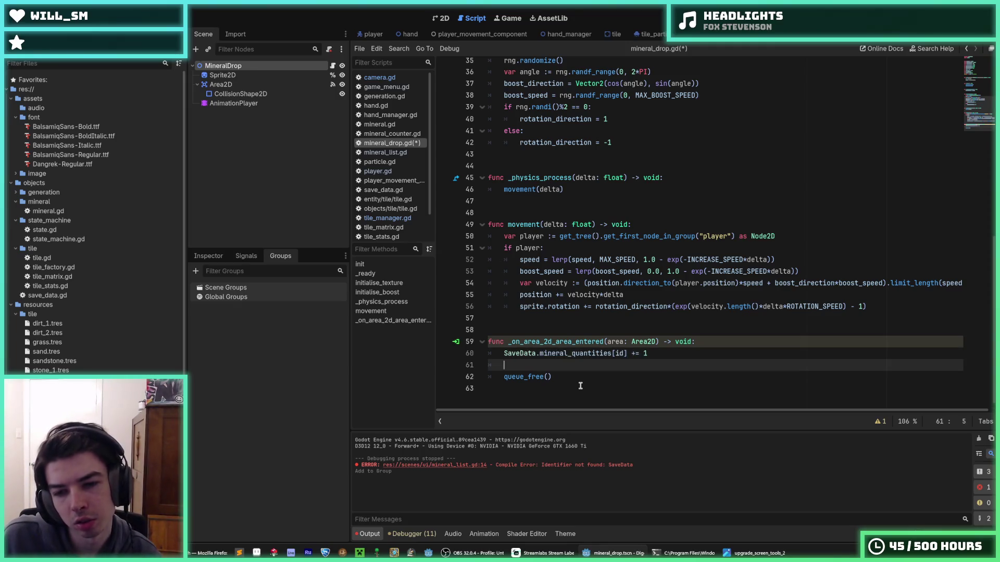
# Make the call mineral_list.update_mineral(id).
pyautogui.click(663, 370)
pyautogui.doubleClick(740, 367)
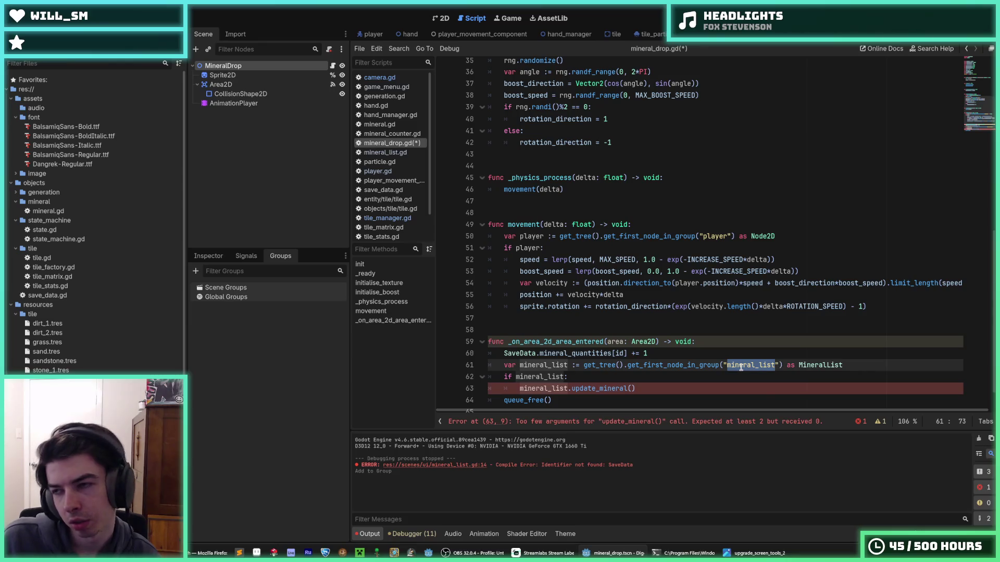
pyautogui.click(605, 375)
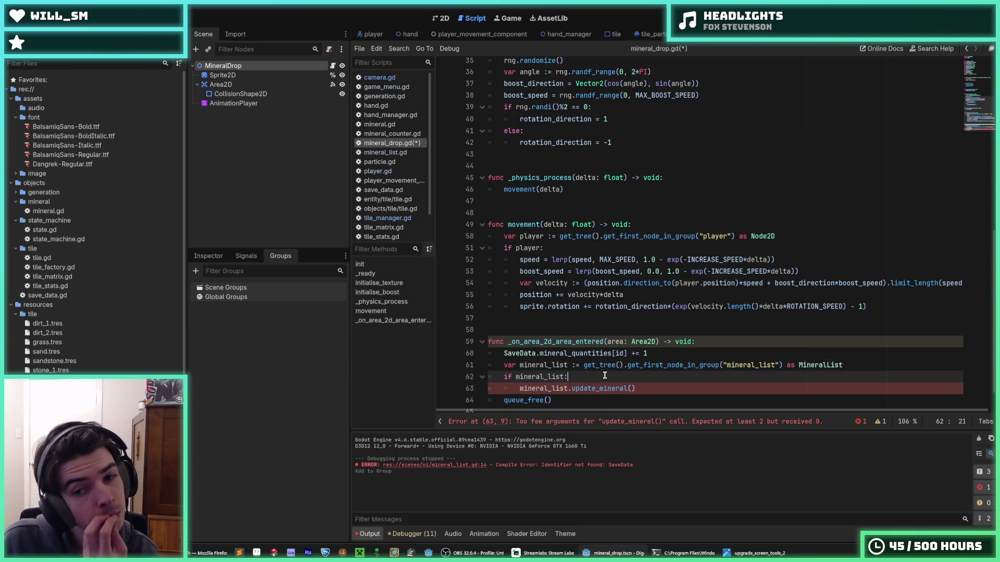
pyautogui.press('Down')
pyautogui.press('End')
pyautogui.press('Left')
pyautogui.write('id,')
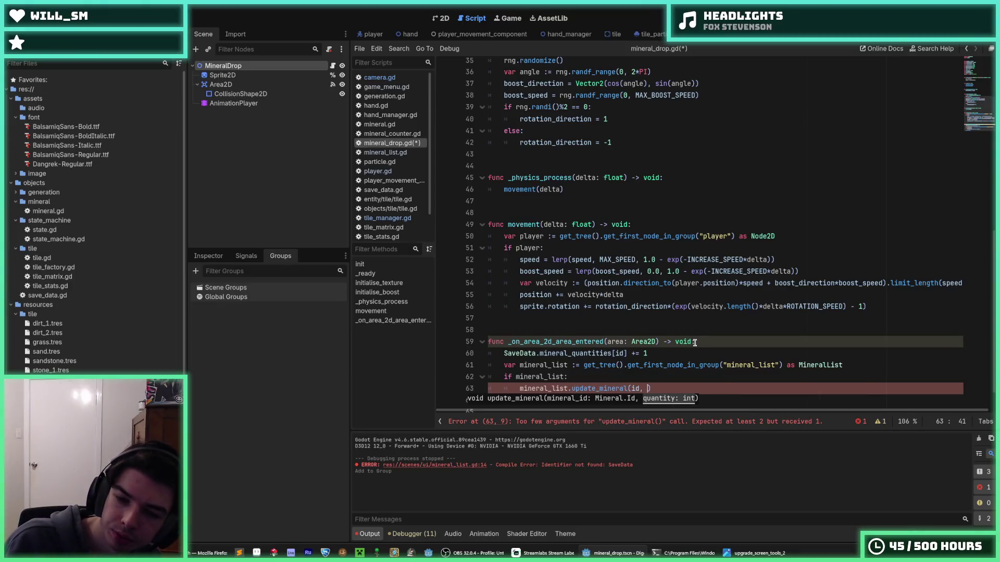
pyautogui.press('BackSpace')
pyautogui.press('BackSpace')
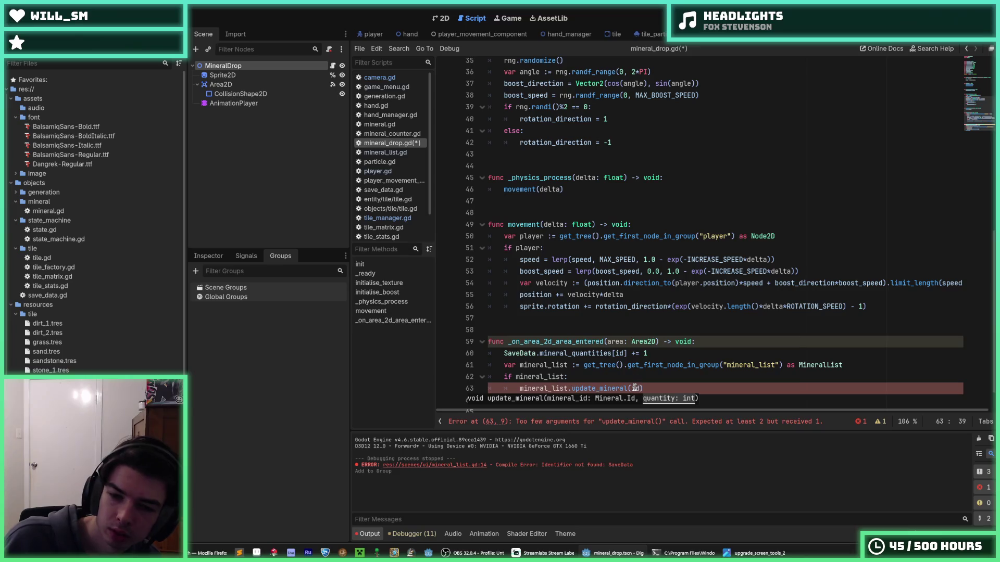
pyautogui.click(636, 388)
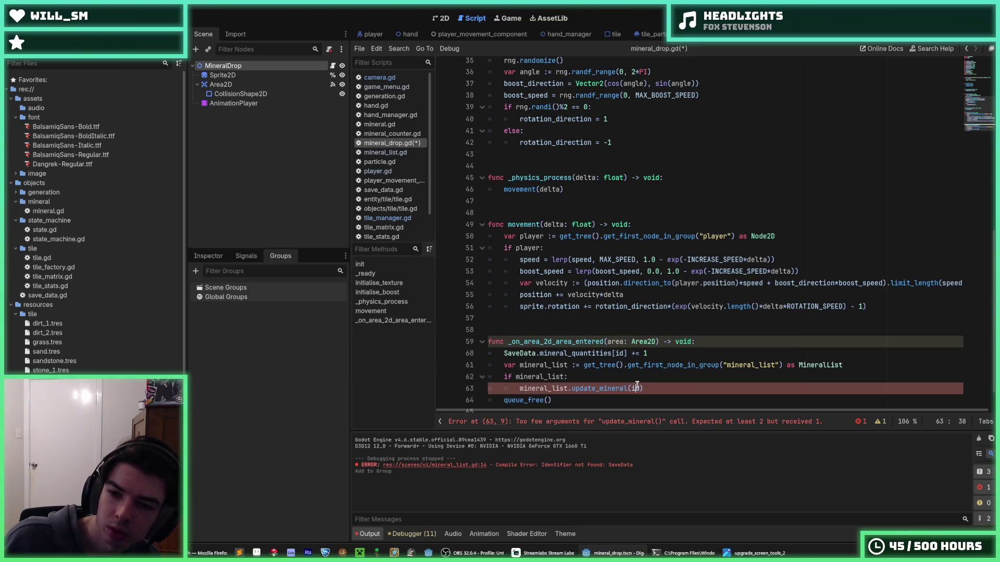
# Copy SaveData.mineral_quantities[id] and save mineral_drop.gd.
pyautogui.doubleClick(593, 354)
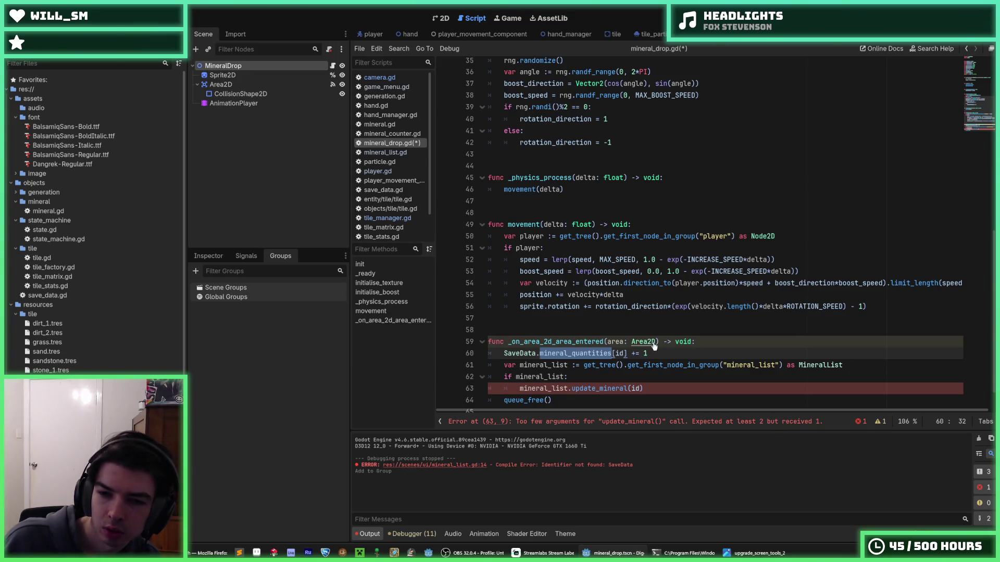
pyautogui.moveTo(627, 353); pyautogui.dragTo(503, 353)
pyautogui.hotkey('ctrl', 'c')
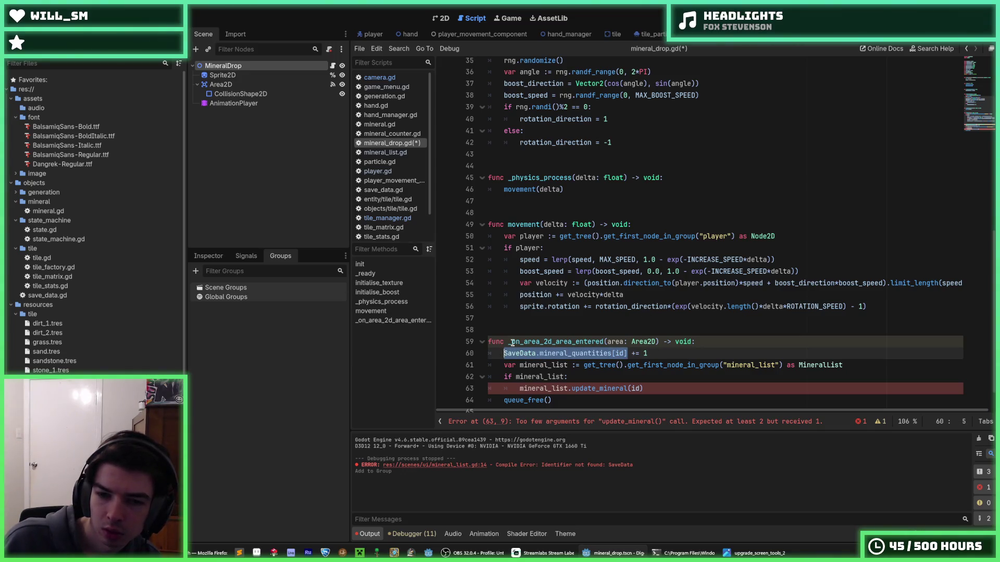
pyautogui.hotkey('ctrl', 's')
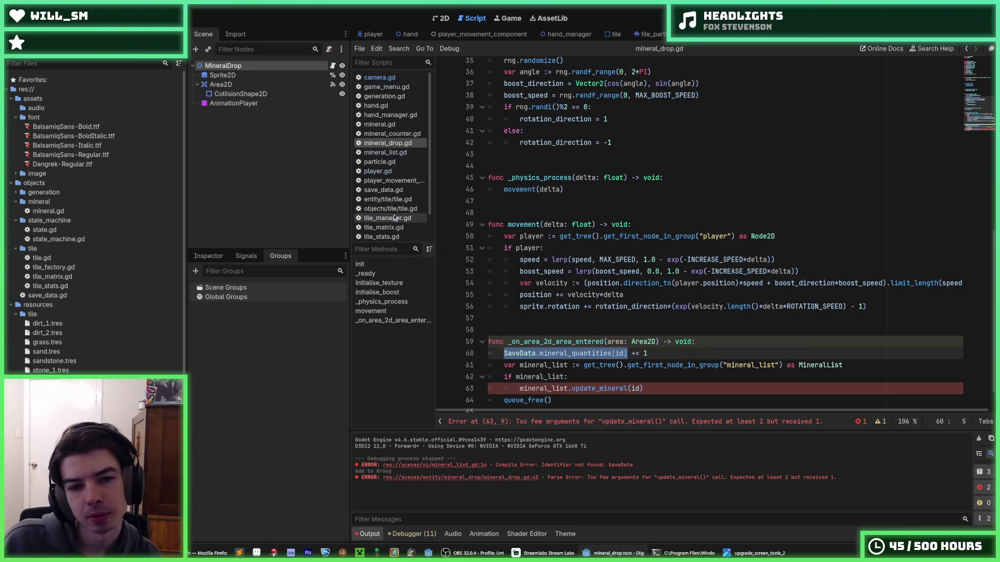
pyautogui.click(397, 154)
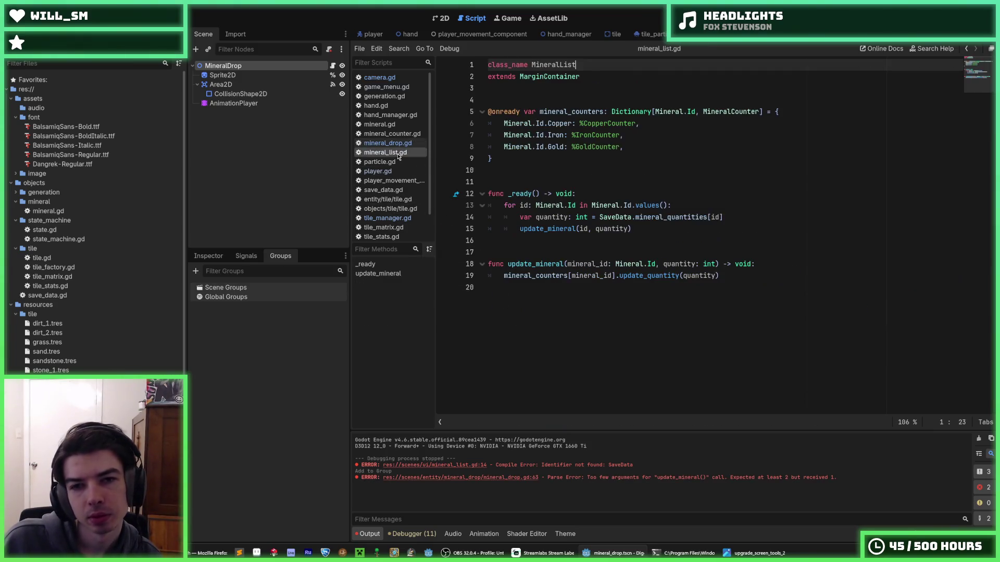
# Drop update_mineral's quantity parameter, using the pasted SaveData.mineral_quantities[id] lookup instead, and save.
pyautogui.click(389, 133)
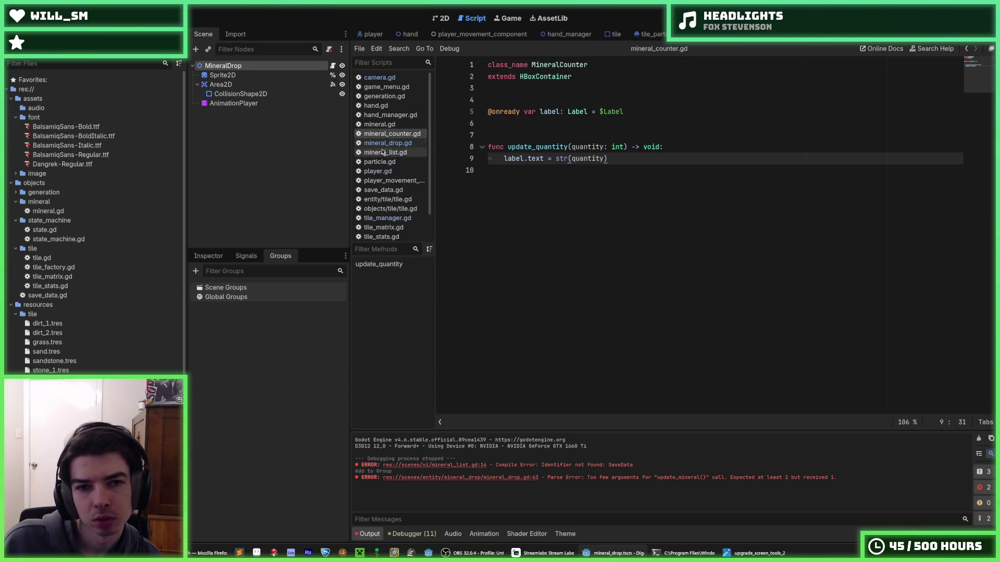
pyautogui.click(386, 143)
pyautogui.click(386, 154)
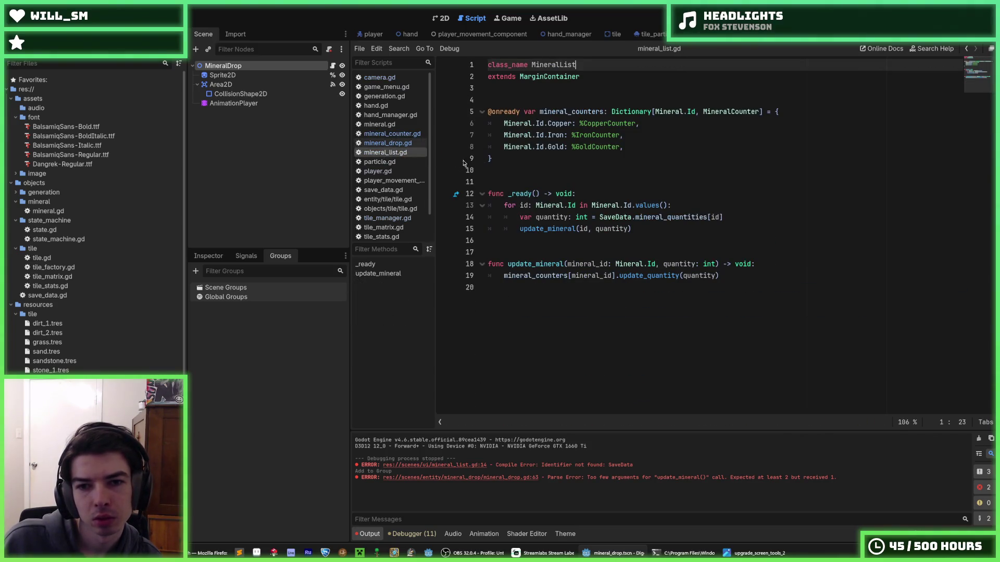
pyautogui.moveTo(655, 264); pyautogui.dragTo(714, 264)
pyautogui.press('BackSpace')
pyautogui.doubleClick(705, 275)
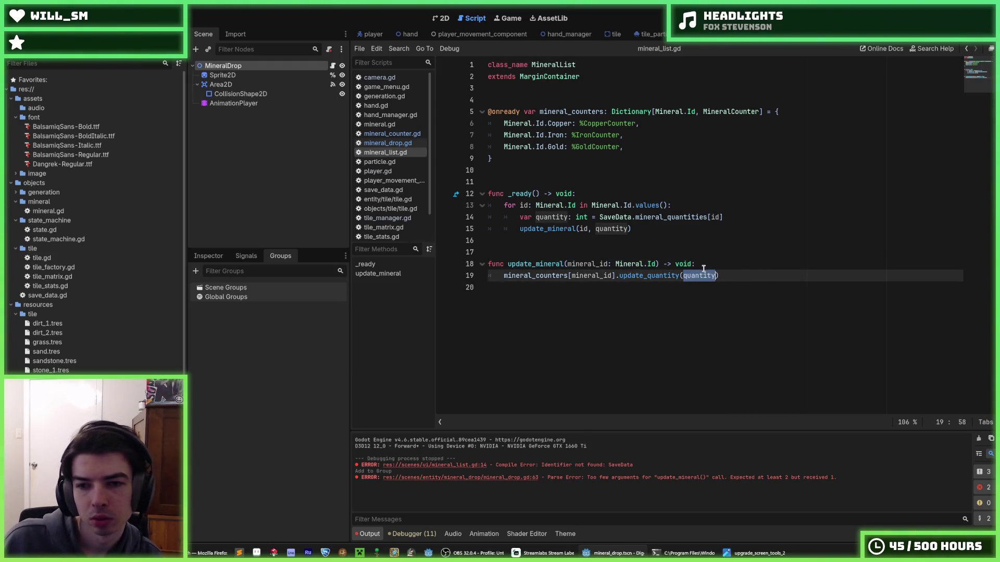
pyautogui.hotkey('ctrl', 'v')
pyautogui.hotkey('ctrl', 's')
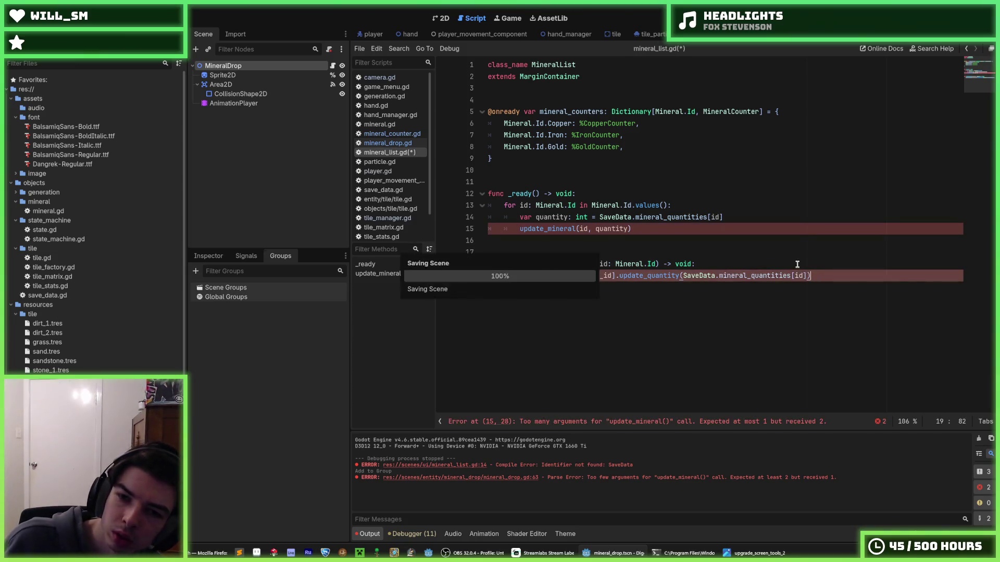
# Rename update_mineral's mineral_id parameter to id and save.
pyautogui.doubleClick(588, 264)
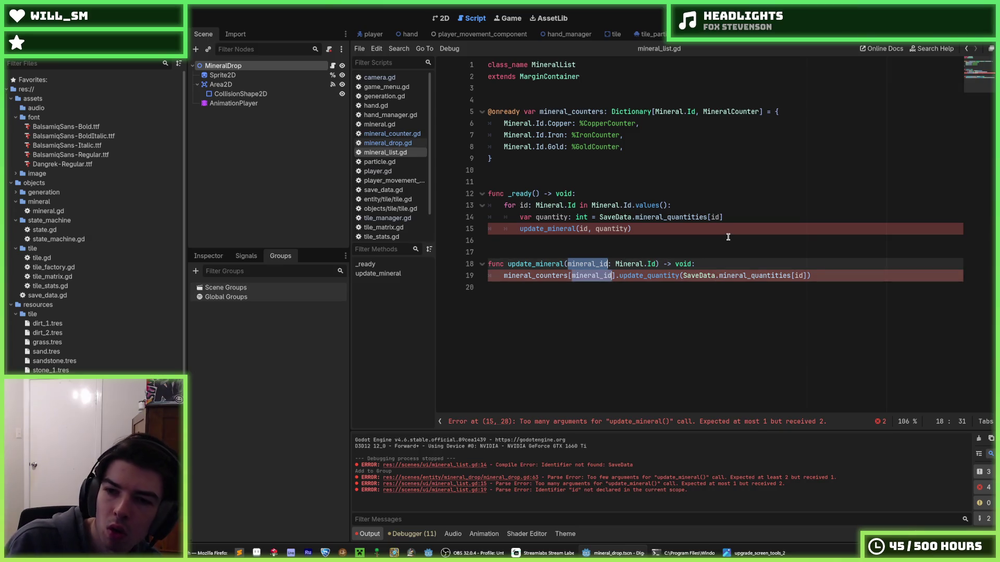
pyautogui.write('id')
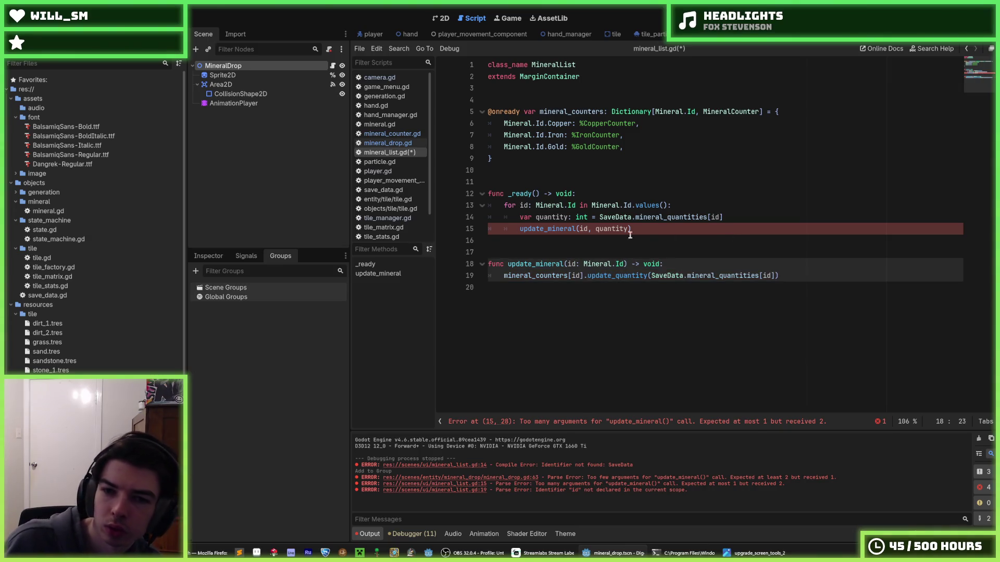
pyautogui.click(769, 276)
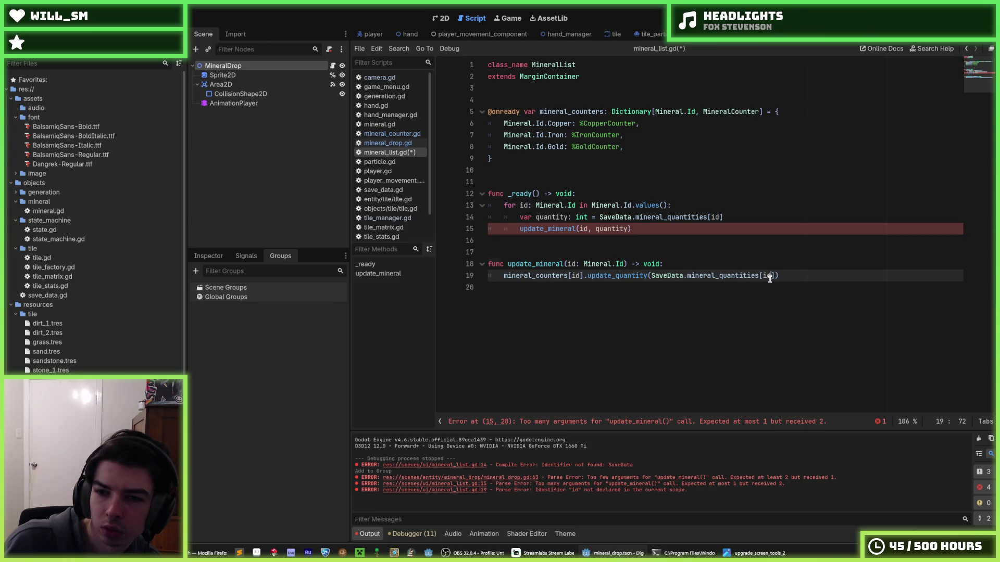
pyautogui.hotkey('ctrl', 's')
pyautogui.click(816, 266)
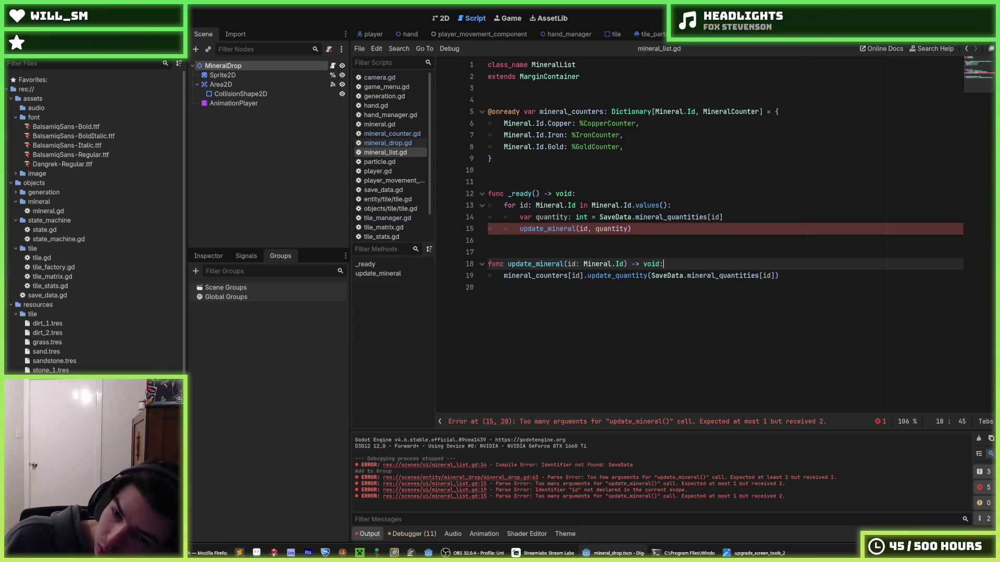
# Remove the quantity argument and var quantity line from _ready, save, and run the game.
pyautogui.doubleClick(619, 229)
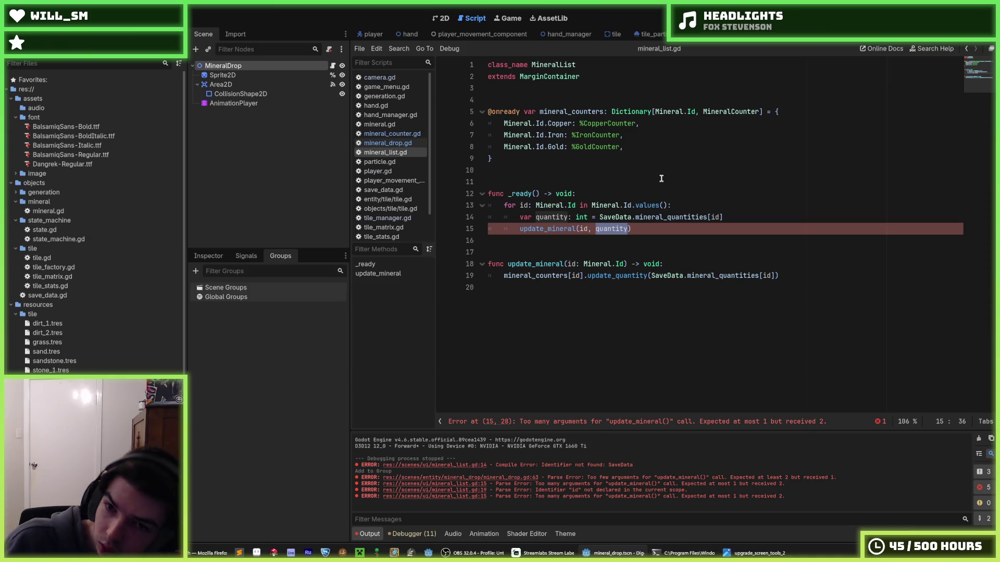
pyautogui.press('BackSpace')
pyautogui.press('BackSpace')
pyautogui.press('BackSpace')
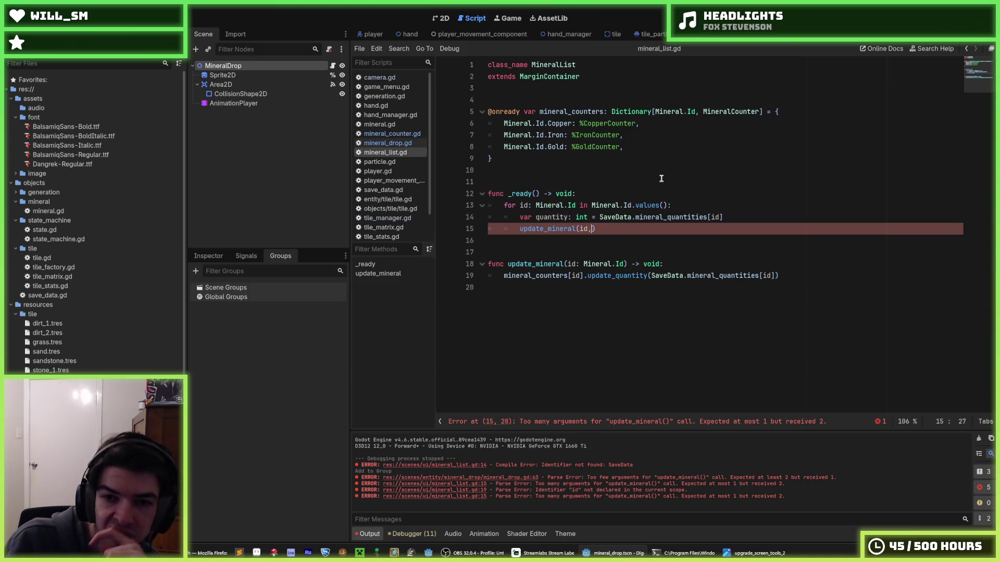
pyautogui.press('Up')
pyautogui.press('End')
pyautogui.hotkey('shift', 'Up')
pyautogui.press('BackSpace')
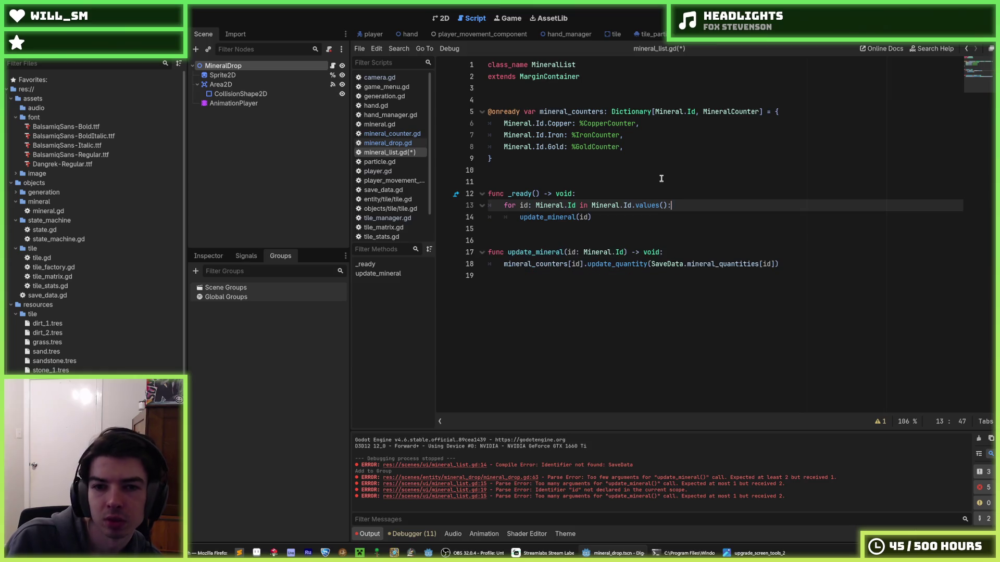
pyautogui.hotkey('ctrl', 's')
pyautogui.click(661, 179)
pyautogui.press('F5')
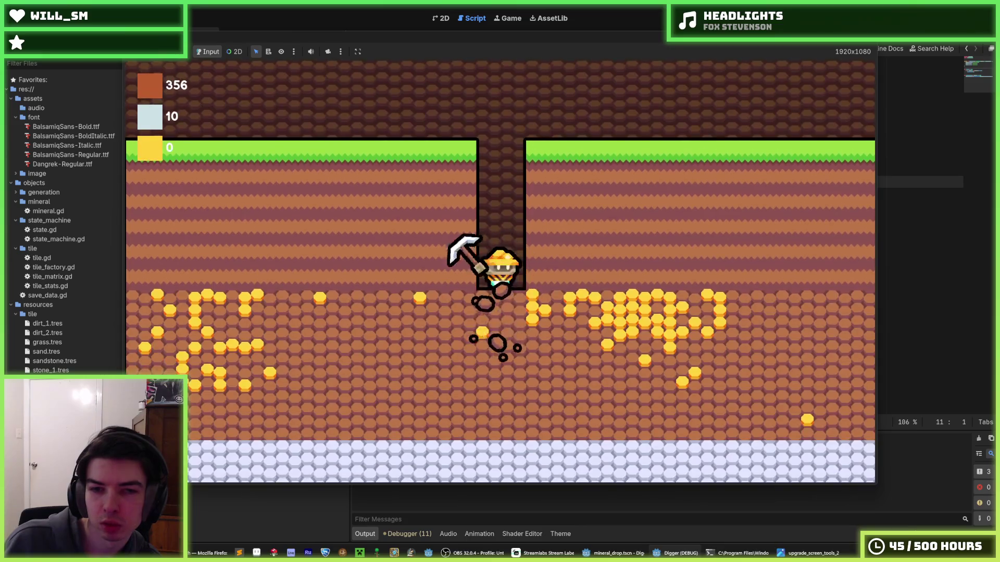
# Dig right and down through the dirt into the gold vein until gold reads 214, then stop.
pyautogui.press('Right')
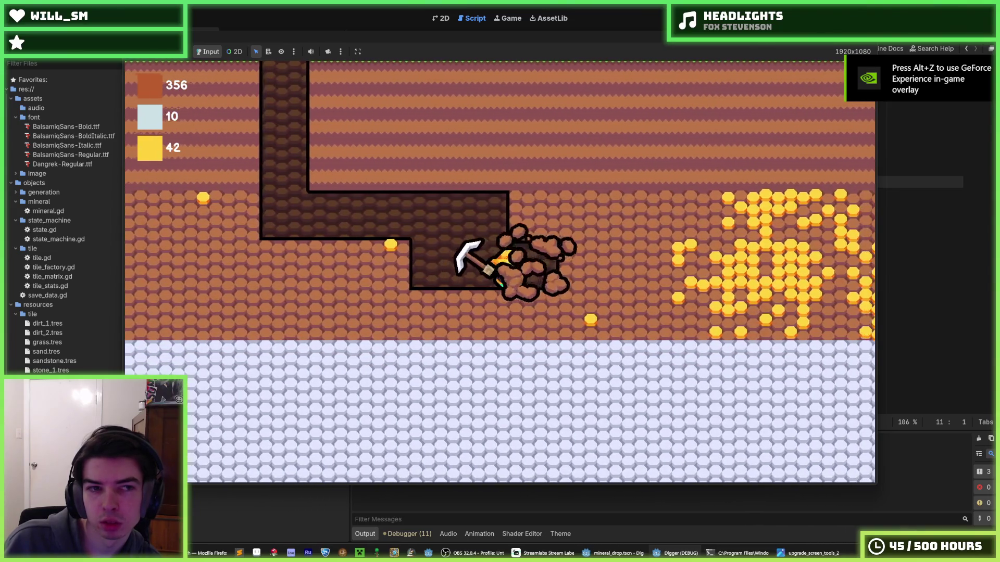
pyautogui.press('Right')
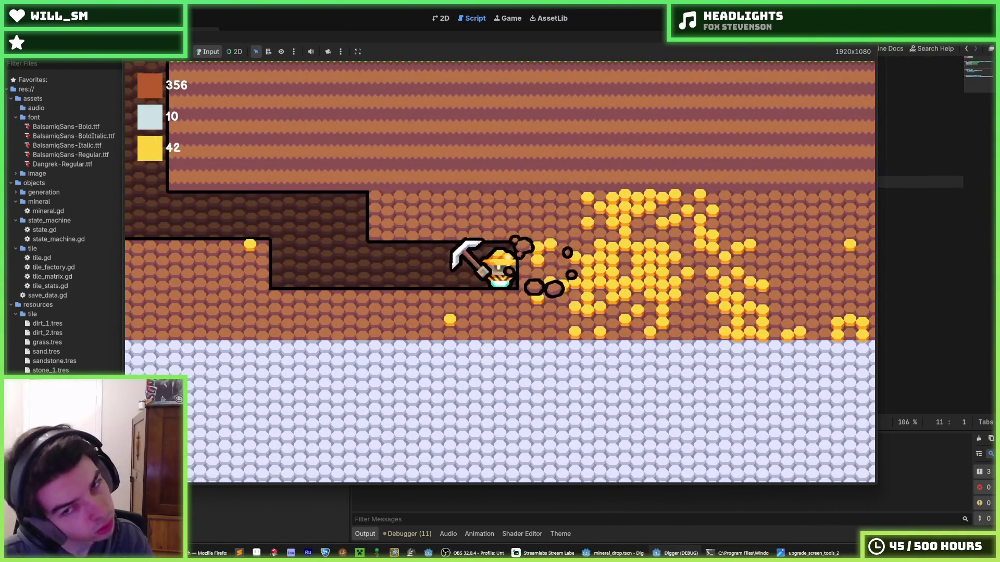
pyautogui.press('Down')
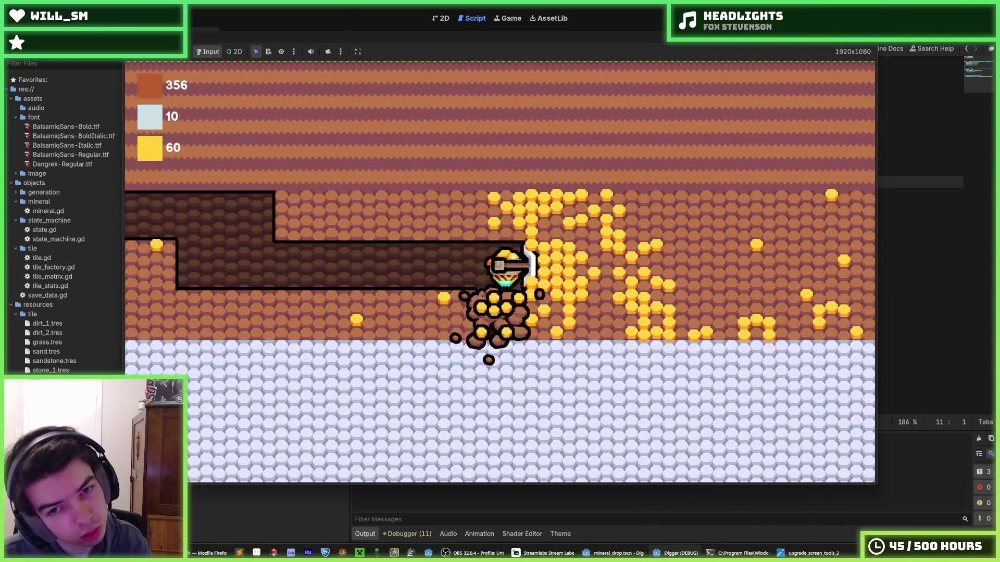
pyautogui.press('Right')
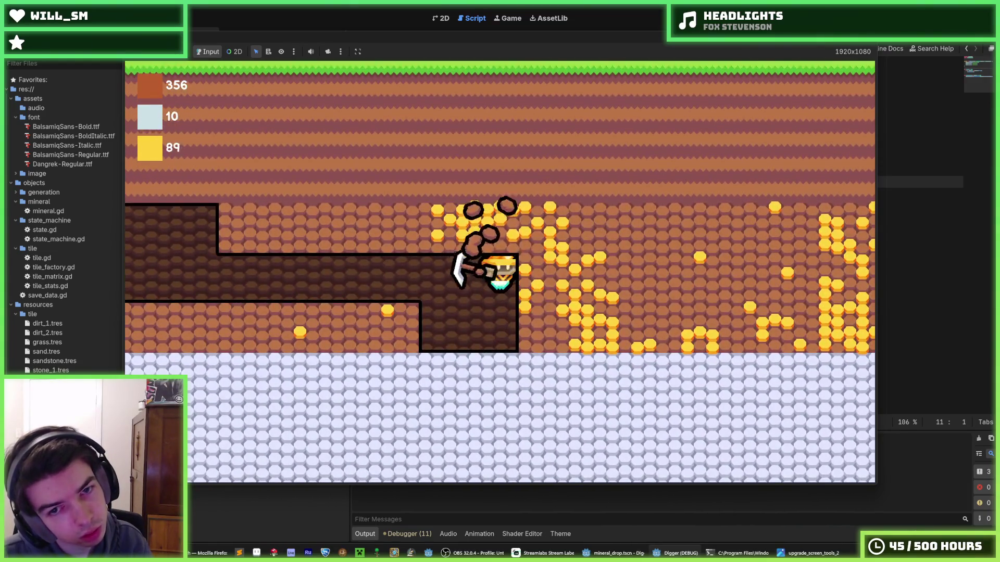
pyautogui.press('Up')
pyautogui.press('Right')
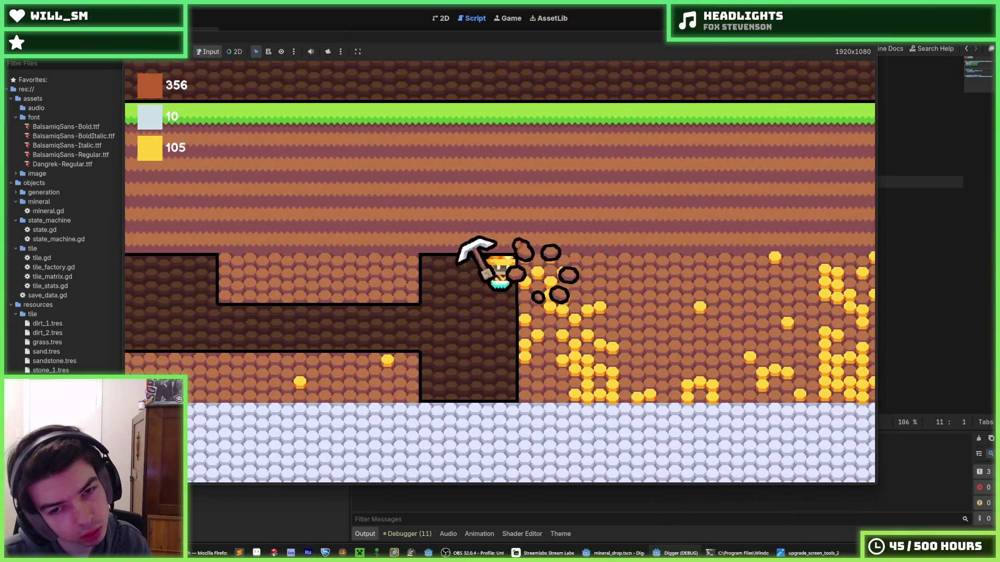
pyautogui.press('Down')
pyautogui.press('Right')
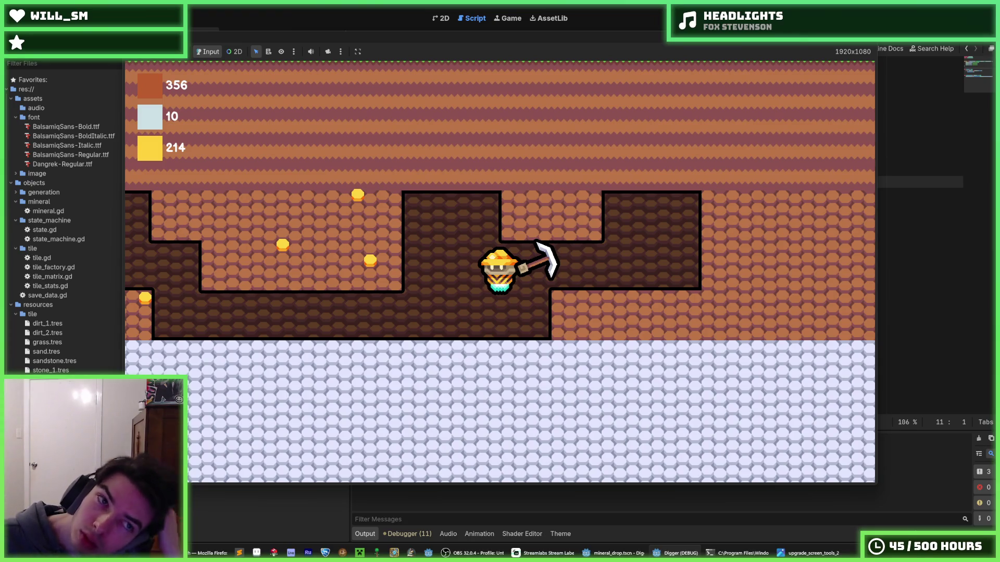
pyautogui.click(781, 32)
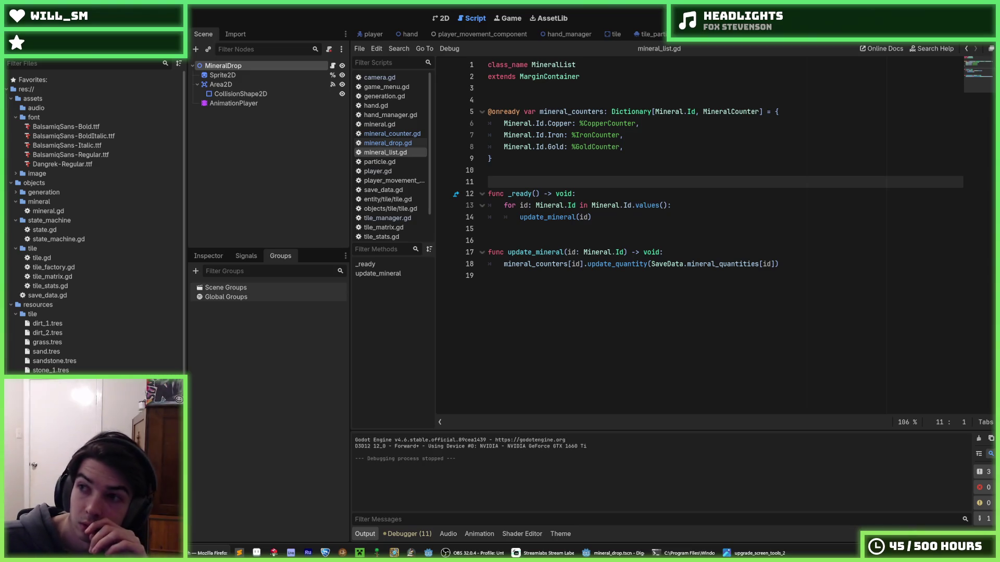
pyautogui.click(749, 125)
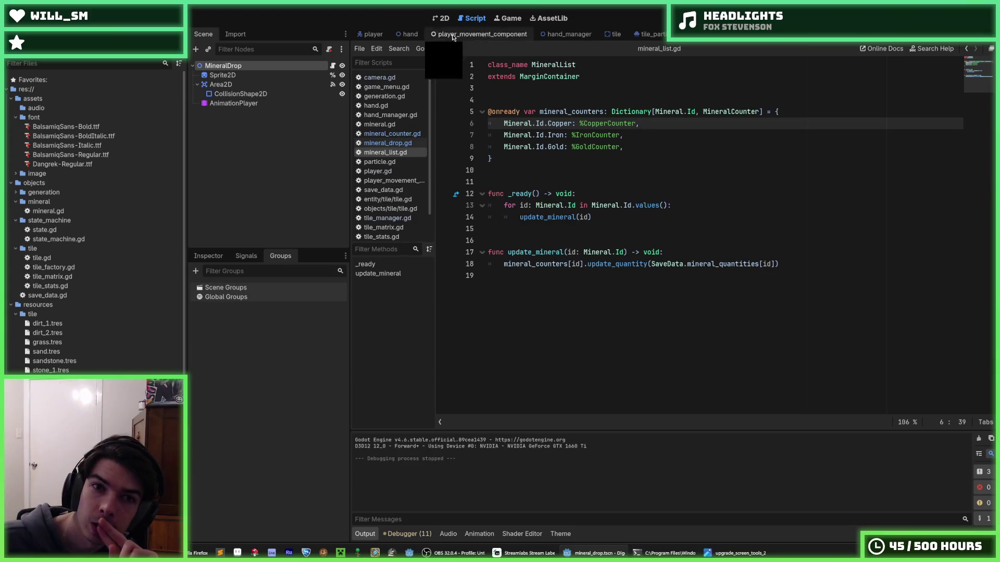
# Inspect the player scene in 2D and the mineral_list scene's counters, including copper's colour square.
pyautogui.click(371, 35)
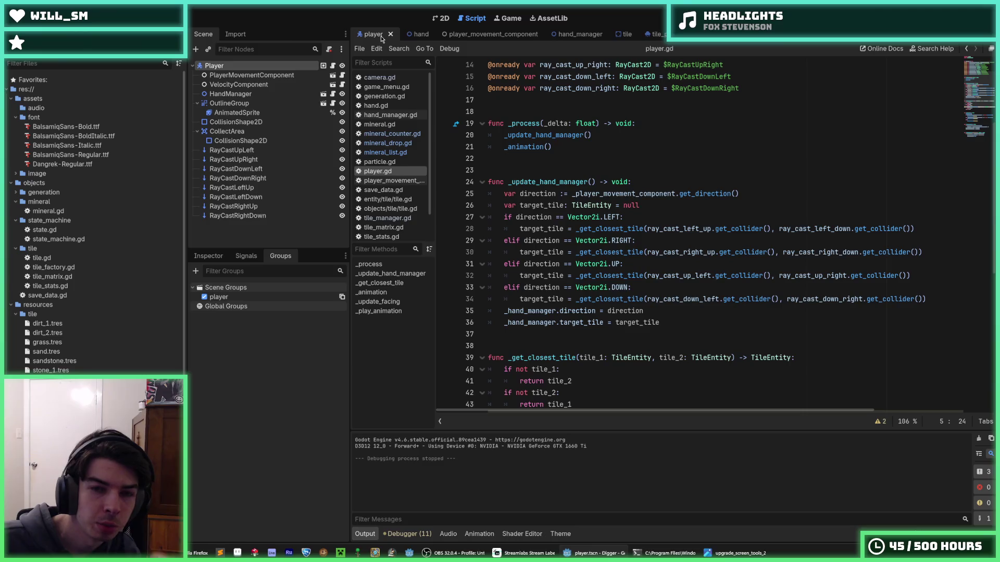
pyautogui.click(440, 19)
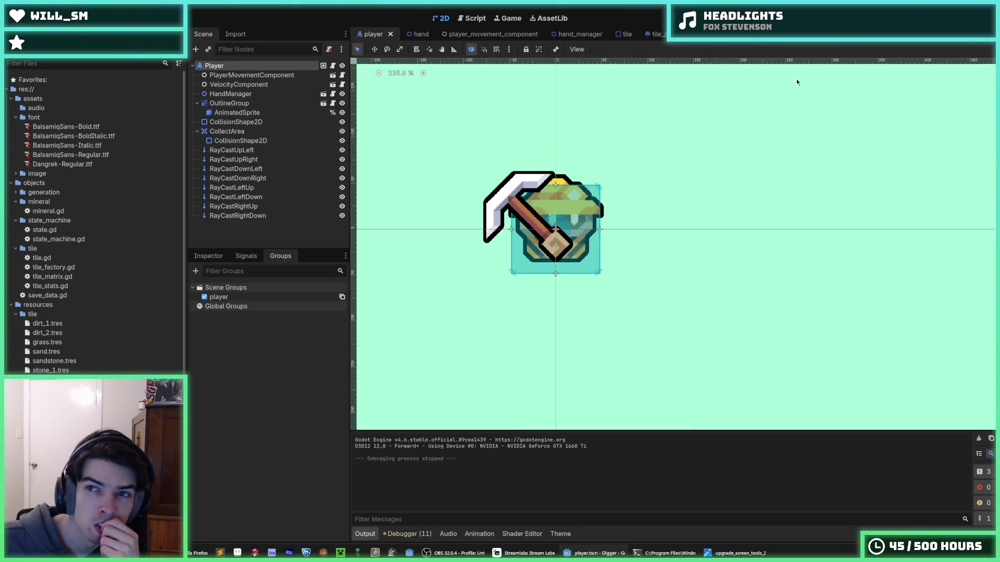
pyautogui.click(829, 34)
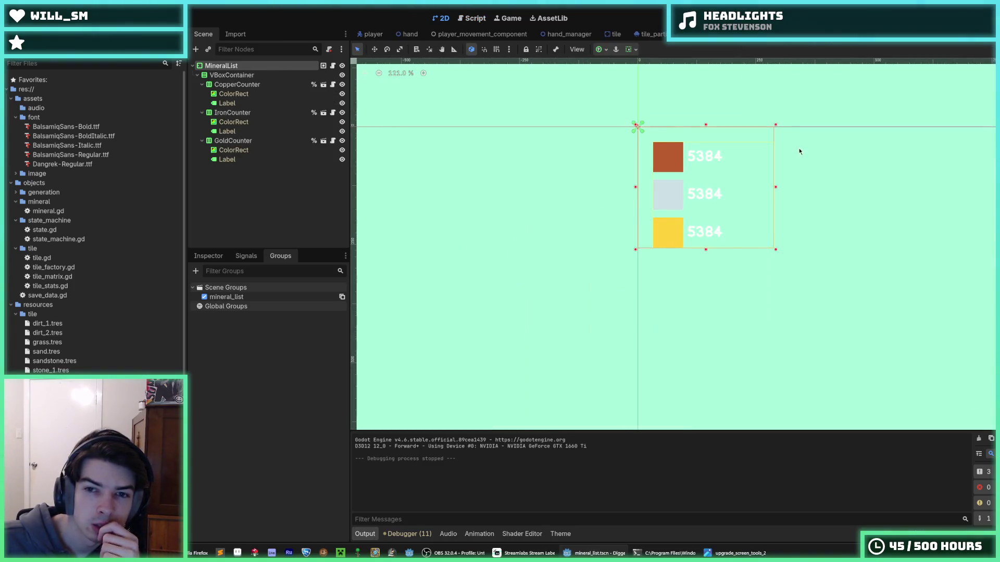
pyautogui.hscroll(5, 729, 146)
pyautogui.scroll(-2, 676, 153)
pyautogui.click(659, 120)
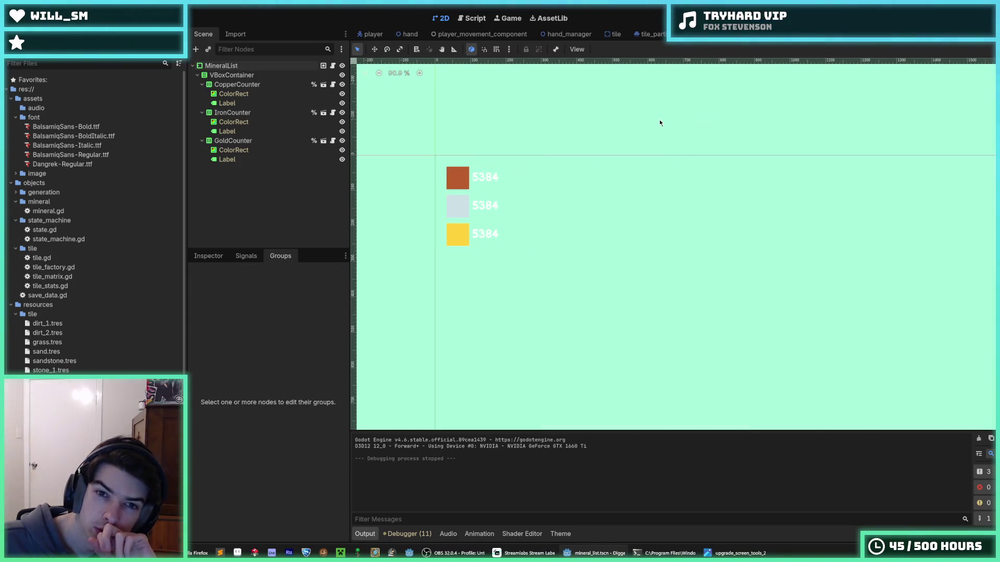
pyautogui.scroll(-4, 660, 123)
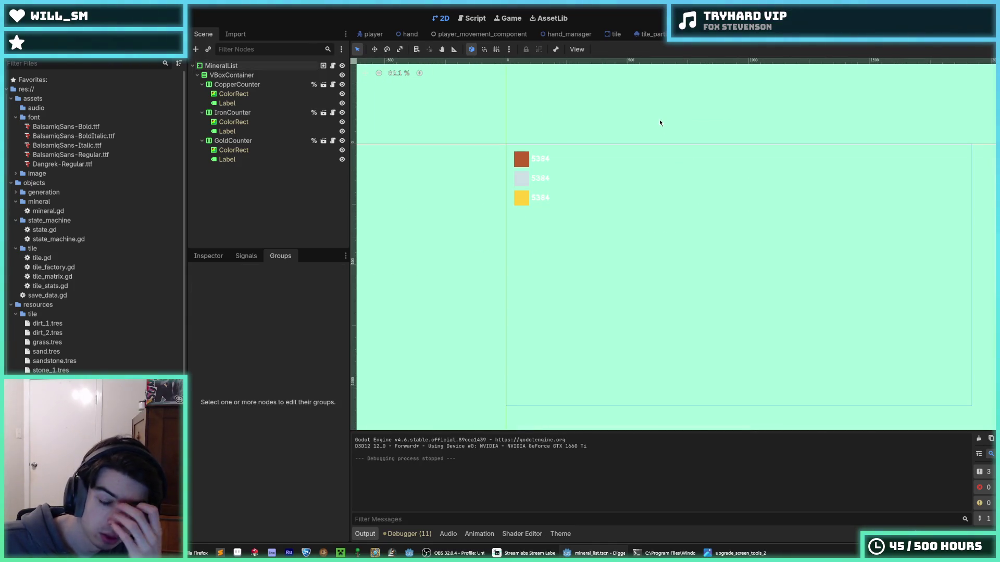
pyautogui.scroll(4, 551, 195)
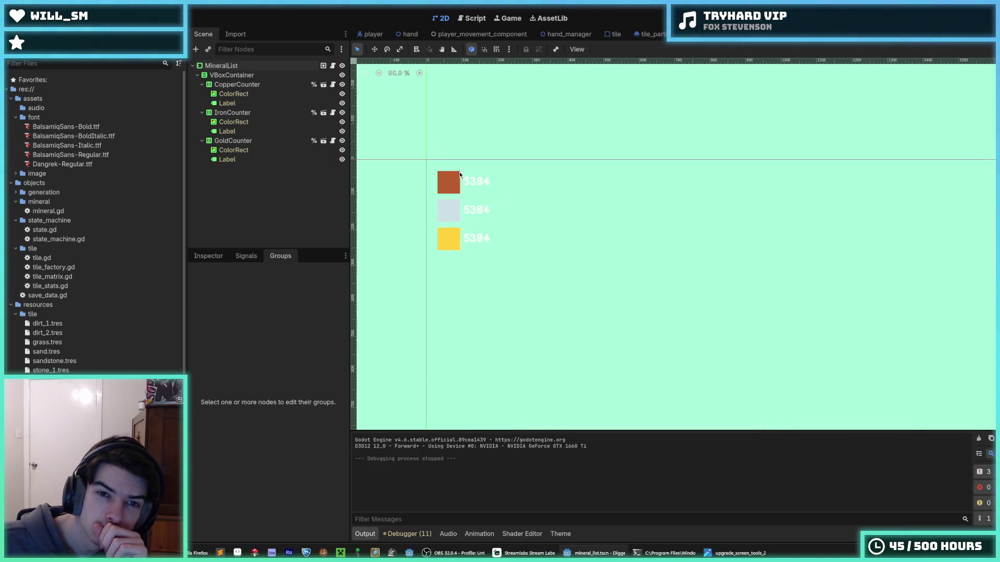
pyautogui.scroll(1, 448, 191)
pyautogui.click(448, 191)
pyautogui.click(551, 113)
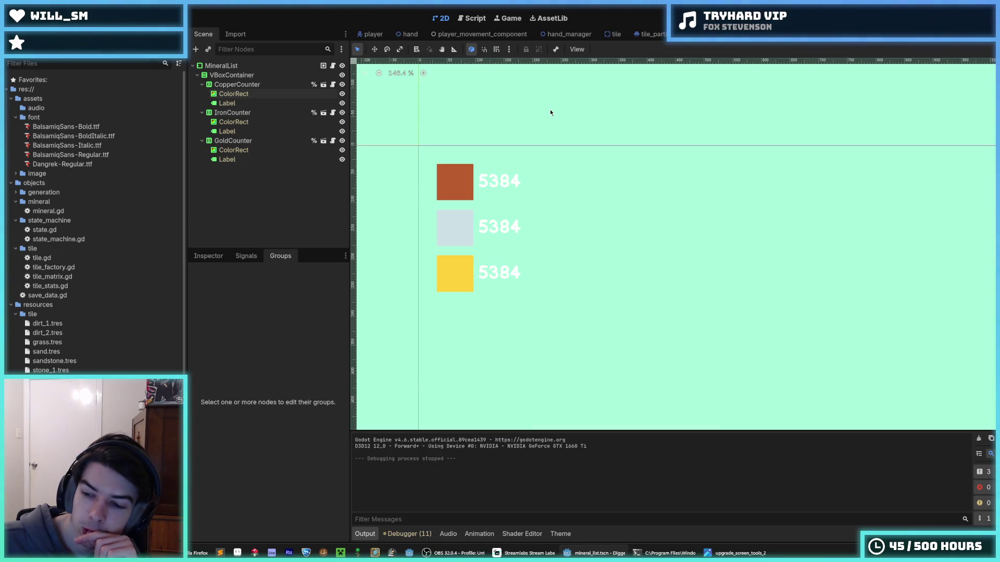
# Pan the canvas, revisit the player_movement_component and player scenes, and close an extra scene tab.
pyautogui.scroll(-3, 551, 113)
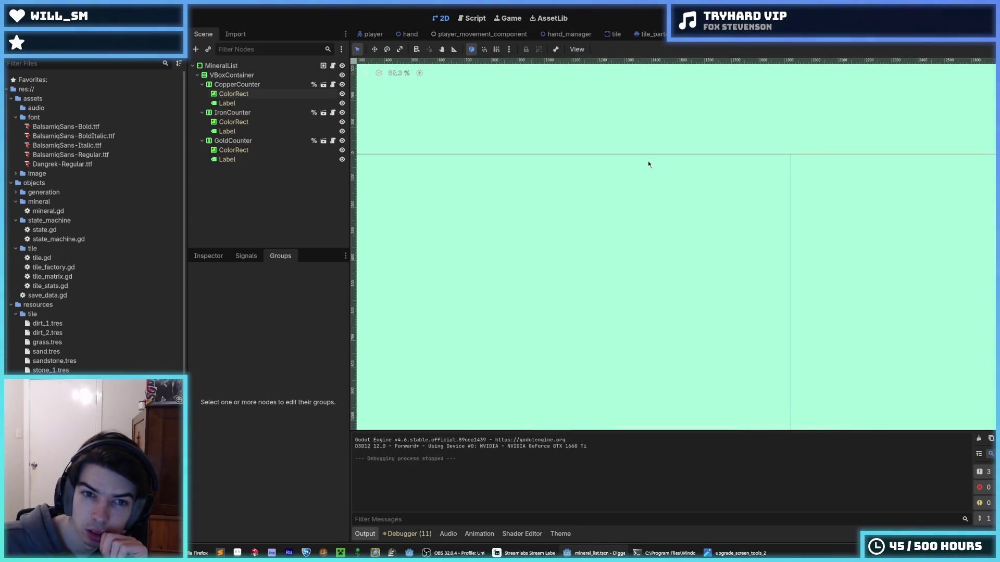
pyautogui.scroll(-2, 649, 163)
pyautogui.moveTo(731, 161); pyautogui.dragTo(631, 163)
pyautogui.moveTo(373, 32)
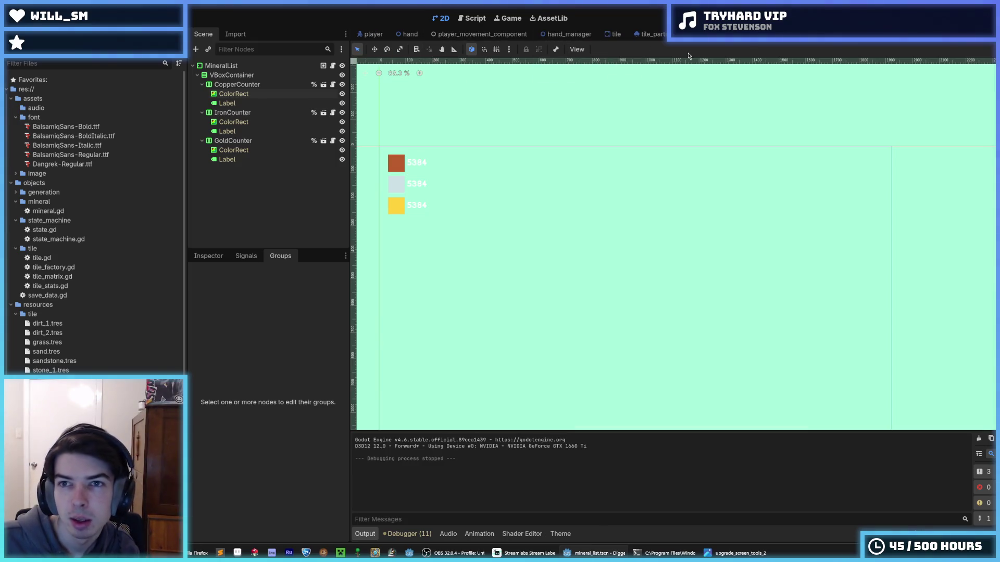
pyautogui.moveTo(576, 27)
pyautogui.click(487, 36)
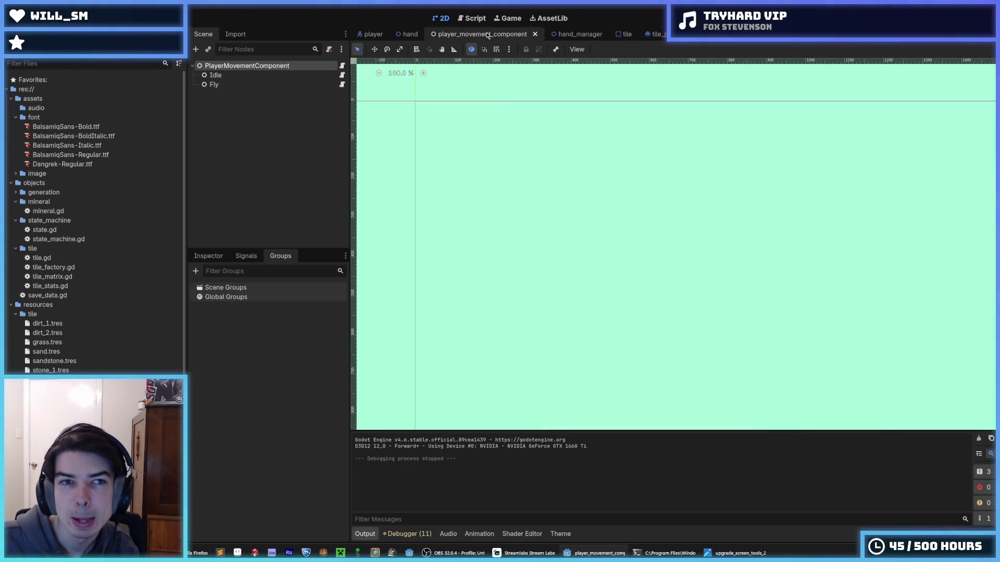
pyautogui.click(364, 37)
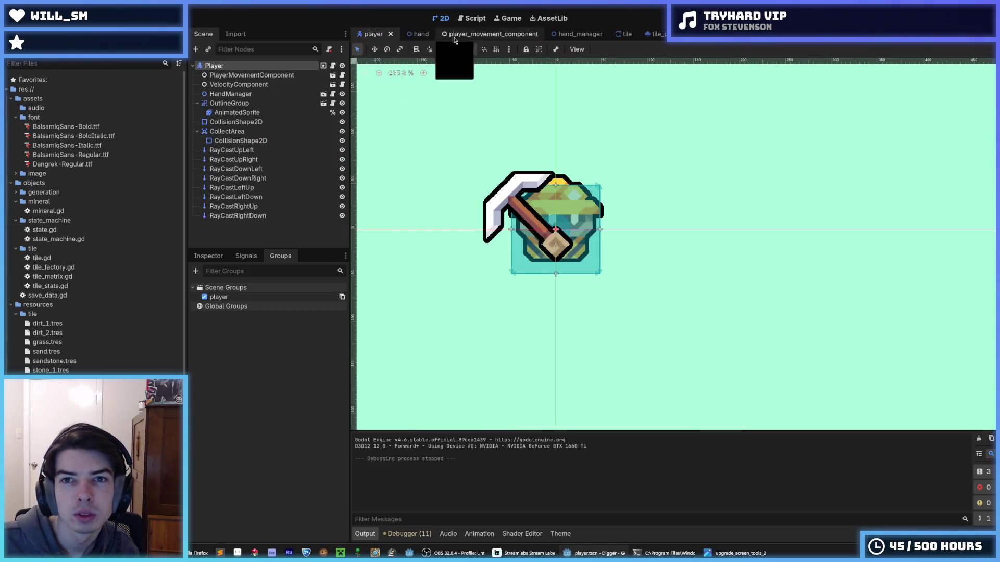
pyautogui.moveTo(881, 34)
pyautogui.scroll(1, 882, 33)
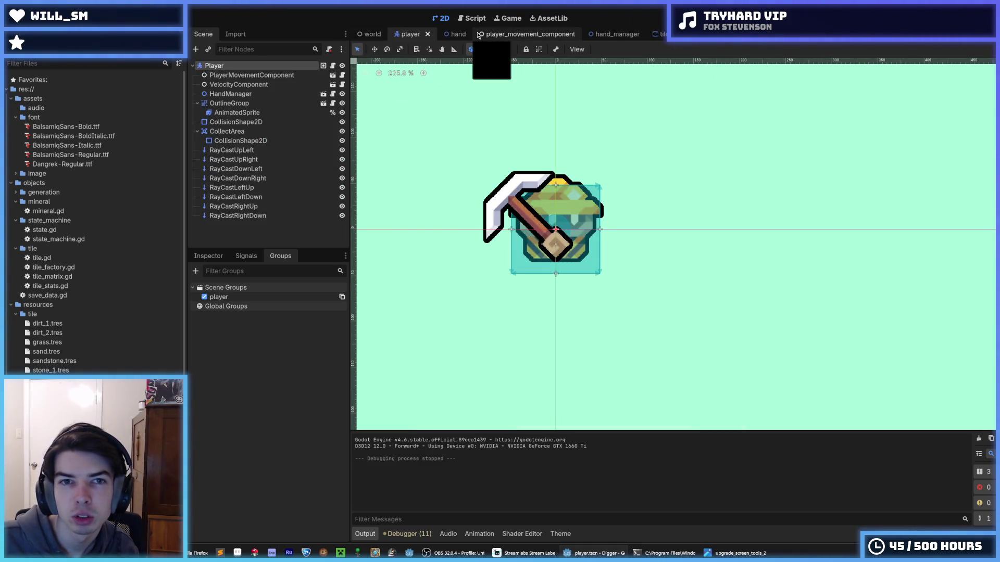
pyautogui.scroll(-4, 432, 34)
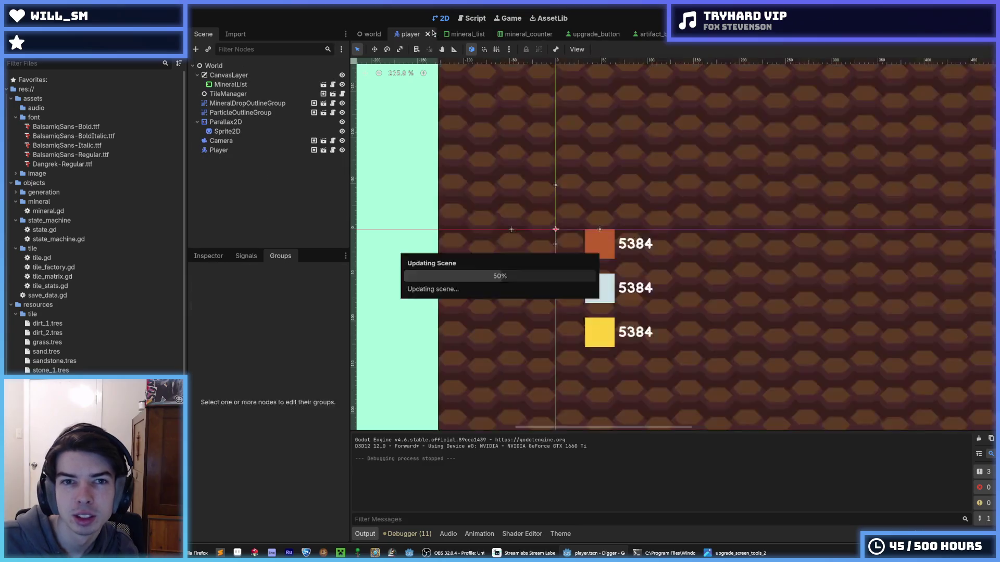
pyautogui.click(428, 34)
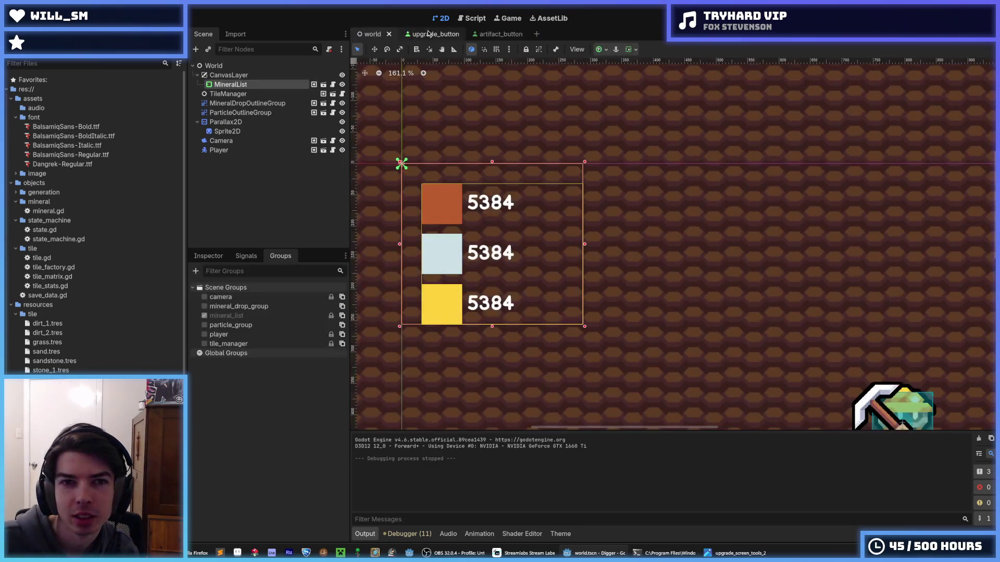
# Close the extra open scene and every open script in the script editor.
pyautogui.click(427, 34)
pyautogui.click(471, 19)
pyautogui.middleClick(386, 104)
pyautogui.middleClick(390, 88)
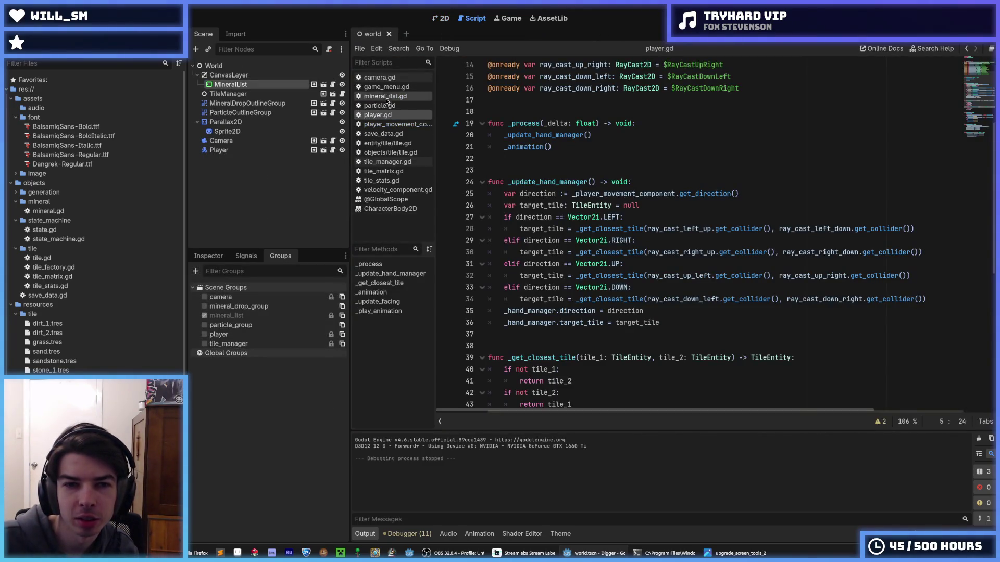
pyautogui.middleClick(396, 79)
pyautogui.middleClick(396, 79)
pyautogui.middleClick(399, 78)
pyautogui.middleClick(399, 78)
pyautogui.middleClick(401, 78)
pyautogui.middleClick(401, 79)
pyautogui.middleClick(400, 78)
pyautogui.middleClick(400, 78)
pyautogui.middleClick(400, 78)
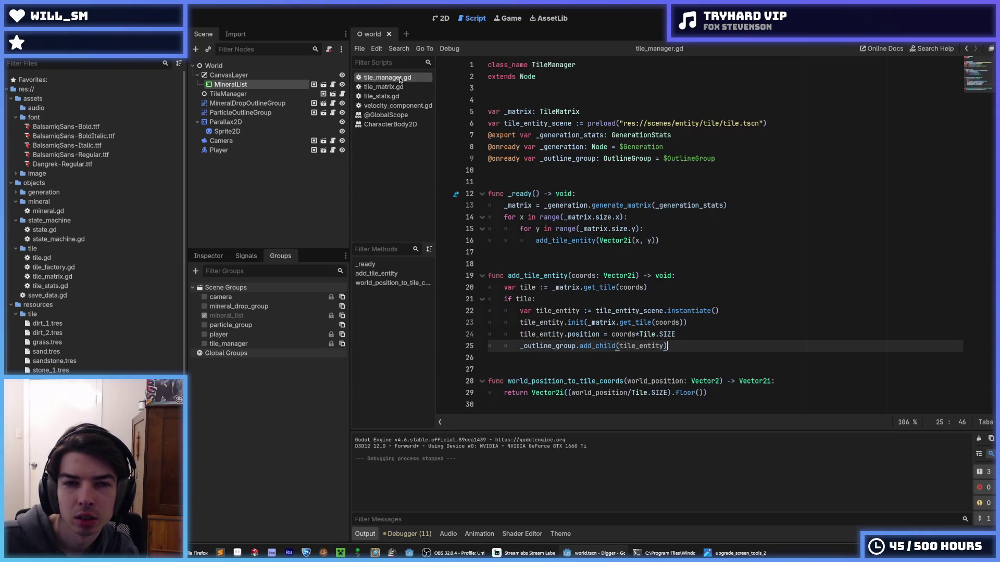
pyautogui.middleClick(400, 78)
pyautogui.middleClick(400, 78)
pyautogui.middleClick(400, 79)
pyautogui.middleClick(399, 78)
pyautogui.middleClick(400, 78)
# Back in 2D, add a MarginContainer child under the CanvasLayer node.
pyautogui.click(433, 19)
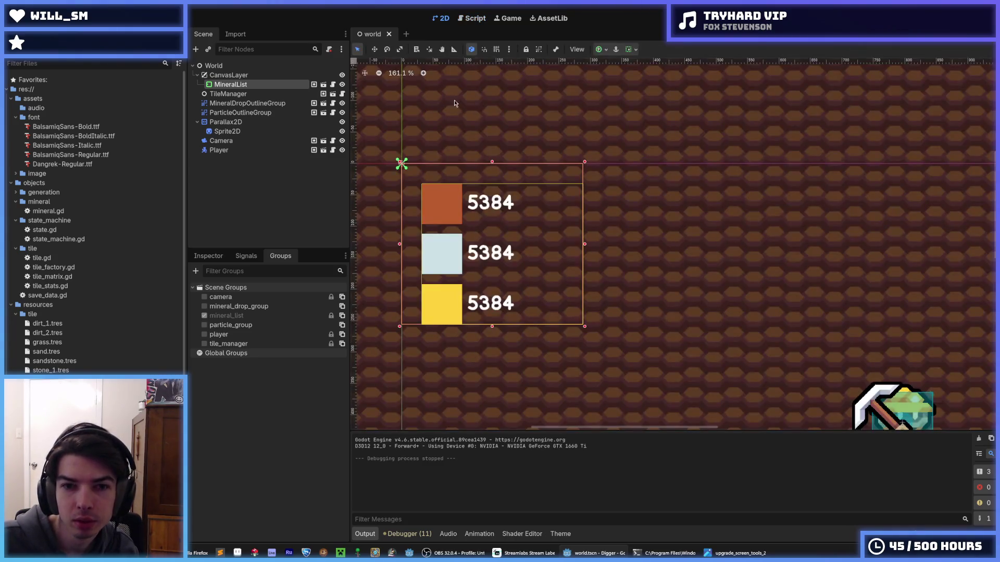
pyautogui.scroll(-3, 591, 190)
pyautogui.hscroll(3, 521, 177)
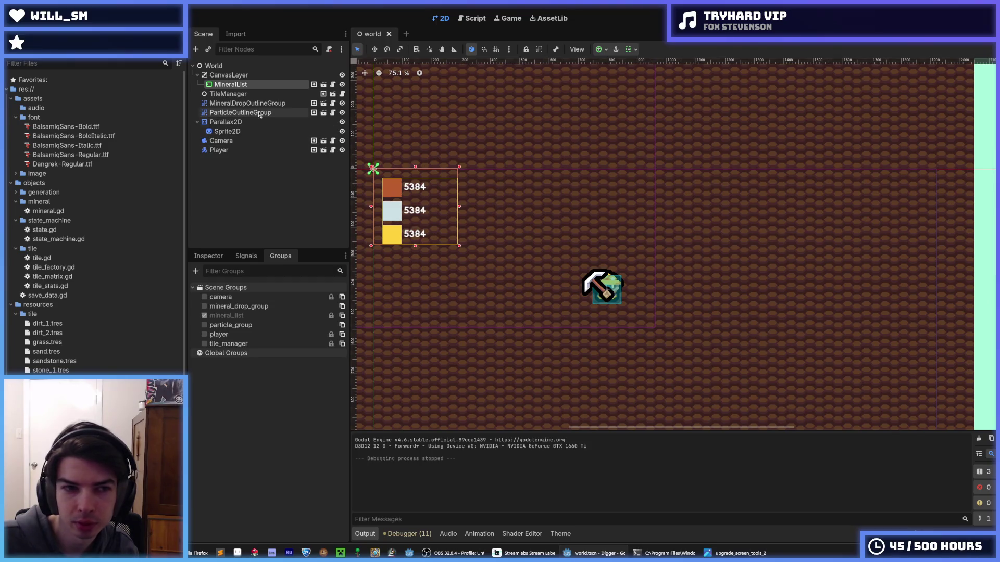
pyautogui.click(239, 76)
pyautogui.click(239, 83)
pyautogui.click(240, 76)
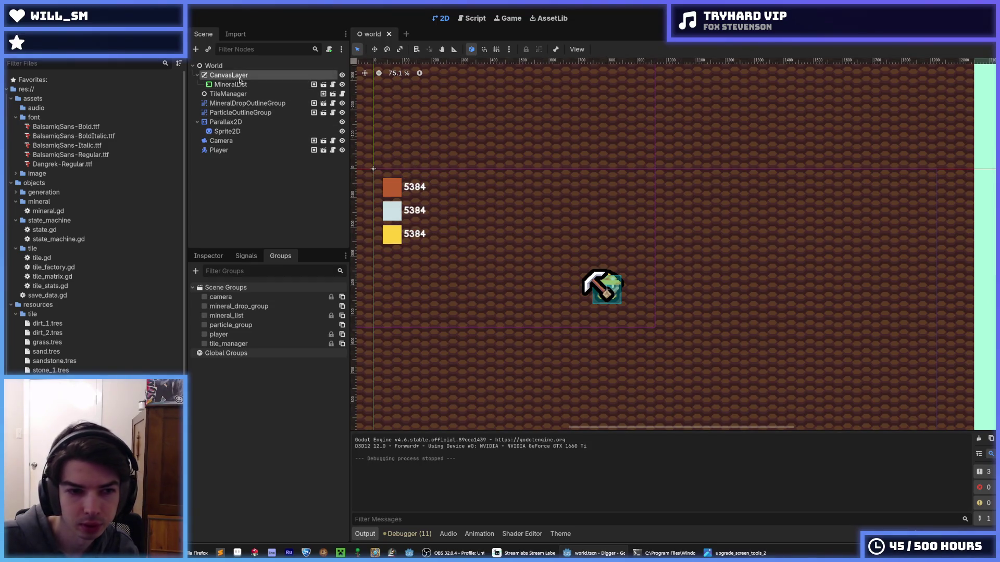
pyautogui.rightClick(239, 78)
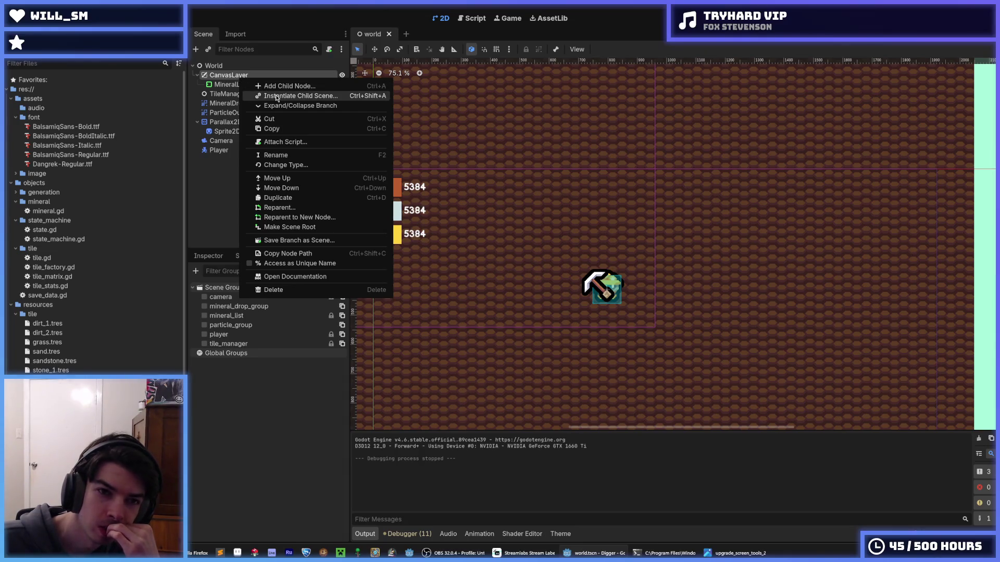
pyautogui.click(277, 86)
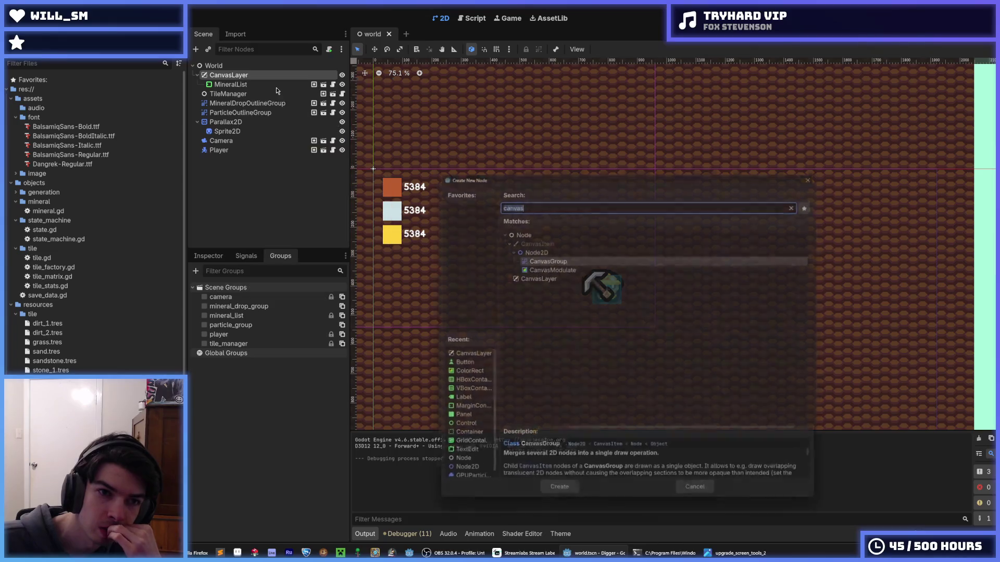
pyautogui.write('contr')
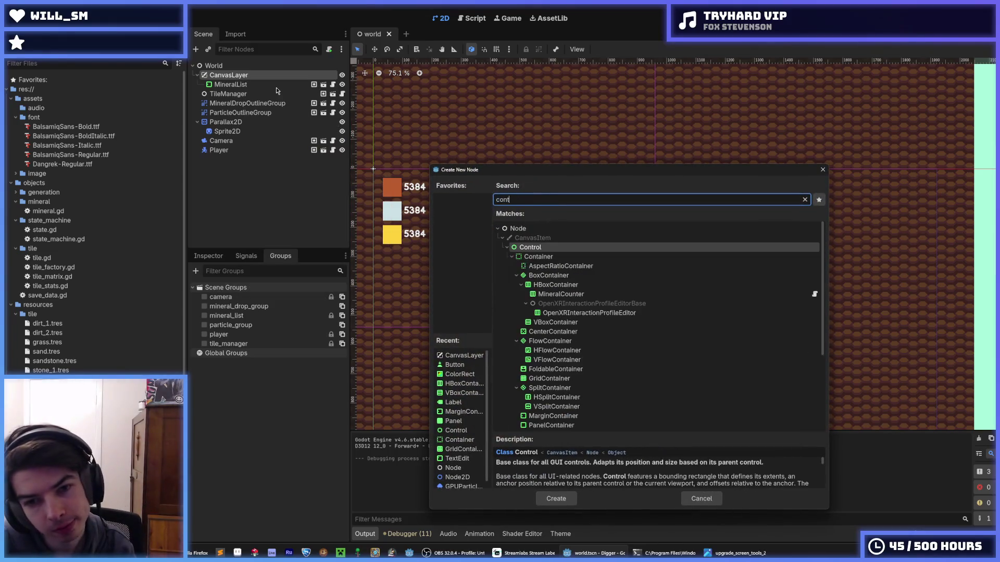
pyautogui.hotkey('ctrl', 'BackSpace')
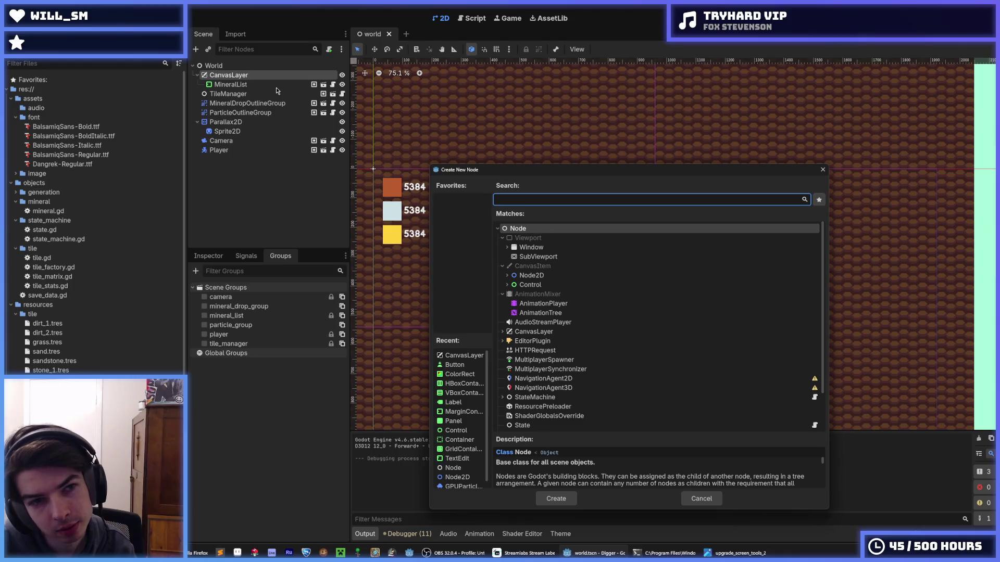
pyautogui.write('margin')
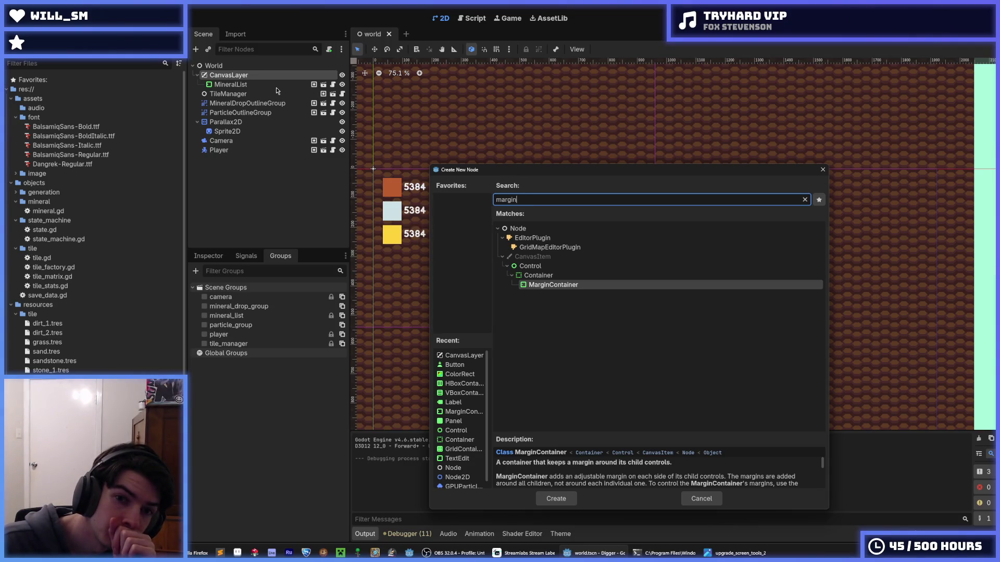
pyautogui.press('Return')
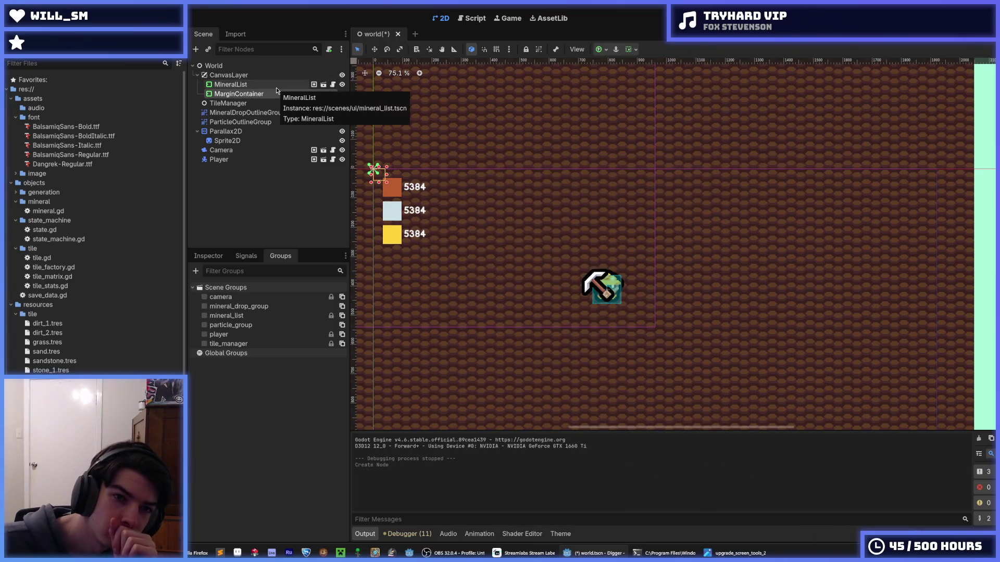
# Change the container's horizontal and vertical size flags from the toolbar sizing menu.
pyautogui.click(630, 49)
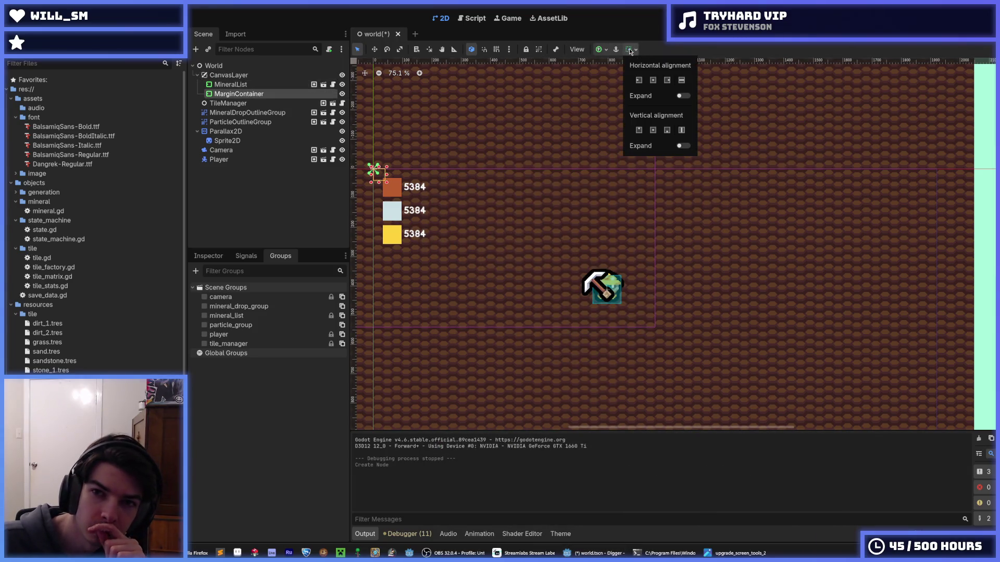
pyautogui.click(668, 80)
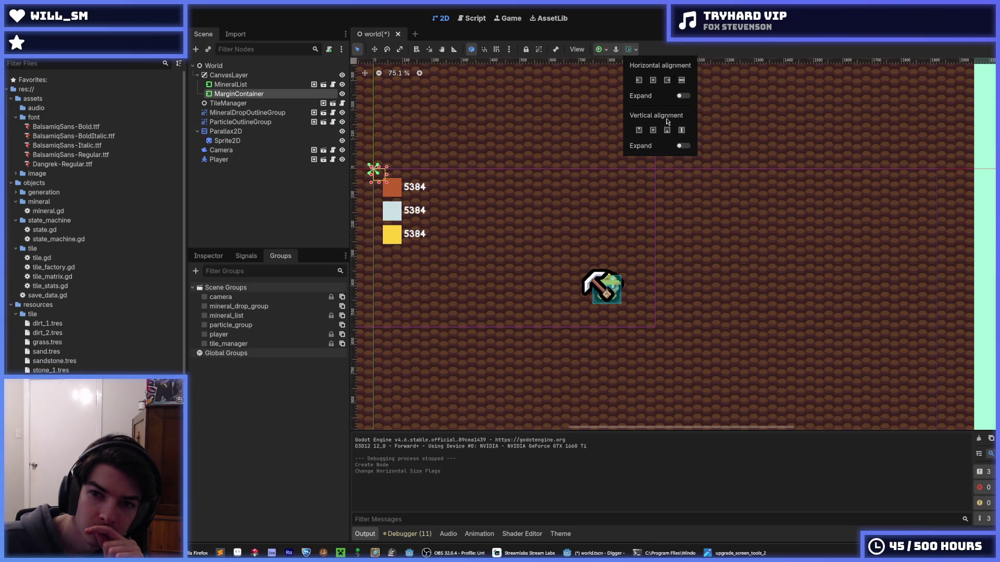
pyautogui.click(639, 130)
pyautogui.scroll(-2, 572, 225)
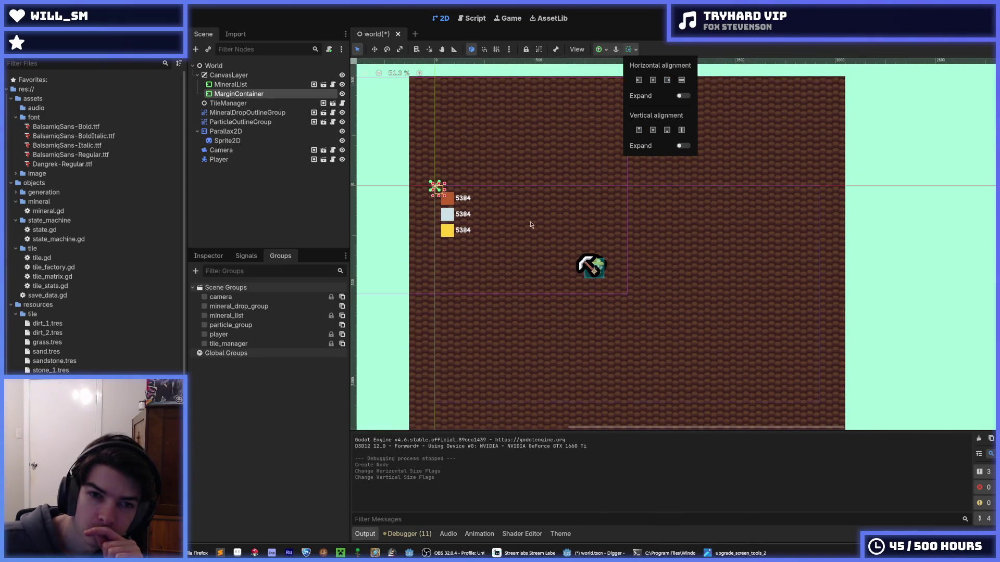
# Rename the MarginContainer node to 'Timer'.
pyautogui.click(251, 96)
pyautogui.doubleClick(248, 95)
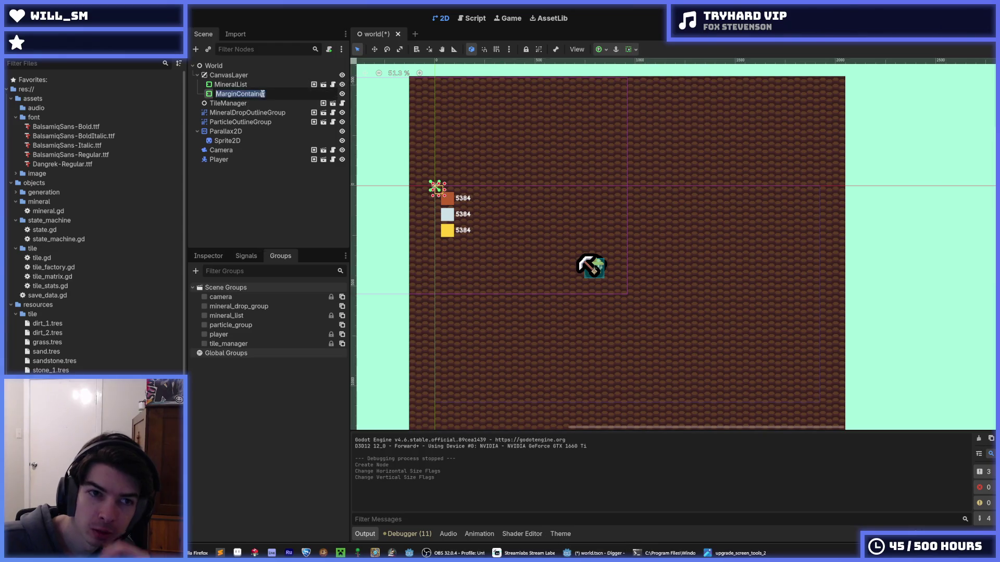
pyautogui.write('Timer')
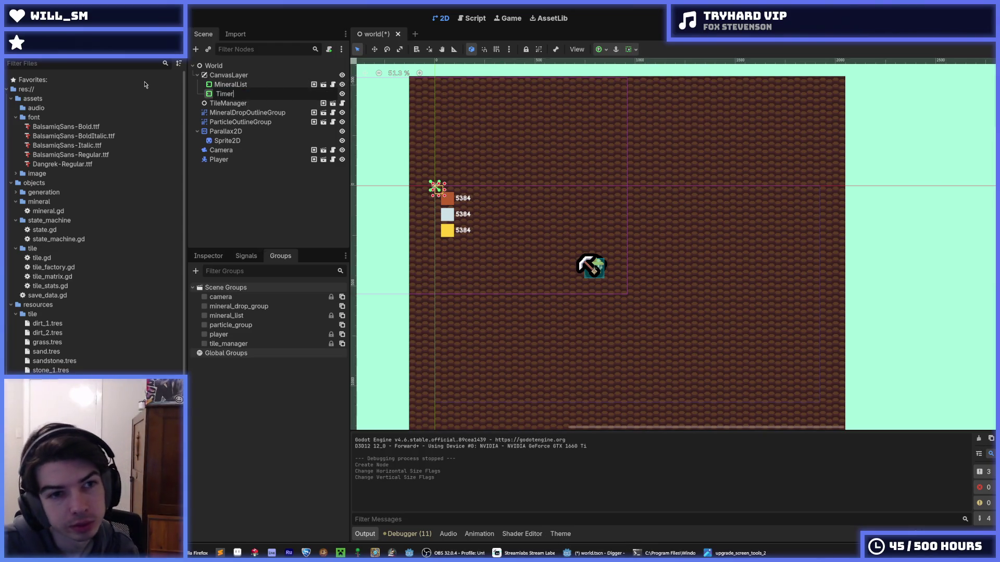
pyautogui.press('Return')
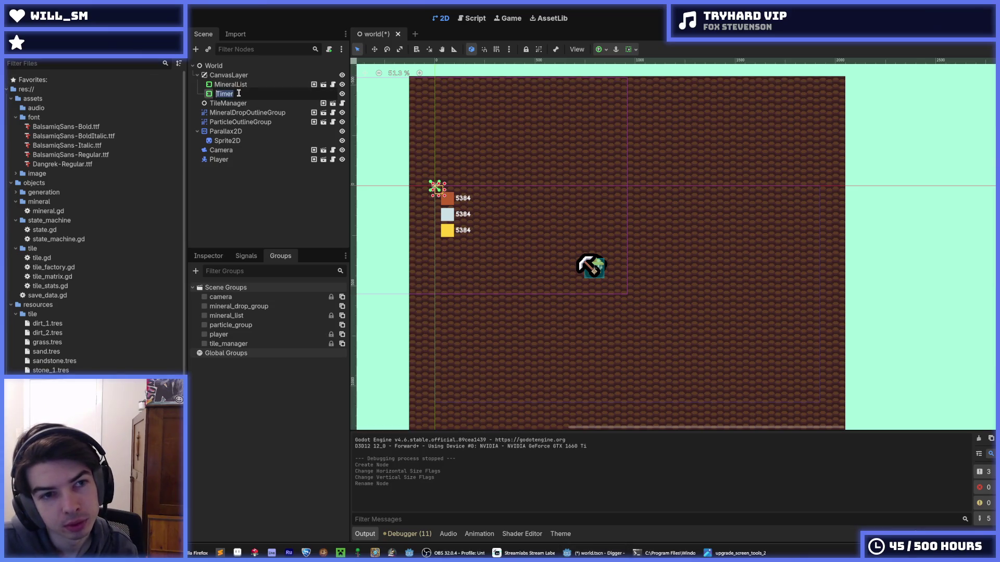
pyautogui.doubleClick(235, 93)
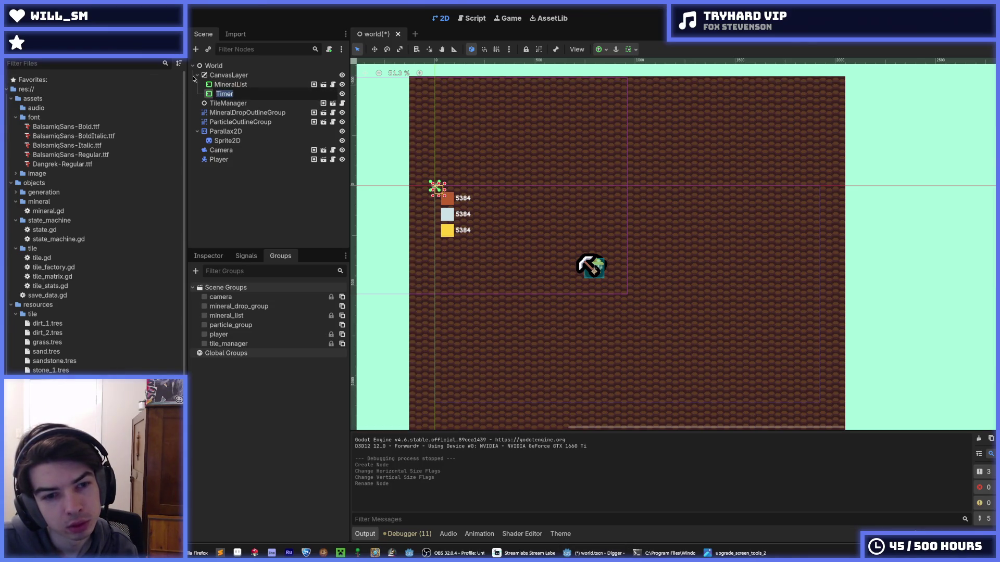
pyautogui.scroll(4, 427, 232)
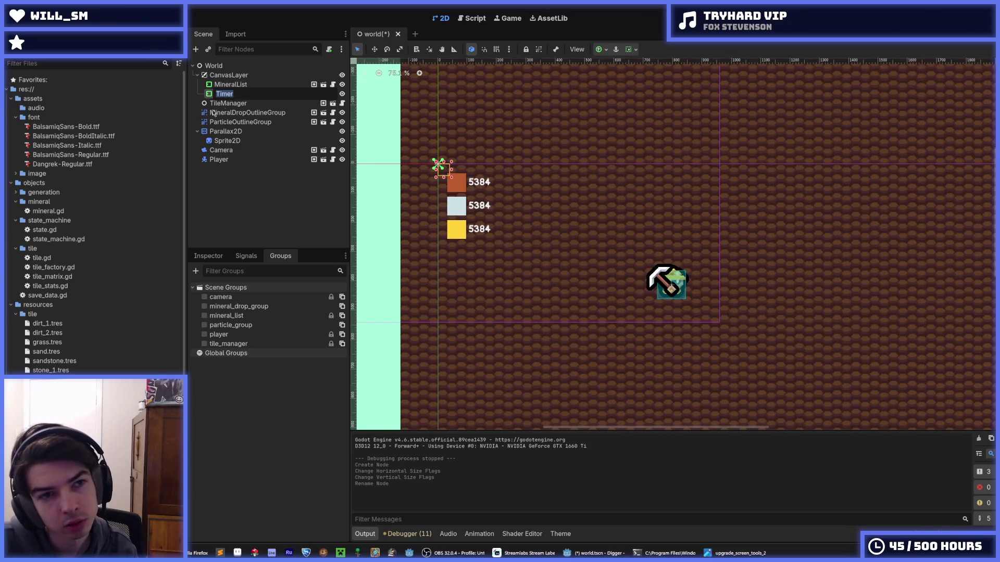
pyautogui.click(238, 101)
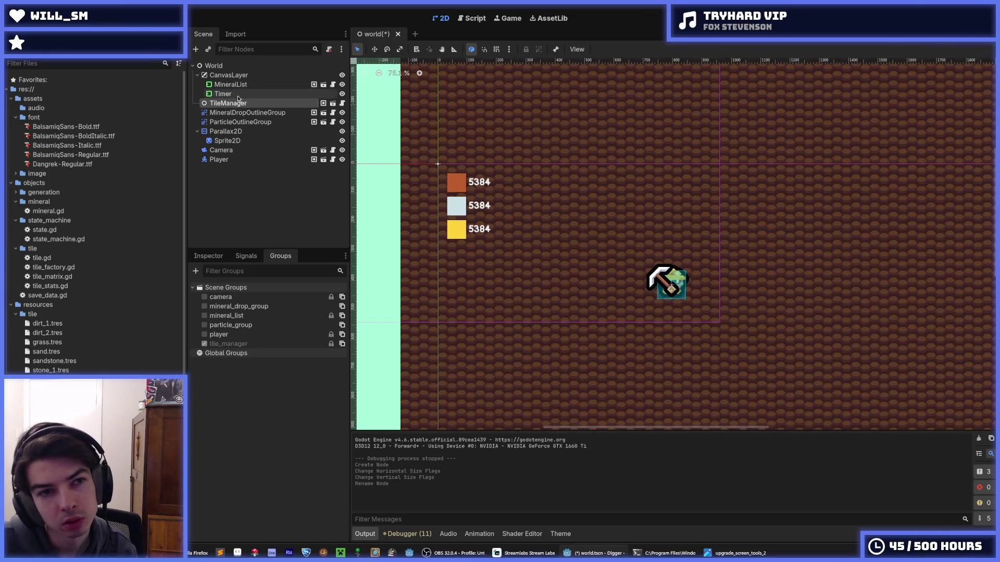
# Add a Label node as a child of Timer.
pyautogui.rightClick(238, 95)
pyautogui.click(262, 106)
pyautogui.write('label')
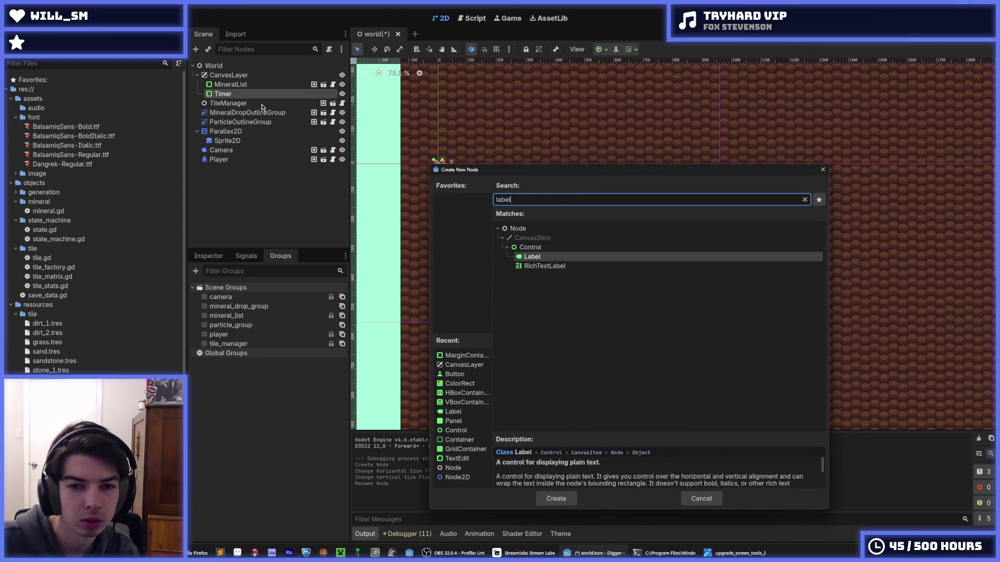
pyautogui.press('Return')
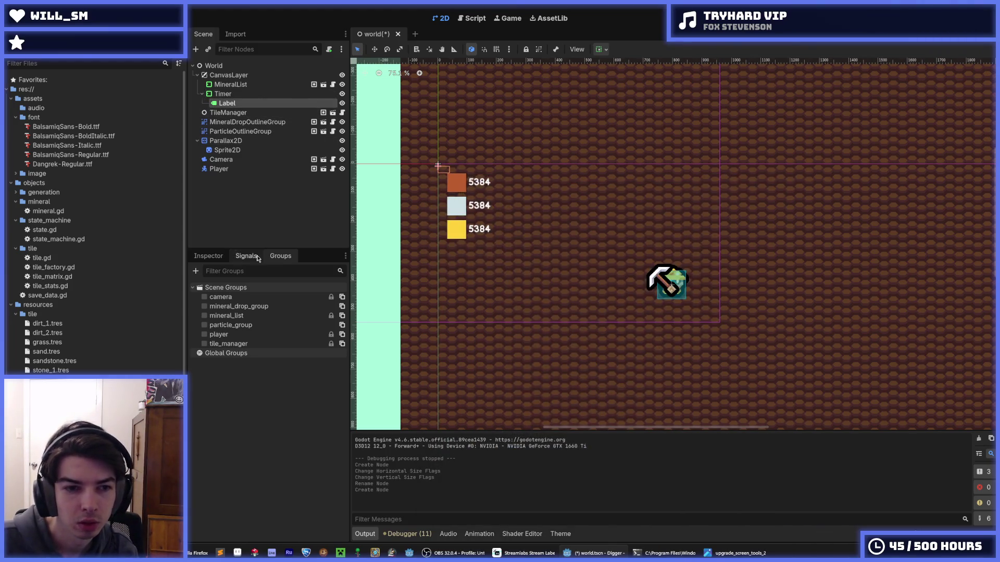
pyautogui.click(211, 255)
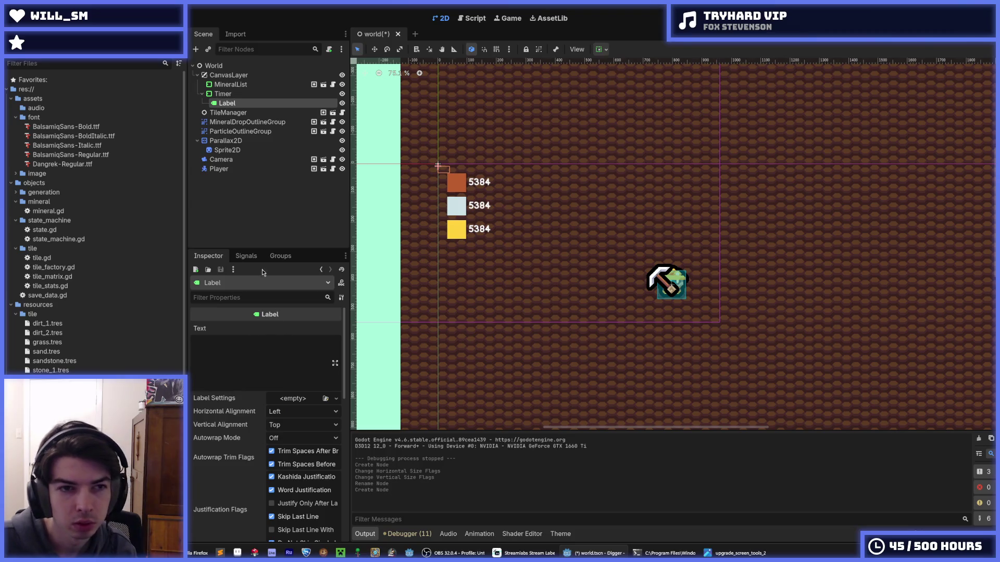
# Check MineralList's theme, then drag theme.tres into Timer's Theme field.
pyautogui.click(230, 84)
pyautogui.click(256, 406)
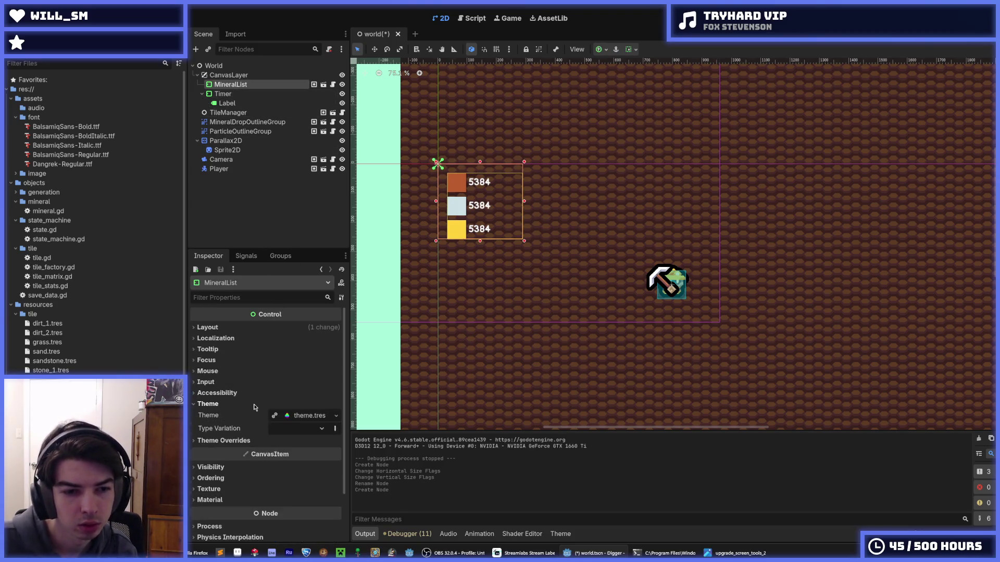
pyautogui.rightClick(288, 411)
pyautogui.click(234, 105)
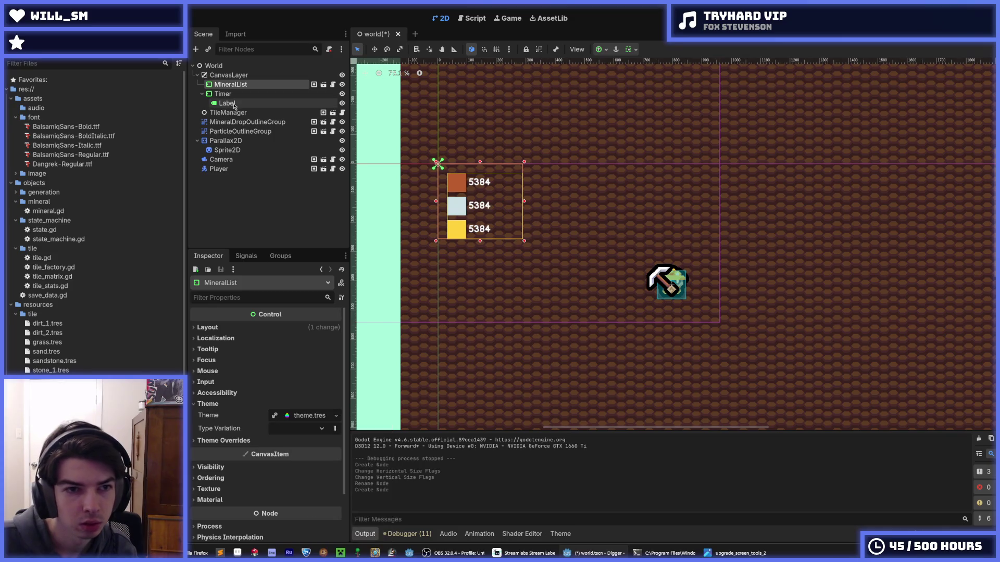
pyautogui.click(223, 94)
pyautogui.scroll(-5, 78, 261)
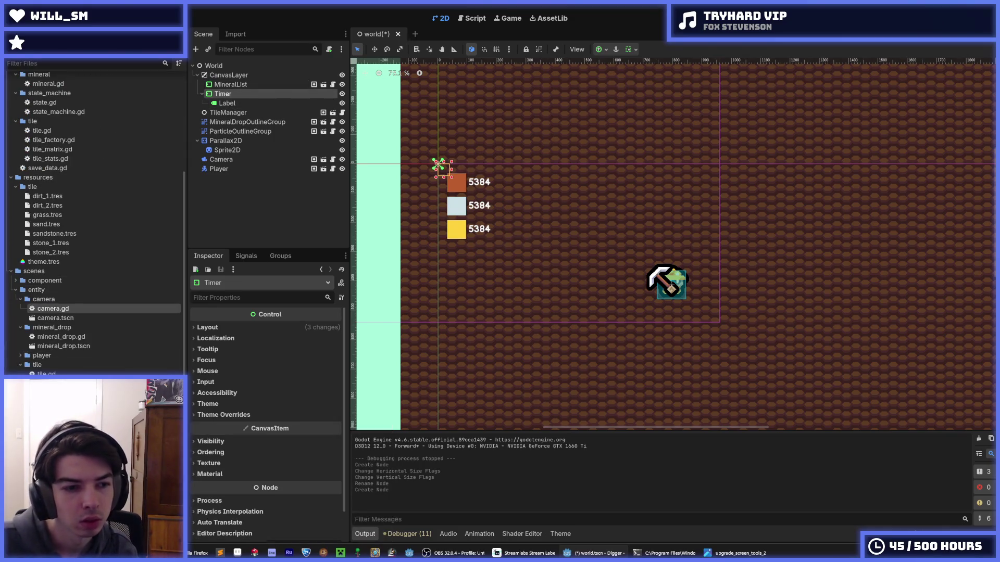
pyautogui.moveTo(44, 262)
pyautogui.mouseDown()
pyautogui.moveTo(152, 250)
pyautogui.moveTo(266, 354)
pyautogui.moveTo(246, 406)
pyautogui.moveTo(290, 416)
pyautogui.mouseUp()
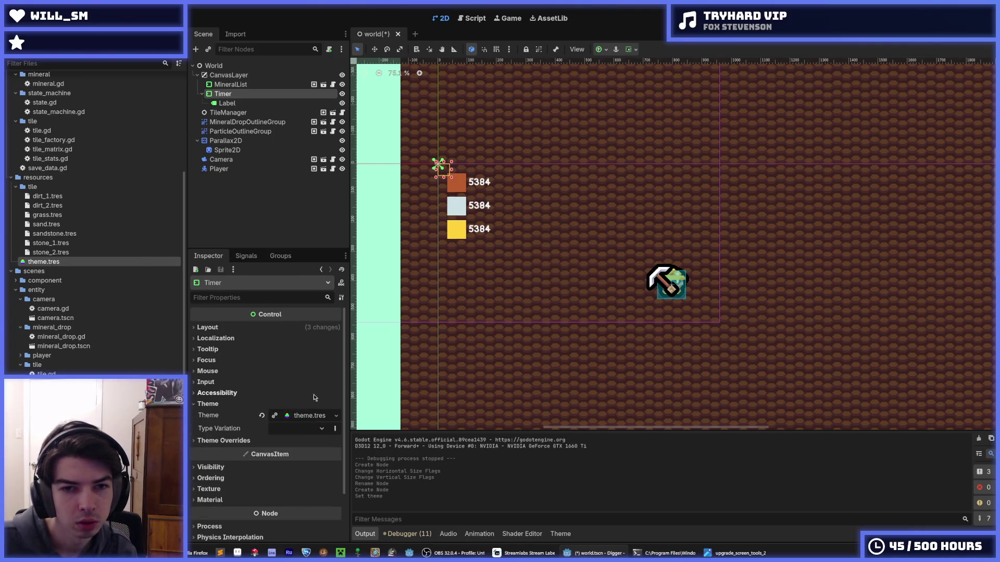
# Set the Label's text so it reads '36s'.
pyautogui.click(241, 104)
pyautogui.click(276, 369)
pyautogui.write('15')
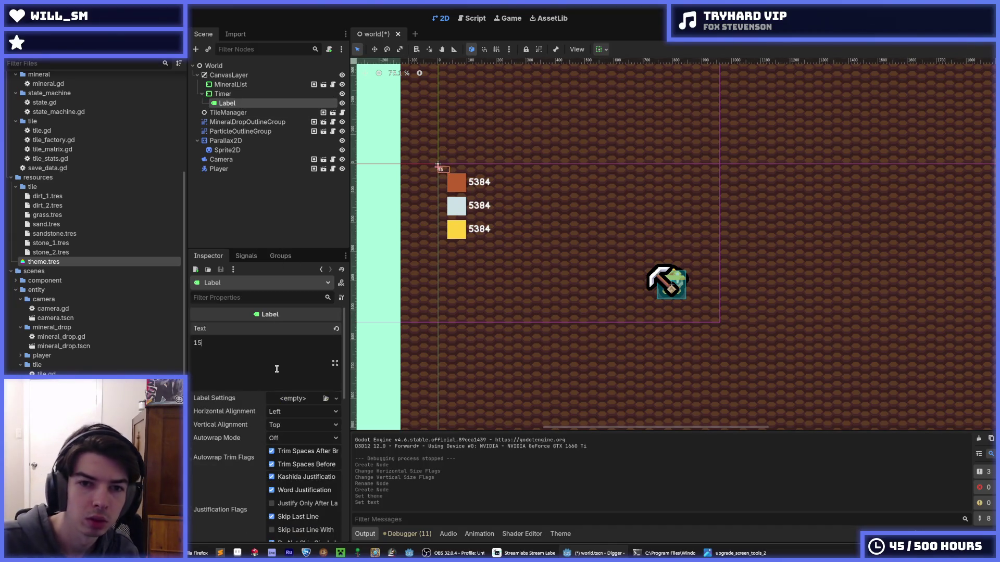
pyautogui.press('BackSpace')
pyautogui.press('BackSpace')
pyautogui.write('32:')
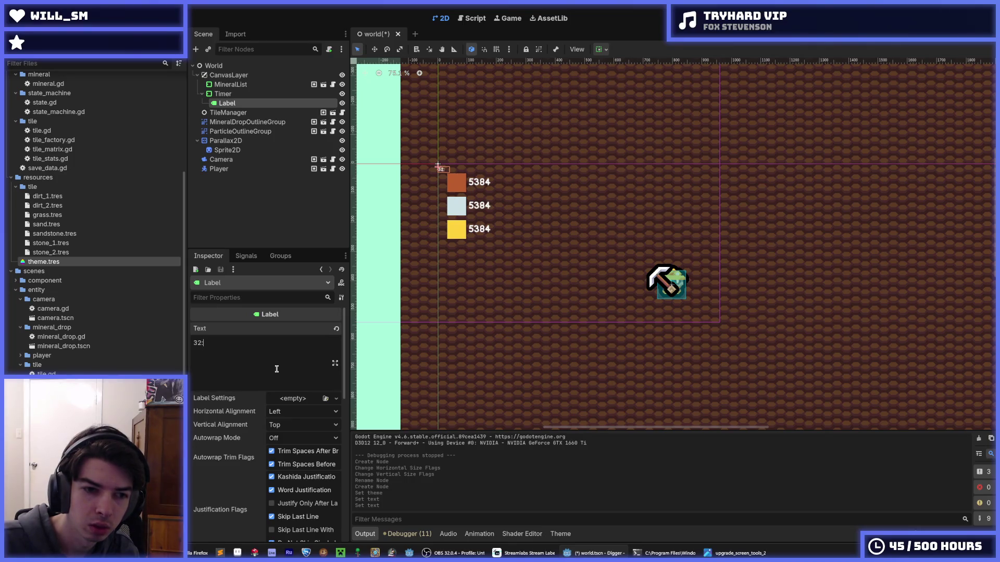
pyautogui.press('BackSpace')
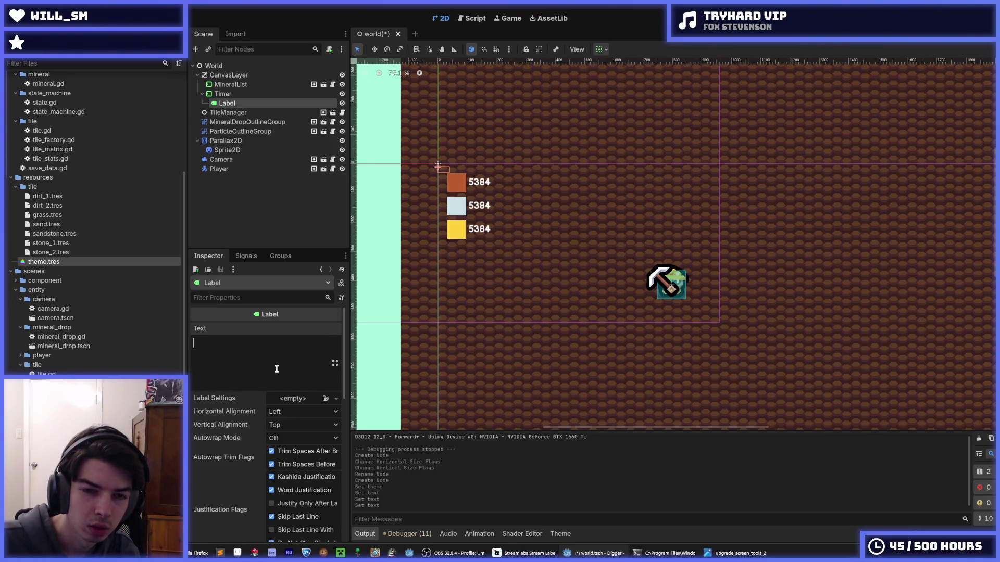
pyautogui.write('6s')
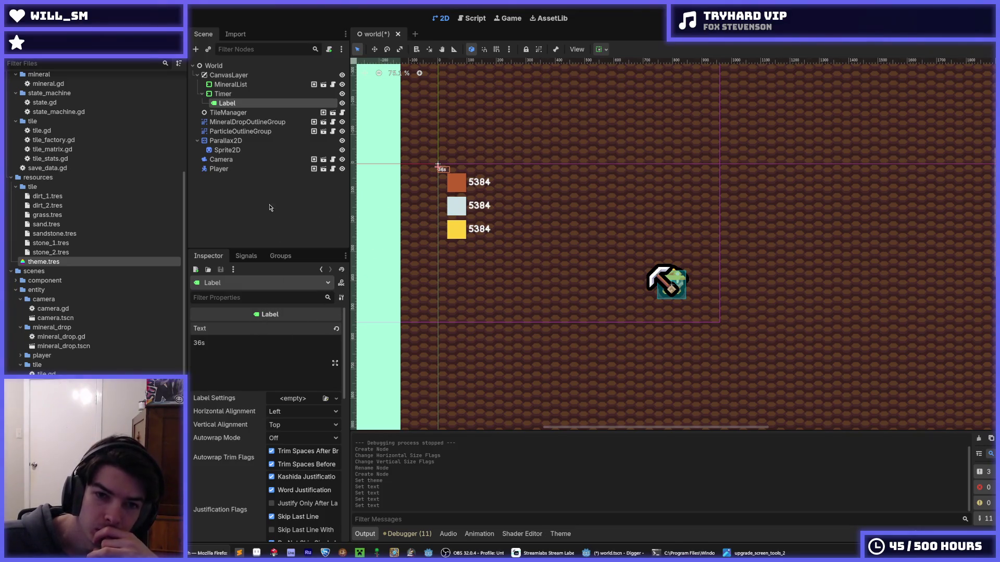
pyautogui.scroll(6, 395, 173)
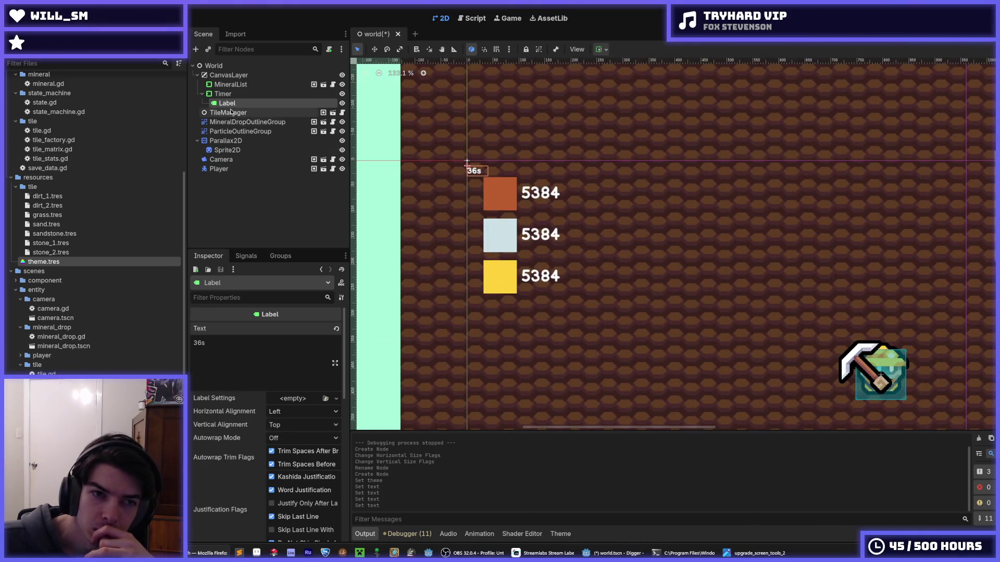
pyautogui.scroll(-8, 240, 427)
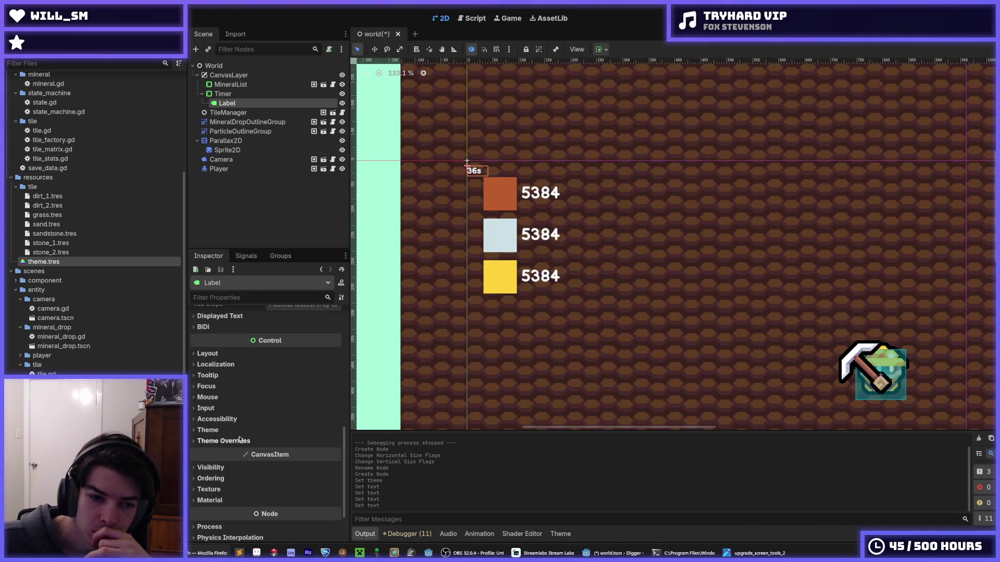
# Override the Label's font size to 32 px and save the world scene.
pyautogui.click(231, 441)
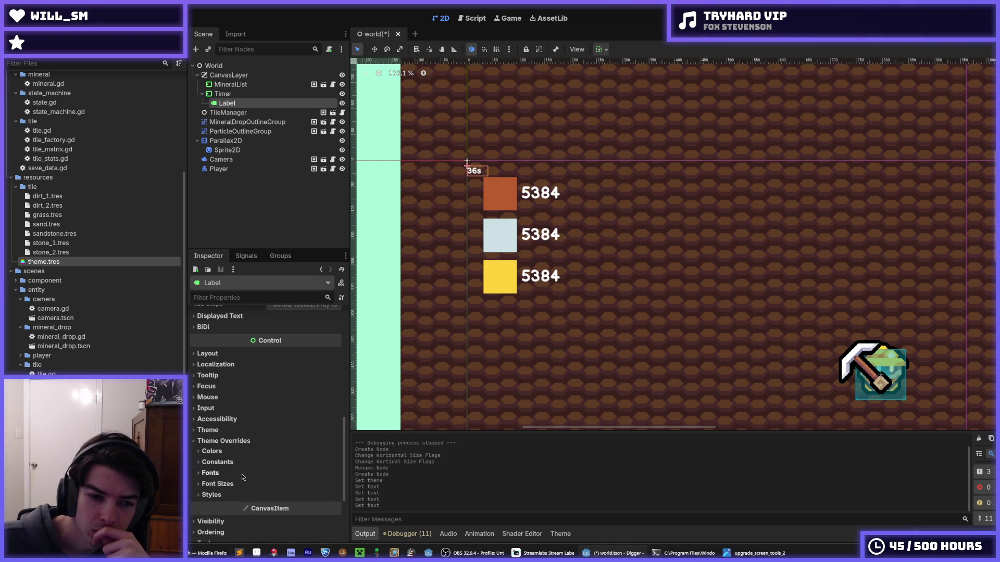
pyautogui.click(211, 473)
pyautogui.click(211, 473)
pyautogui.click(217, 484)
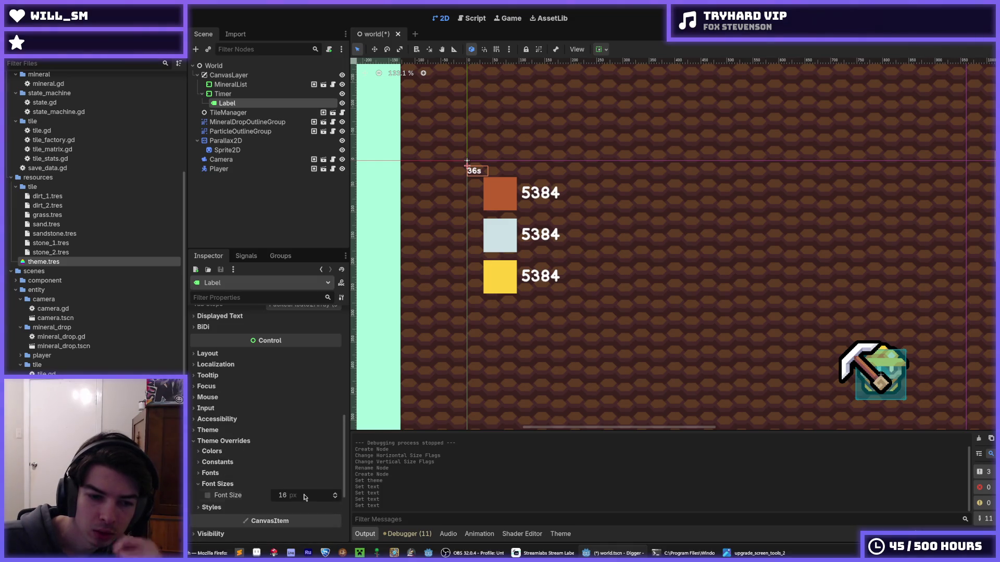
pyautogui.click(207, 496)
pyautogui.hotkey('ctrl', 's')
pyautogui.scroll(-5, 380, 209)
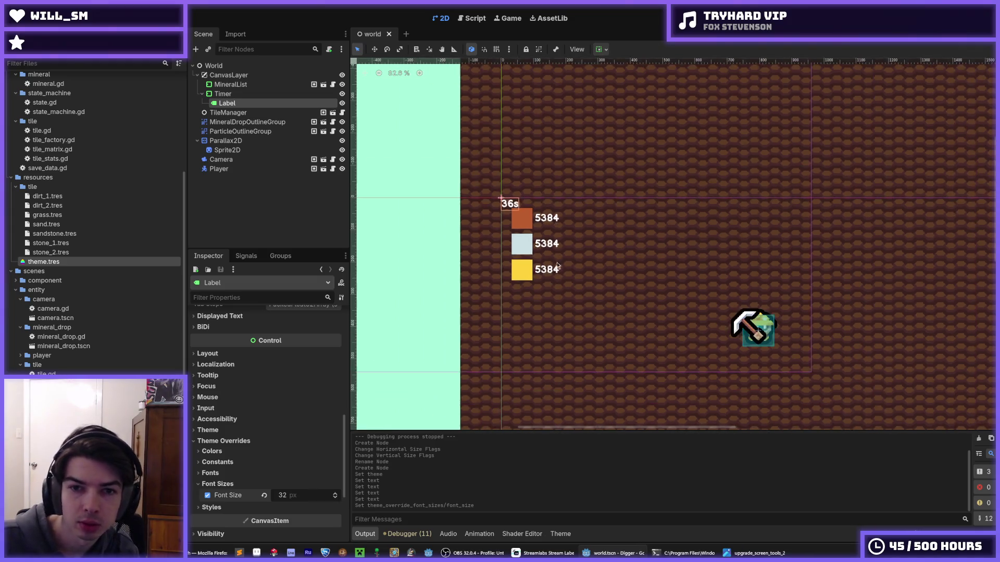
pyautogui.scroll(3, 380, 208)
# Copy the colour square from mineral_list and paste it under Timer above the Label.
pyautogui.rightClick(235, 95)
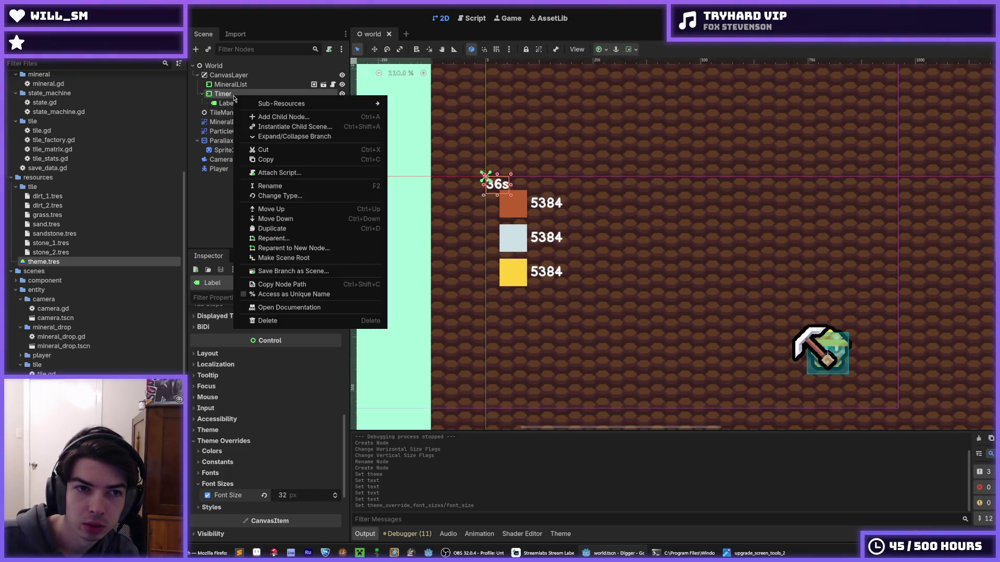
pyautogui.click(266, 118)
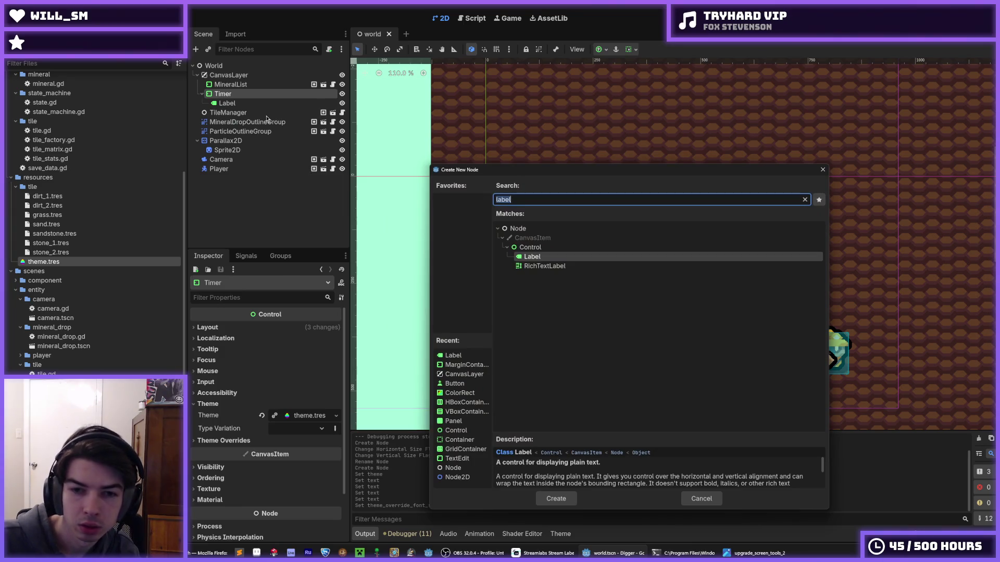
pyautogui.press('Escape')
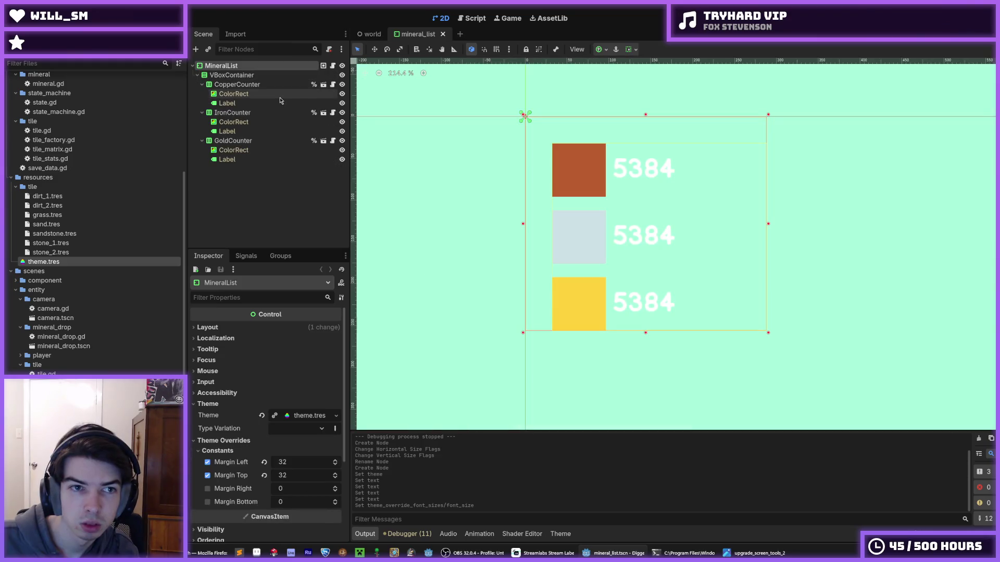
pyautogui.click(314, 95)
pyautogui.click(370, 35)
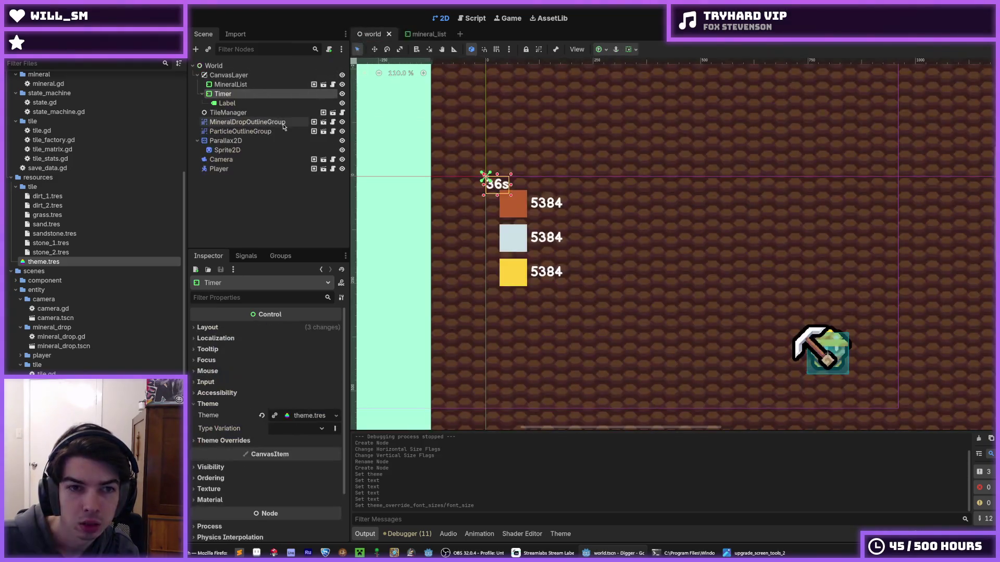
pyautogui.hotkey('ctrl', 'v')
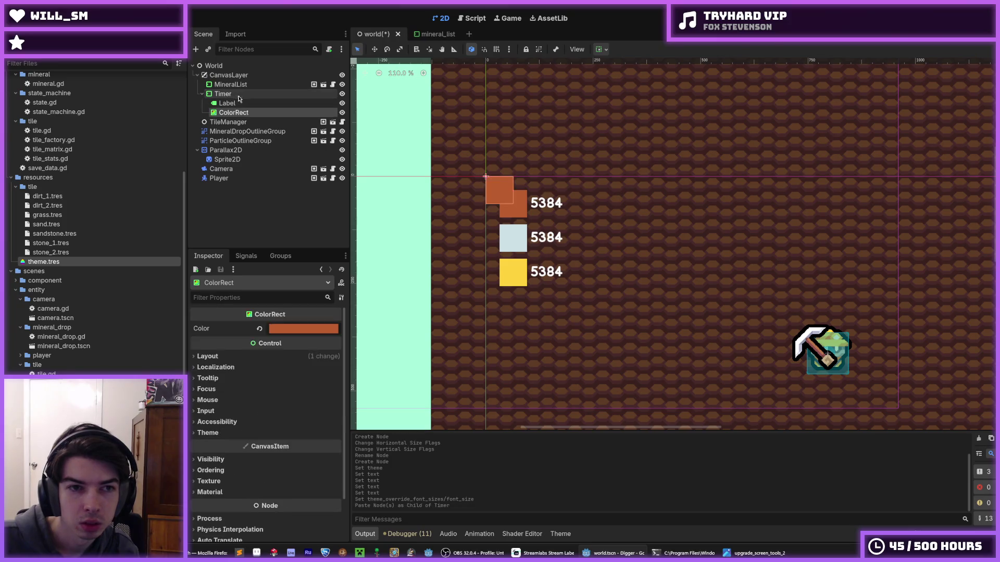
pyautogui.moveTo(234, 105); pyautogui.dragTo(233, 104)
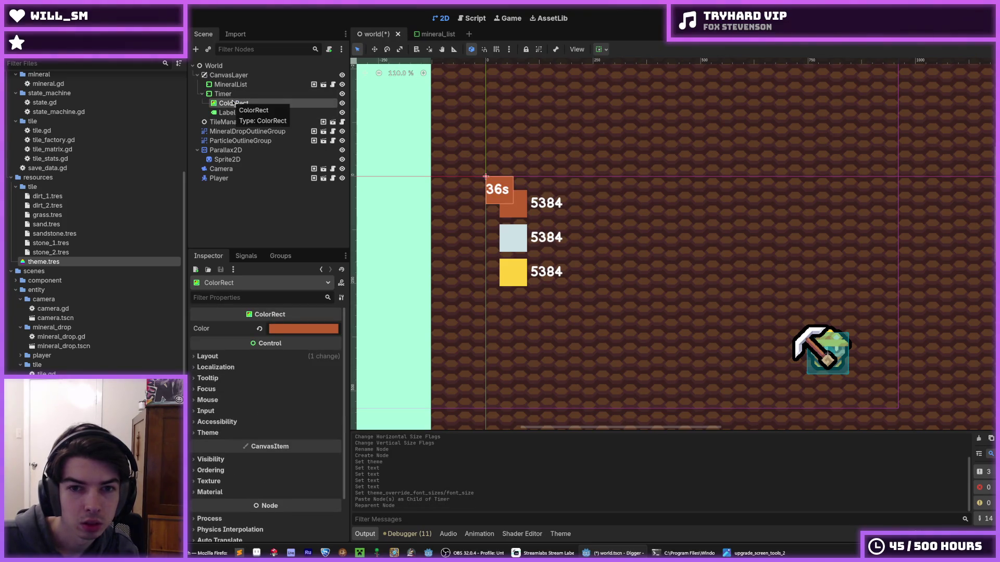
# Add an HBoxContainer under Timer and put the colour square and Label into it.
pyautogui.rightClick(239, 95)
pyautogui.click(251, 114)
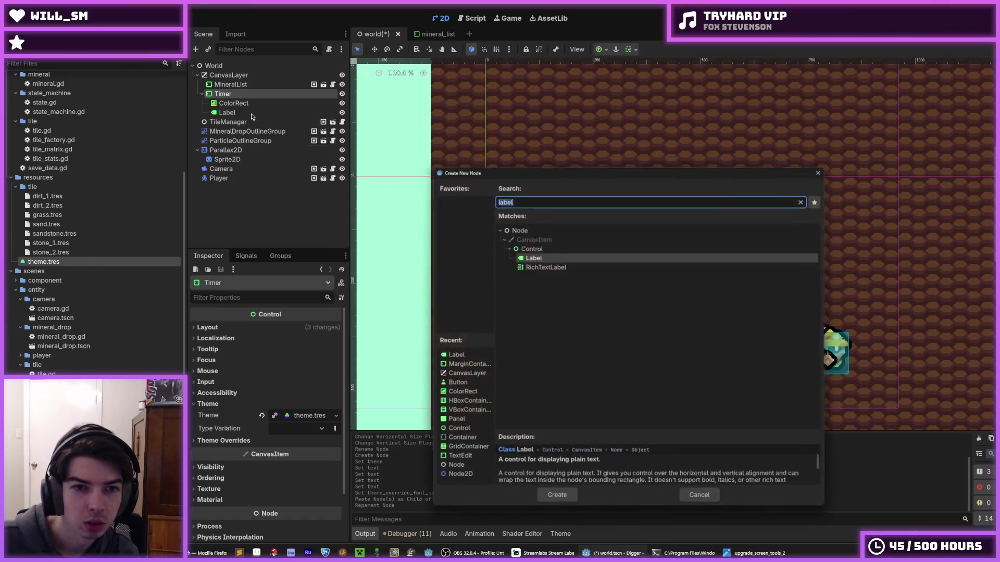
pyautogui.write('hbox')
pyautogui.press('Return')
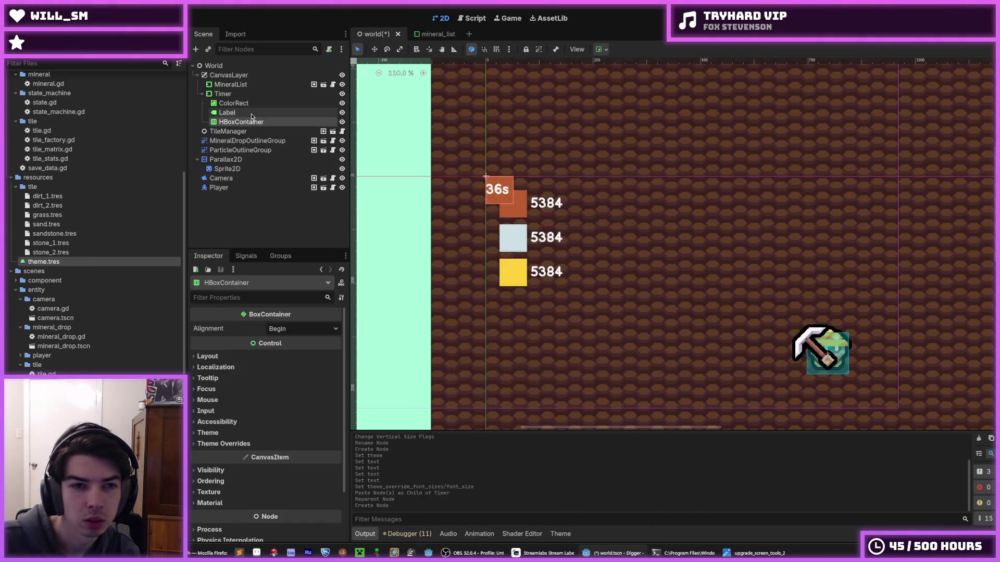
pyautogui.moveTo(245, 121); pyautogui.dragTo(243, 103)
pyautogui.click(234, 112)
pyautogui.keyDown('shift'); pyautogui.click(227, 121); pyautogui.keyUp('shift')
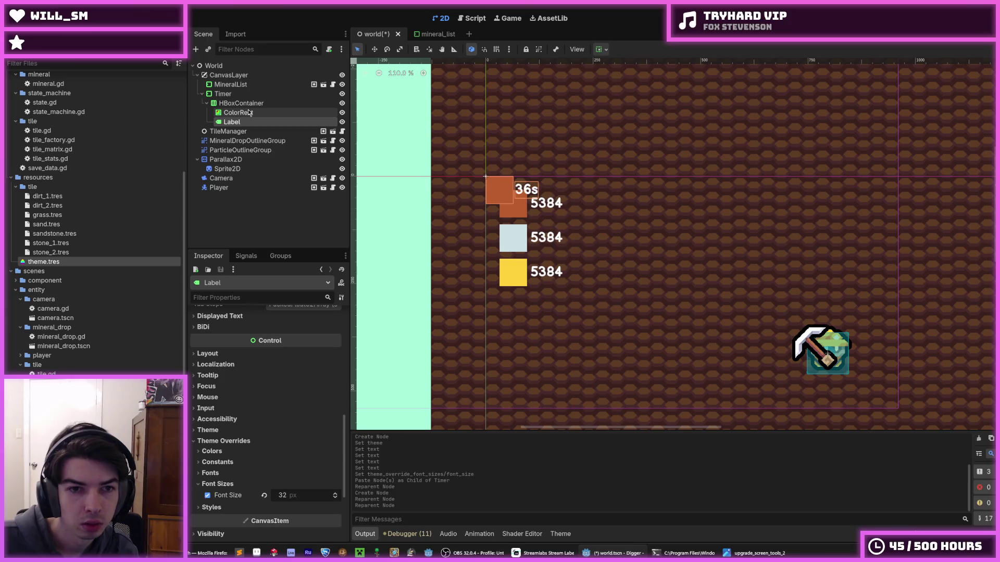
# Enable the HBoxContainer's Separation theme override at 8.
pyautogui.click(238, 112)
pyautogui.click(249, 104)
pyautogui.click(226, 446)
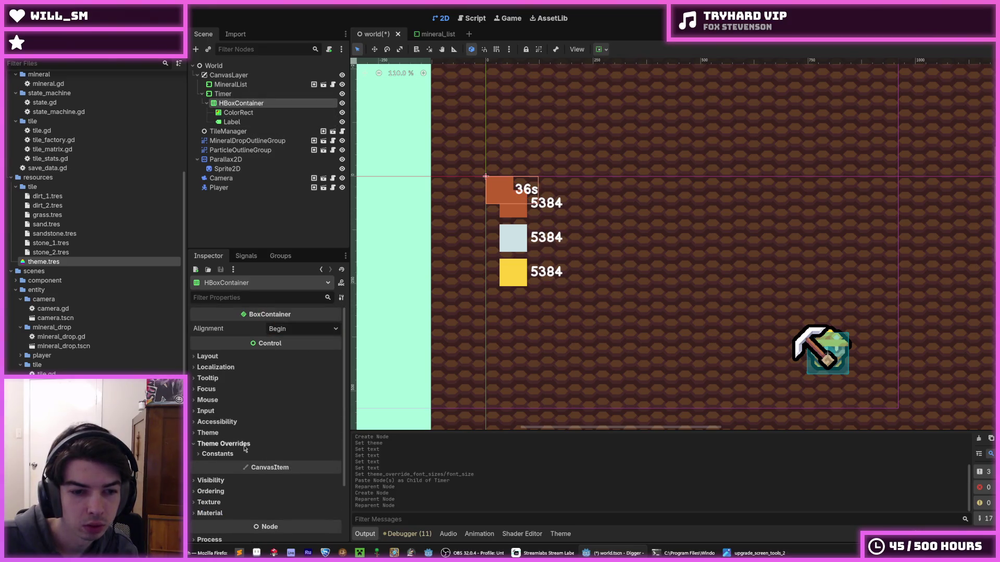
pyautogui.click(240, 454)
pyautogui.press('Return')
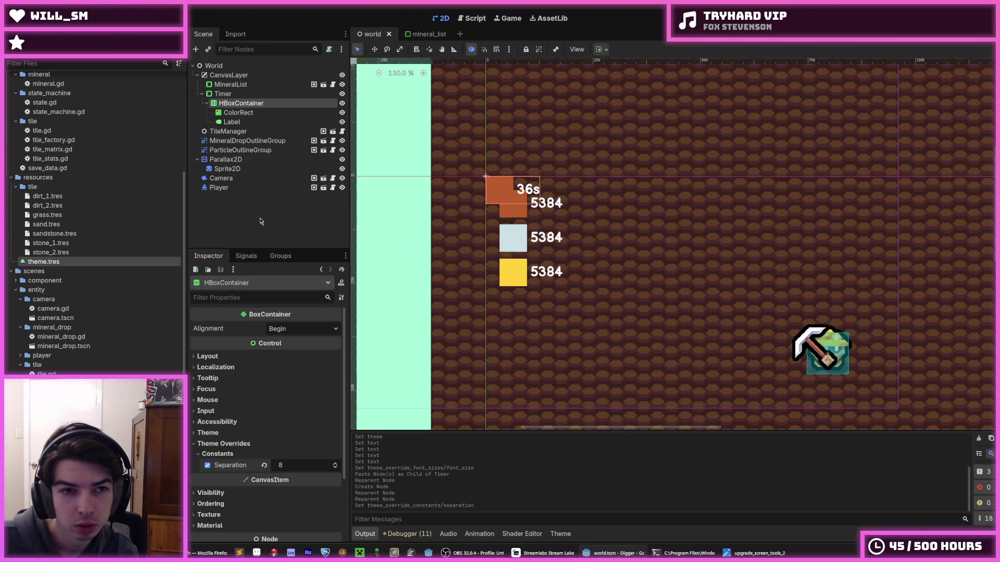
pyautogui.click(223, 94)
pyautogui.scroll(-4, 382, 133)
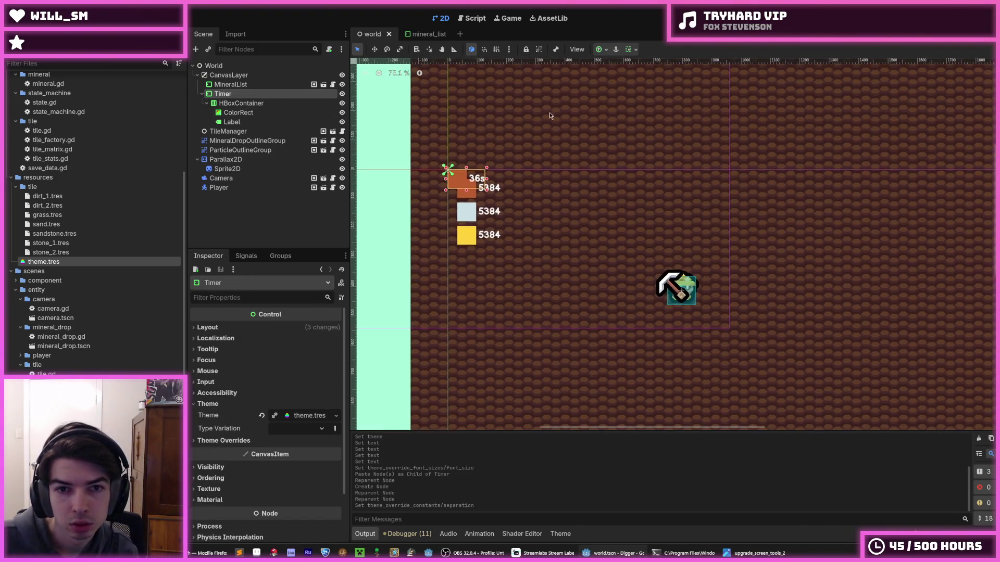
# Adjust the Timer's horizontal sizing and make it fill vertically.
pyautogui.click(627, 49)
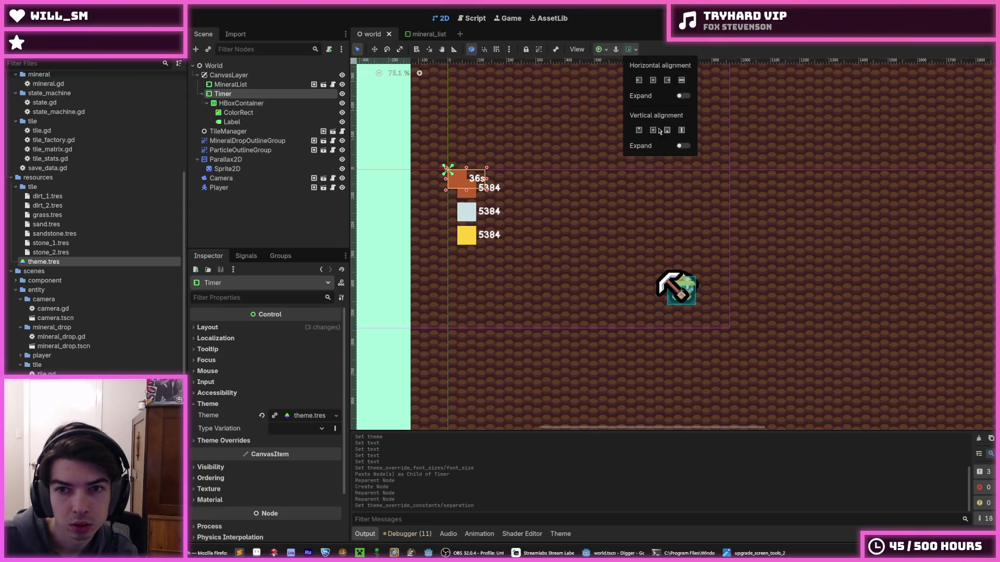
pyautogui.click(639, 130)
pyautogui.click(653, 79)
pyautogui.click(639, 80)
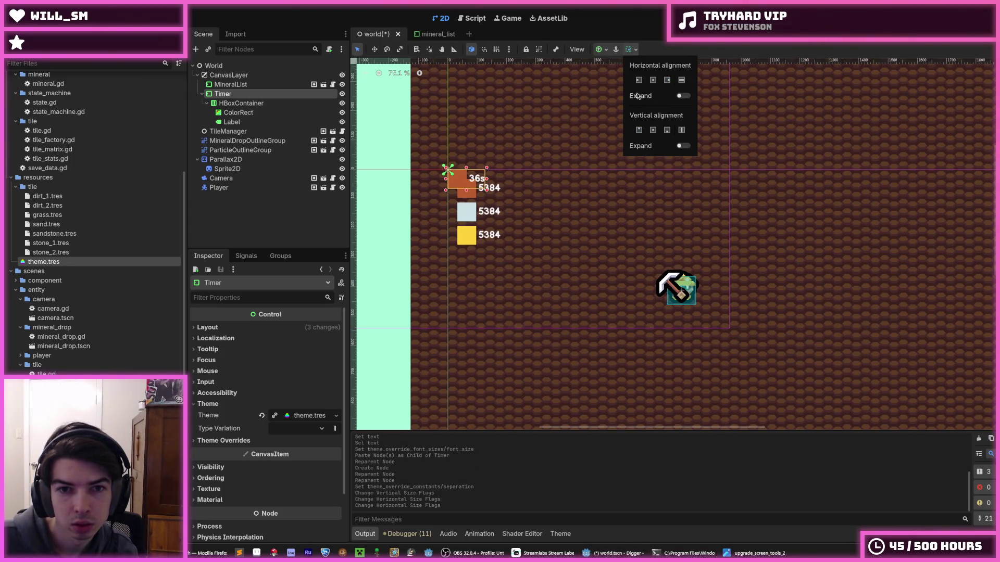
pyautogui.hscroll(2, 507, 149)
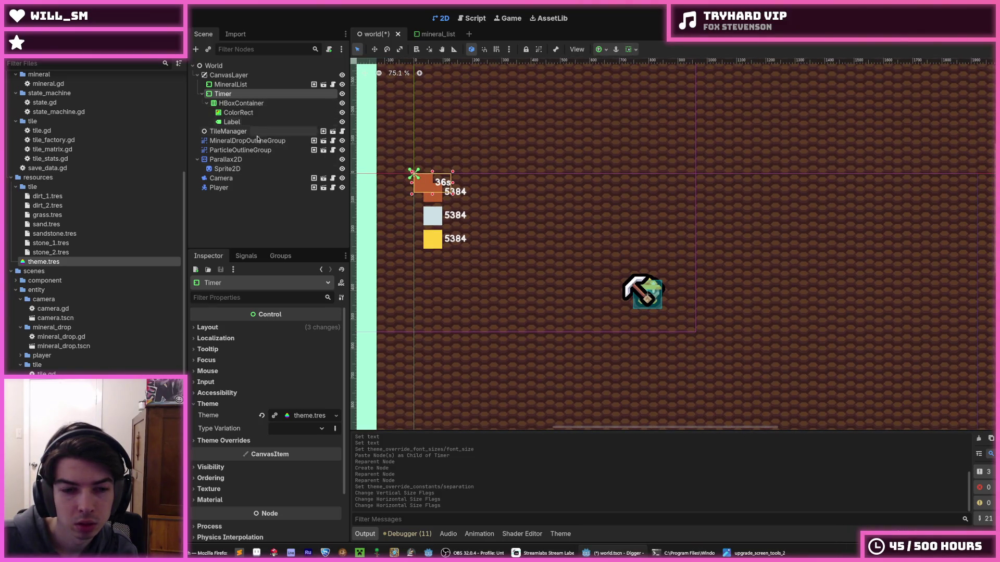
pyautogui.click(283, 429)
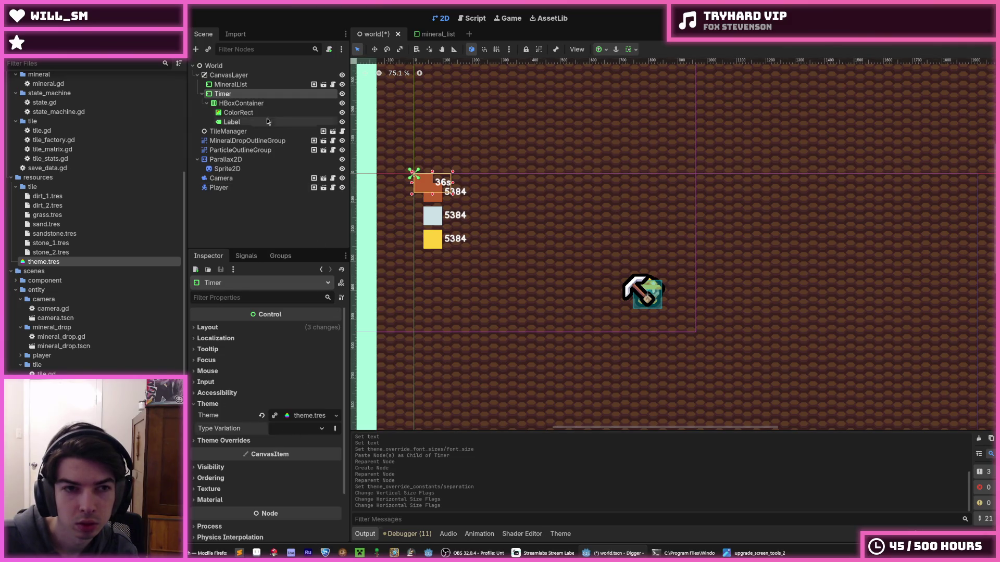
pyautogui.click(628, 51)
pyautogui.click(679, 82)
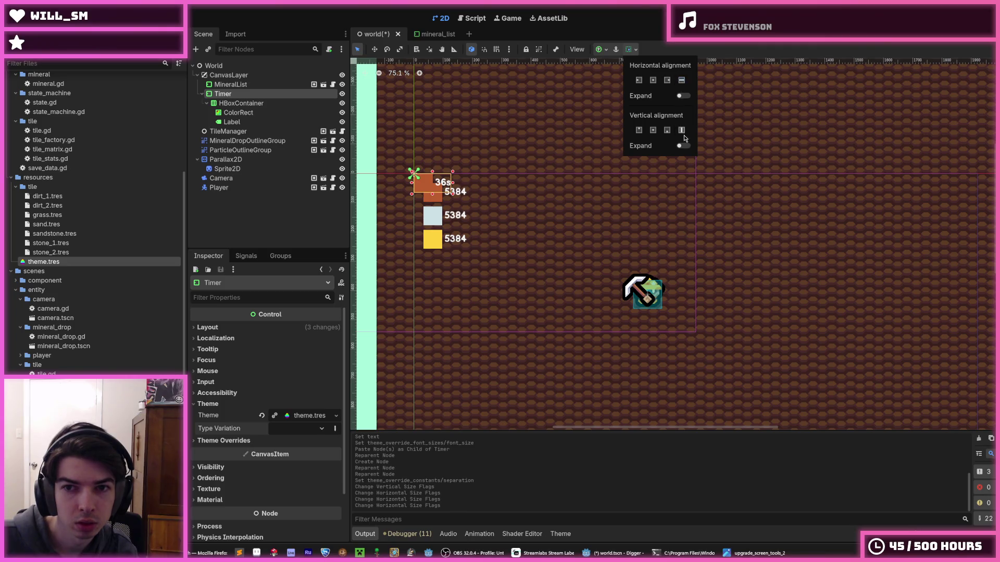
pyautogui.click(682, 131)
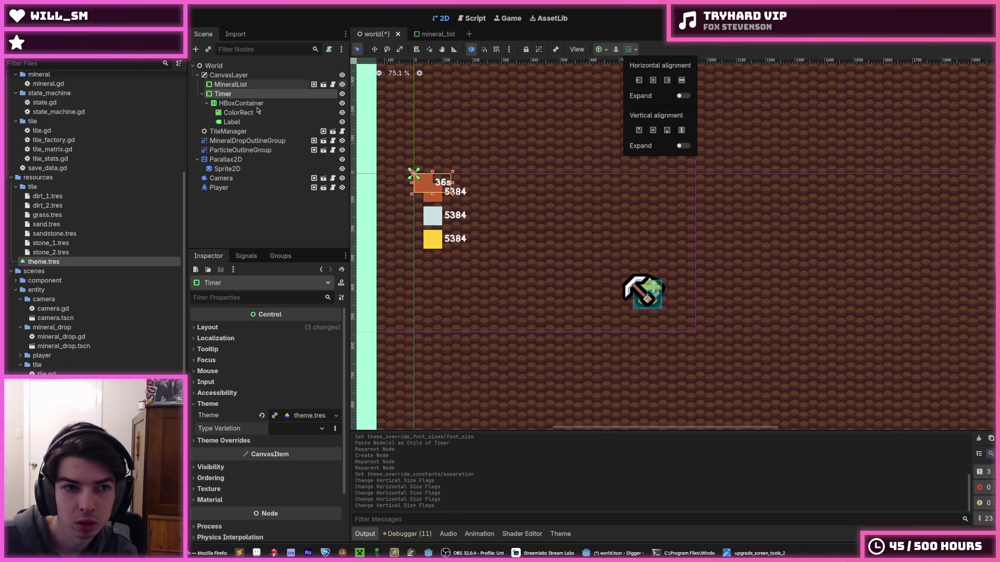
pyautogui.click(258, 110)
# Set the Timer's anchors preset to Top Right.
pyautogui.click(230, 97)
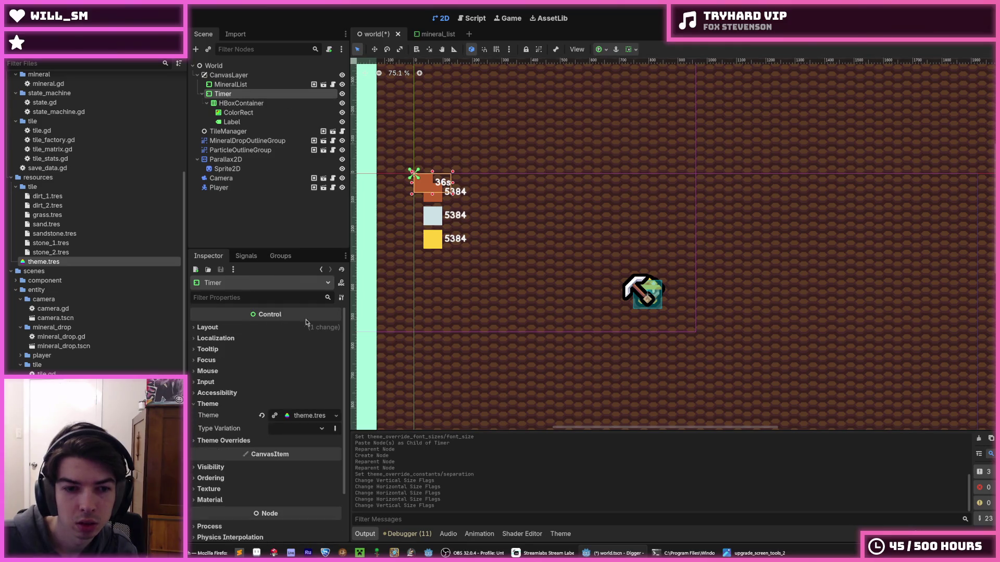
pyautogui.click(237, 329)
pyautogui.click(292, 424)
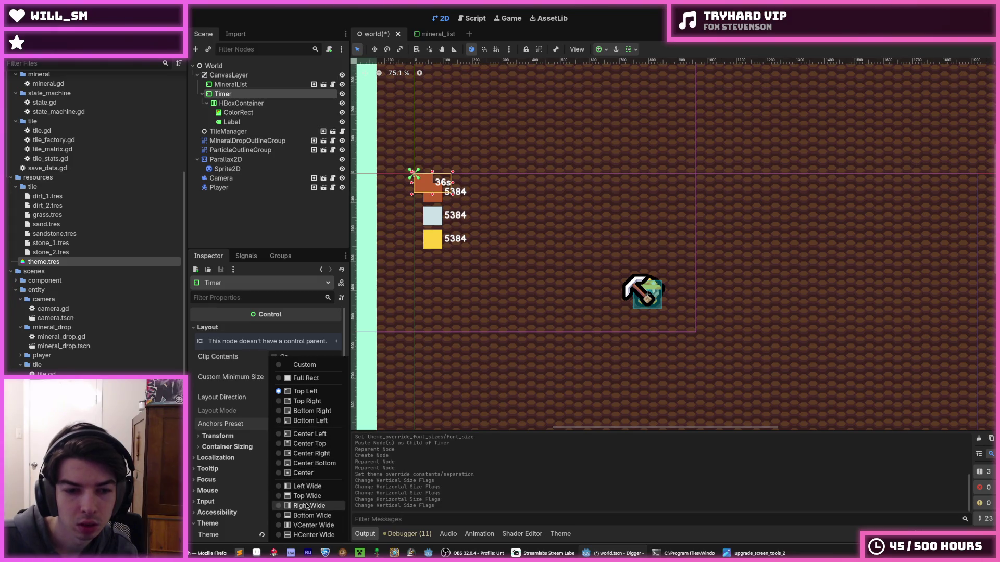
pyautogui.click(308, 411)
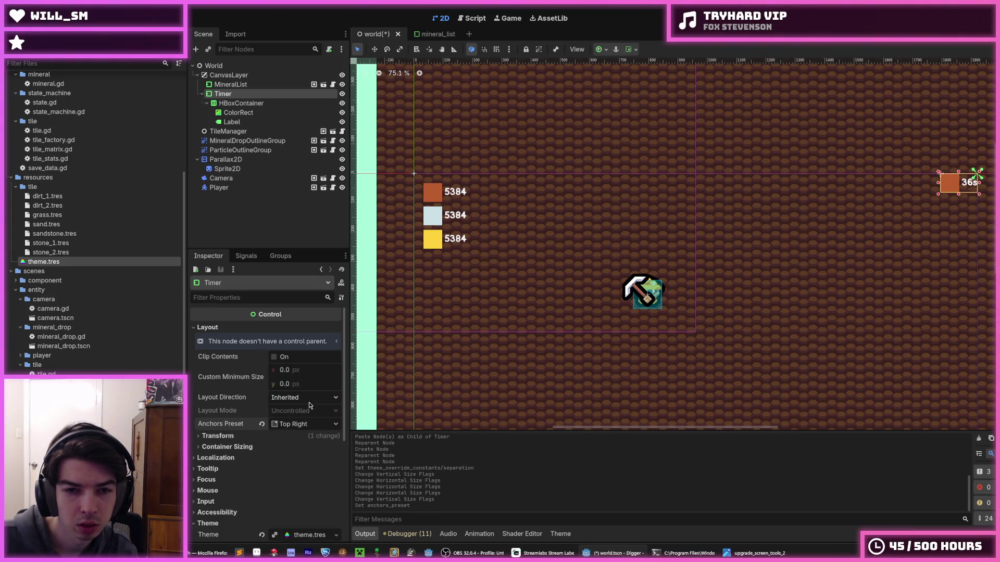
pyautogui.scroll(-3, 711, 256)
pyautogui.hscroll(3, 532, 239)
# Reset the timer's square colour to white and run the game with F5.
pyautogui.click(857, 226)
pyautogui.scroll(-2, 573, 239)
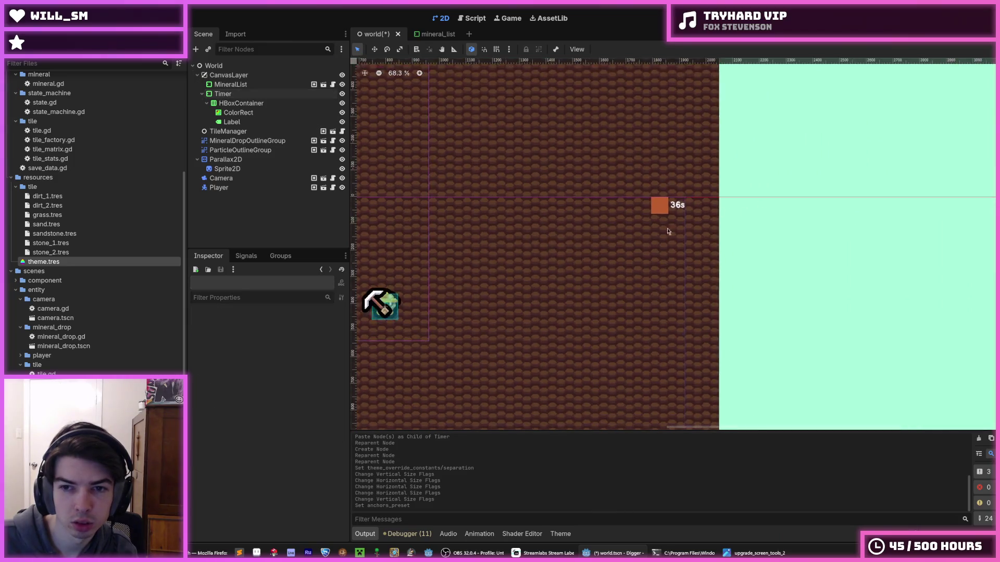
pyautogui.hscroll(-3, 625, 240)
pyautogui.click(761, 212)
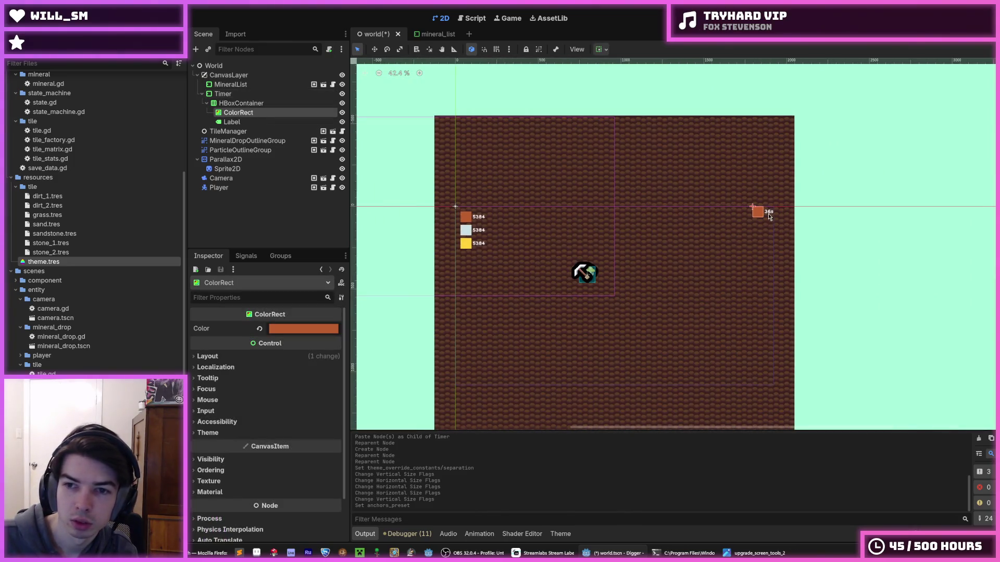
pyautogui.click(259, 329)
pyautogui.scroll(1, 542, 239)
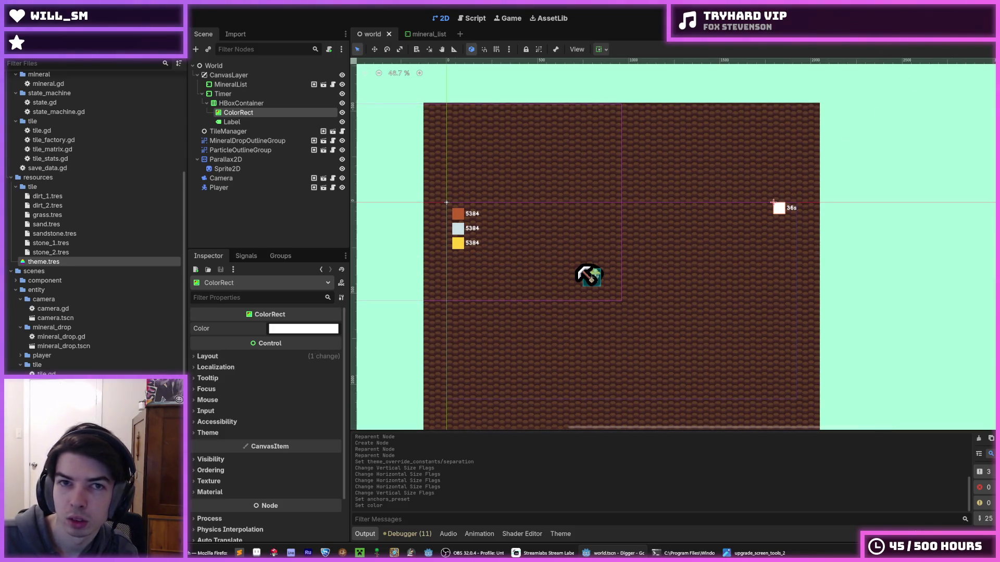
pyautogui.press('F5')
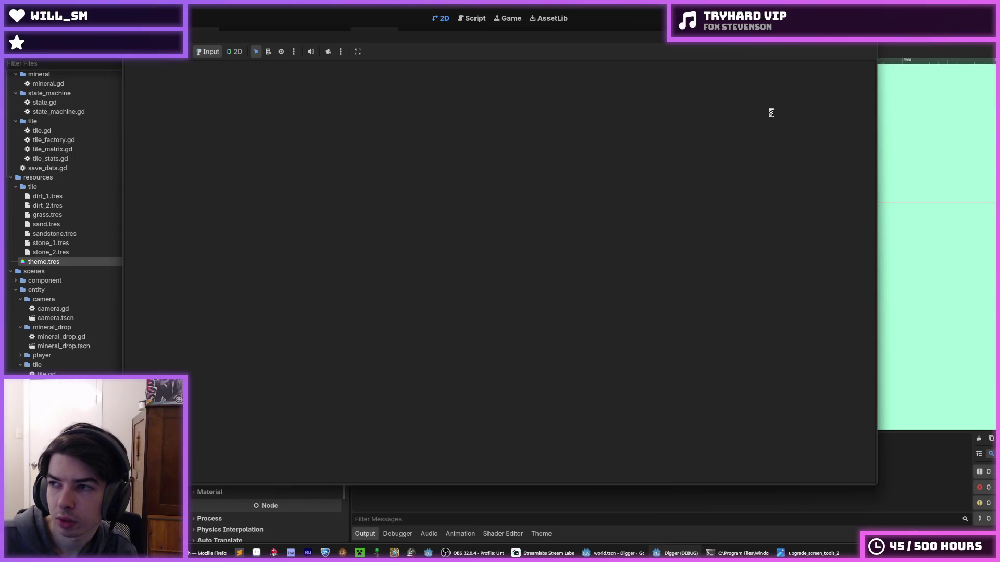
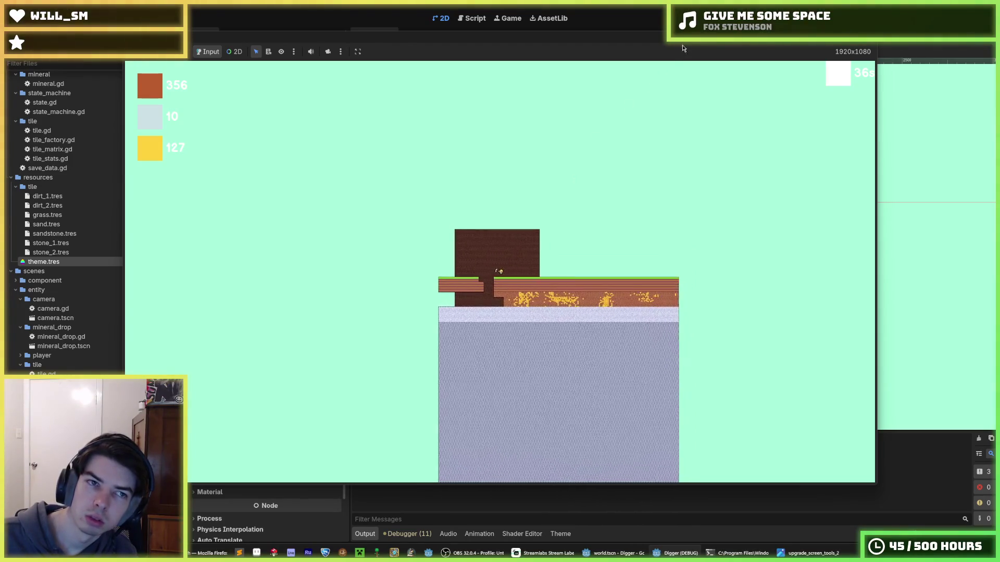
# Restart the running game and select the Timer HUD node in the scene tree.
pyautogui.press('F5')
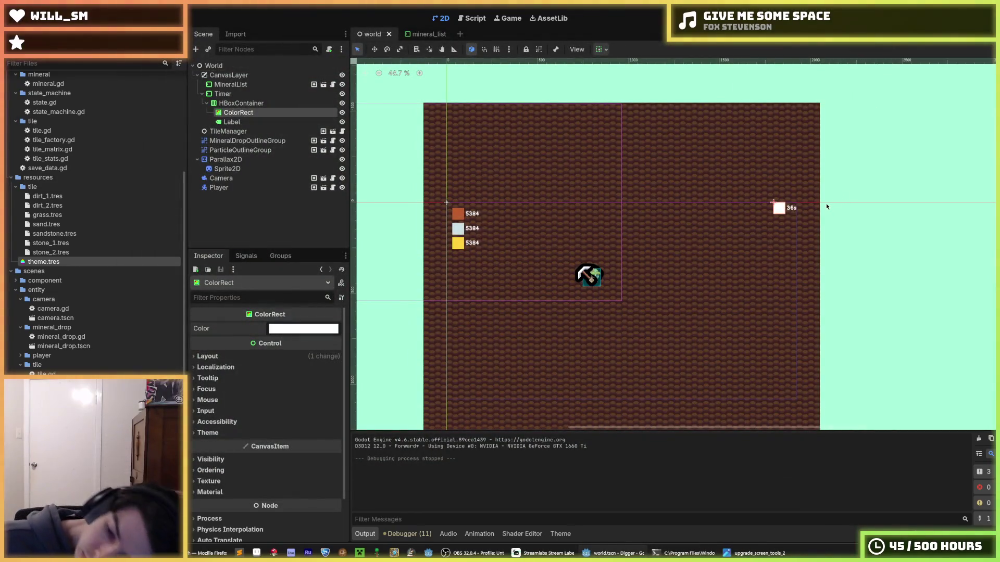
pyautogui.scroll(8, 779, 216)
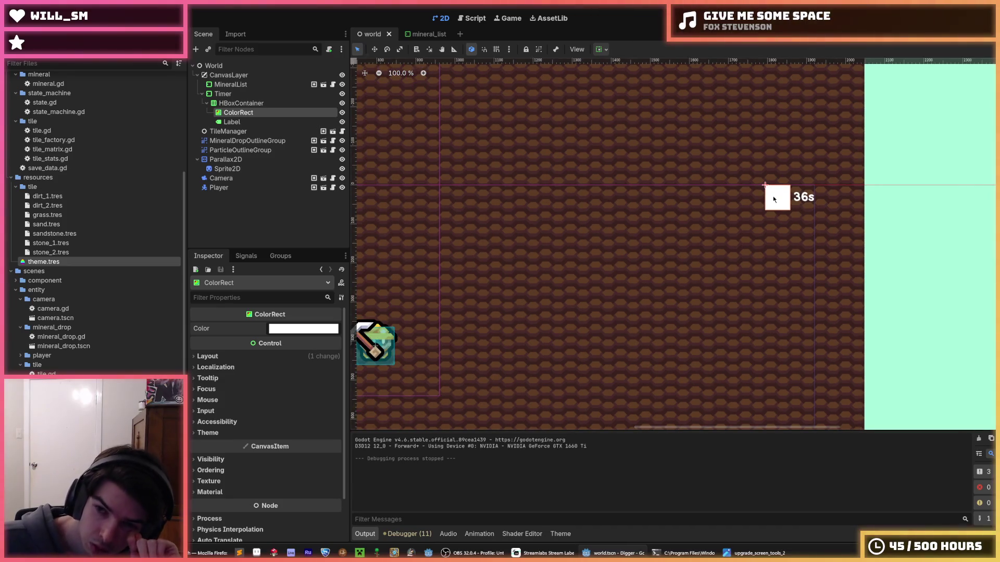
pyautogui.click(241, 103)
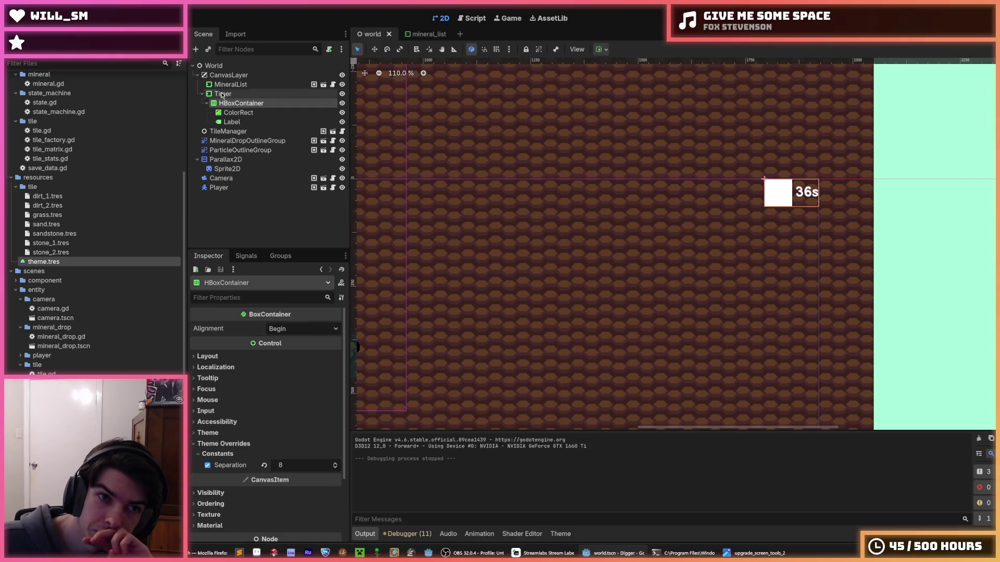
pyautogui.click(228, 96)
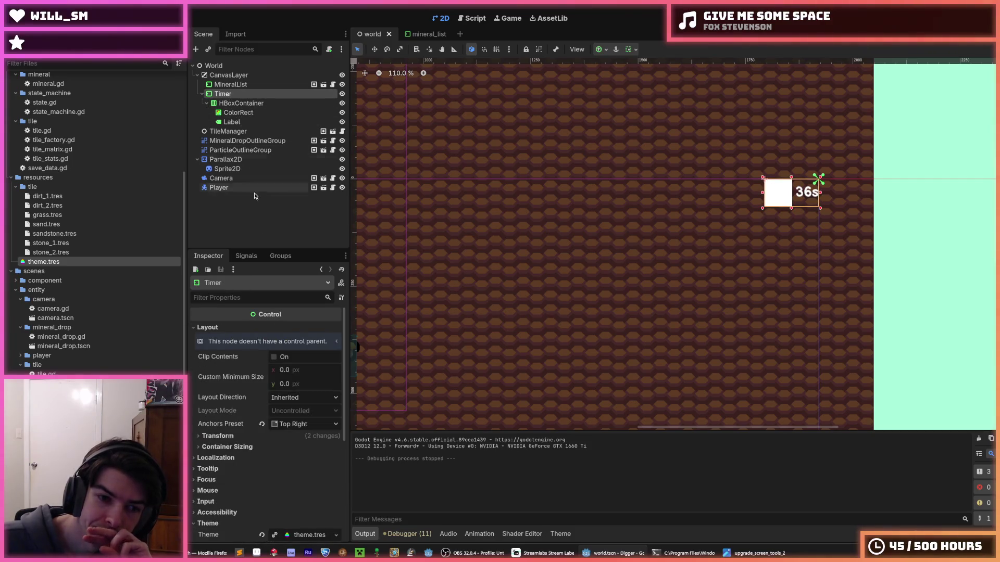
# Set the Timer's Margin Top and Margin Right theme constants to 32, then run the game.
pyautogui.scroll(-3, 238, 448)
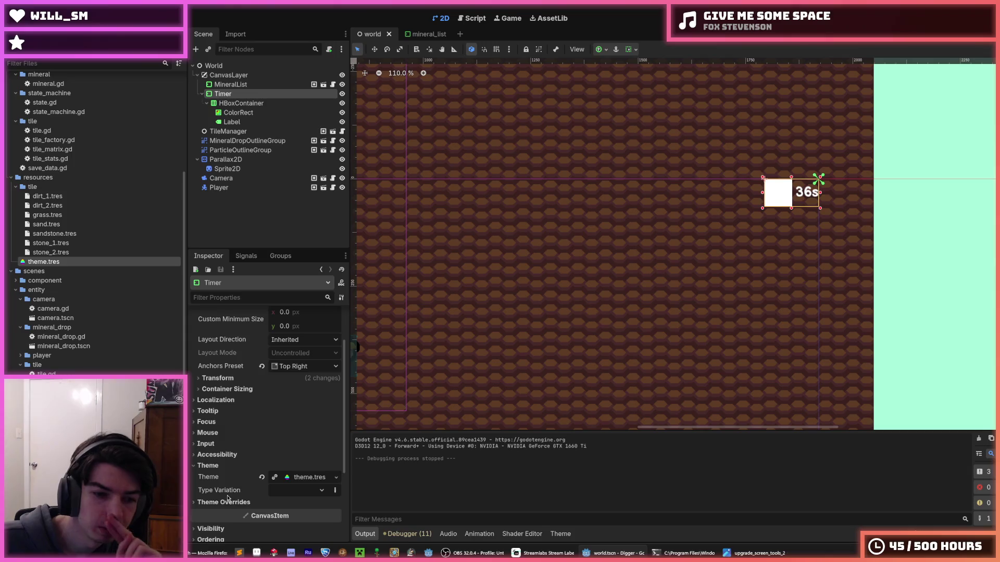
pyautogui.click(228, 500)
pyautogui.scroll(-3, 227, 484)
pyautogui.click(218, 454)
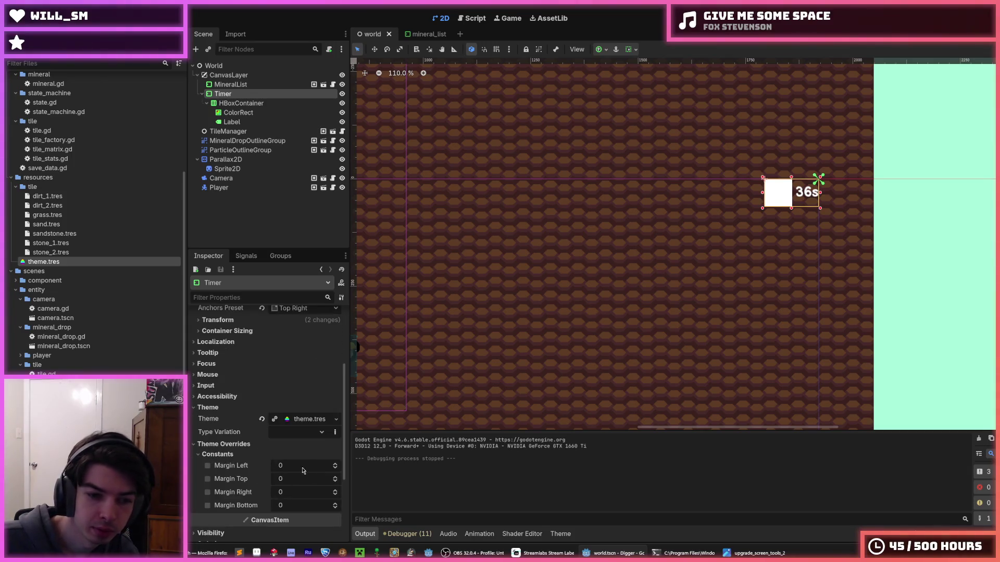
pyautogui.click(294, 493)
pyautogui.write('32')
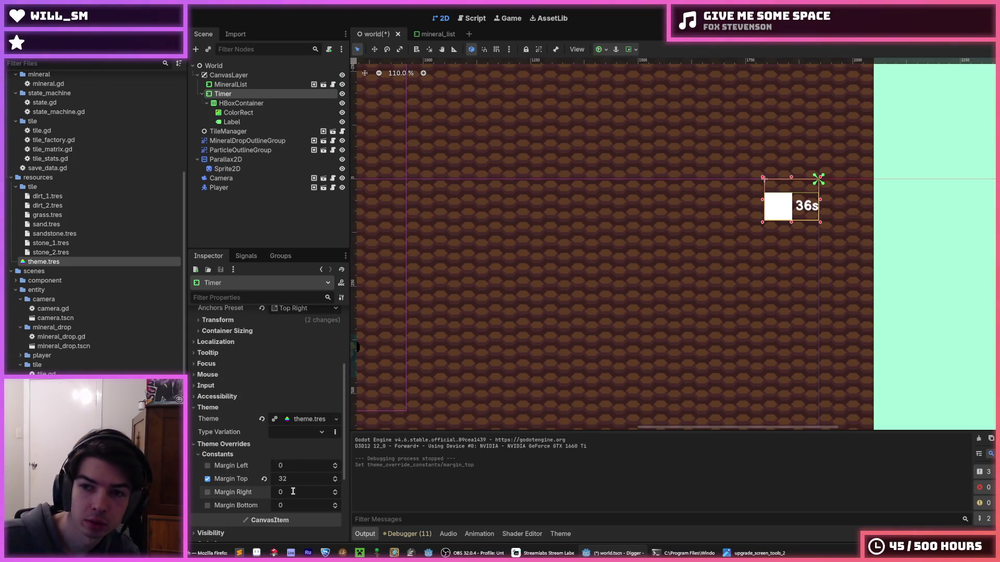
pyautogui.write('32')
pyautogui.press('Return')
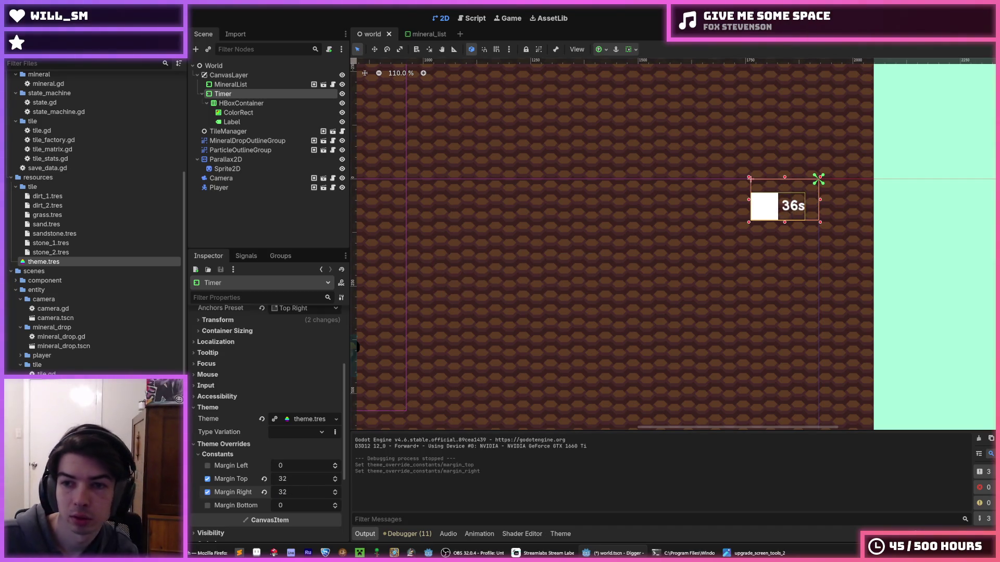
pyautogui.press('F5')
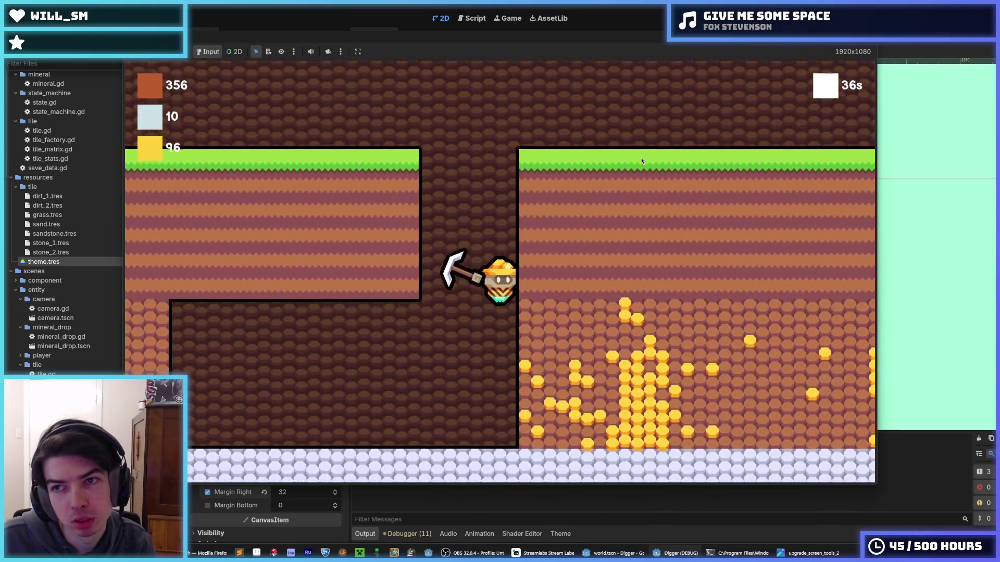
# Stop the game and save the Timer branch as a scene, browsing into scenes/ui.
pyautogui.hotkey('ctrl', 'F1')
pyautogui.press('F5')
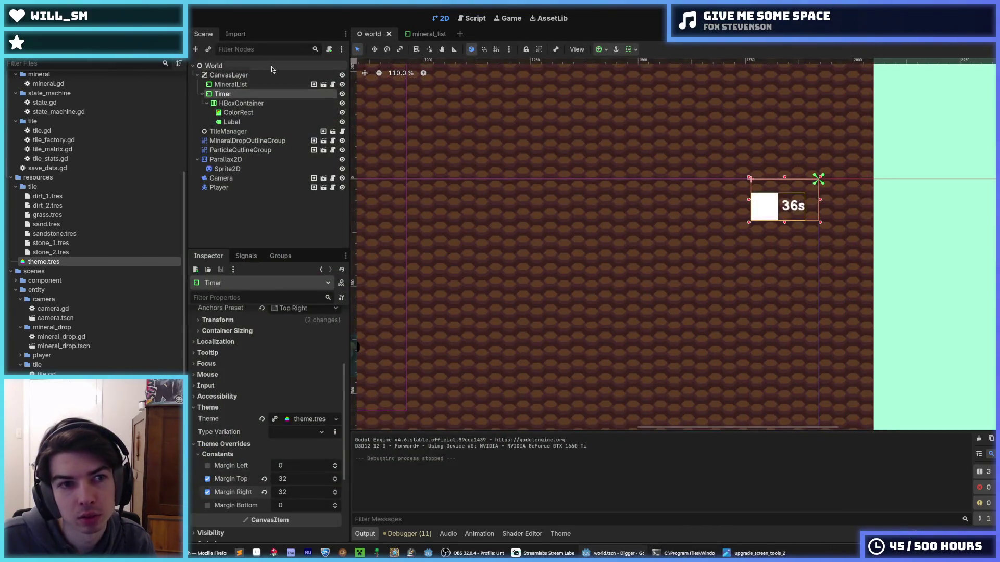
pyautogui.rightClick(276, 94)
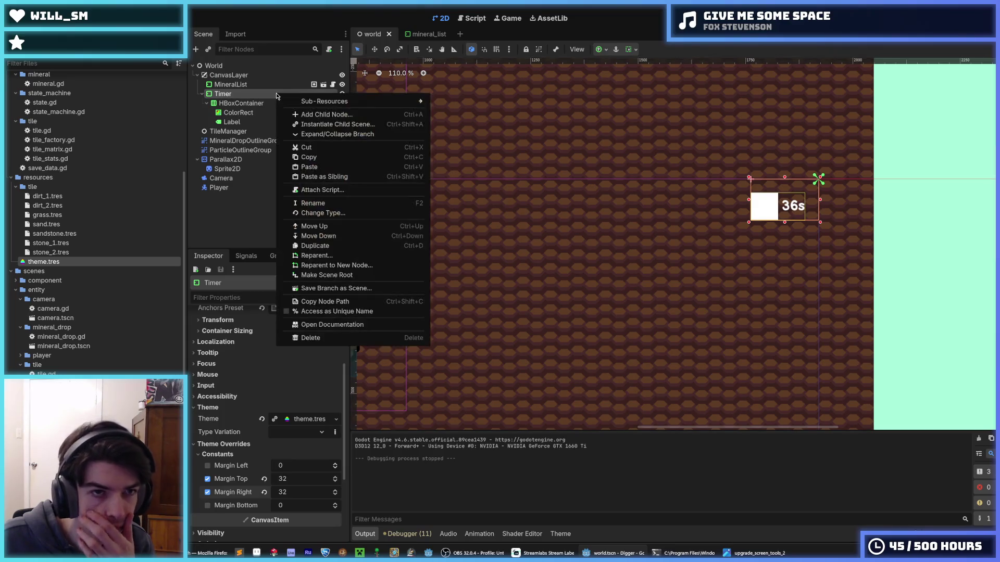
pyautogui.click(335, 288)
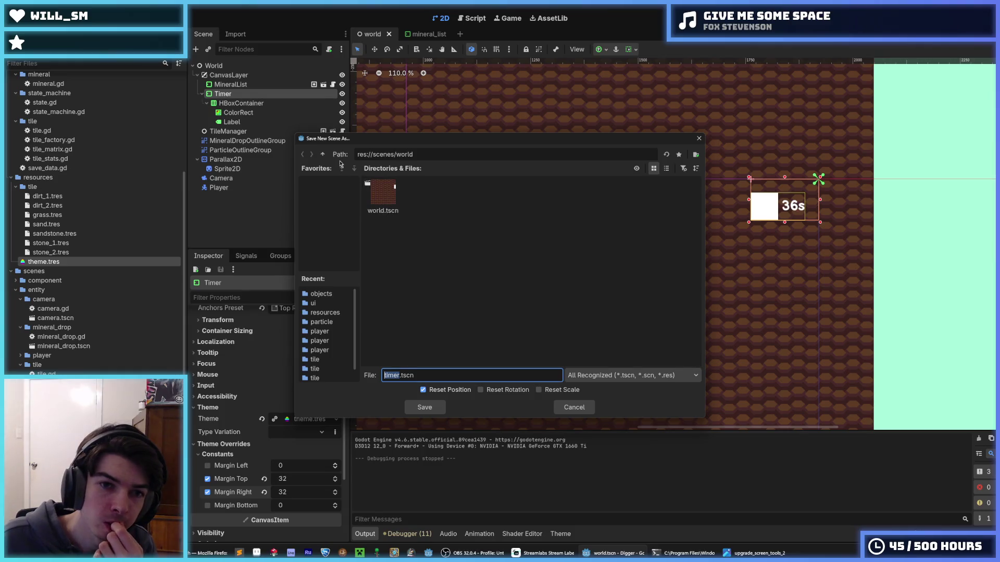
pyautogui.click(321, 155)
pyautogui.doubleClick(541, 191)
# Create a timer folder, save timer.tscn in it, and open the new scene.
pyautogui.rightClick(508, 260)
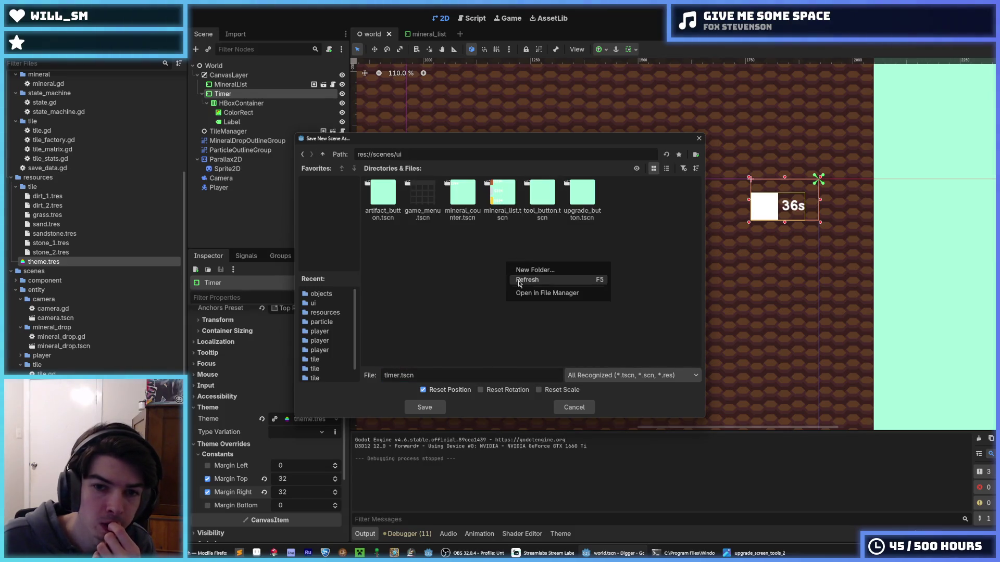
pyautogui.click(551, 273)
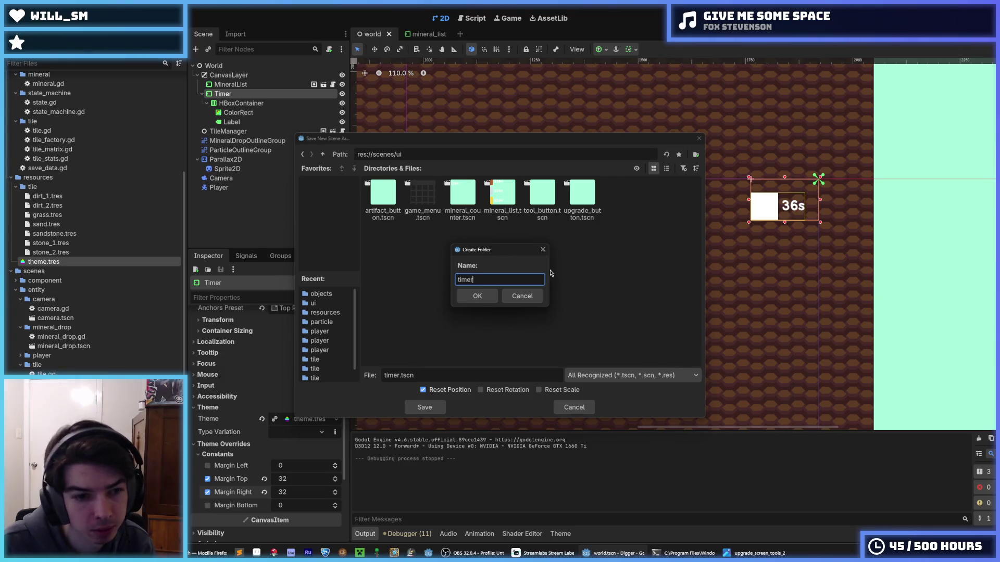
pyautogui.press('Return')
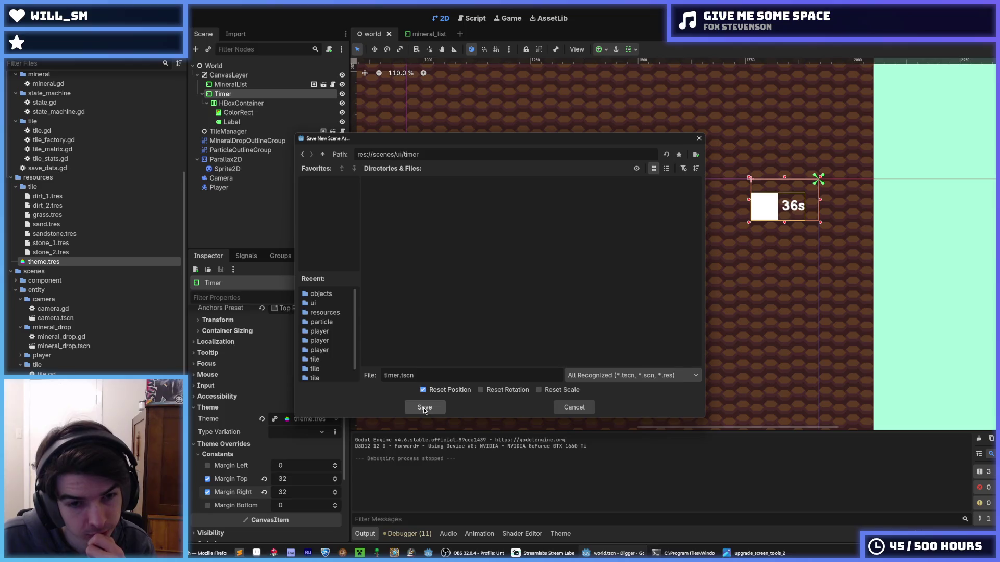
pyautogui.click(412, 404)
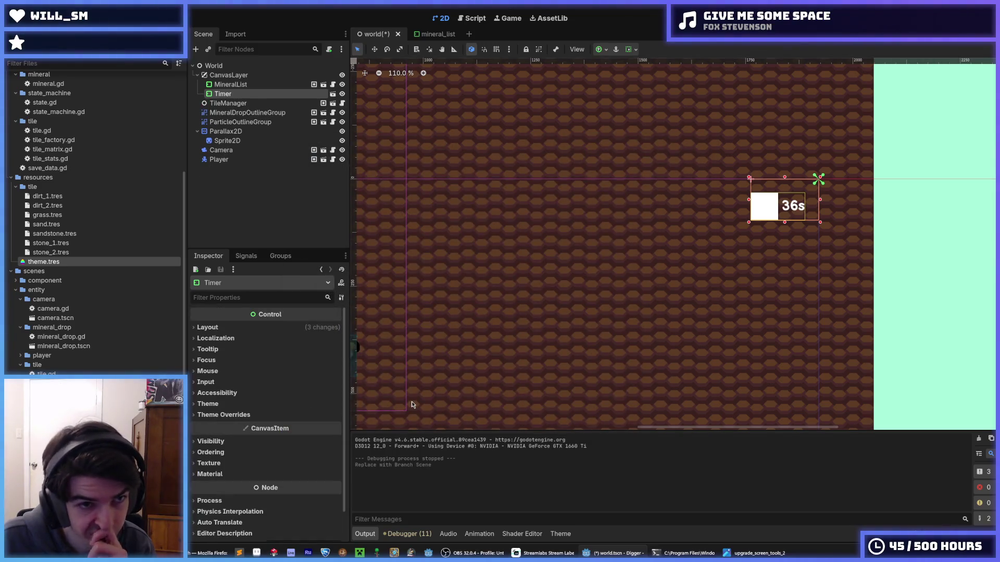
pyautogui.click(333, 93)
pyautogui.click(290, 67)
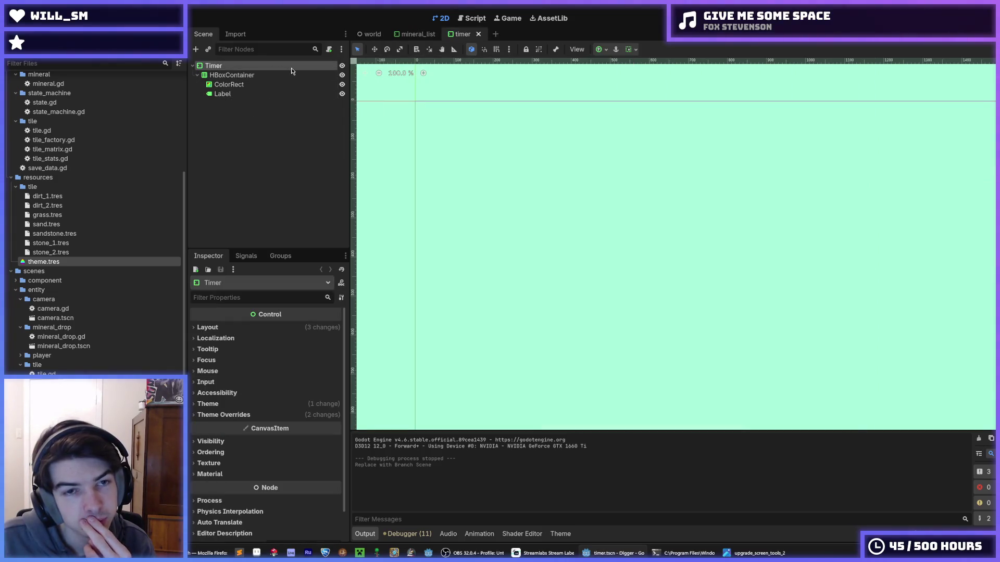
# Add a Timer child node under the Timer root.
pyautogui.rightClick(292, 71)
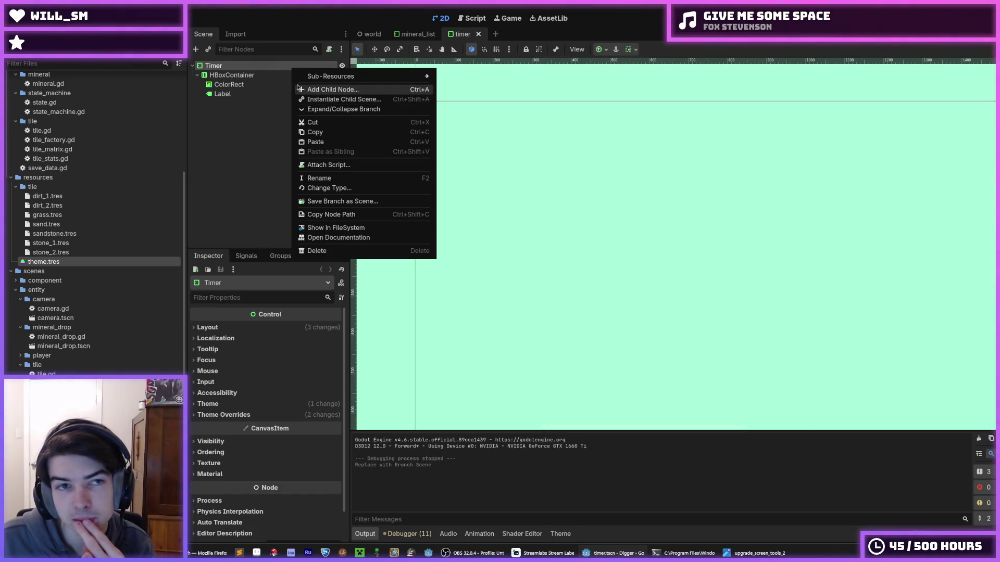
pyautogui.click(251, 70)
pyautogui.click(232, 75)
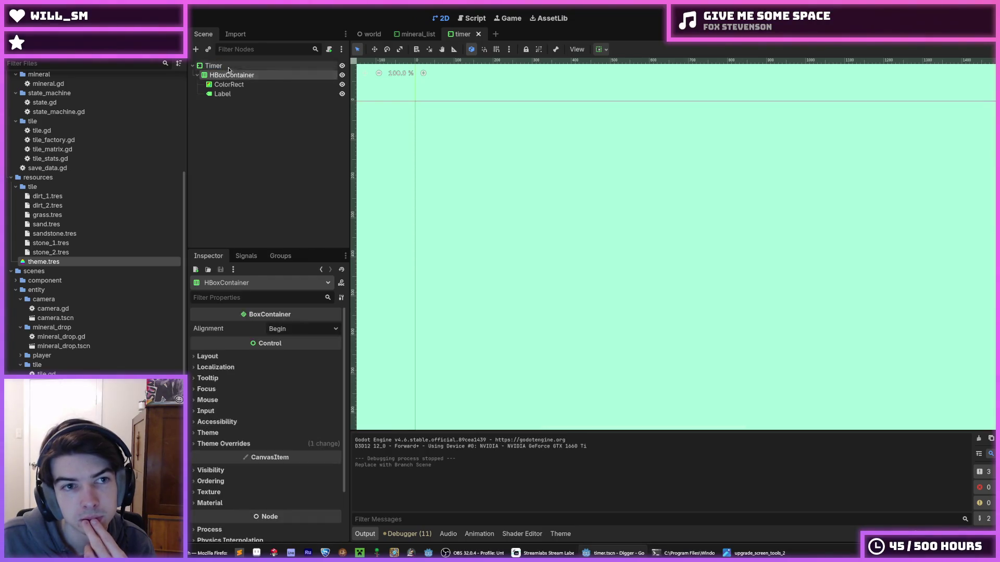
pyautogui.rightClick(234, 67)
pyautogui.click(256, 88)
pyautogui.write('timer')
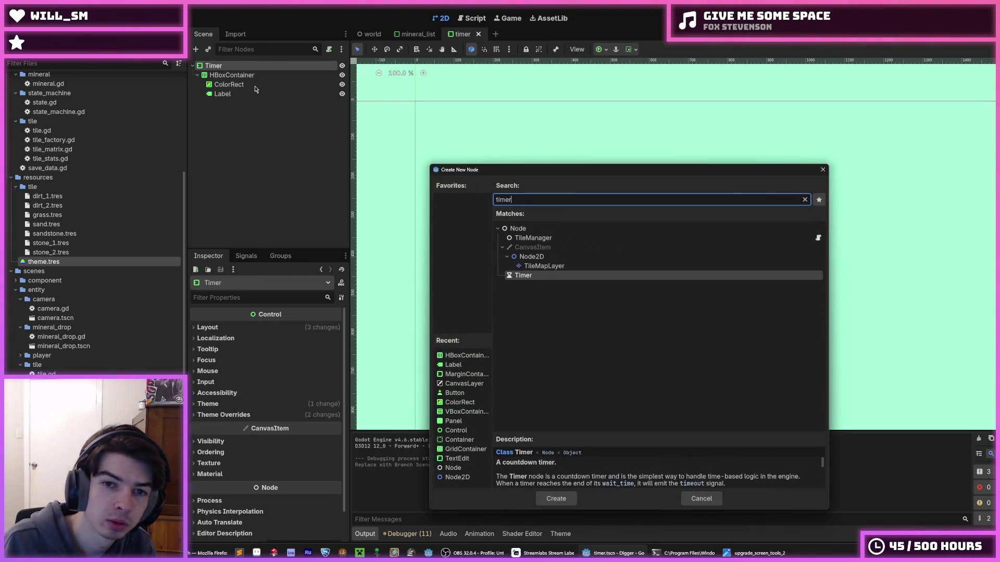
pyautogui.press('Return')
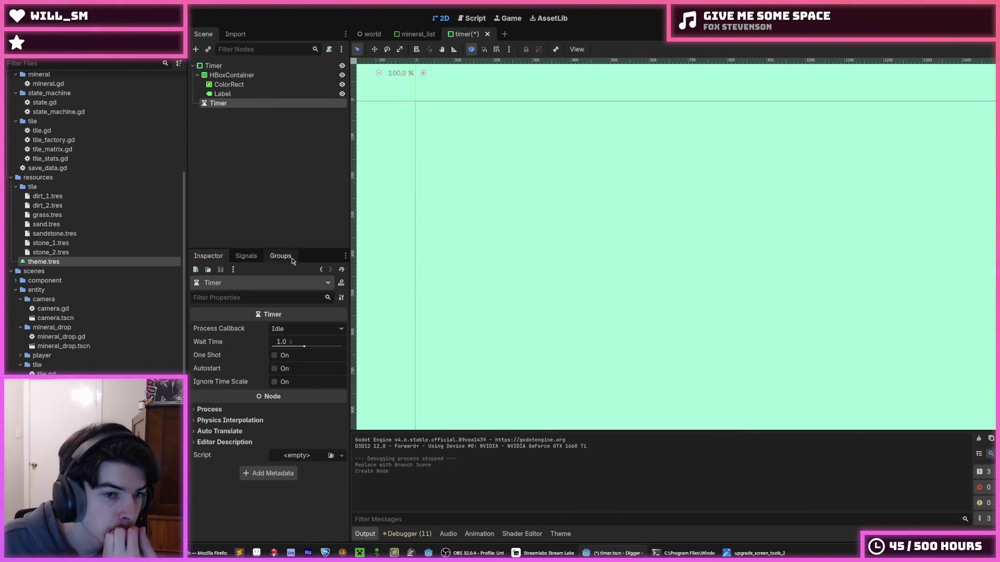
# Check the new Timer's timeout signal and create a timer.gd script for it.
pyautogui.click(235, 95)
pyautogui.click(233, 103)
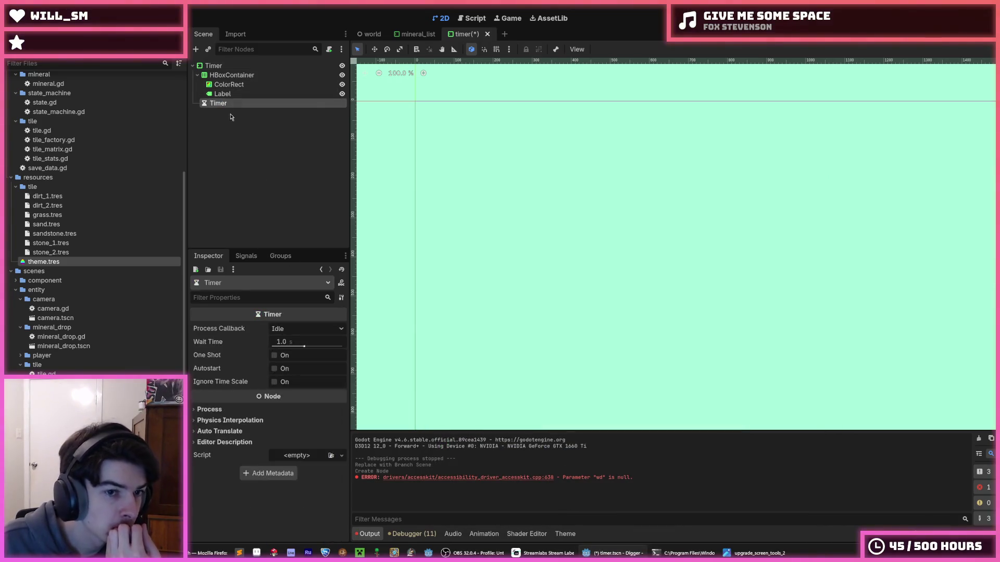
pyautogui.click(238, 255)
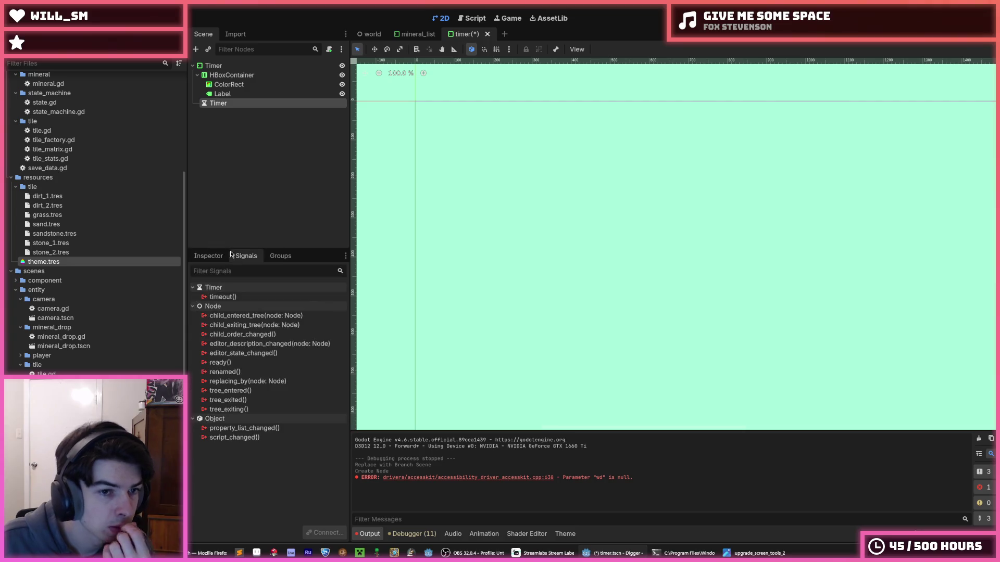
pyautogui.rightClick(233, 297)
pyautogui.click(274, 65)
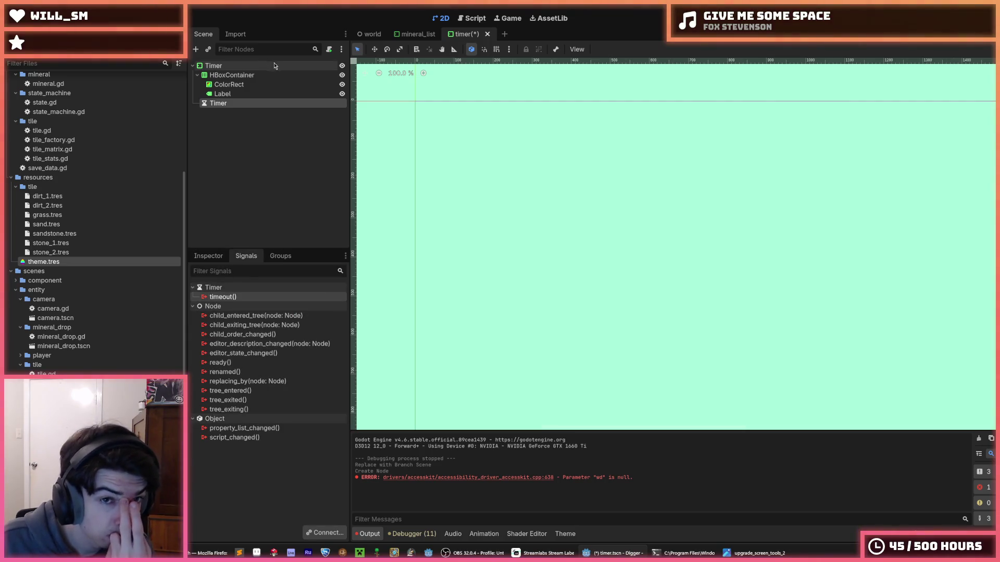
pyautogui.click(329, 49)
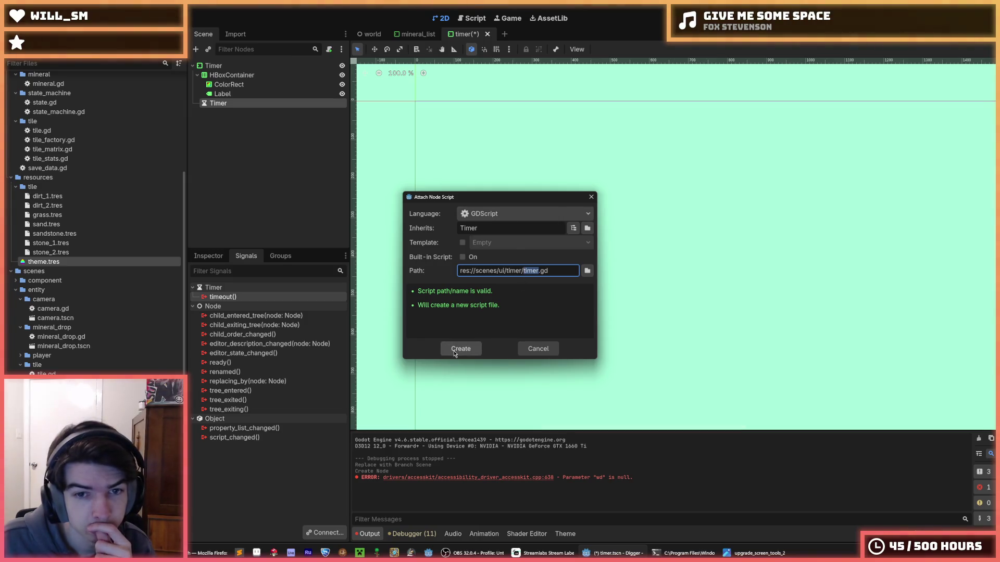
pyautogui.click(460, 348)
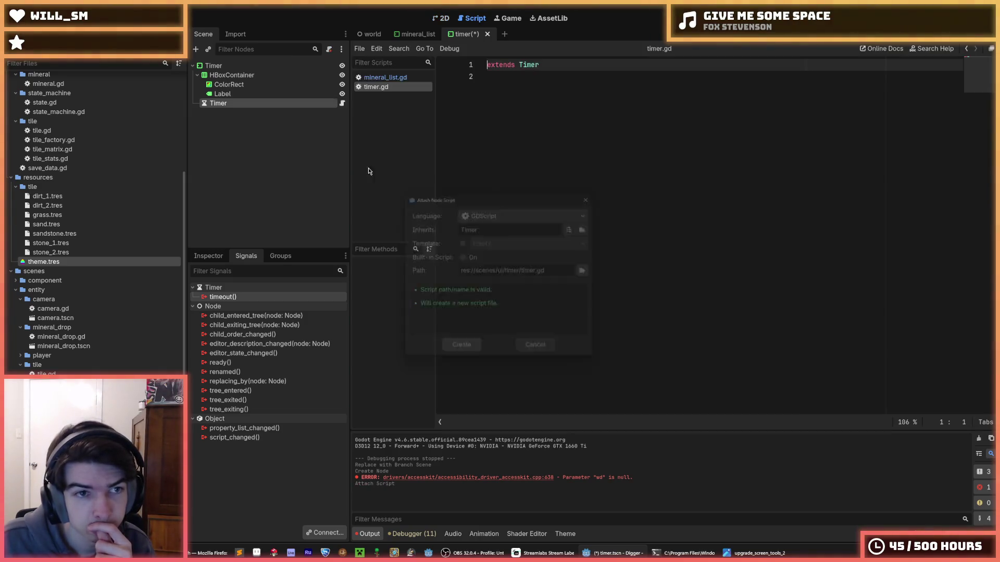
# Undo attaching the script to the child Timer node.
pyautogui.click(239, 65)
pyautogui.click(515, 86)
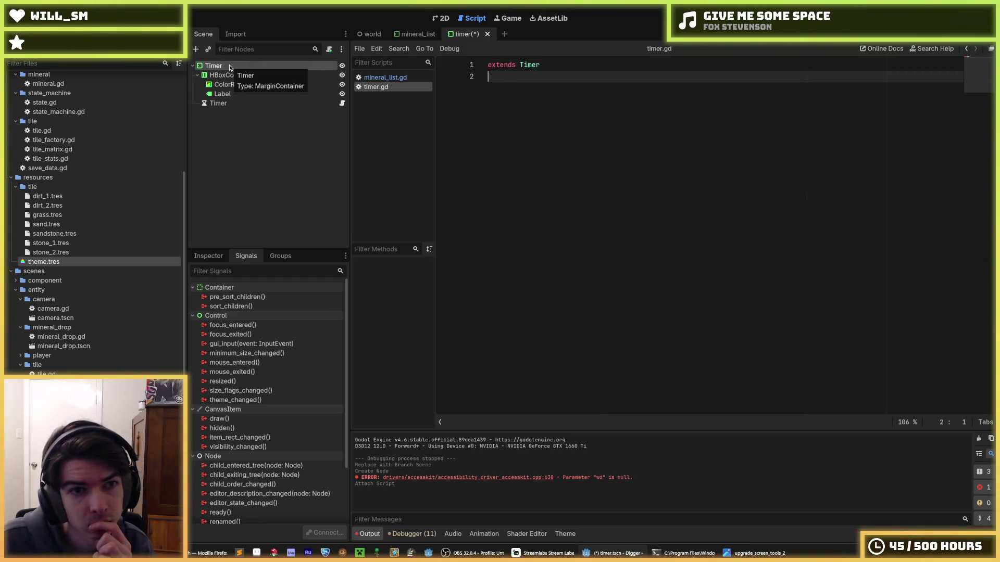
pyautogui.click(256, 104)
pyautogui.hotkey('ctrl', 'z')
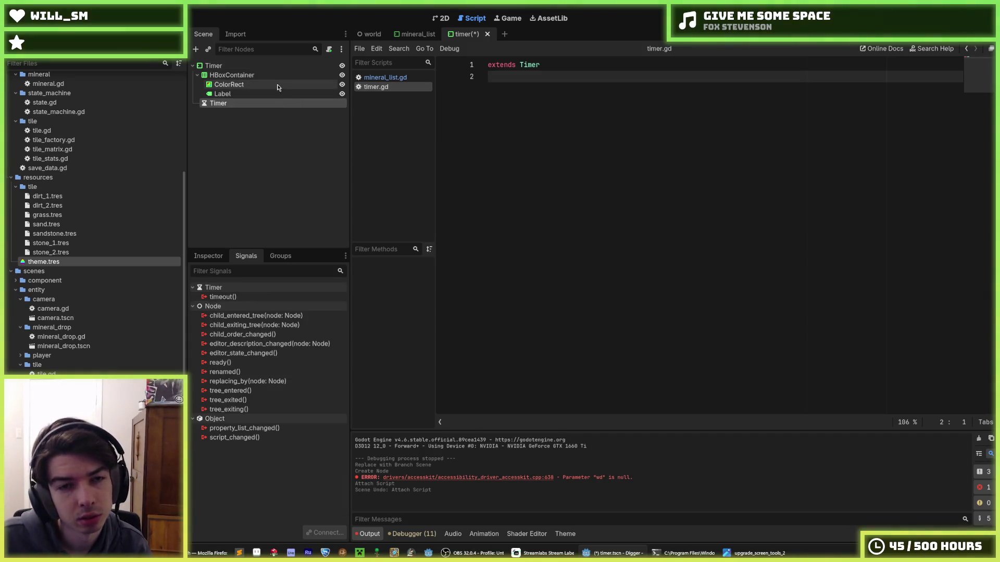
# Rename the timer scene's root node to TimerLabel and save the scene.
pyautogui.click(263, 67)
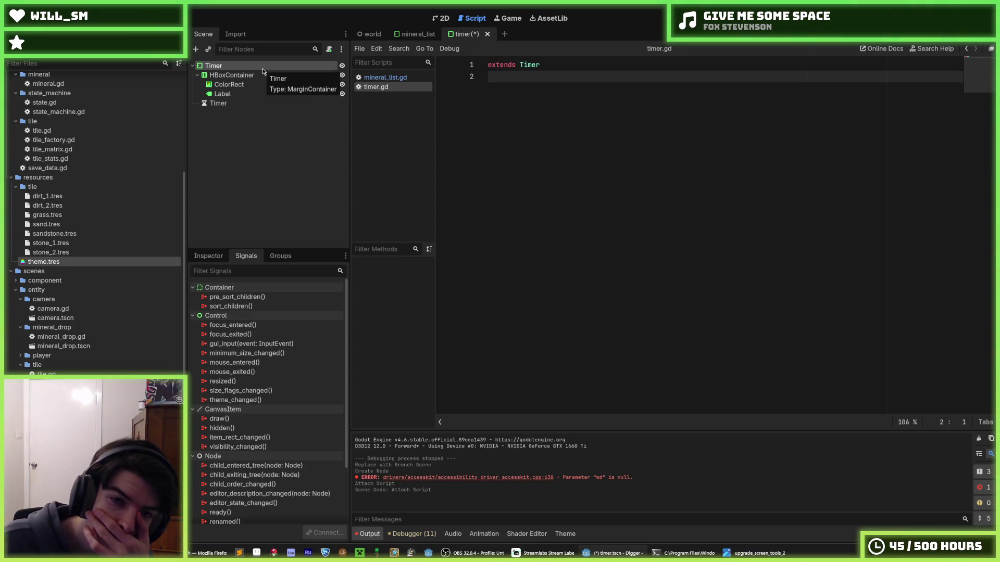
pyautogui.rightClick(263, 71)
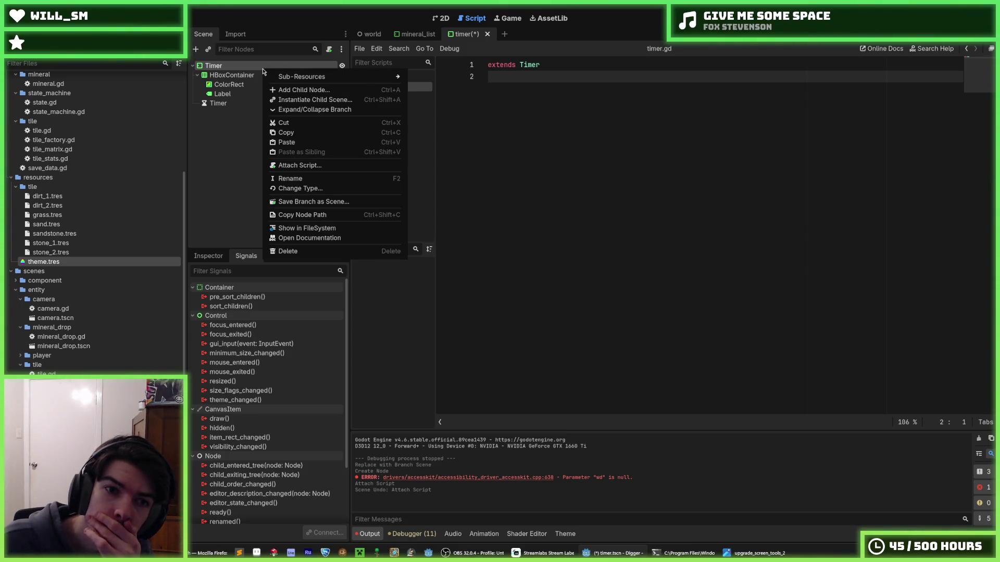
pyautogui.click(232, 69)
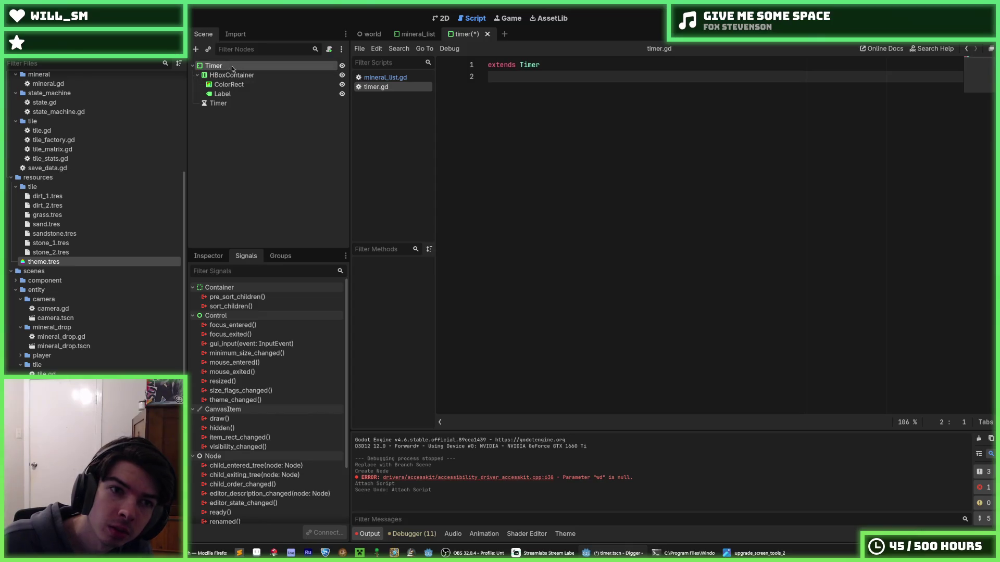
pyautogui.doubleClick(232, 66)
pyautogui.press('Return')
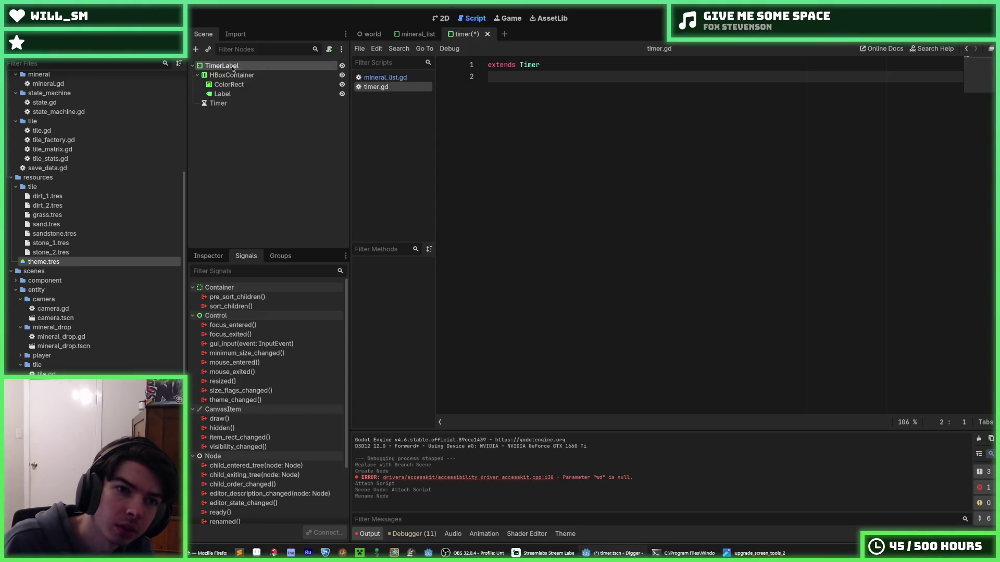
pyautogui.hotkey('ctrl', 's')
# Rename the Timer node in the world scene to TimerLabel, save, then undo the rename.
pyautogui.click(415, 34)
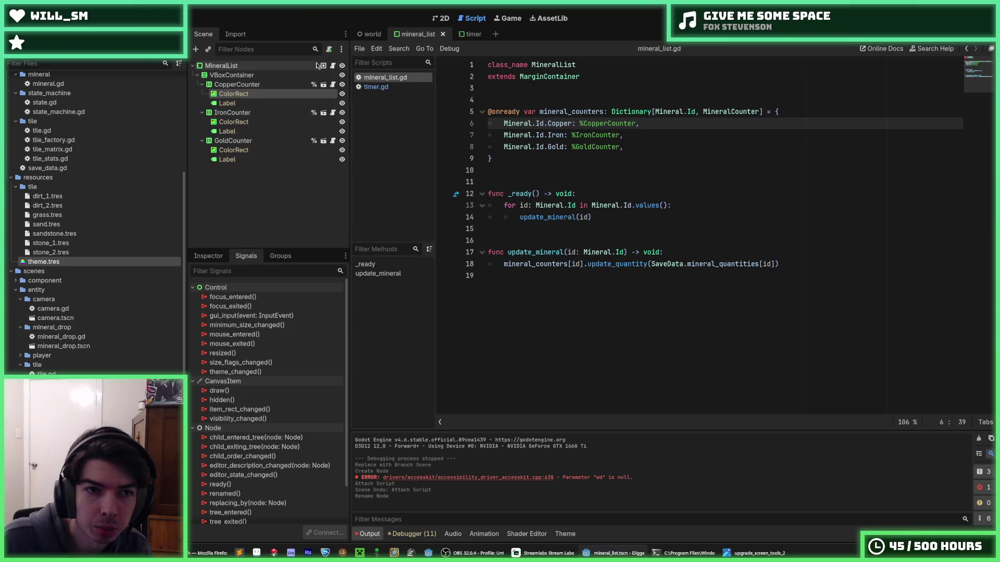
pyautogui.click(371, 34)
pyautogui.doubleClick(243, 94)
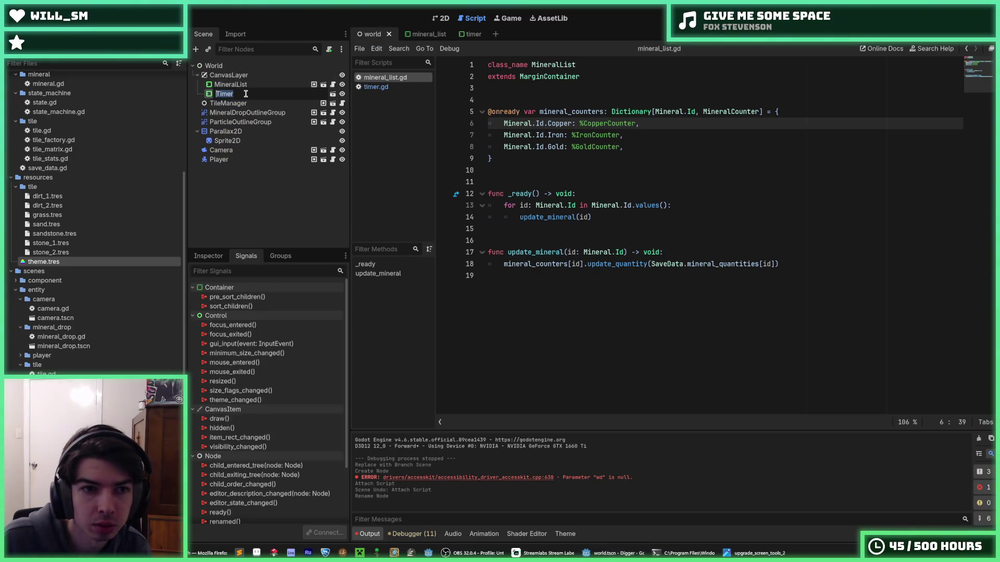
pyautogui.write('abel')
pyautogui.press('Return')
pyautogui.hotkey('ctrl', 's')
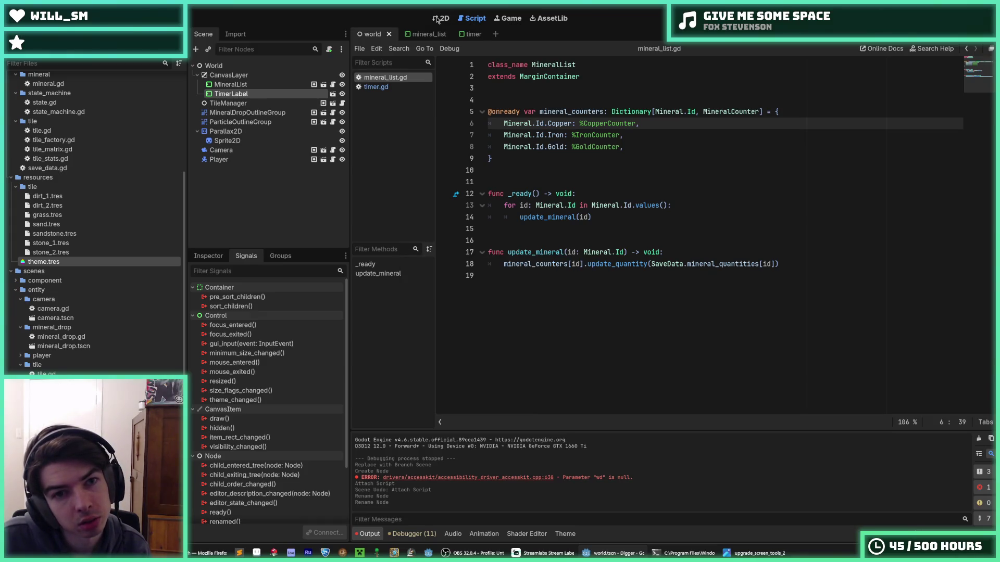
pyautogui.hotkey('ctrl', 'z')
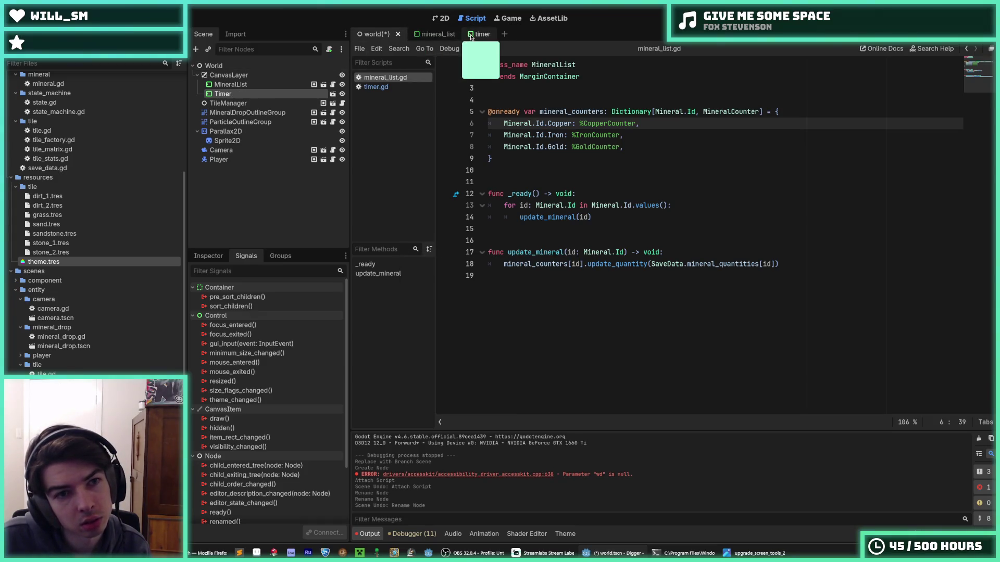
# Redo the TimerLabel rename in world and start deleting timer.gd from the FileSystem.
pyautogui.click(480, 34)
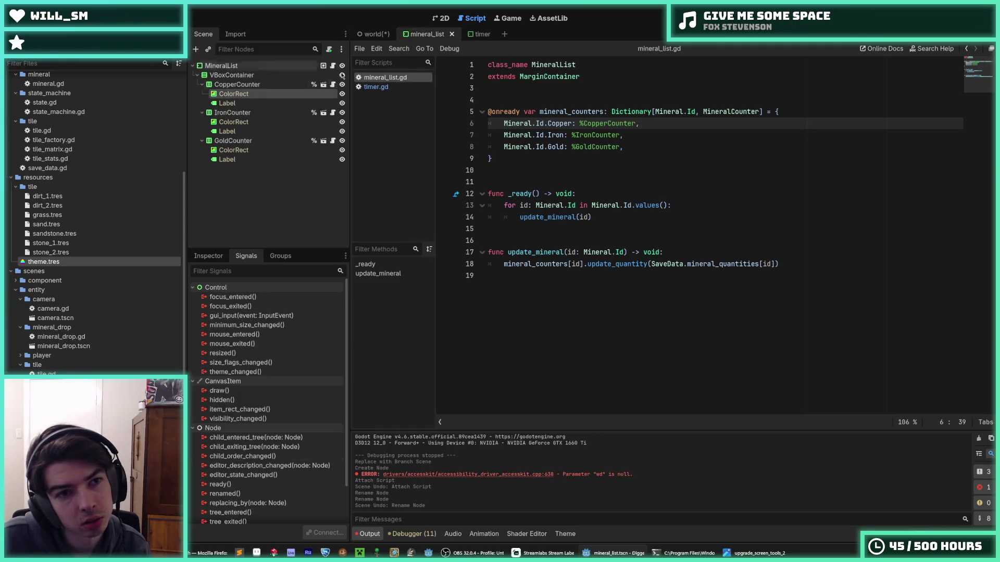
pyautogui.click(371, 34)
pyautogui.hotkey('ctrl', 'shift', 'z')
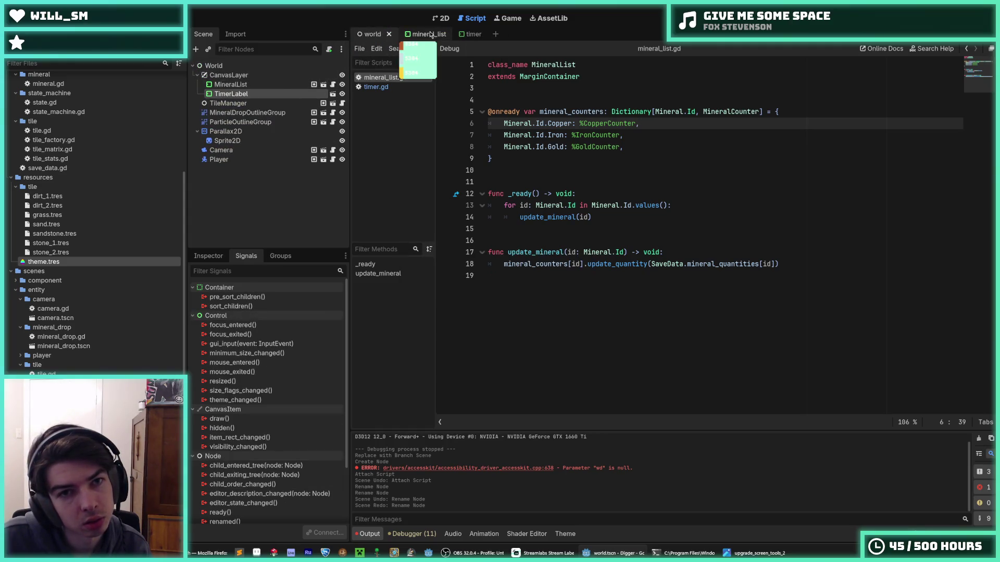
pyautogui.click(466, 34)
pyautogui.click(248, 77)
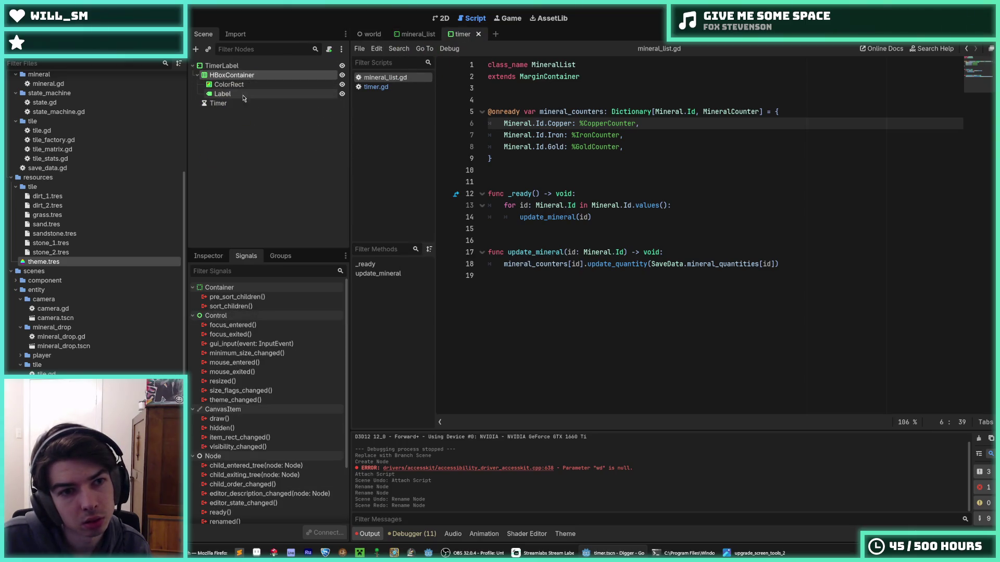
pyautogui.click(241, 103)
pyautogui.click(245, 66)
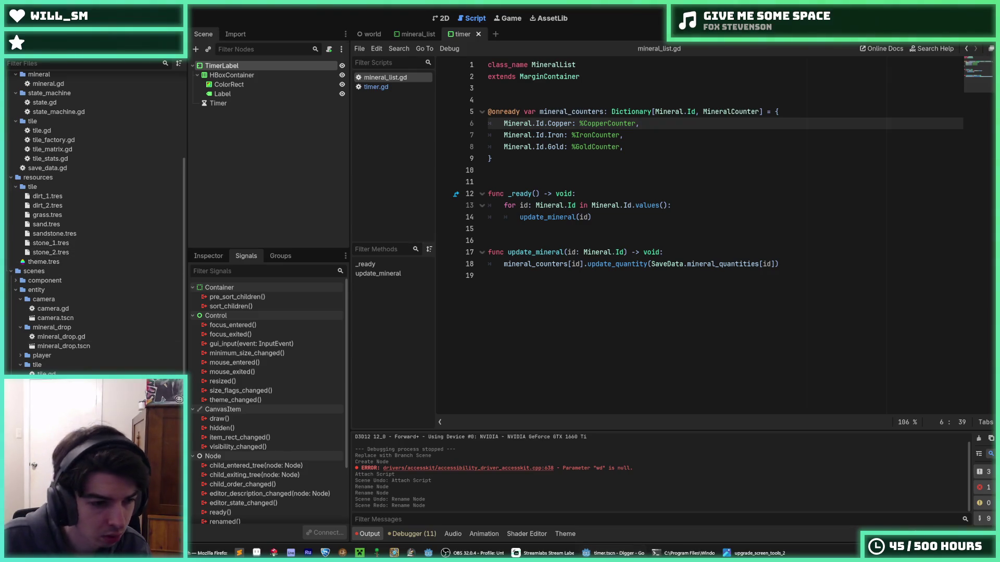
pyautogui.hotkey('ctrl', 'Tab')
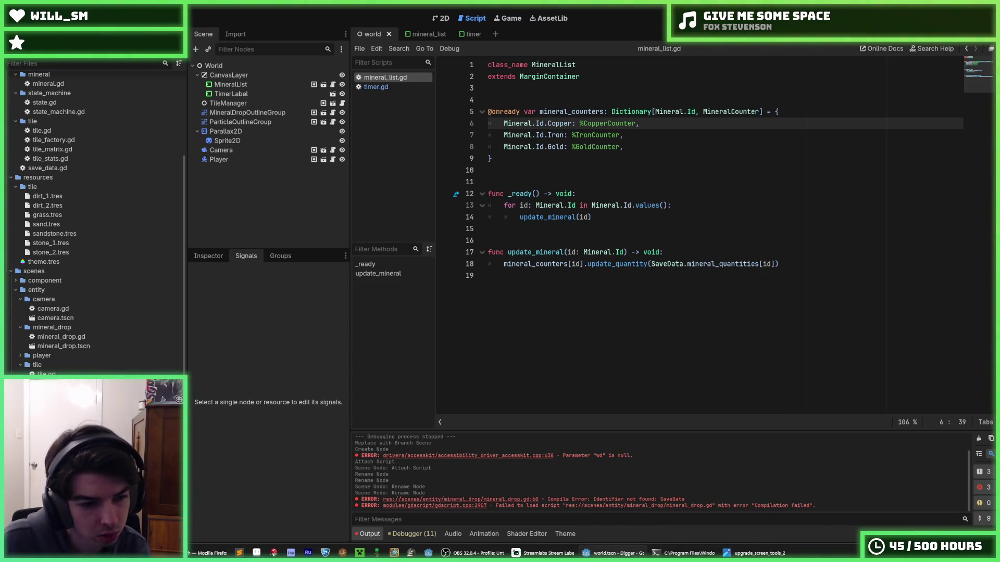
pyautogui.rightClick(187, 372)
pyautogui.click(219, 490)
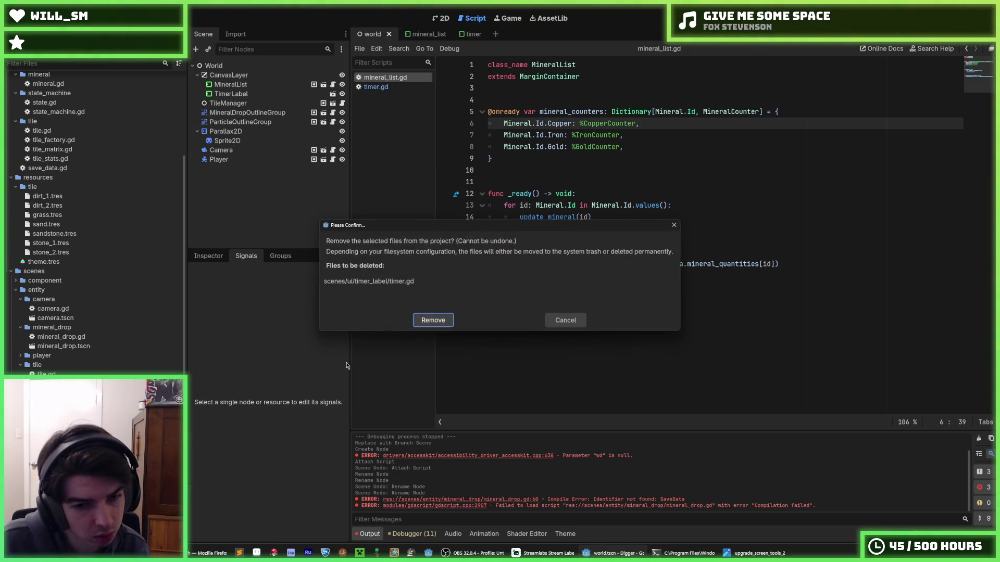
# Remove timer.gd and attach a new timer_label.gd script to TimerLabel, adding blank lines.
pyautogui.click(432, 320)
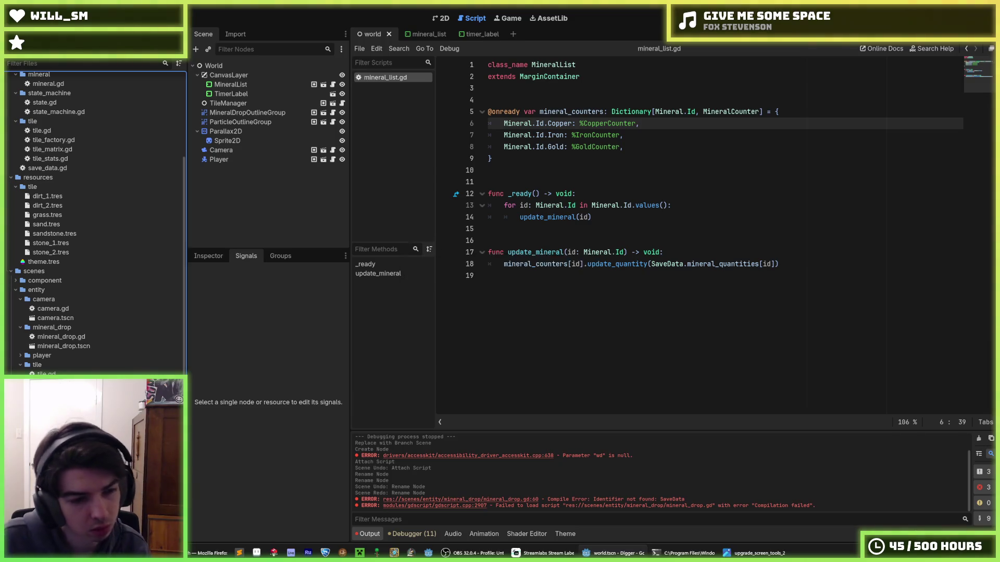
pyautogui.click(333, 93)
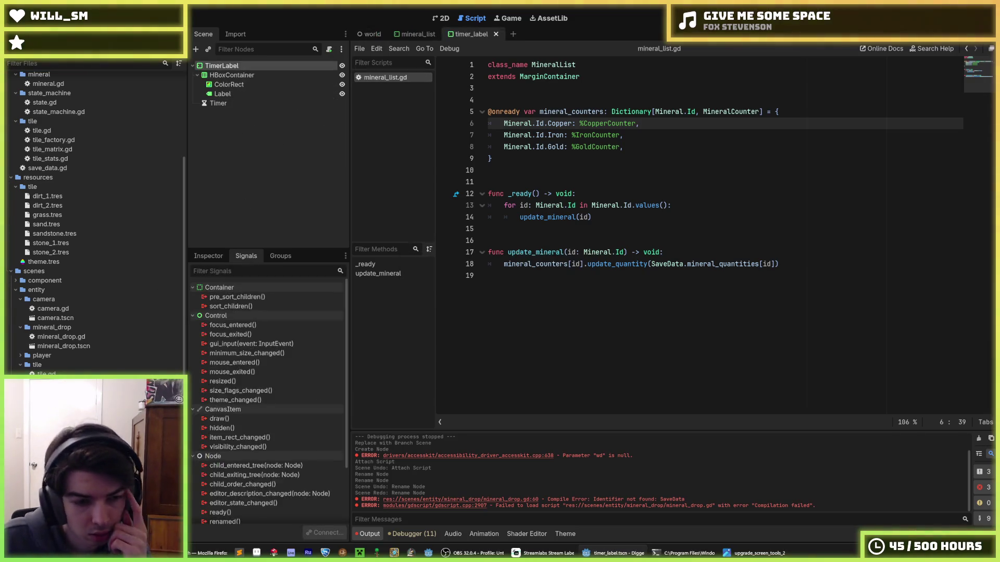
pyautogui.rightClick(313, 67)
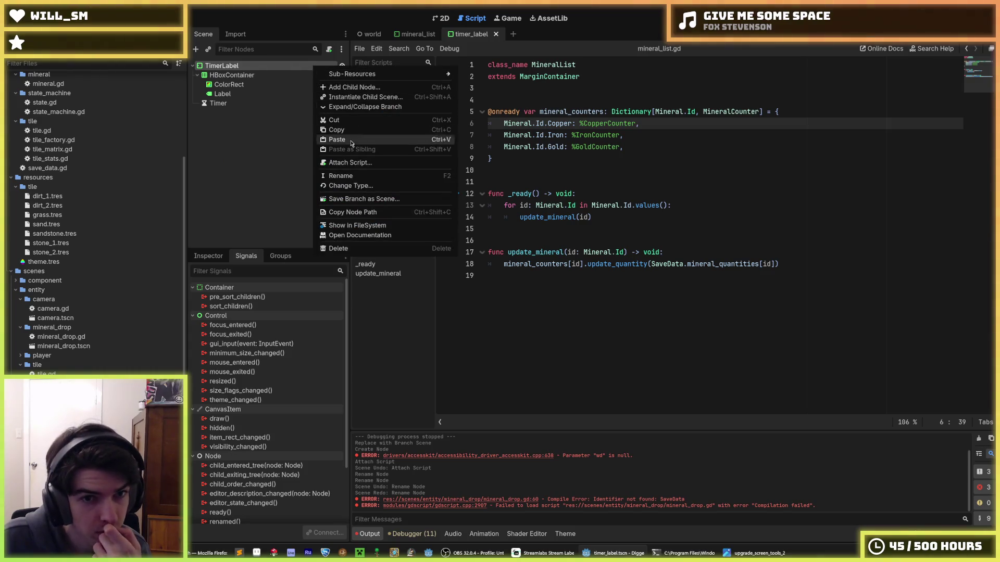
pyautogui.click(353, 162)
pyautogui.press('Return')
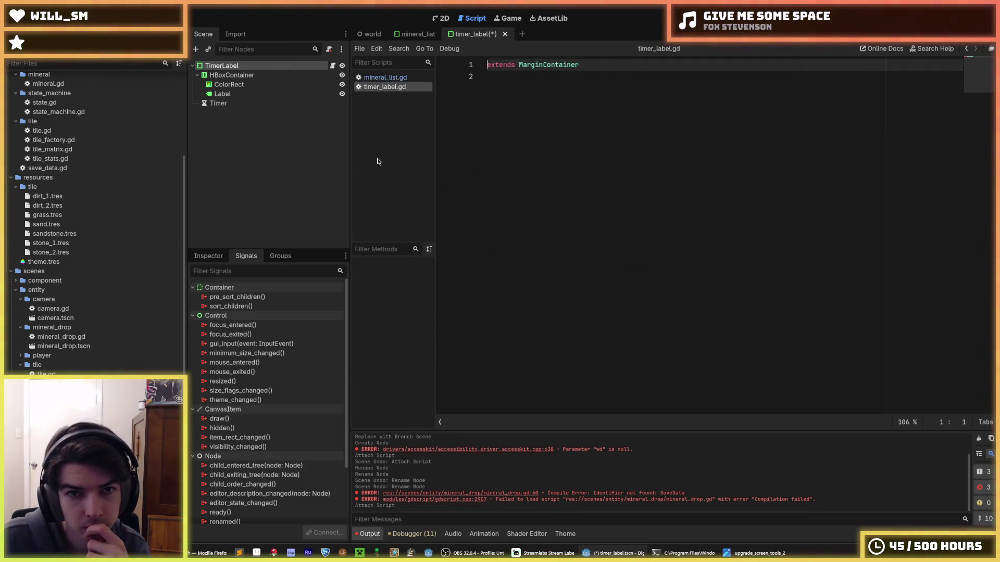
pyautogui.click(565, 106)
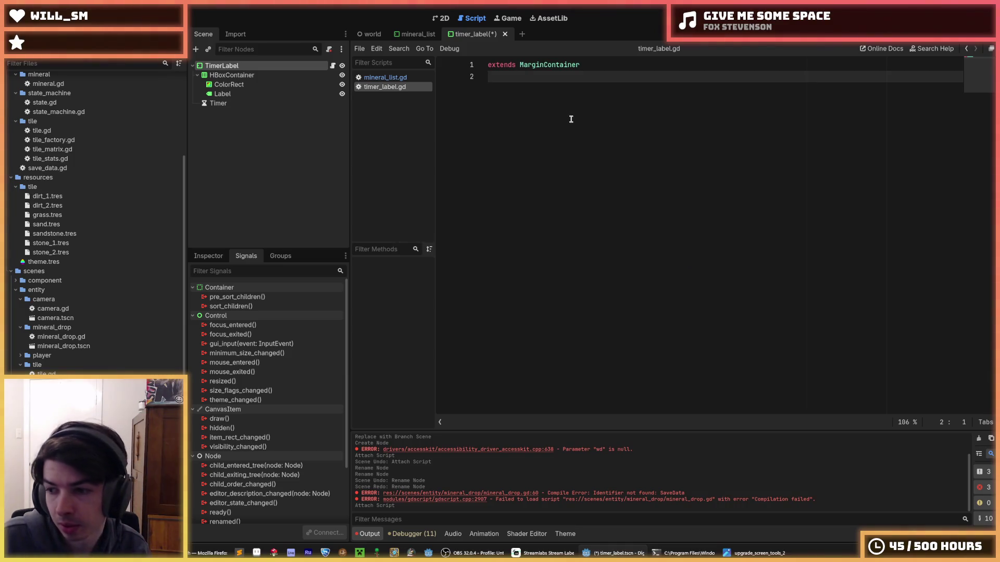
pyautogui.press('Return')
pyautogui.press('Return')
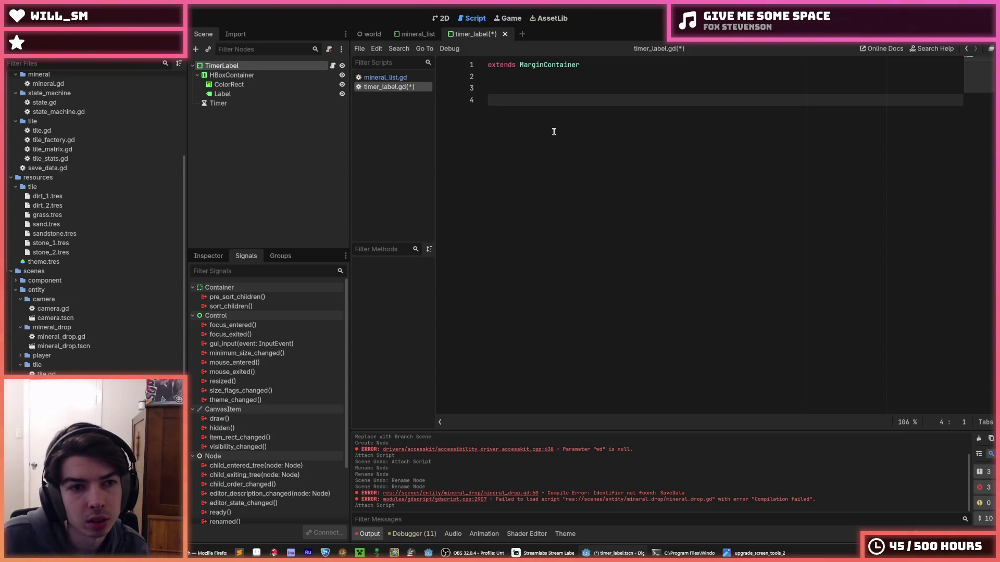
# Begin connecting the child Timer's timeout() signal.
pyautogui.click(236, 104)
pyautogui.rightClick(237, 104)
pyautogui.click(214, 145)
pyautogui.rightClick(229, 298)
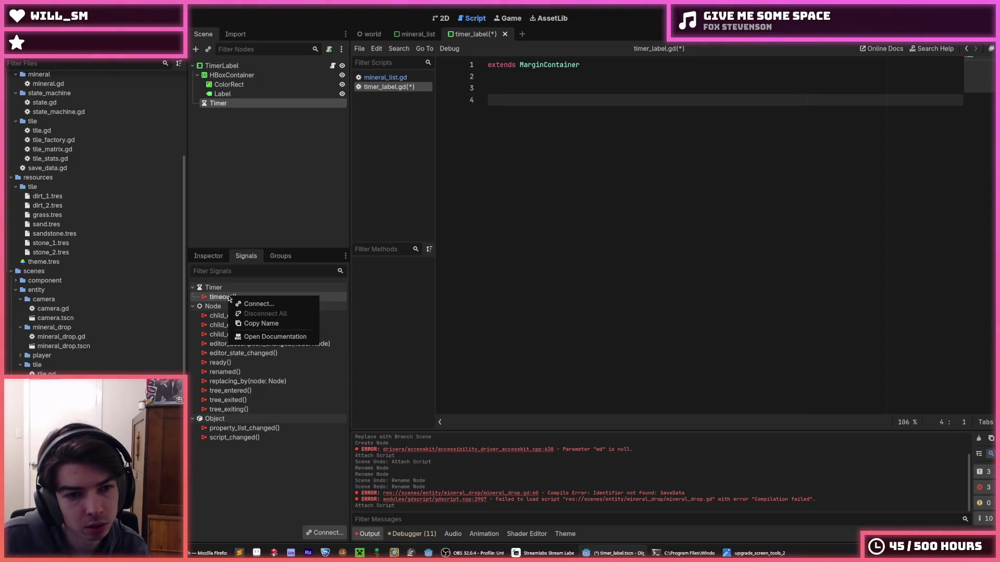
pyautogui.click(263, 308)
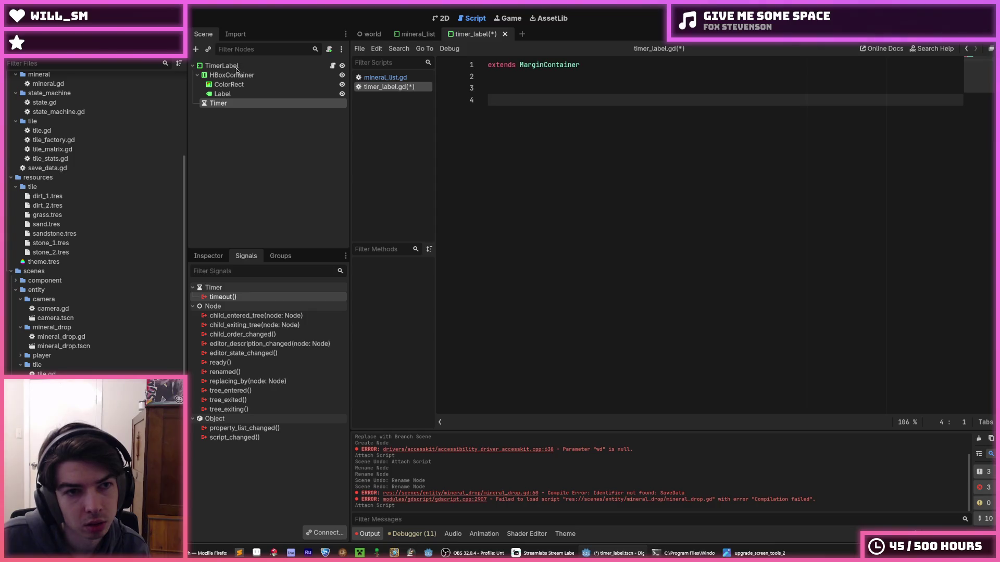
pyautogui.hotkey('alt', 'Tab')
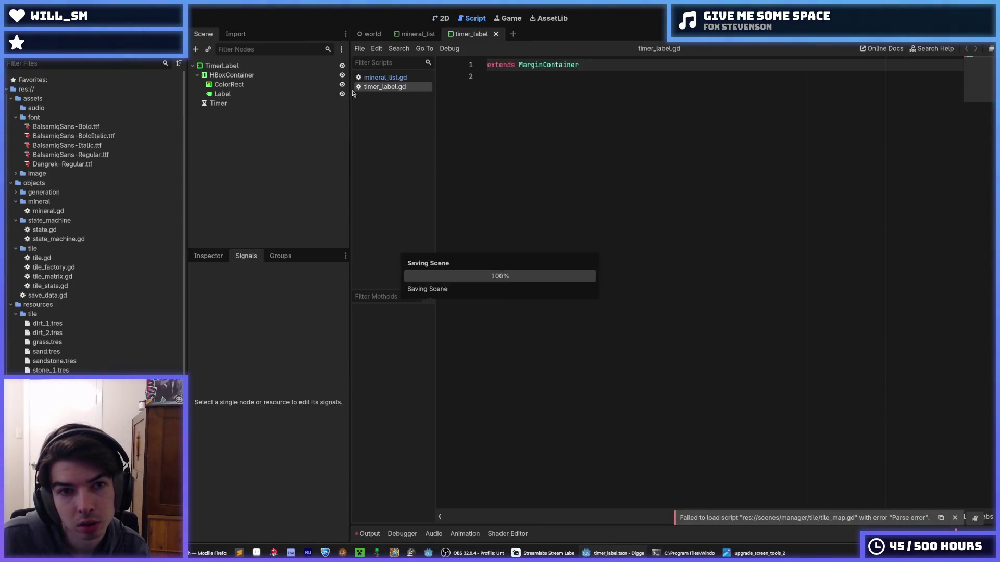
# Cancel a first timeout() connection attempt and load timer_label.gd back onto TimerLabel.
pyautogui.click(273, 66)
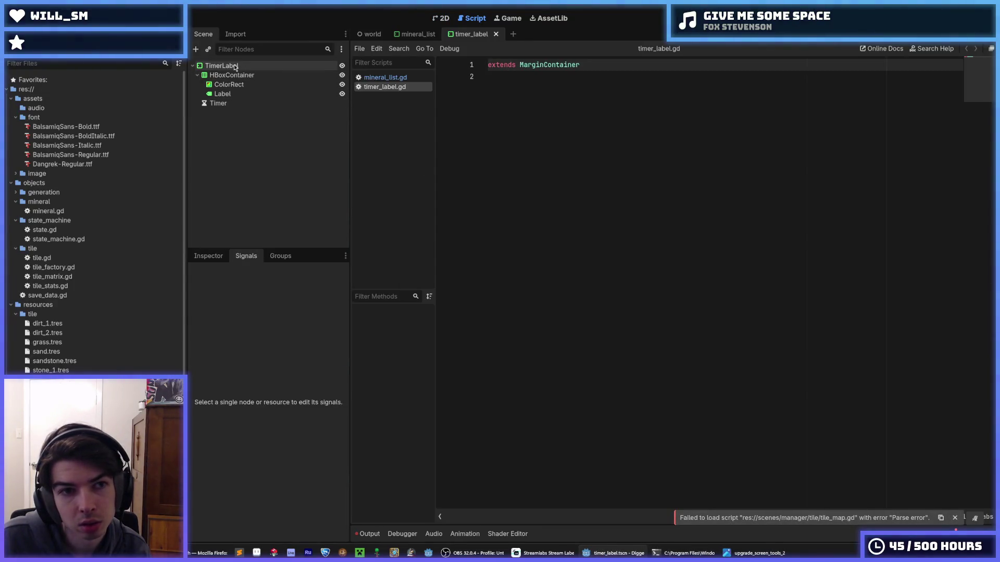
pyautogui.rightClick(268, 103)
pyautogui.click(224, 297)
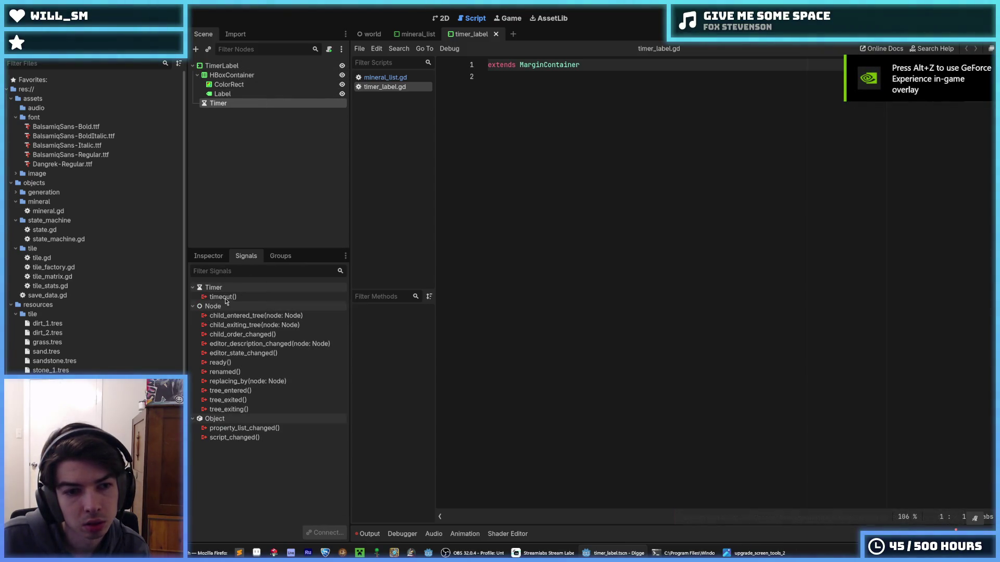
pyautogui.click(224, 297)
pyautogui.rightClick(227, 297)
pyautogui.click(244, 304)
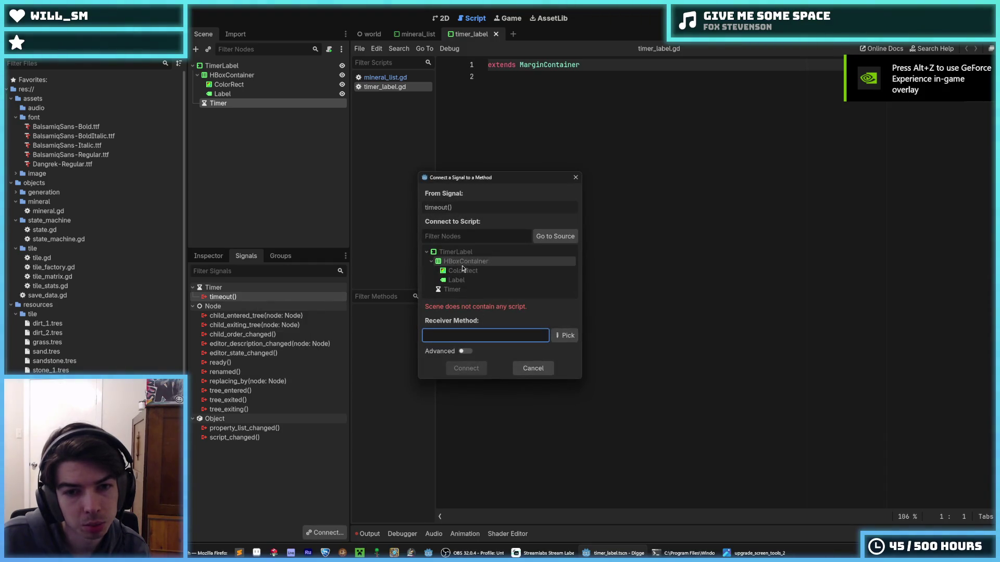
pyautogui.press('Escape')
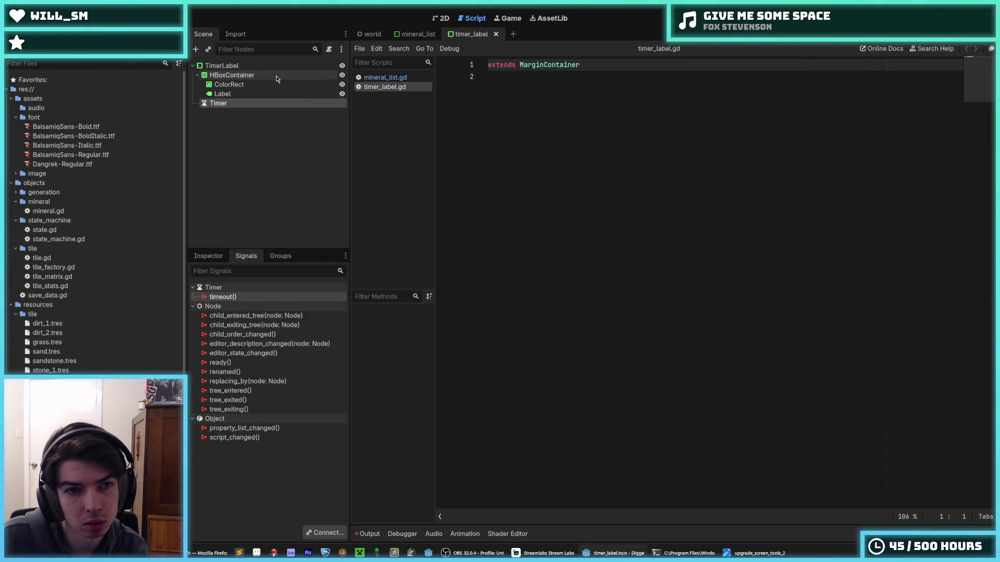
pyautogui.rightClick(268, 66)
pyautogui.click(361, 147)
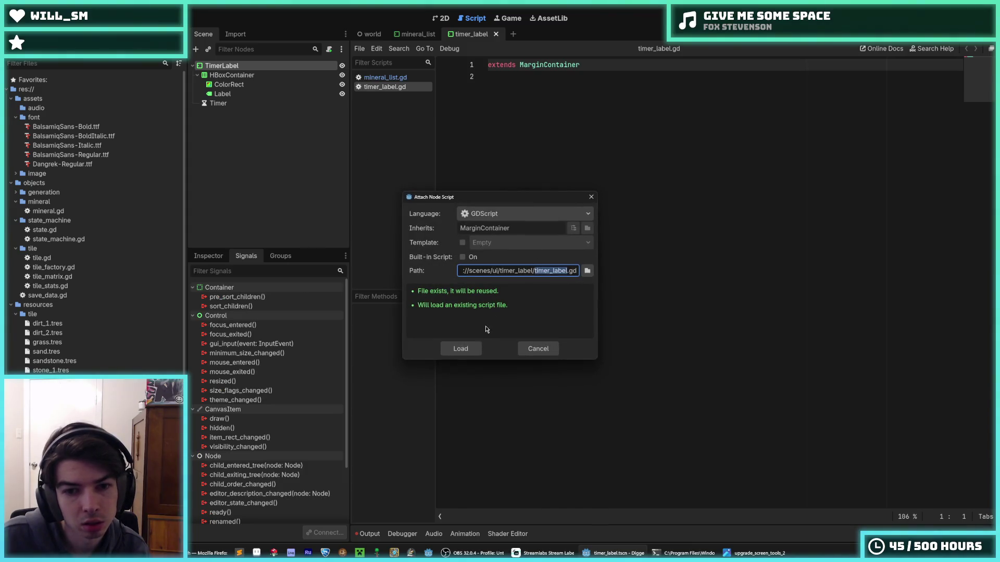
pyautogui.click(461, 347)
# Connect timeout() to _on_timer_timeout in TimerLabel and save the script.
pyautogui.rightClick(299, 103)
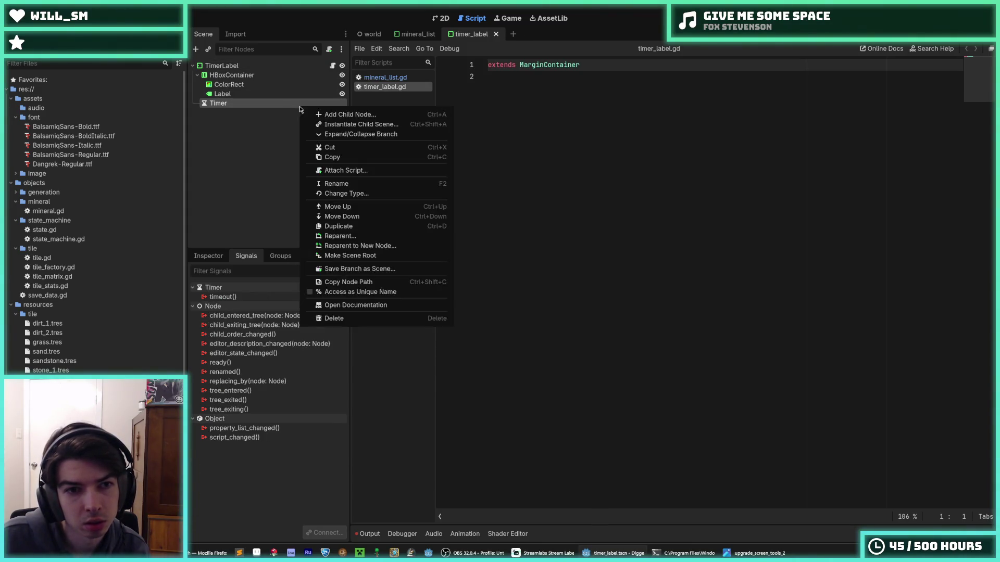
pyautogui.click(235, 301)
pyautogui.rightClick(235, 301)
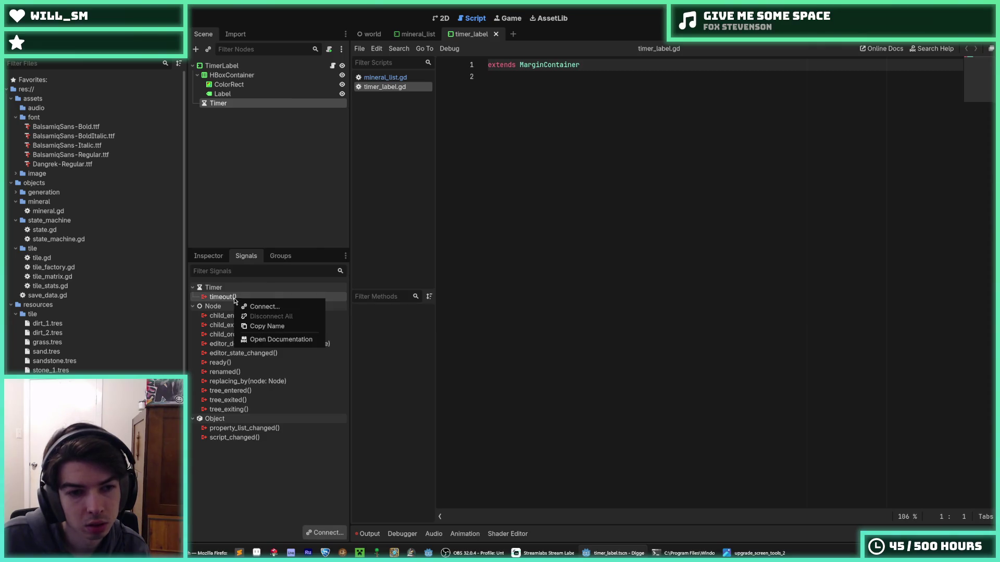
pyautogui.click(252, 306)
pyautogui.click(466, 370)
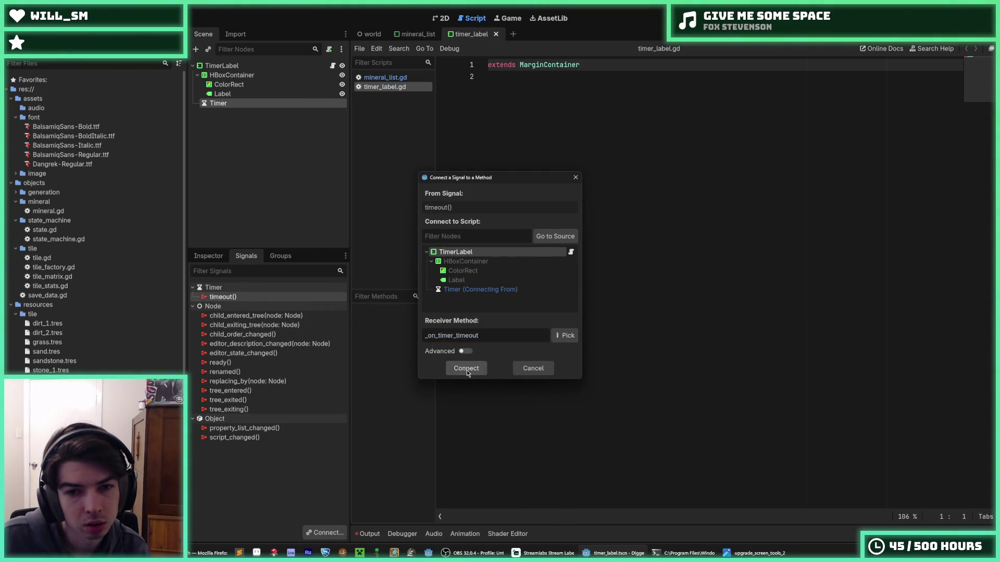
pyautogui.hotkey('ctrl', 's')
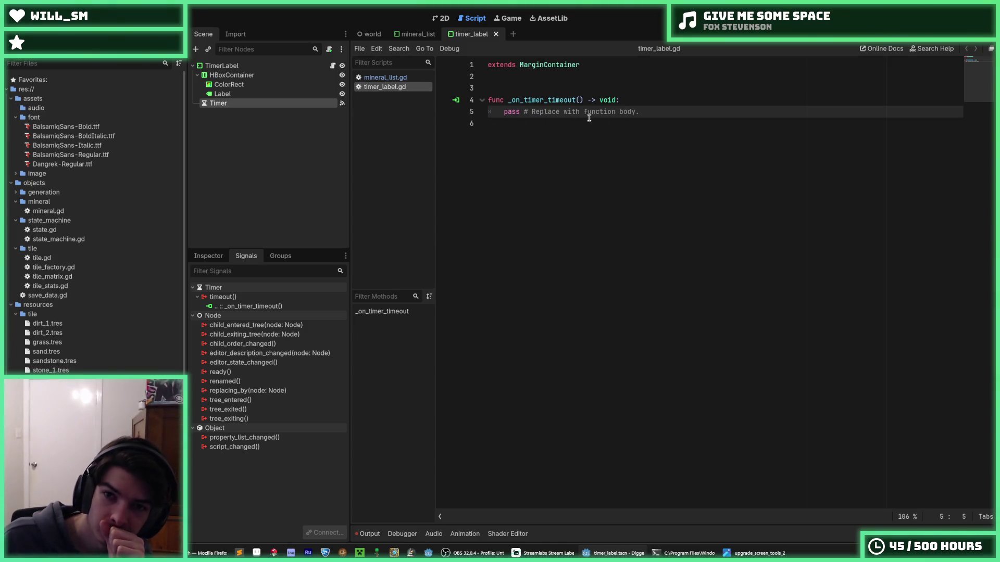
# Set the Timer's Wait Time to 60 seconds and save the scene.
pyautogui.moveTo(639, 111); pyautogui.dragTo(503, 111)
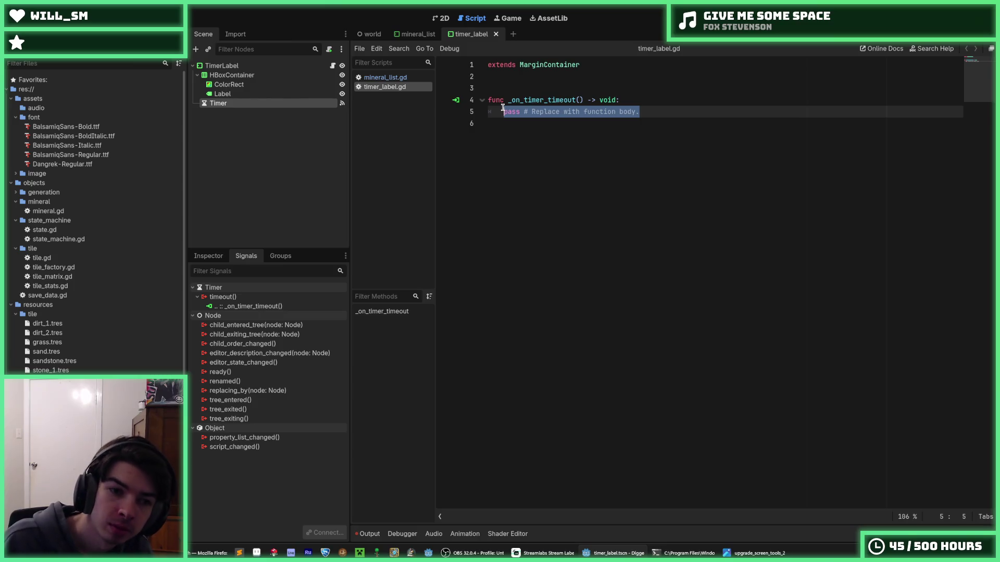
pyautogui.click(210, 257)
pyautogui.click(300, 345)
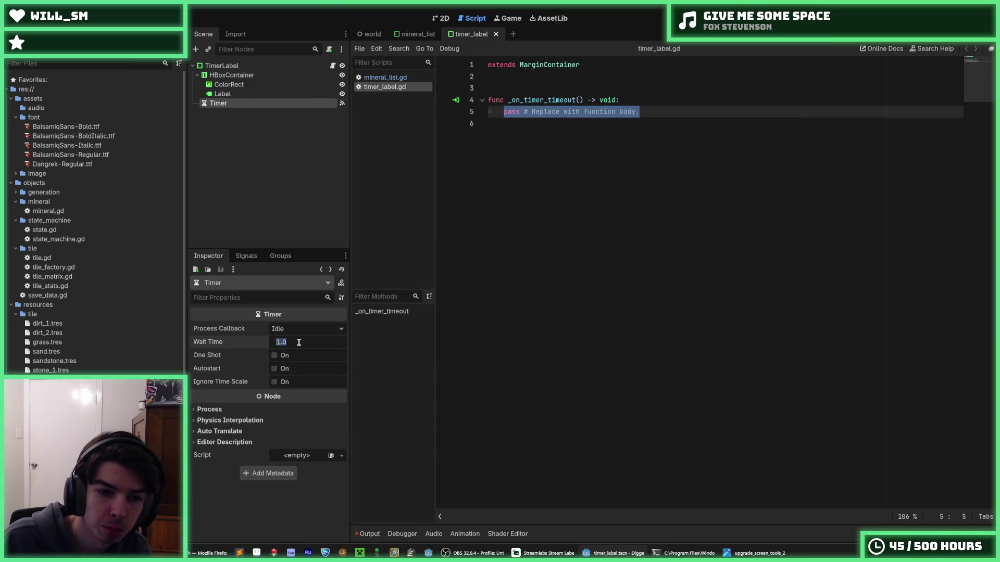
pyautogui.press('Return')
pyautogui.moveTo(323, 348); pyautogui.dragTo(351, 353)
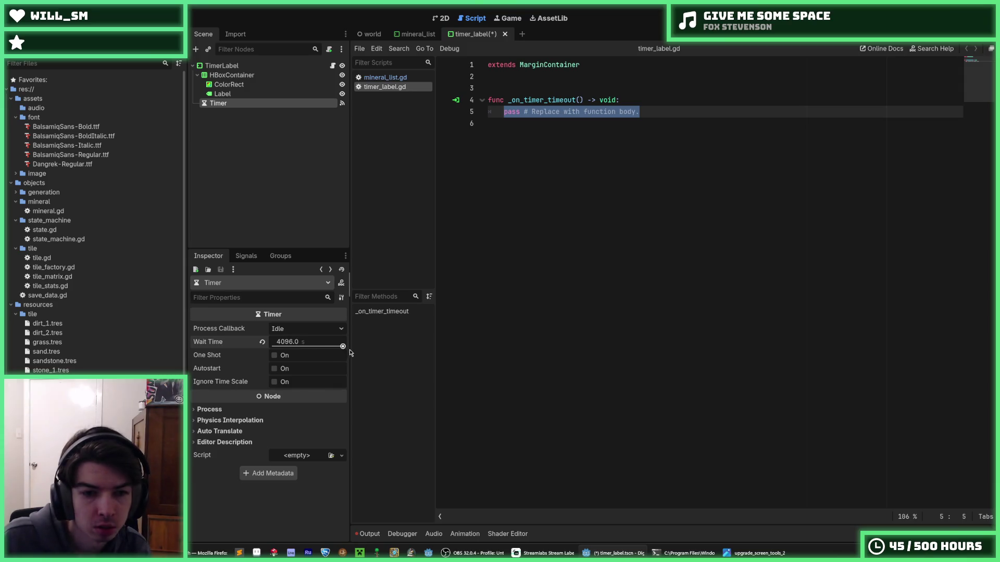
pyautogui.click(317, 344)
pyautogui.write('60')
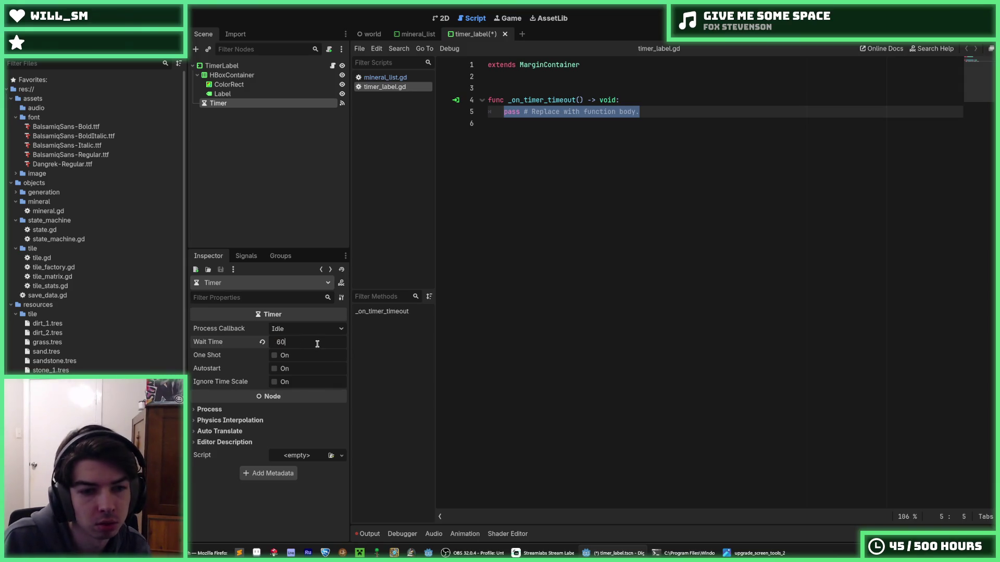
pyautogui.press('Return')
pyautogui.hotkey('ctrl', 's')
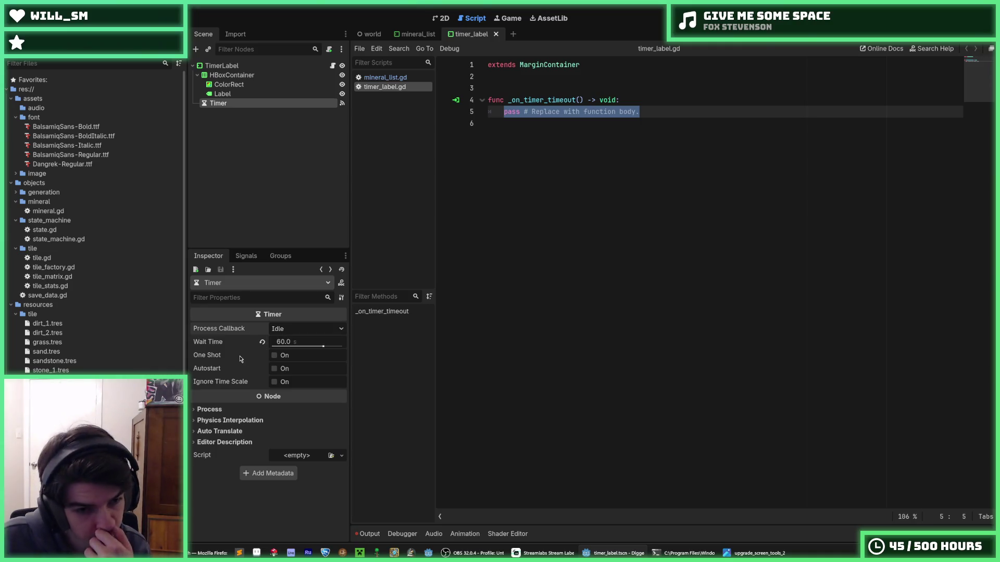
# Enable Autostart on the Timer and save the timer_label scene.
pyautogui.click(274, 369)
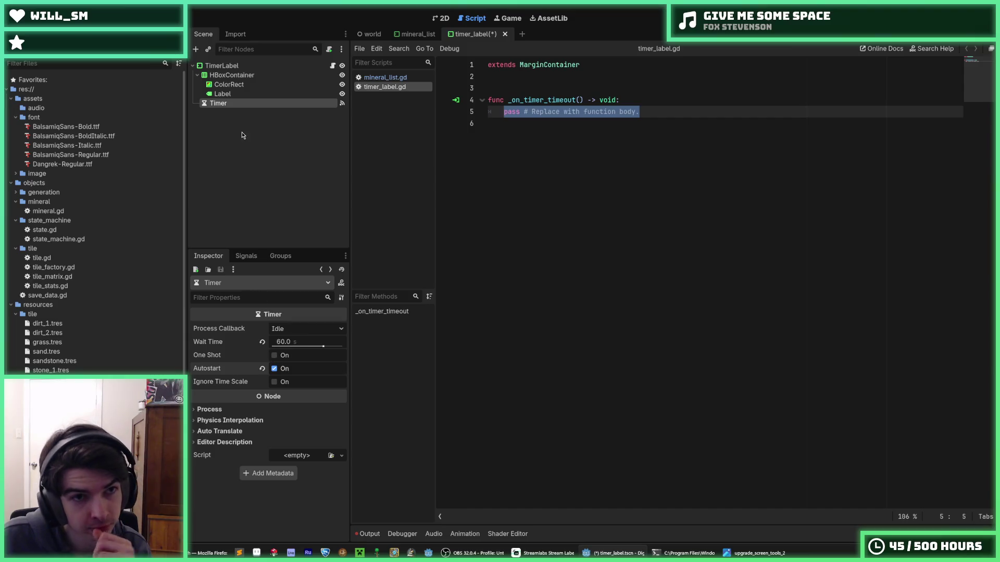
pyautogui.click(245, 94)
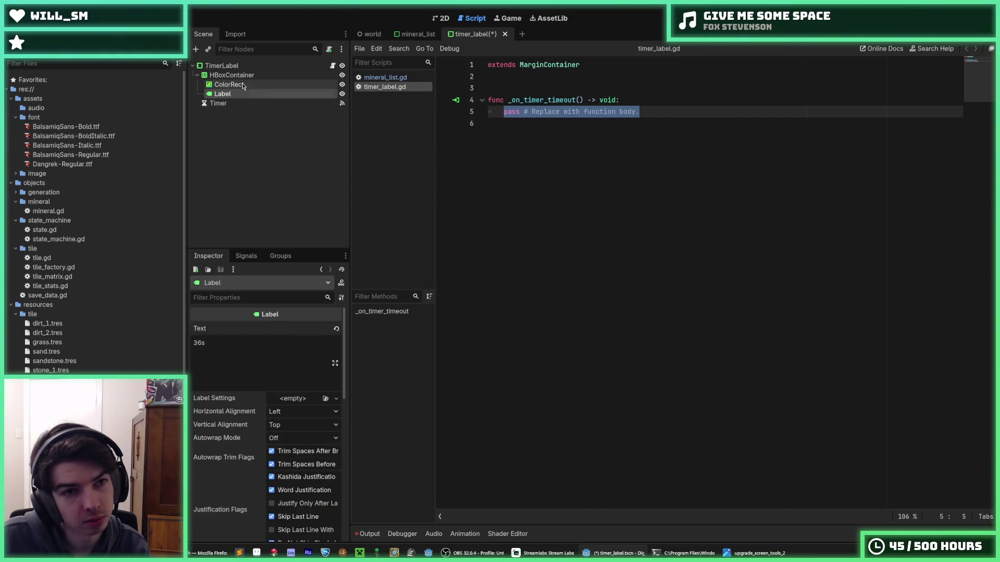
pyautogui.click(246, 75)
pyautogui.click(248, 66)
pyautogui.hotkey('ctrl', 's')
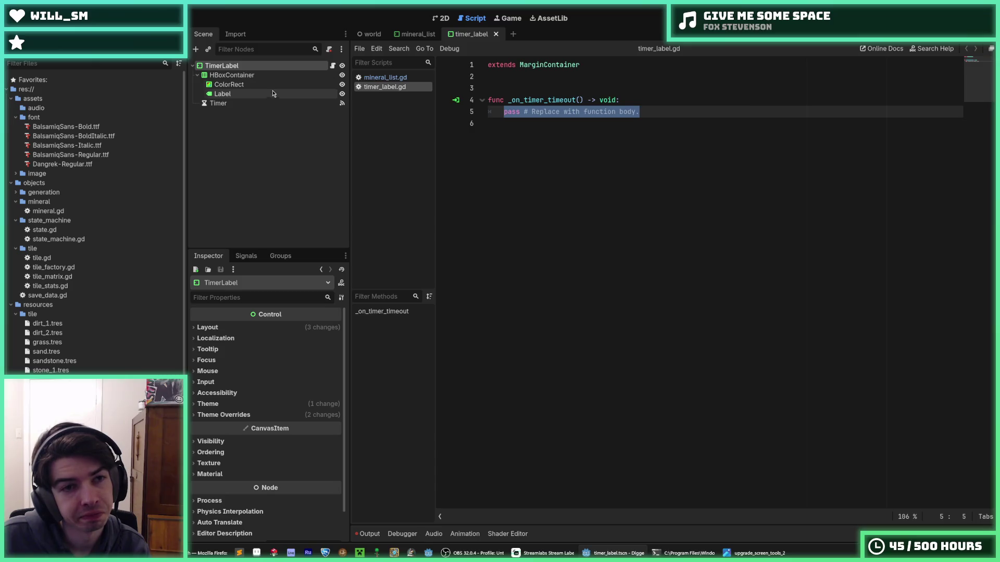
# Add a func _process(_delta: float) function below the extends line in timer_label.gd.
pyautogui.click(562, 79)
pyautogui.press('Return')
pyautogui.press('Return')
pyautogui.press('Return')
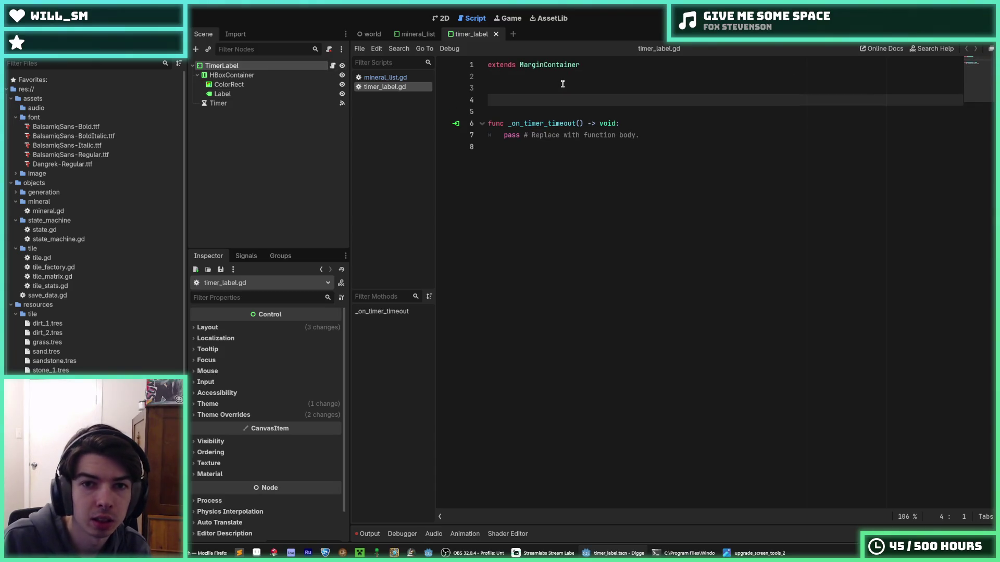
pyautogui.press('Up')
pyautogui.write('fun')
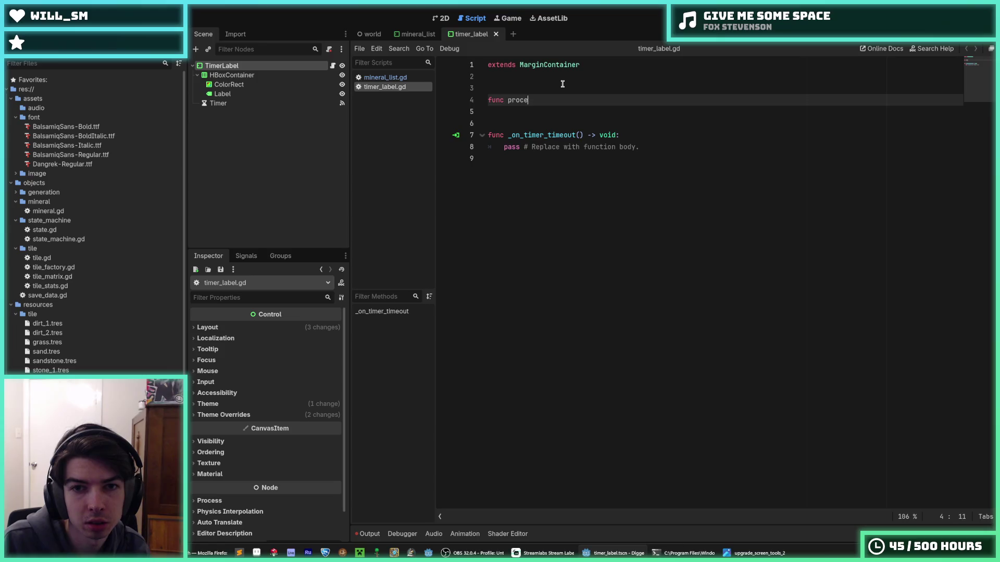
pyautogui.hotkey('ctrl', 'Left')
pyautogui.write('_')
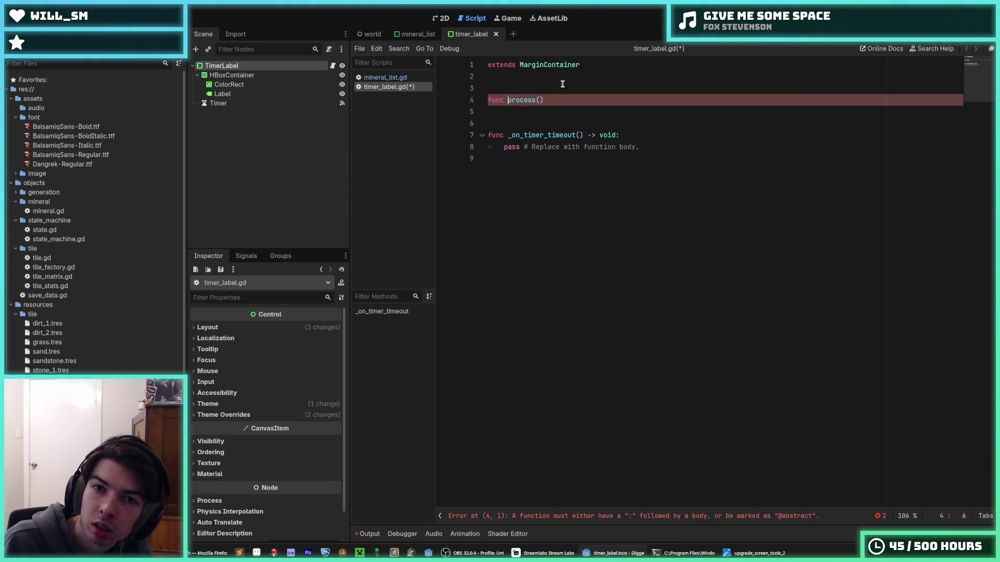
pyautogui.press('End')
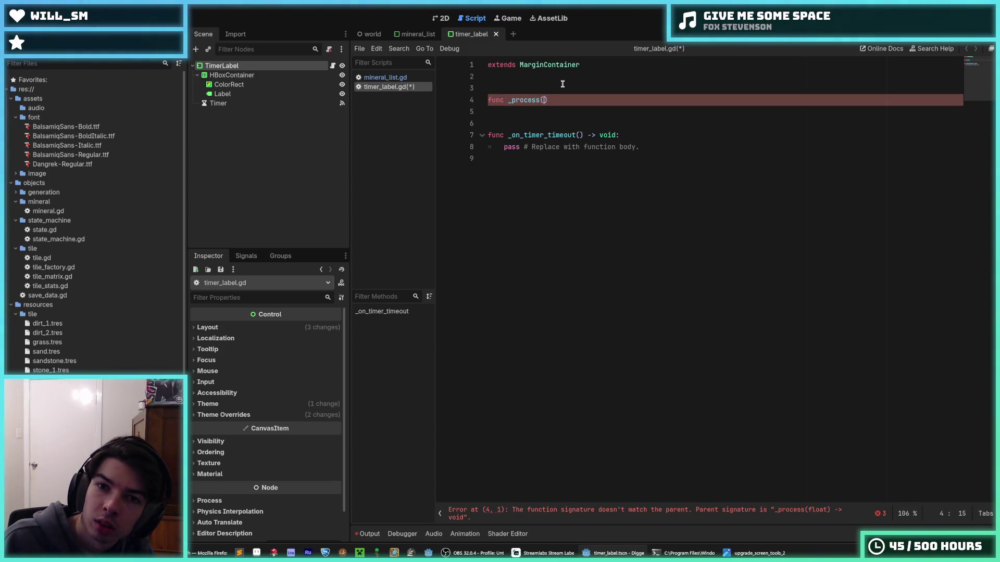
pyautogui.write('-> void:')
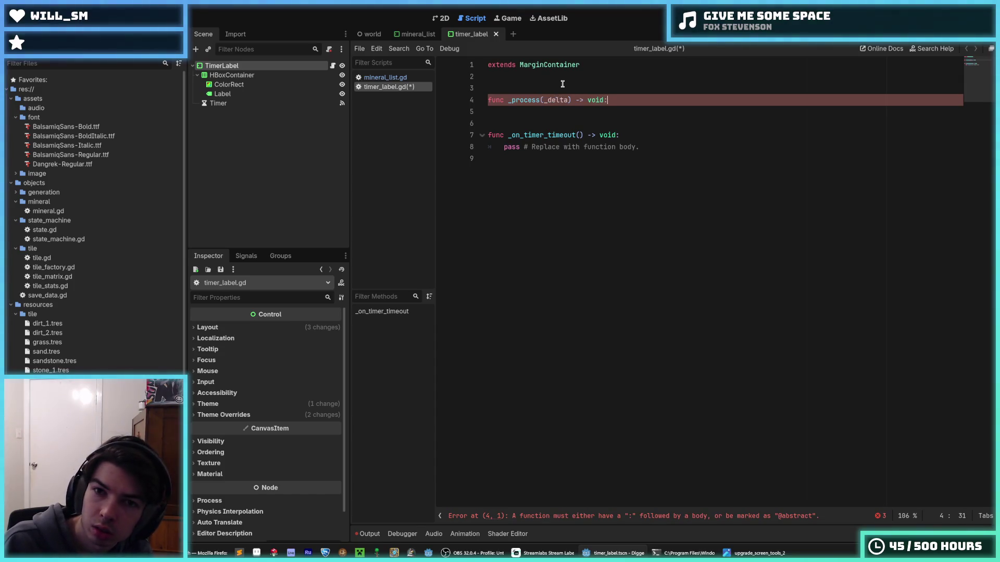
pyautogui.press('Return')
pyautogui.press('Up')
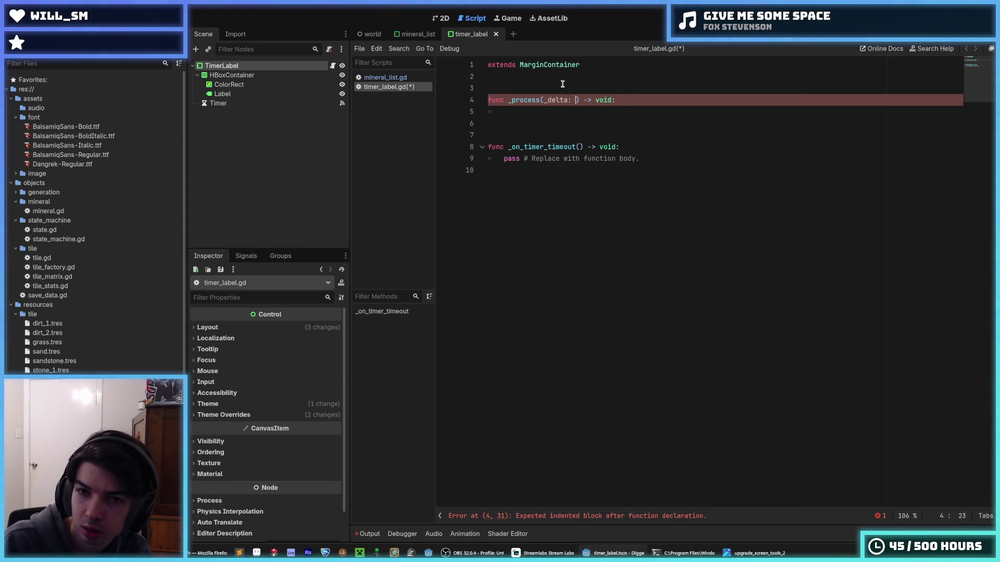
pyautogui.write('float')
pyautogui.press('Escape')
pyautogui.press('Down')
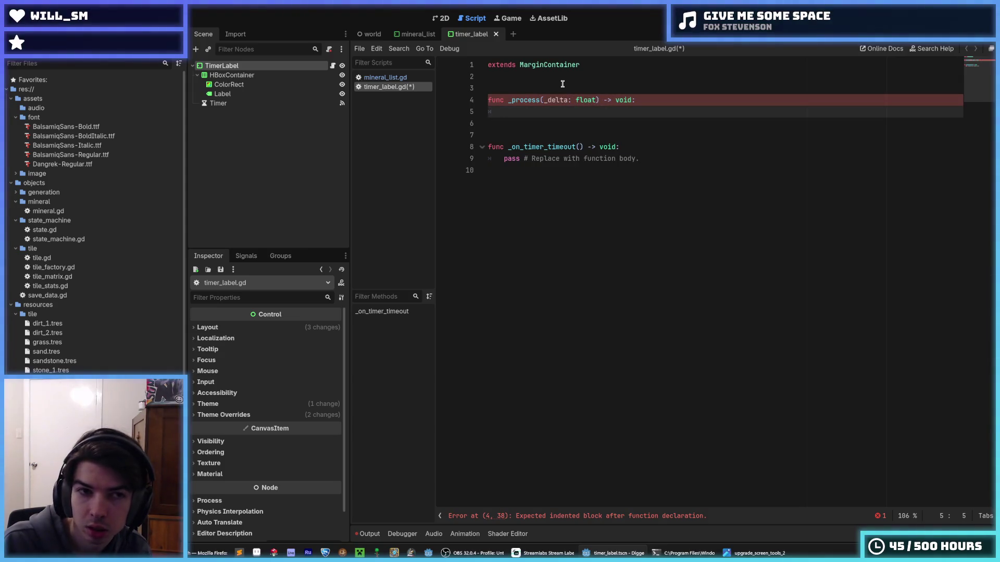
pyautogui.press('Up')
pyautogui.press('Up')
pyautogui.press('Return')
pyautogui.press('Up')
pyautogui.press('Return')
pyautogui.press('Return')
pyautogui.press('Up')
pyautogui.write('@')
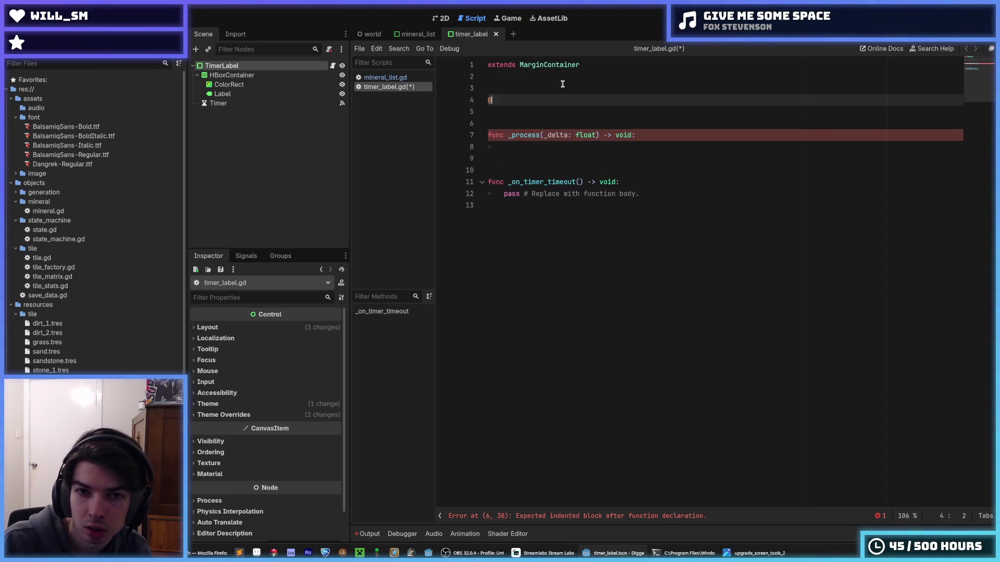
pyautogui.write('onready var label: Label')
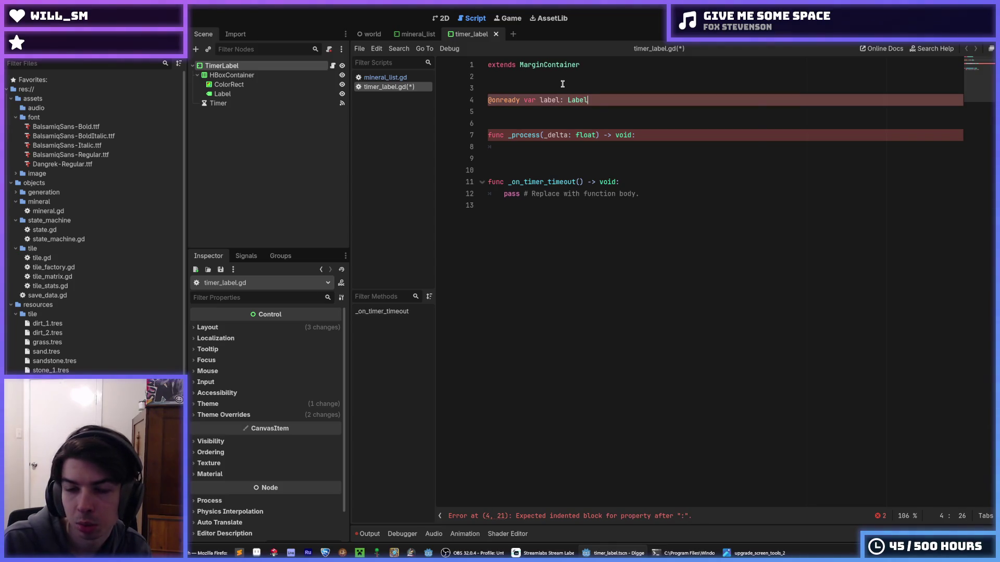
pyautogui.hotkey('ctrl', 'space')
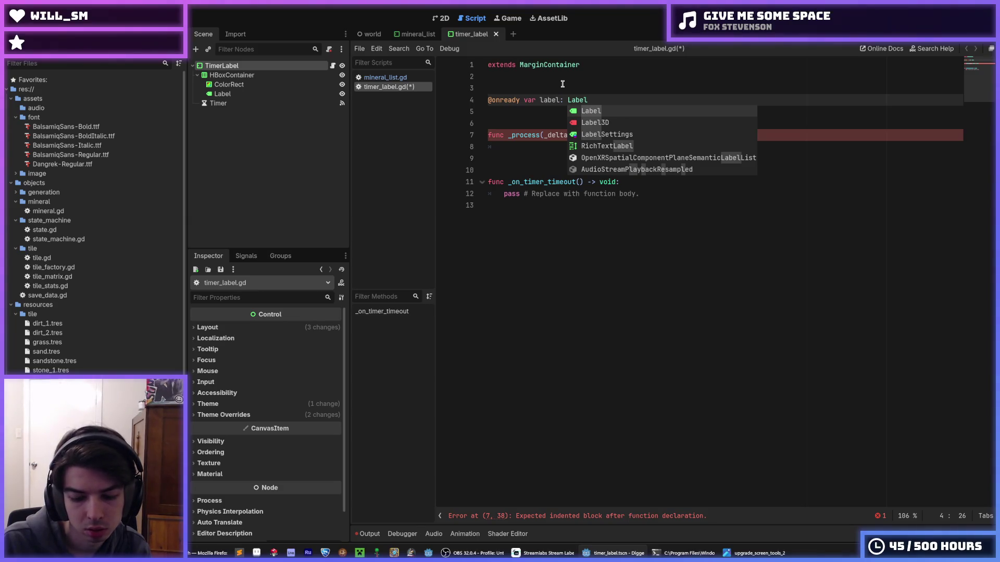
pyautogui.write('= %Label')
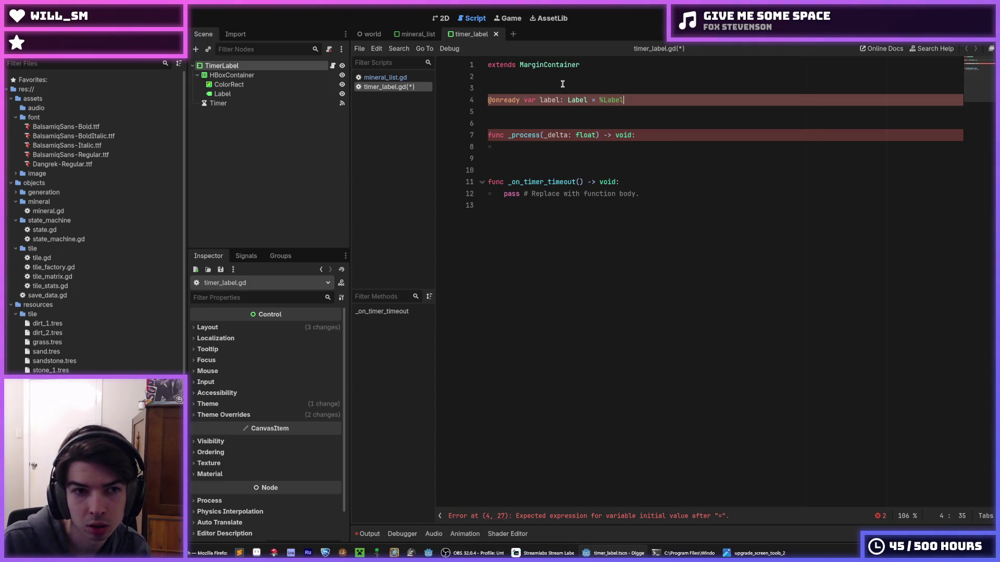
pyautogui.hotkey('ctrl', 's')
pyautogui.rightClick(241, 96)
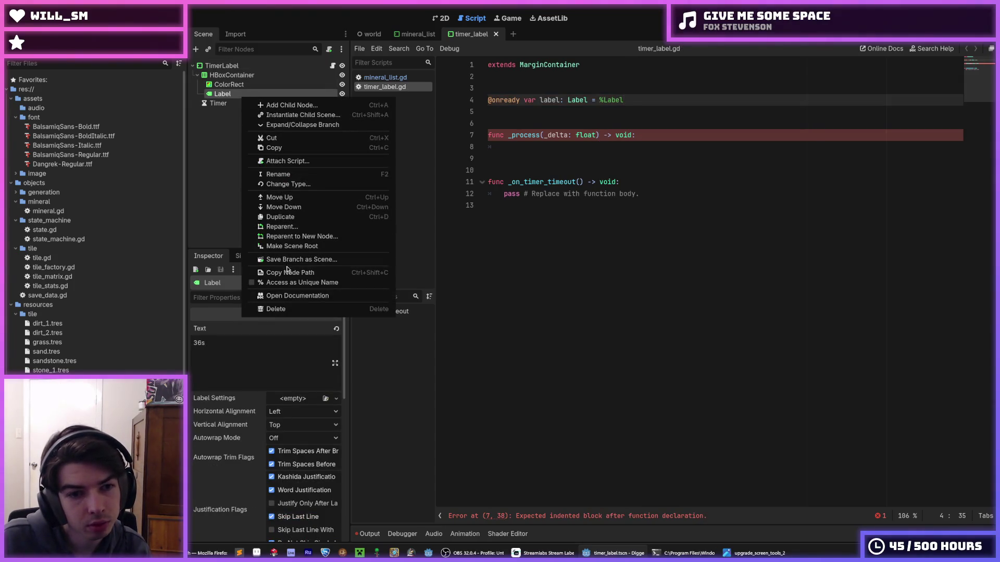
pyautogui.click(287, 282)
pyautogui.click(583, 147)
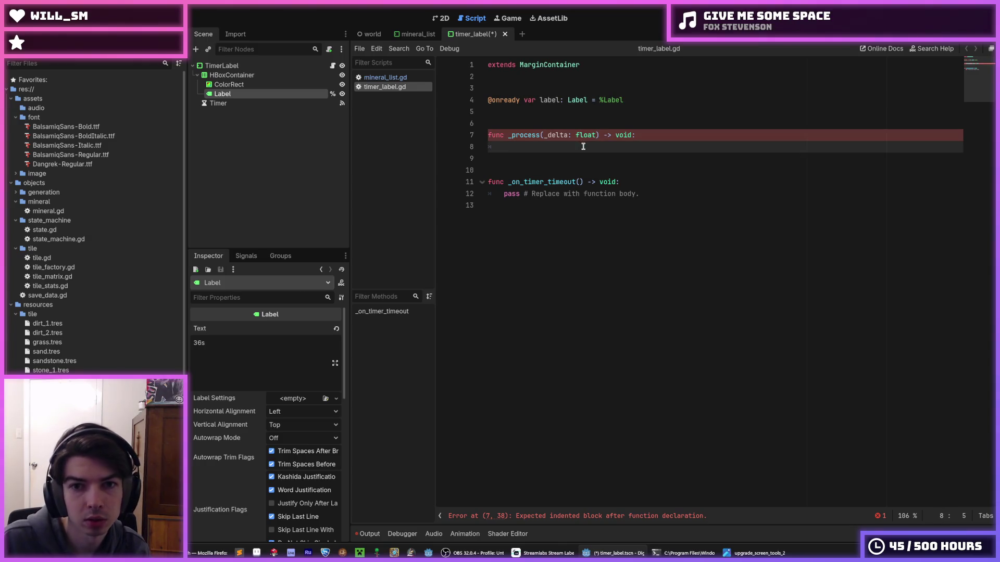
pyautogui.write('text =')
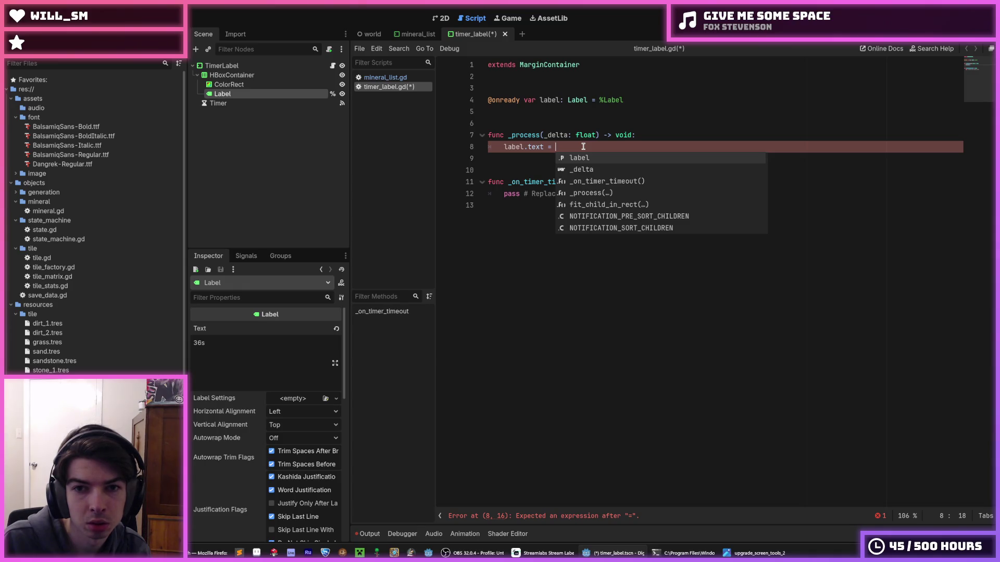
pyautogui.press('Escape')
pyautogui.press('Up')
pyautogui.press('Up')
pyautogui.press('Up')
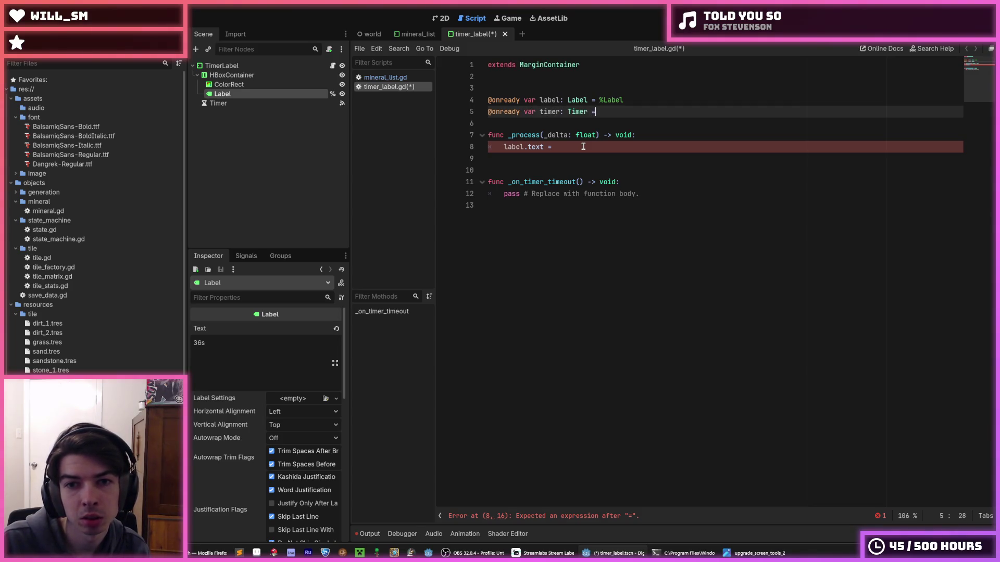
pyautogui.write('$Ti')
pyautogui.press('Return')
pyautogui.press('Return')
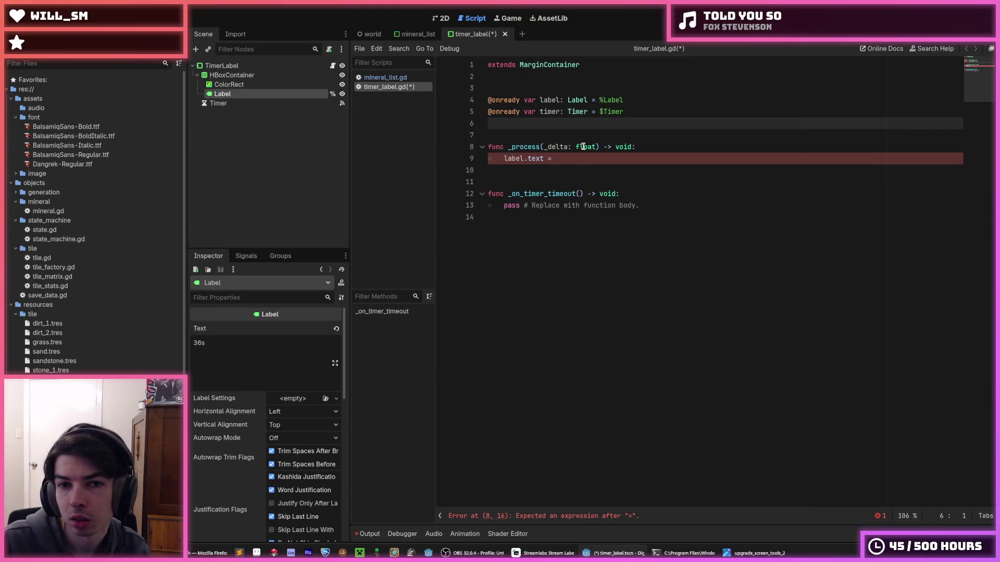
pyautogui.press('Down')
pyautogui.press('Down')
pyautogui.press('Down')
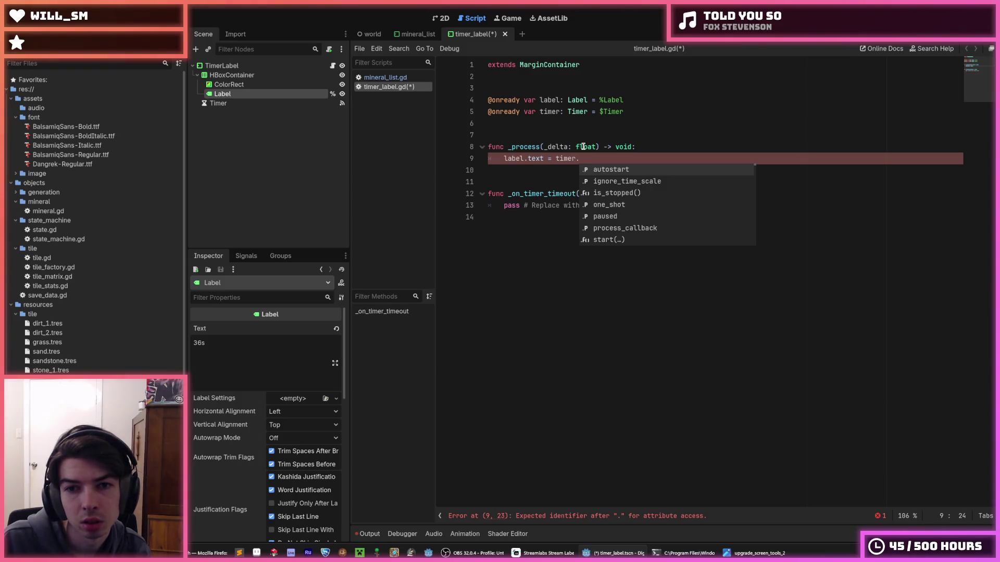
pyautogui.write('time_le')
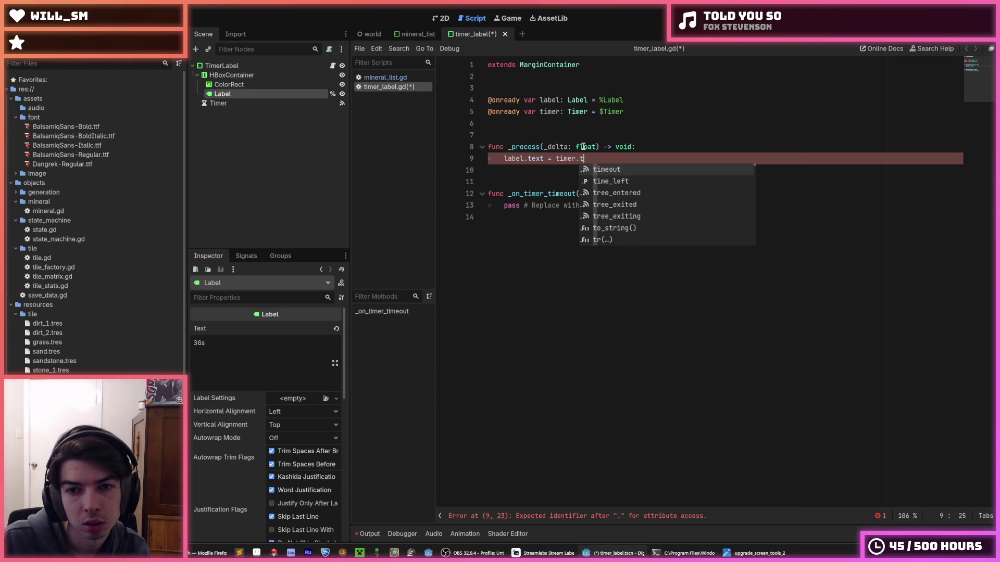
pyautogui.press('Return')
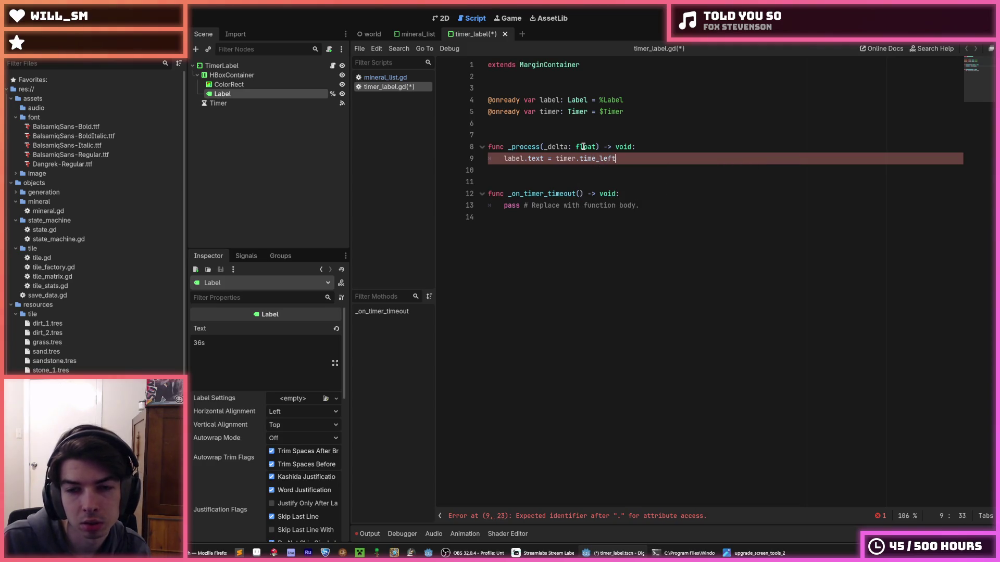
pyautogui.hotkey('ctrl', 's')
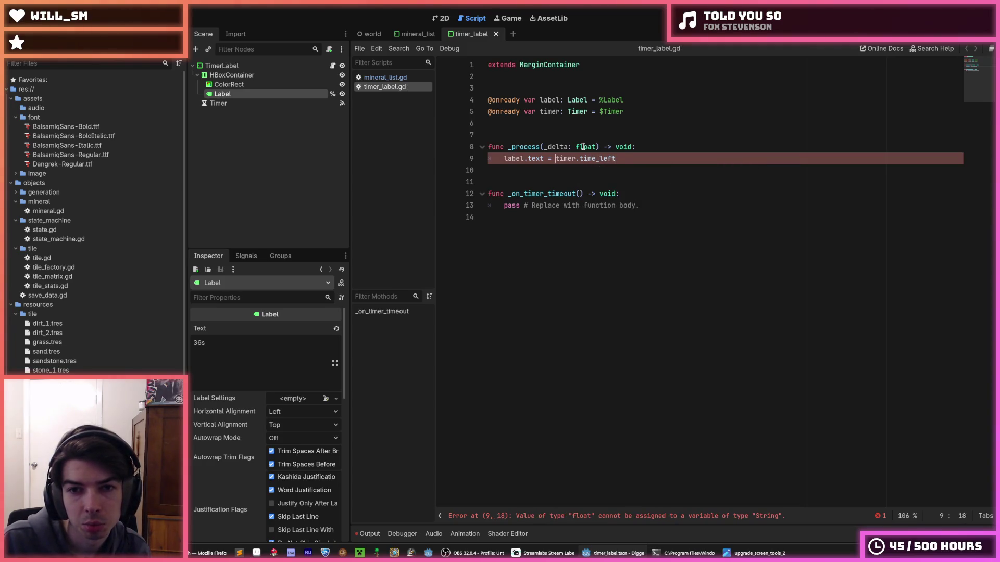
# Wrap time_left in str(), save the script, and run the game to watch the countdown.
pyautogui.write('str(')
pyautogui.press('End')
pyautogui.hotkey('ctrl', 's')
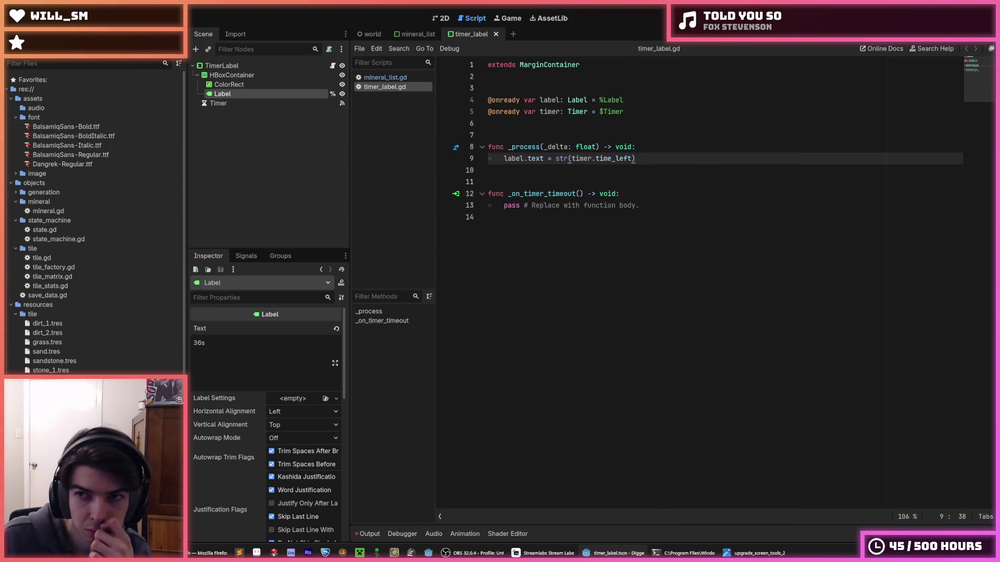
pyautogui.press('F5')
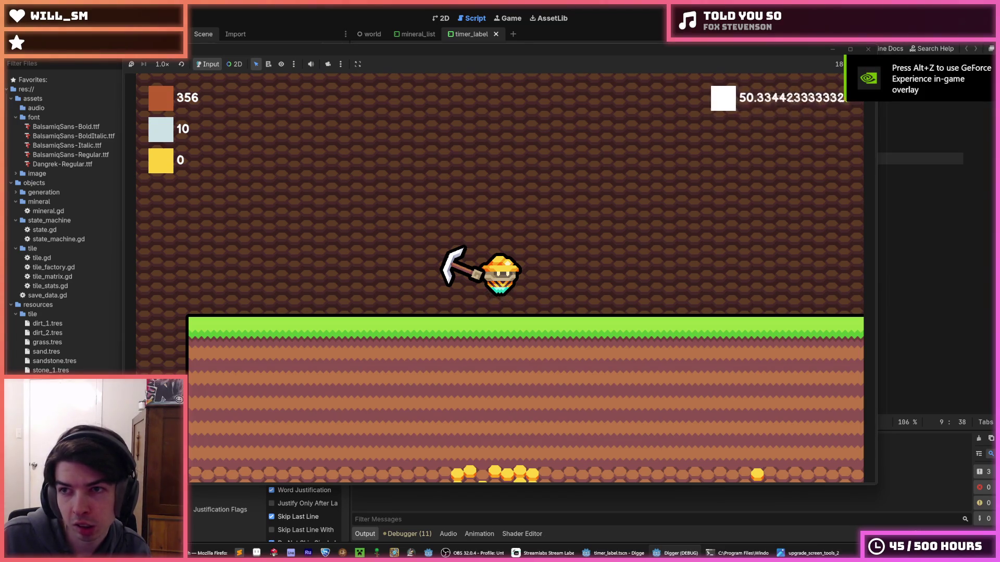
# Stop the running game and save the scene.
pyautogui.press('F8')
pyautogui.press('Up')
pyautogui.hotkey('ctrl', 's')
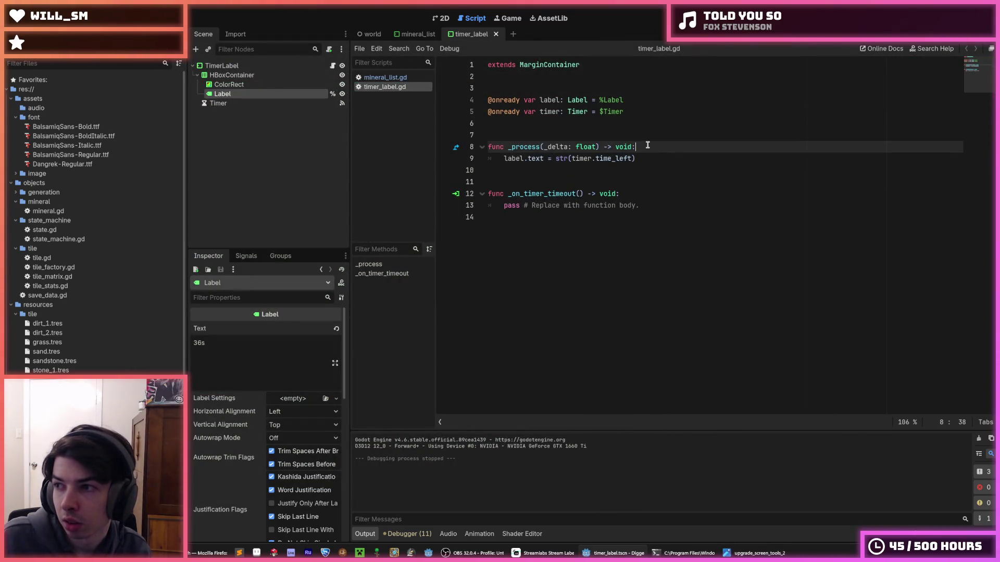
# Tidy the empty line below the label update and open the Search Help window.
pyautogui.click(646, 157)
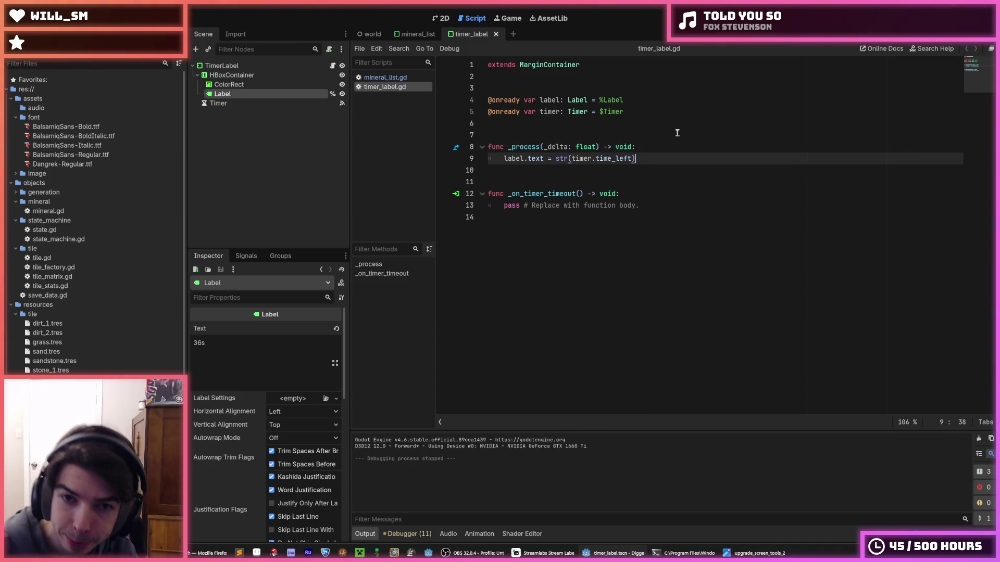
pyautogui.press('Return')
pyautogui.press('BackSpace')
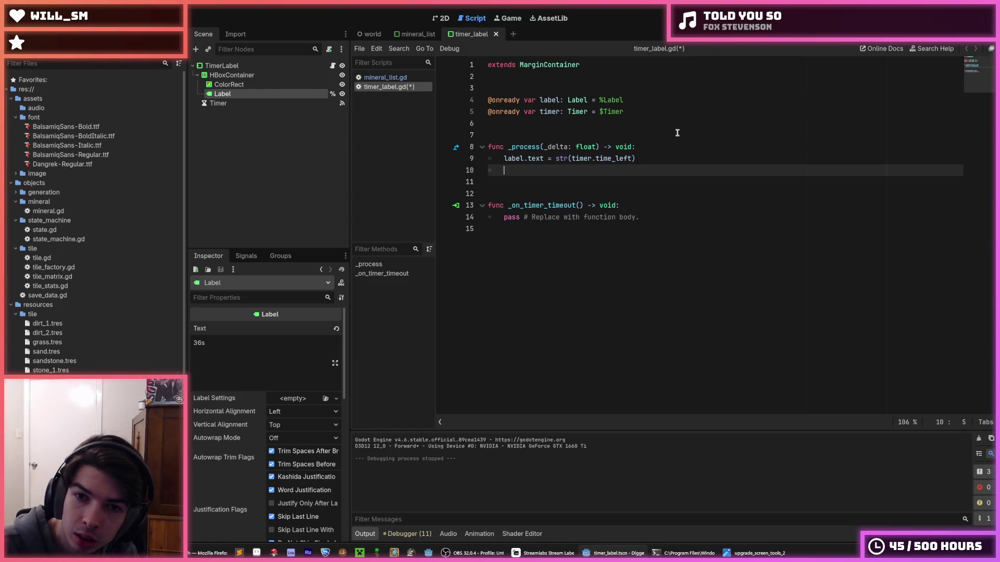
pyautogui.press('BackSpace')
pyautogui.press('Up')
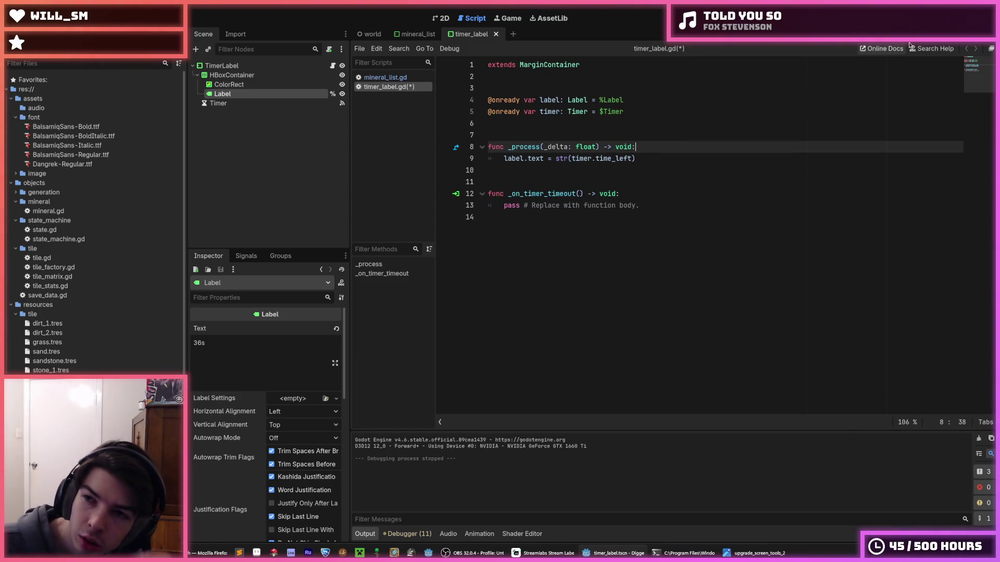
pyautogui.click(931, 48)
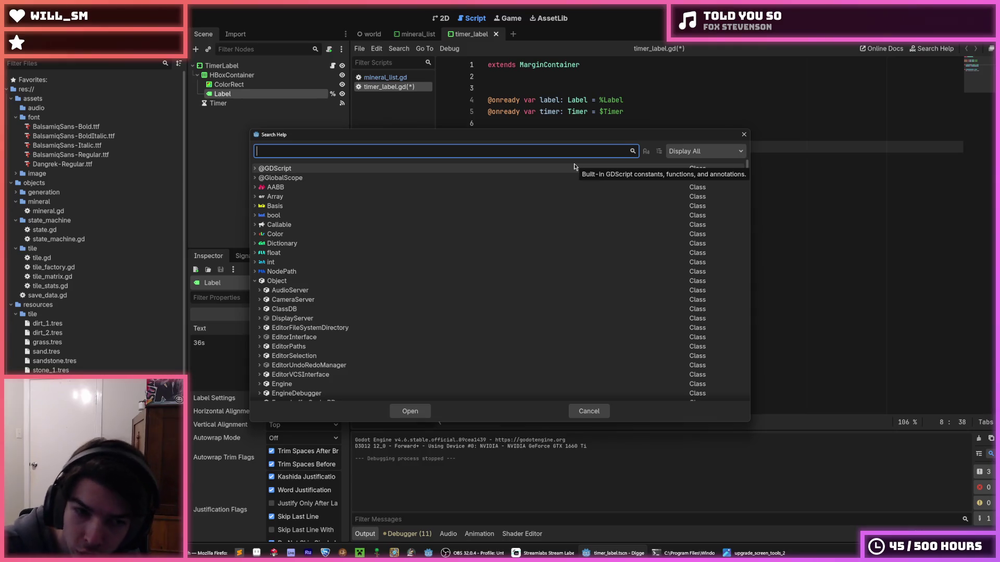
# Open the float class reference, browse its operators, then follow the String link to its reference.
pyautogui.click(276, 255)
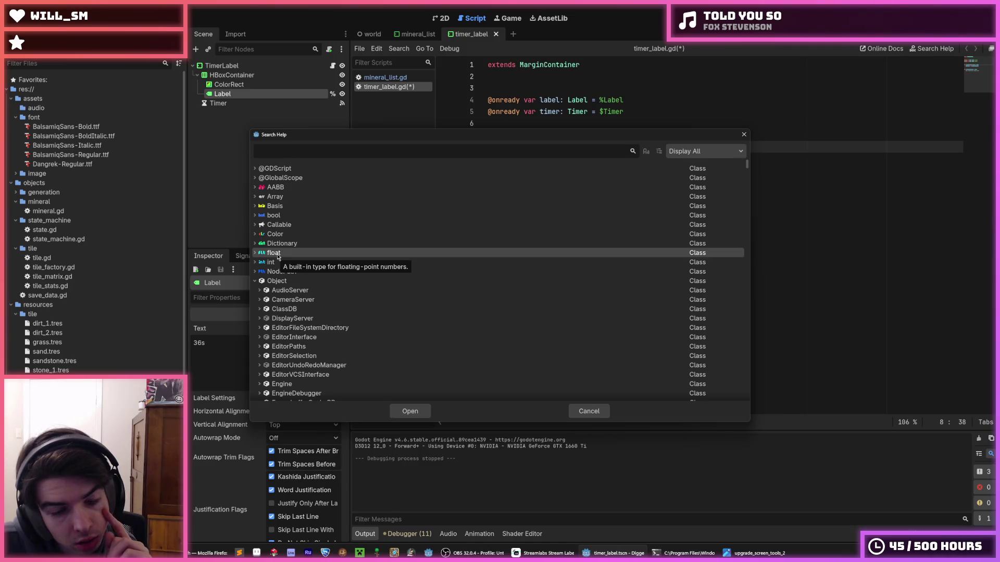
pyautogui.doubleClick(278, 254)
pyautogui.scroll(-5, 599, 286)
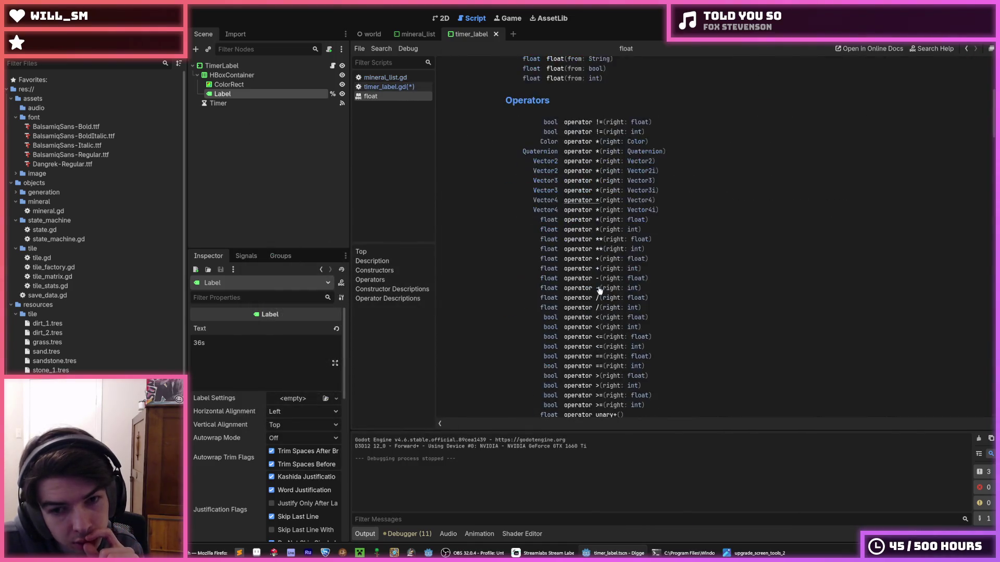
pyautogui.scroll(3, 600, 289)
pyautogui.scroll(-10, 539, 250)
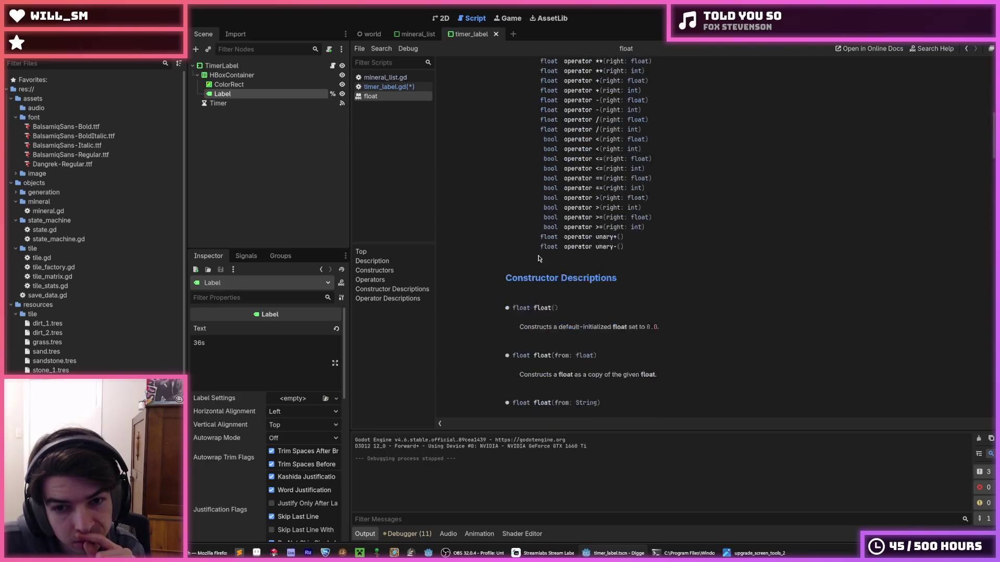
pyautogui.scroll(-15, 689, 216)
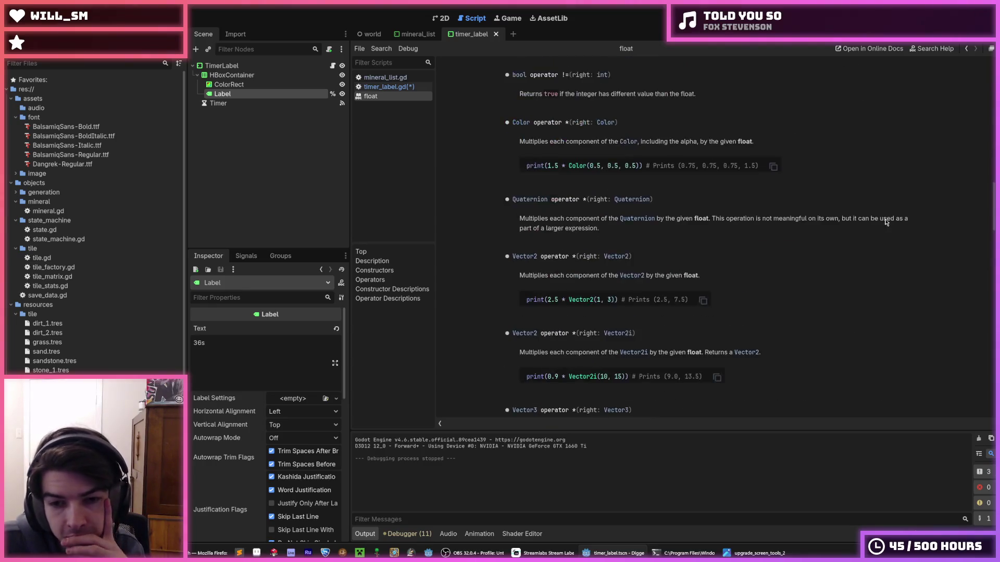
pyautogui.moveTo(993, 236)
pyautogui.mouseDown()
pyautogui.moveTo(993, 417)
pyautogui.moveTo(969, 92)
pyautogui.mouseUp()
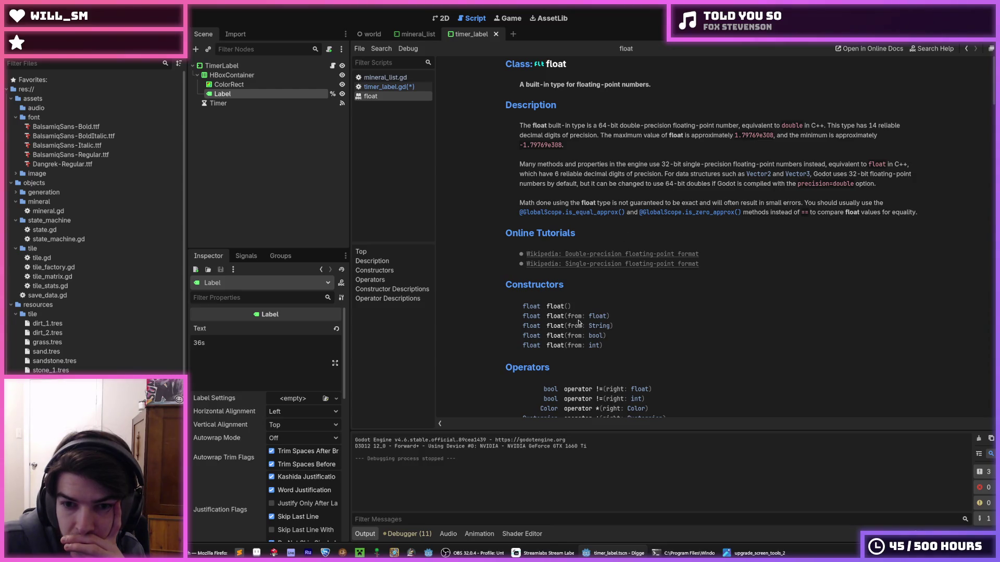
pyautogui.click(599, 327)
pyautogui.scroll(-5, 625, 234)
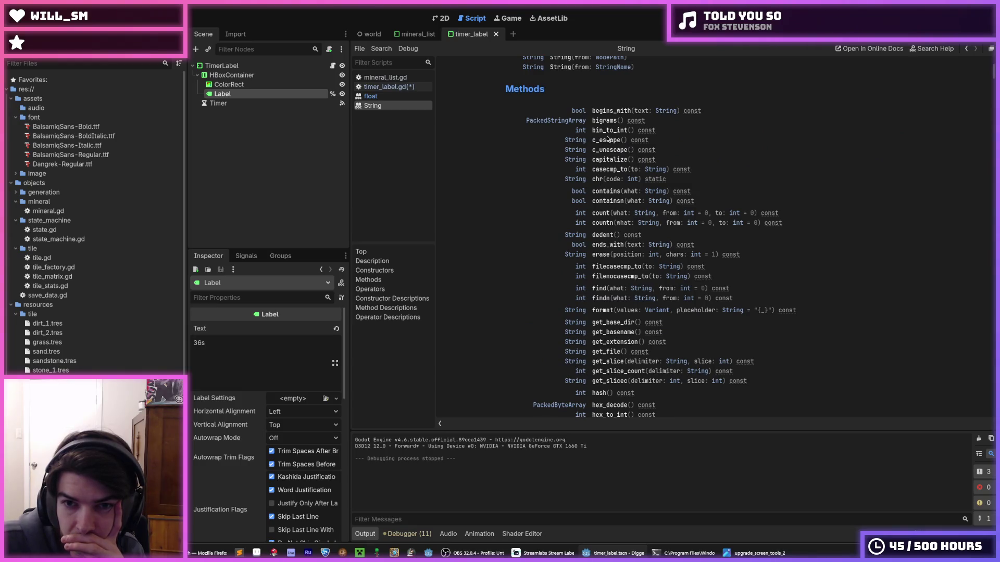
# Scroll through String's methods list and jump to the num method's description.
pyautogui.scroll(-1, 608, 136)
pyautogui.scroll(-3, 606, 135)
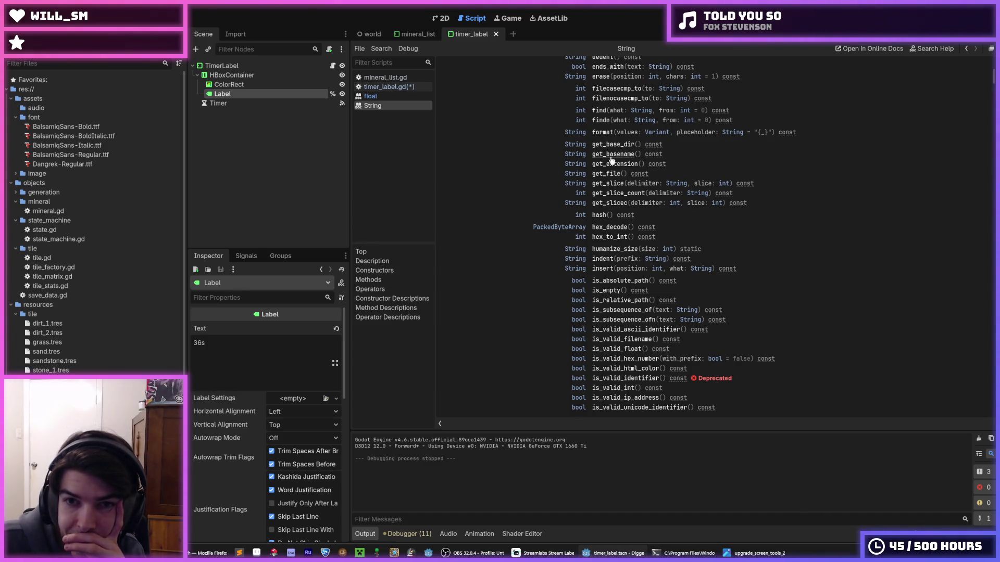
pyautogui.scroll(-4, 606, 184)
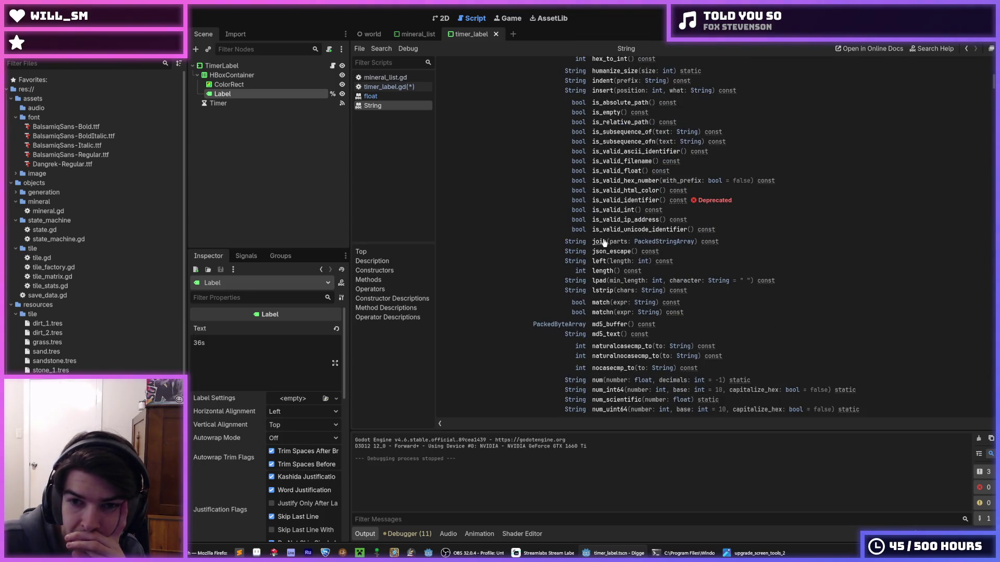
pyautogui.scroll(-1, 602, 254)
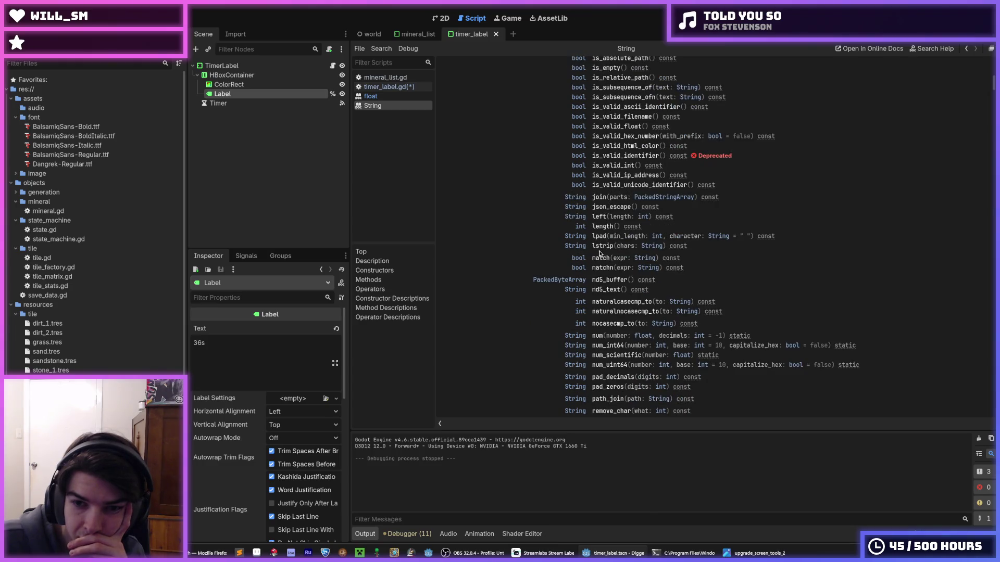
pyautogui.scroll(-3, 599, 253)
pyautogui.scroll(-1, 598, 250)
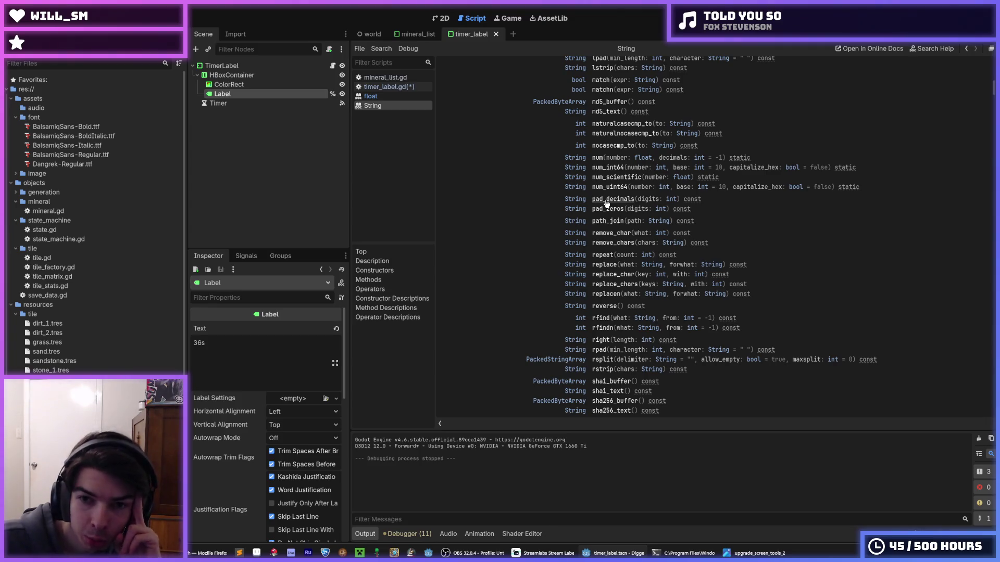
pyautogui.click(597, 158)
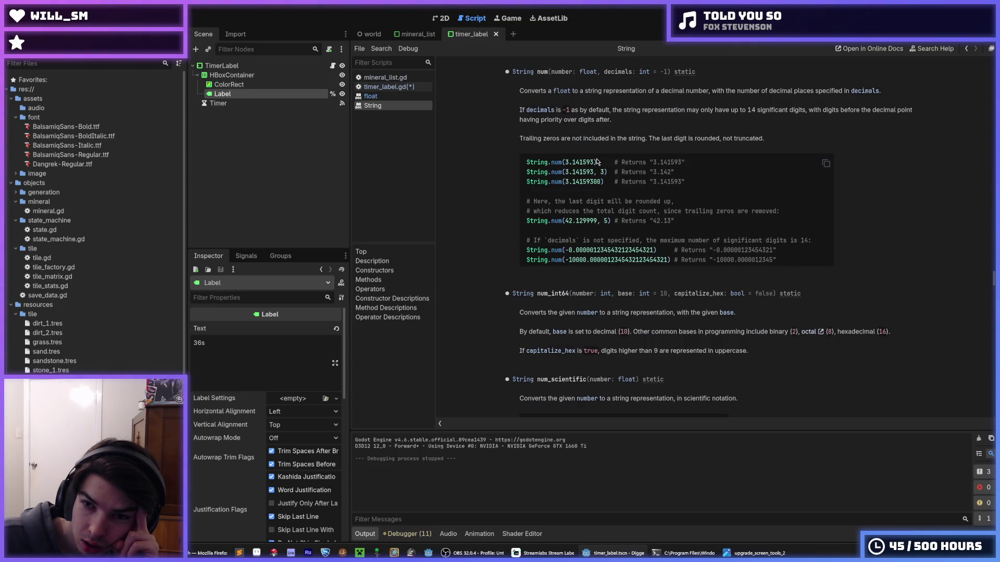
# Highlight num's notes on converting a float and decimal places, then return to timer_label.gd.
pyautogui.moveTo(535, 93); pyautogui.dragTo(709, 90)
pyautogui.click(630, 96)
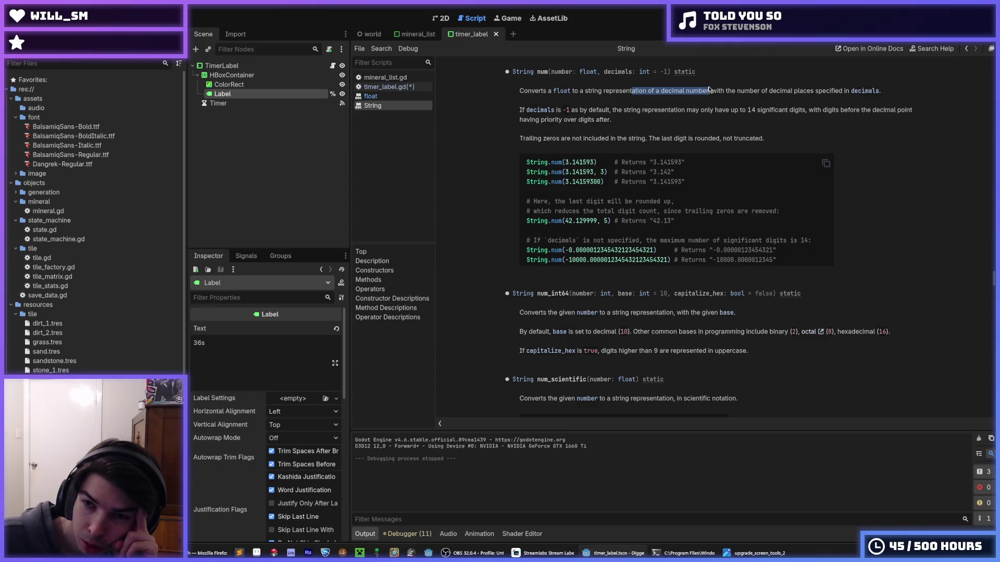
pyautogui.click(711, 91)
pyautogui.moveTo(712, 91)
pyautogui.mouseDown()
pyautogui.moveTo(879, 91)
pyautogui.moveTo(848, 93)
pyautogui.mouseUp()
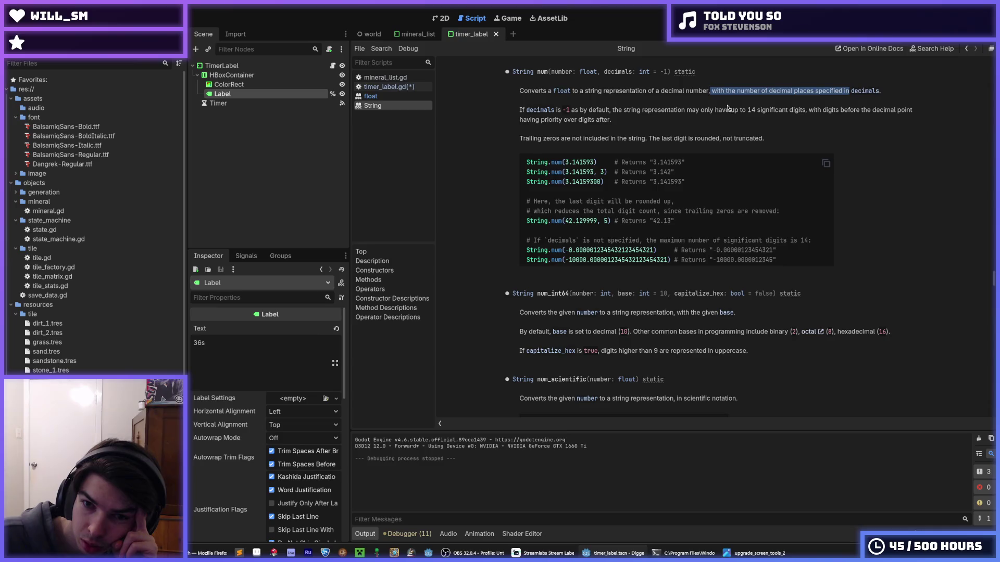
pyautogui.click(699, 113)
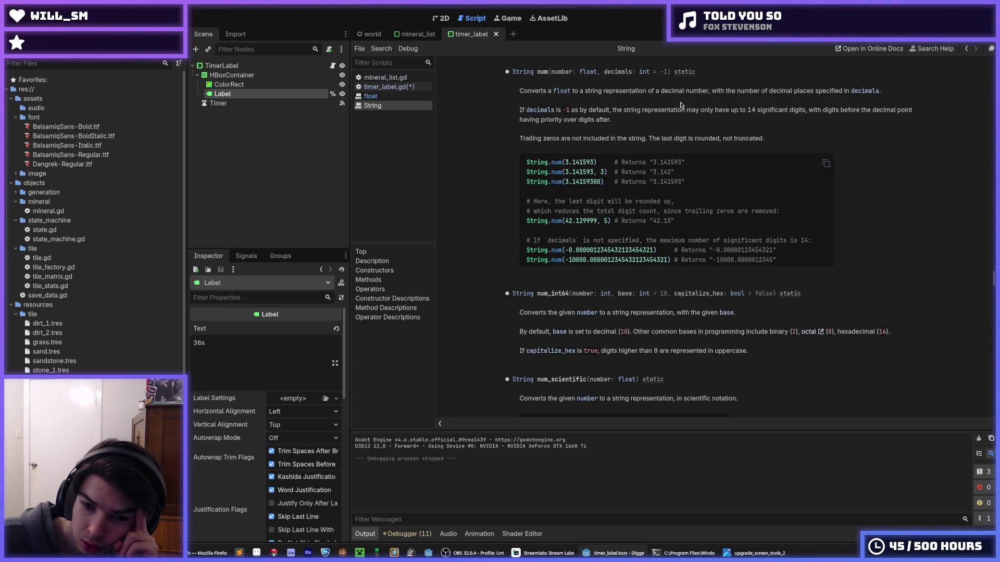
pyautogui.scroll(1, 681, 106)
pyautogui.scroll(-1, 681, 105)
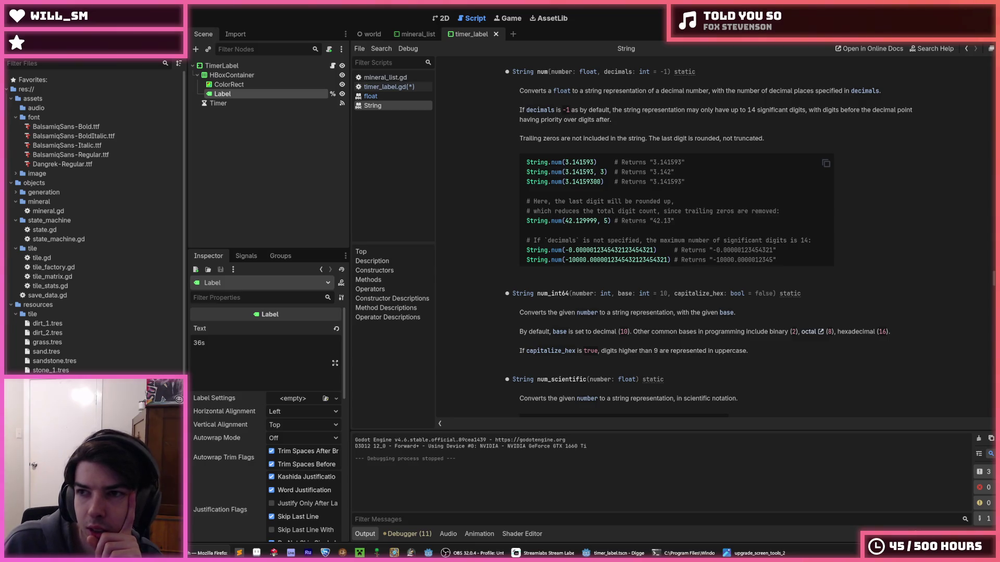
pyautogui.click(390, 87)
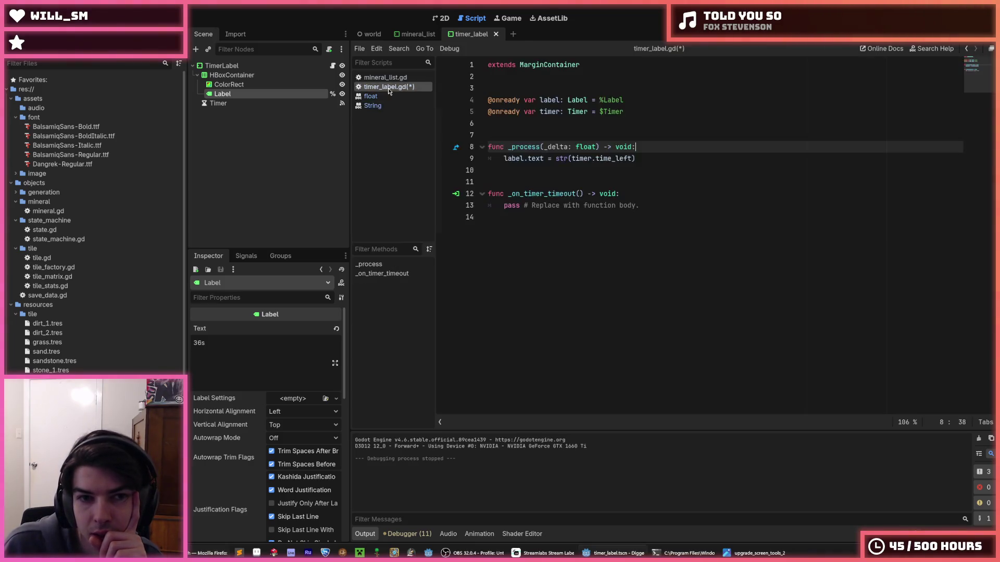
# Change line 9 to label.text = str(floor(timer.time_left)), save, and run the game.
pyautogui.click(390, 80)
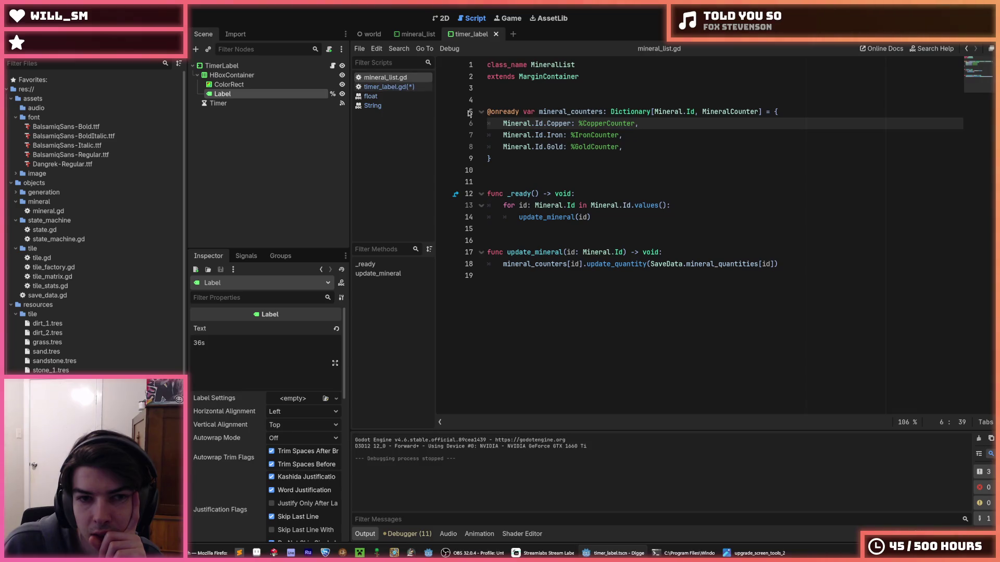
pyautogui.click(332, 66)
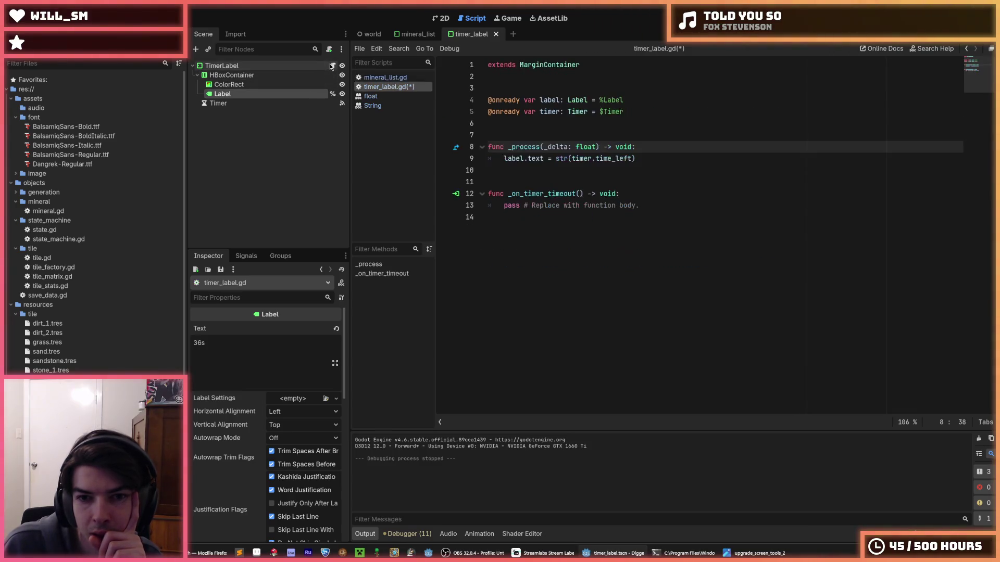
pyautogui.click(547, 159)
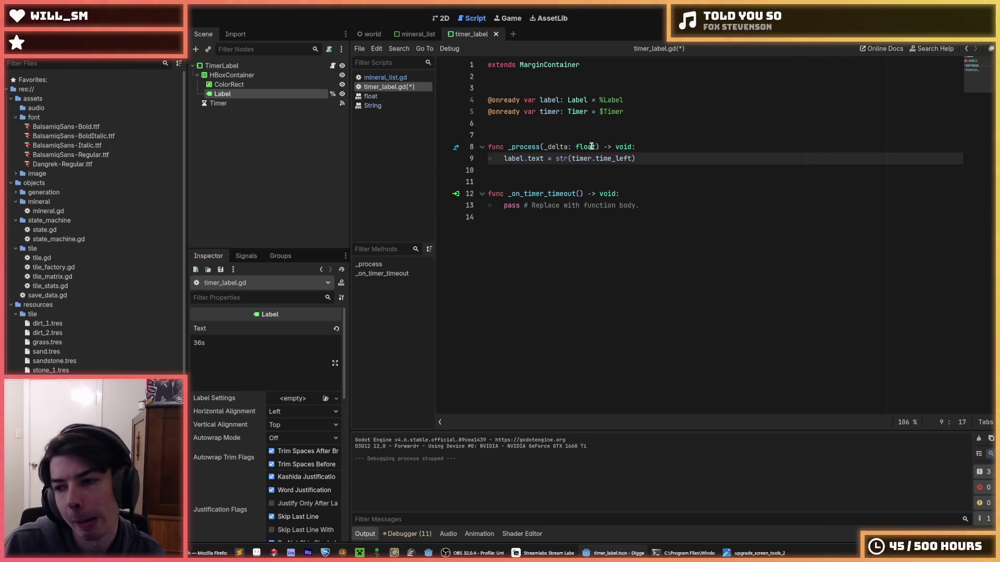
pyautogui.moveTo(591, 146)
pyautogui.press('Right')
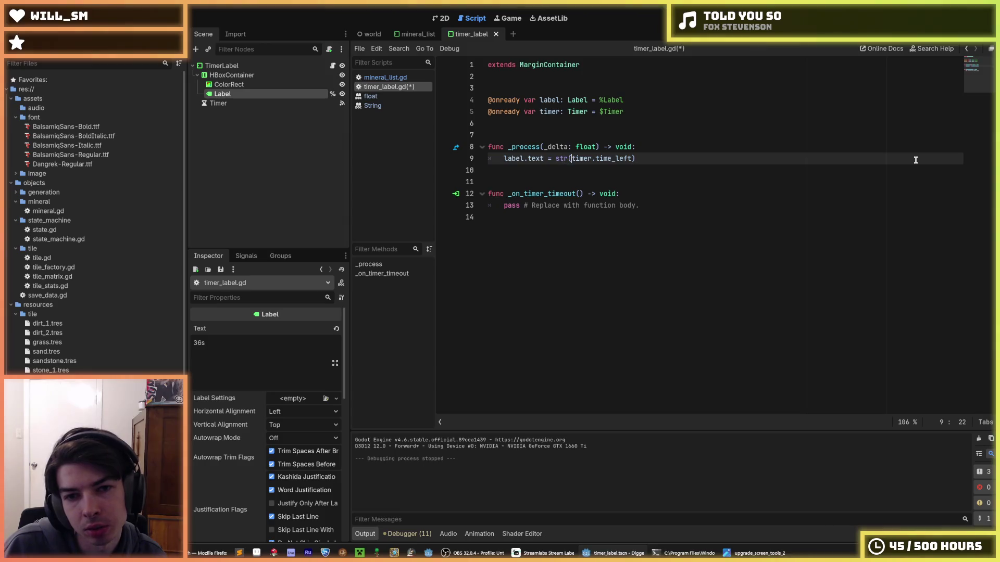
pyautogui.write('floor(')
pyautogui.press('End')
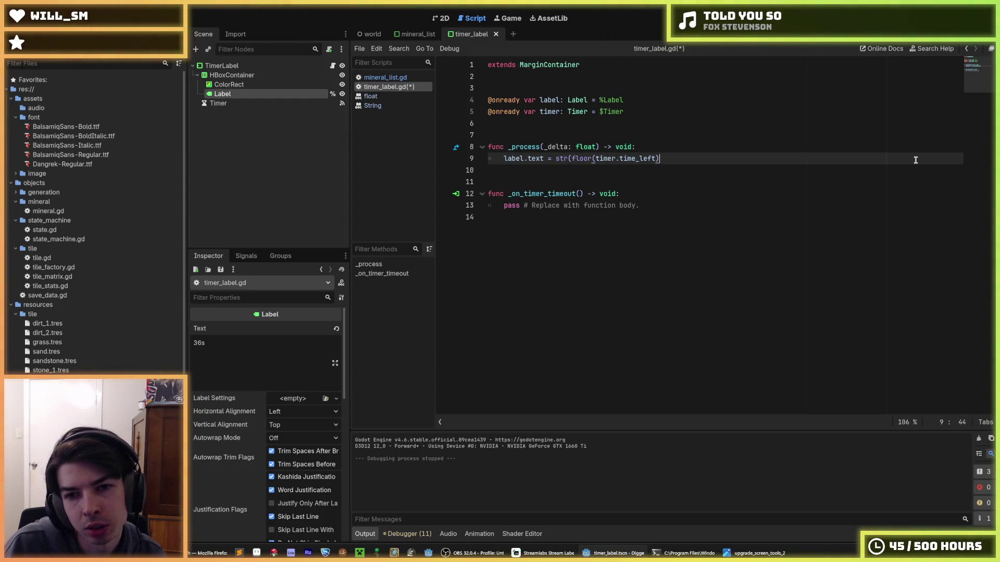
pyautogui.hotkey('ctrl', 's')
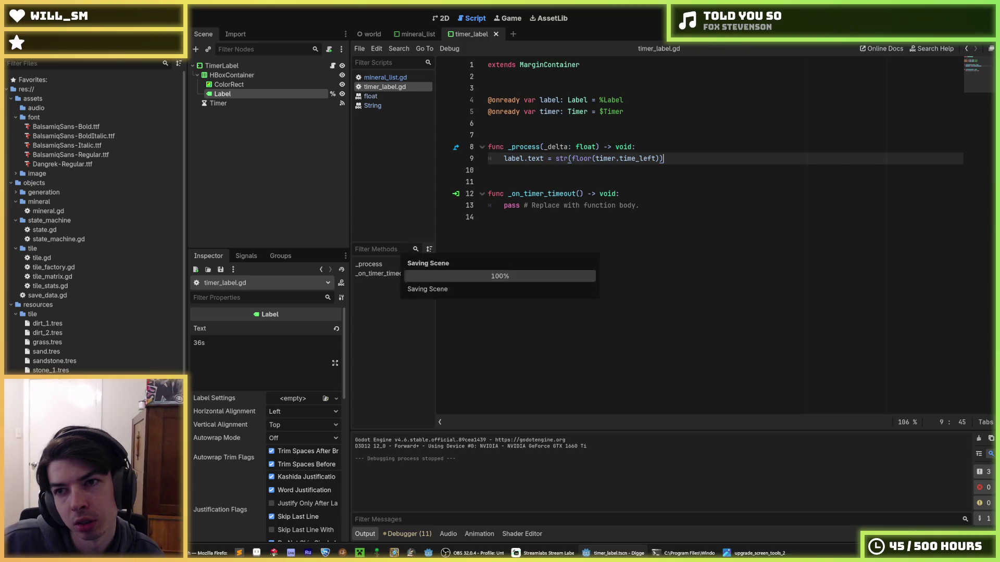
pyautogui.press('F5')
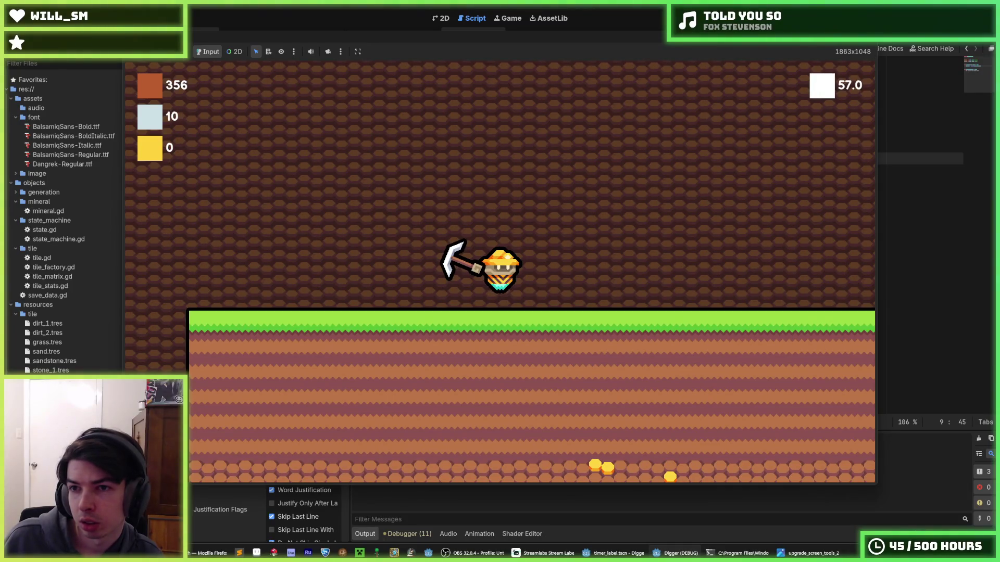
# Replace floor with int so the label shows str(int(timer.time_left)), then test-run and stop the game.
pyautogui.press('F8')
pyautogui.doubleClick(583, 159)
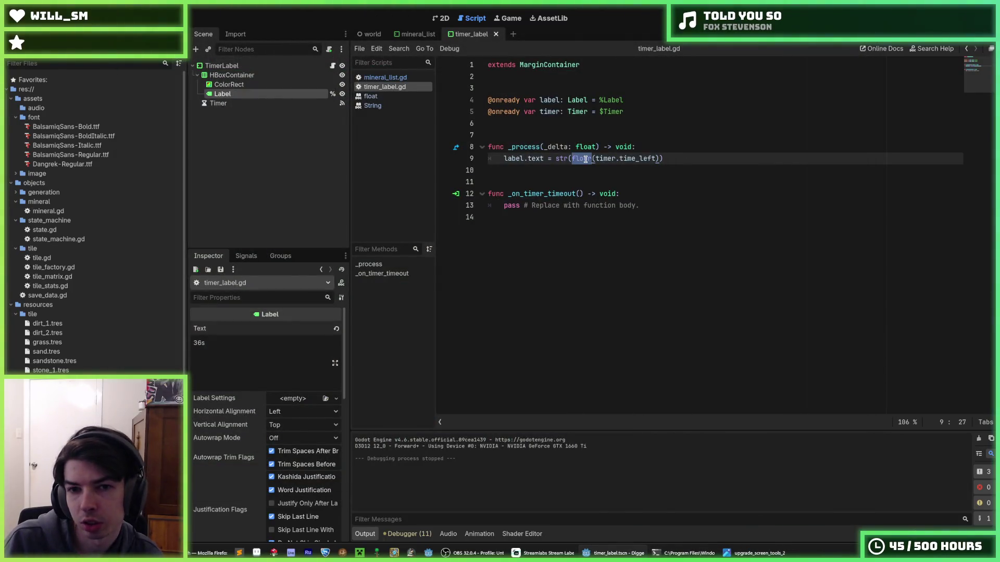
pyautogui.write('int')
pyautogui.click(705, 148)
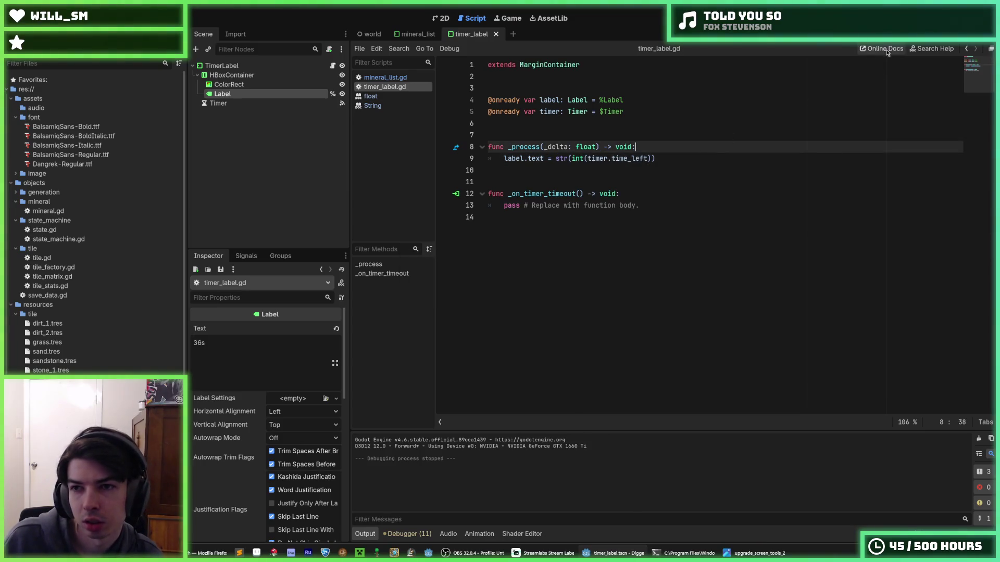
pyautogui.press('F5')
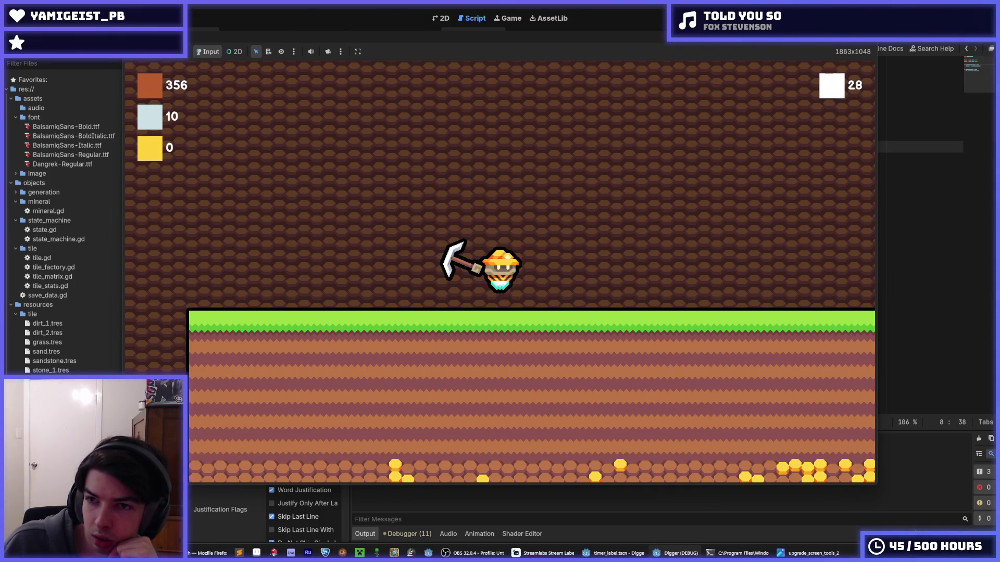
pyautogui.press('F8')
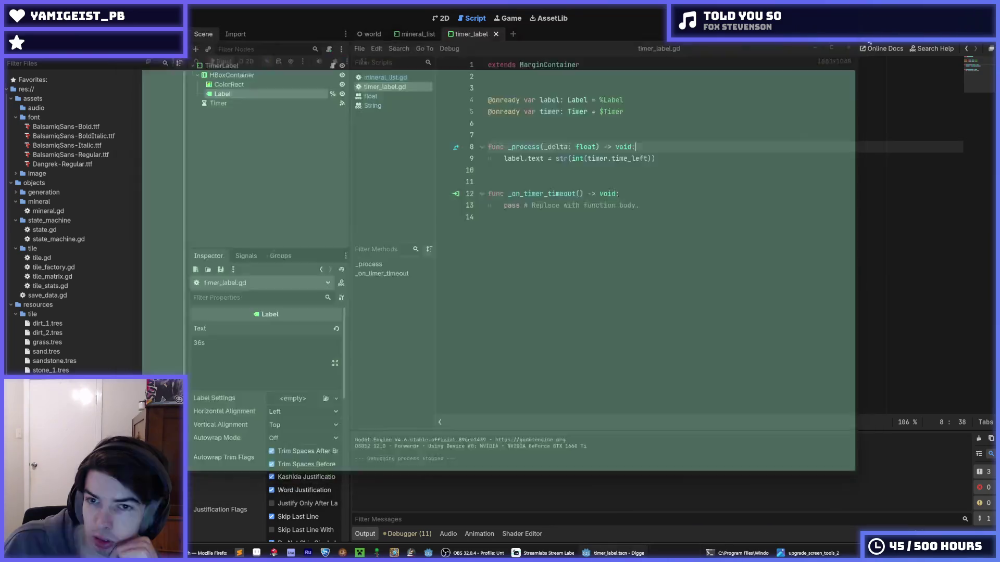
pyautogui.click(681, 203)
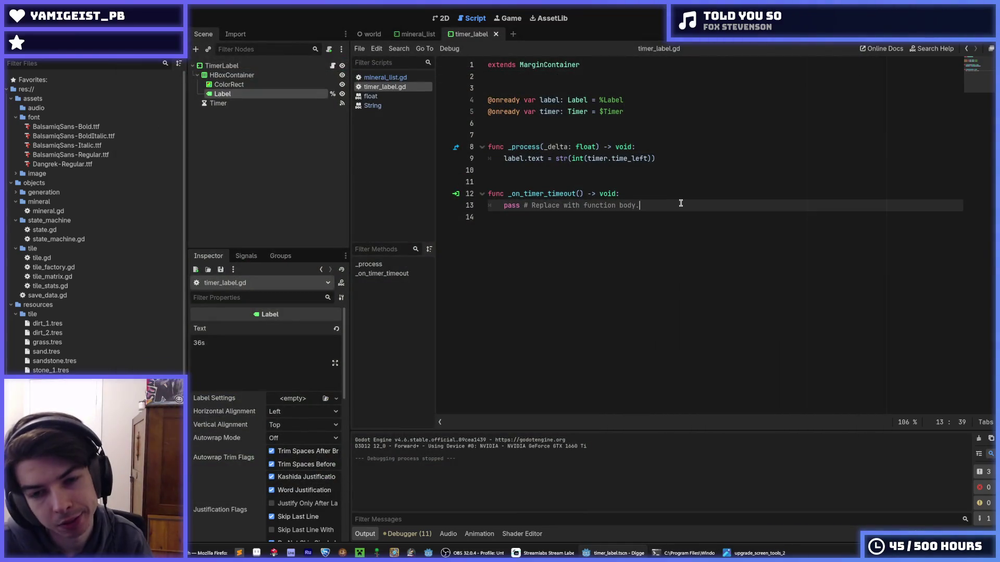
# Replace the timeout function's pass line with get_tree().change_scene_to_packed and save.
pyautogui.press('Up')
pyautogui.hotkey('ctrl', 's')
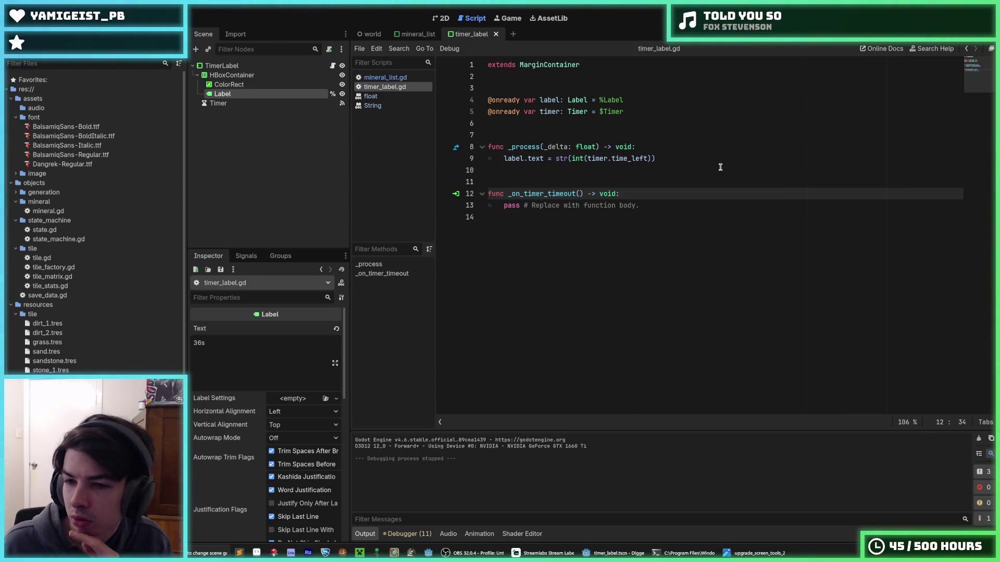
pyautogui.moveTo(645, 205); pyautogui.dragTo(504, 205)
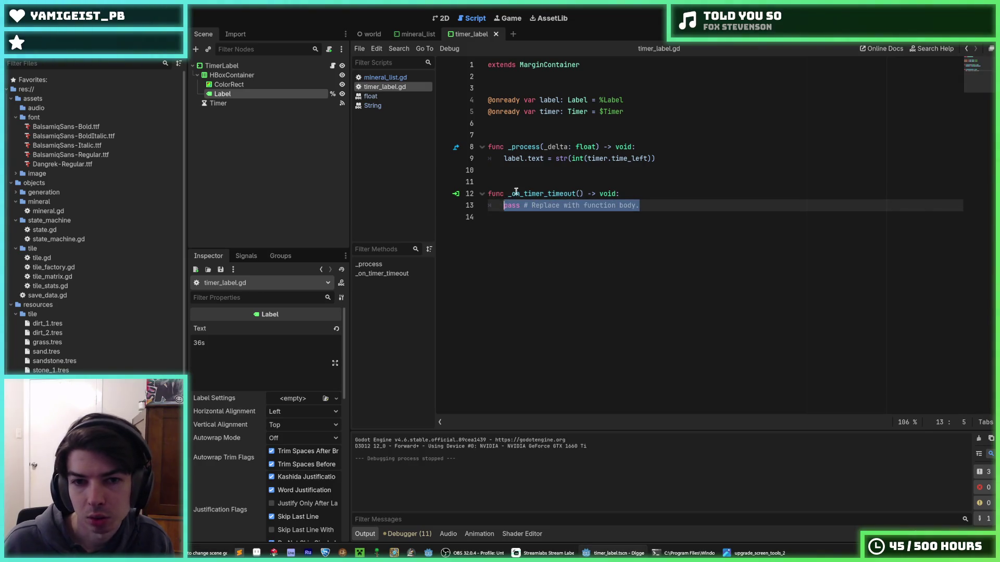
pyautogui.write('get_tree().cha')
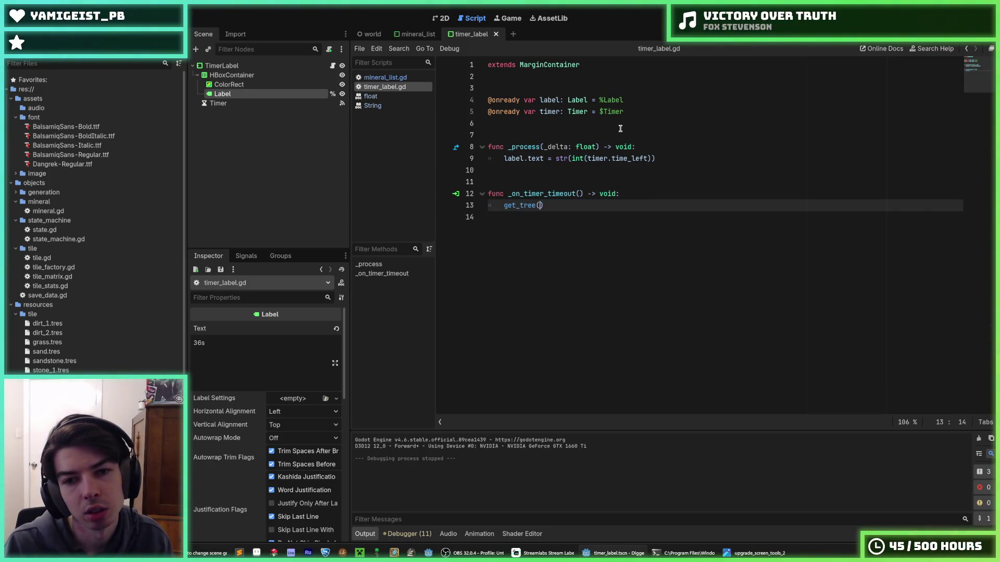
pyautogui.write('nge_scene')
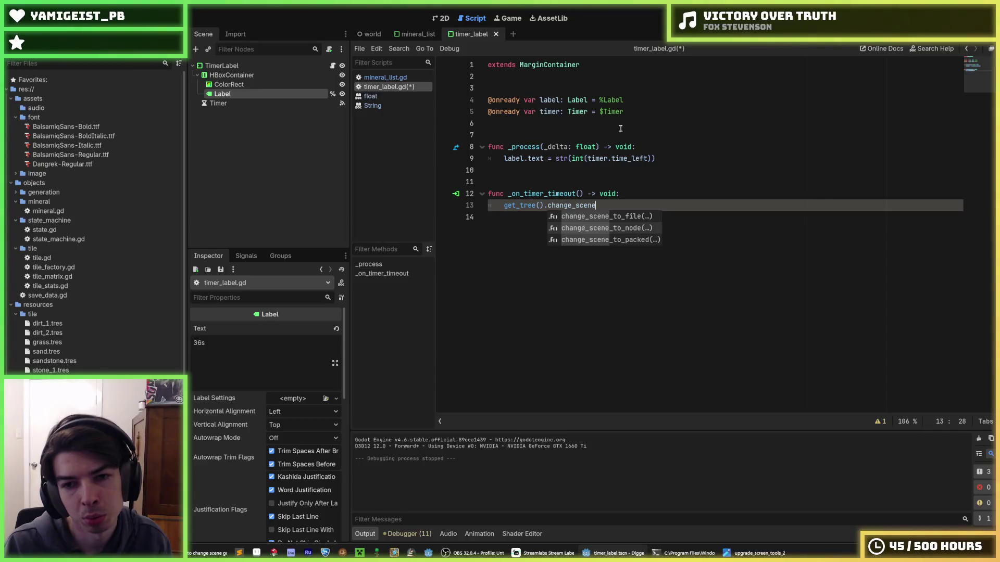
pyautogui.press('Down')
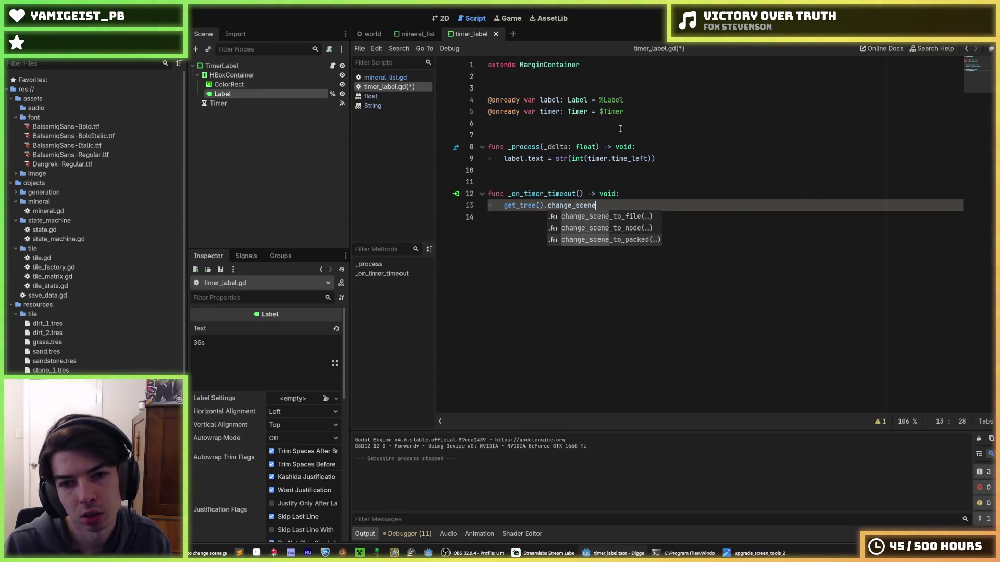
pyautogui.press('Return')
pyautogui.hotkey('ctrl', 's')
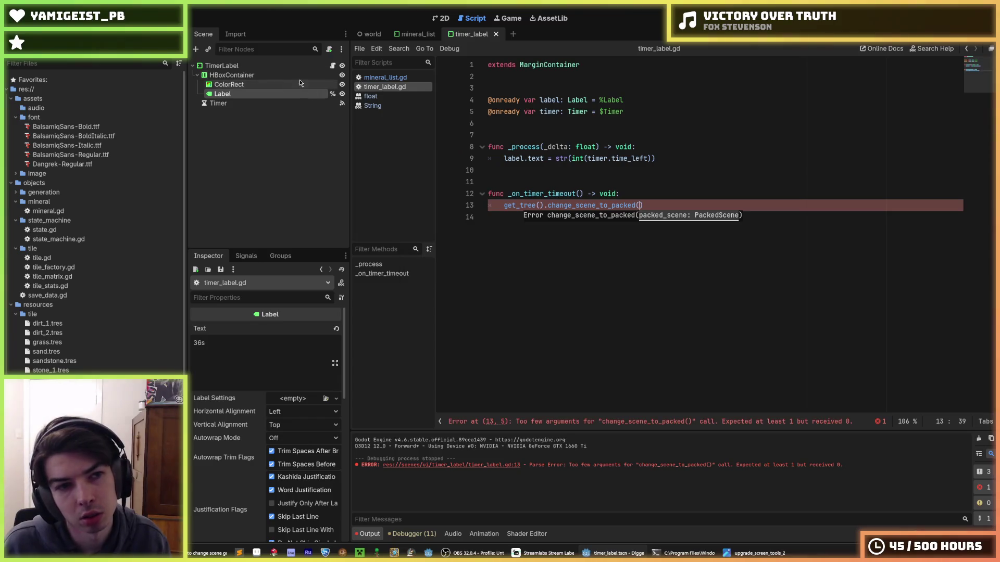
pyautogui.click(659, 112)
pyautogui.press('Return')
pyautogui.write('@ersx')
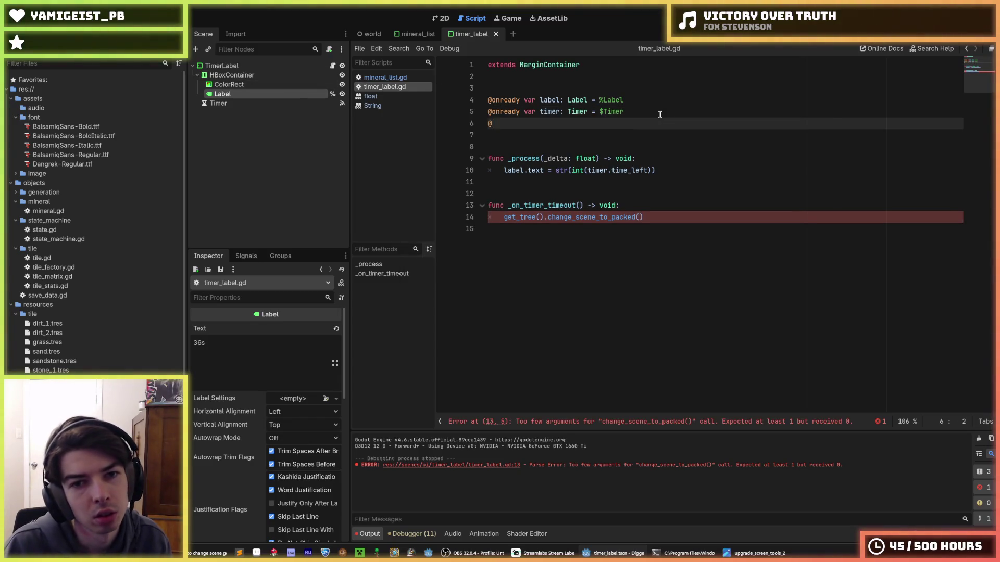
pyautogui.write('port var')
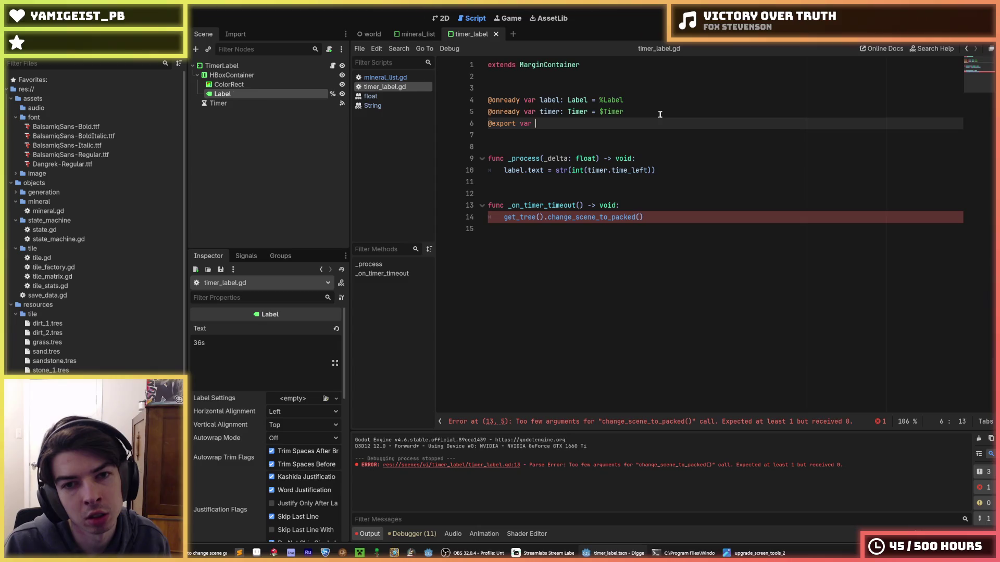
pyautogui.write('upg')
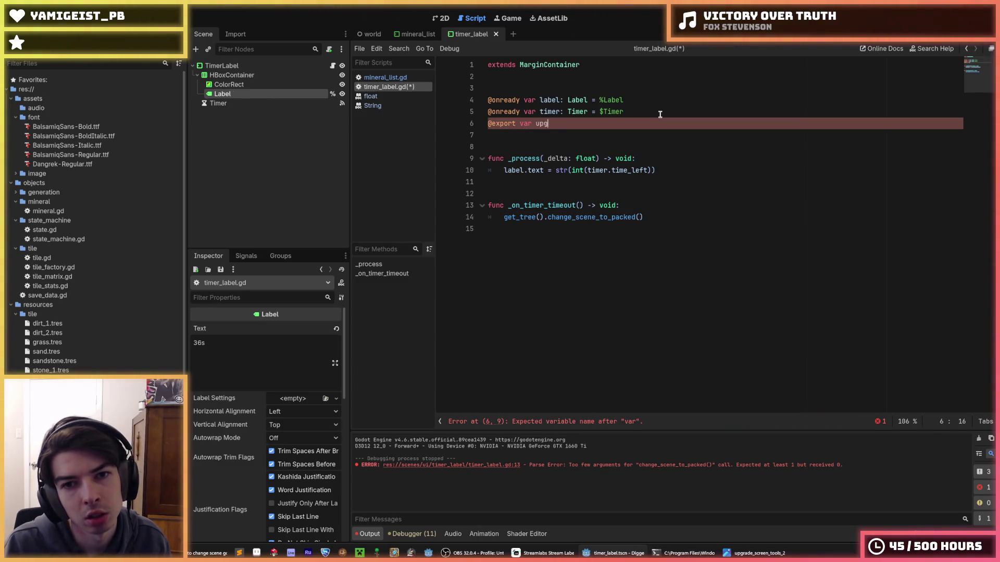
pyautogui.write('rade_m')
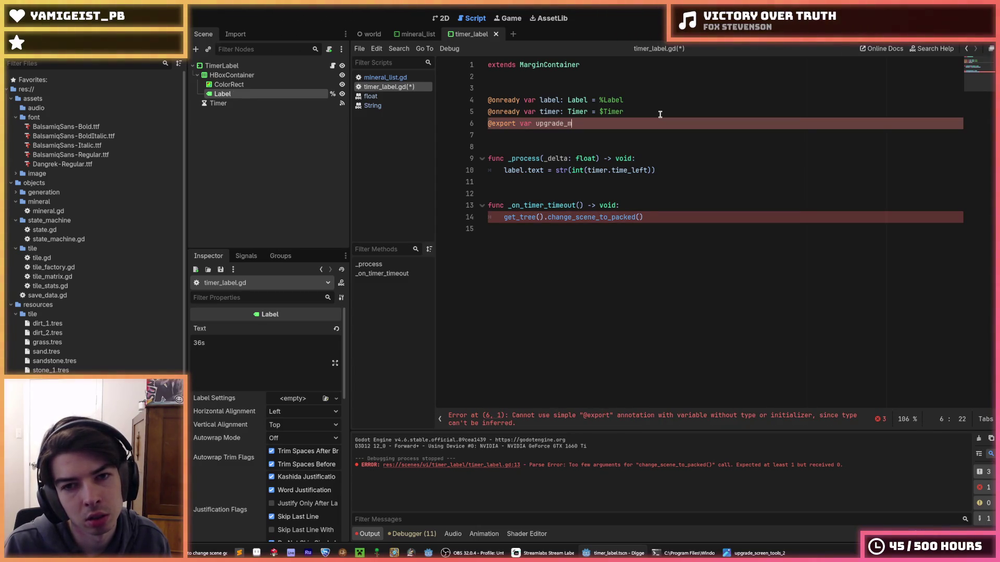
pyautogui.press('BackSpace')
pyautogui.press('BackSpace')
pyautogui.press('BackSpace')
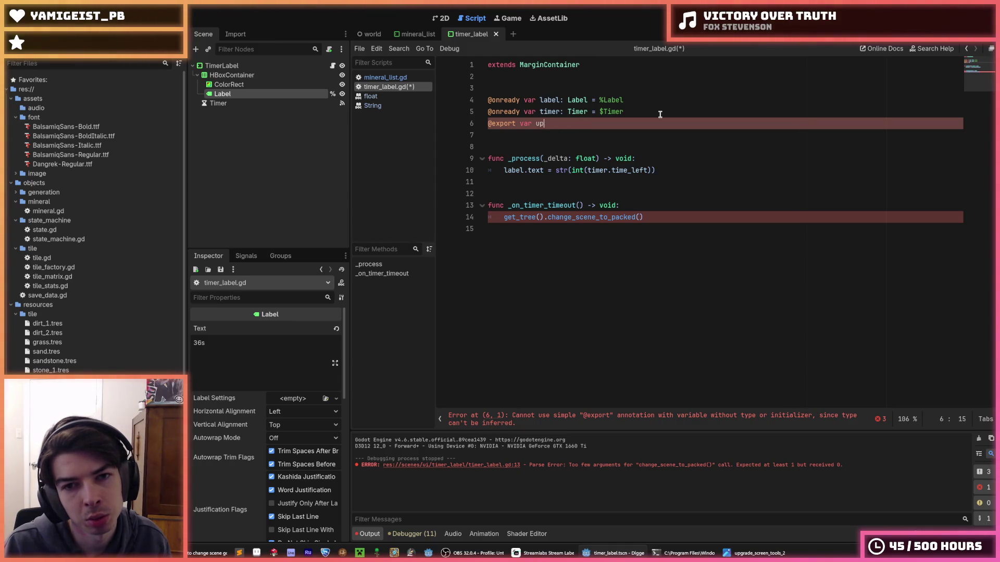
pyautogui.write('game_menu:')
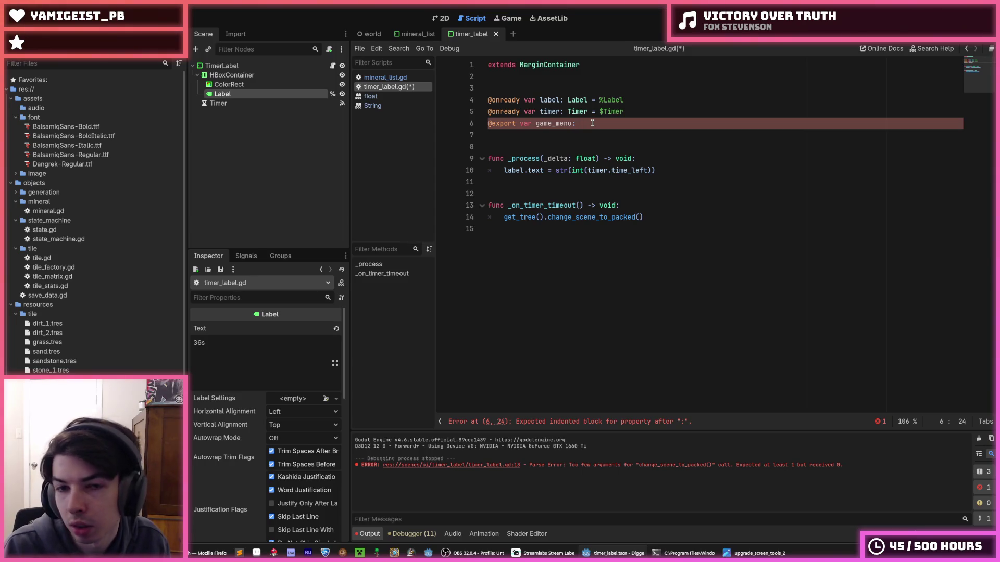
pyautogui.press('F5')
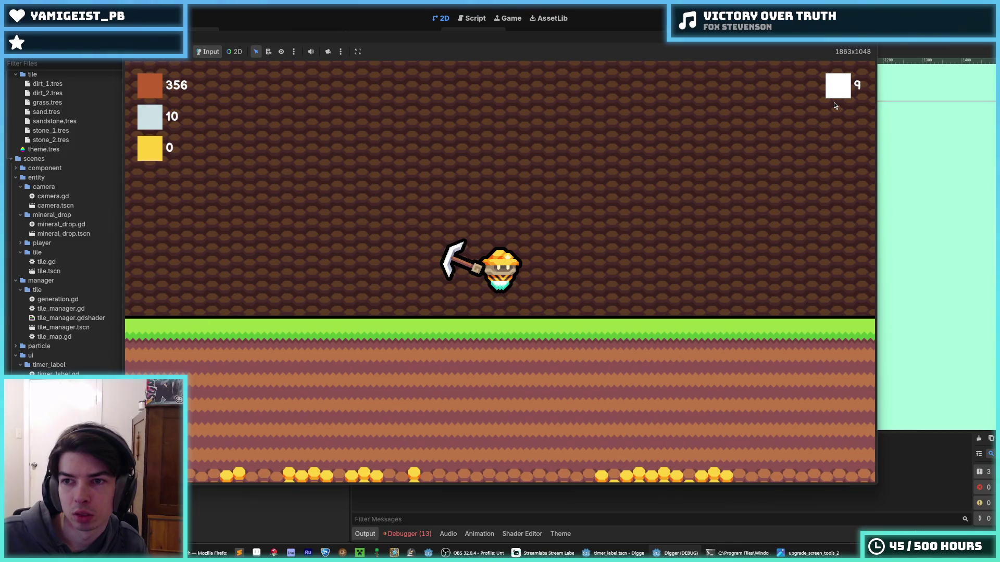
# Stop the game, enable One Shot on the Timer, and save with timer_label.gd open.
pyautogui.hotkey('ctrl', 's')
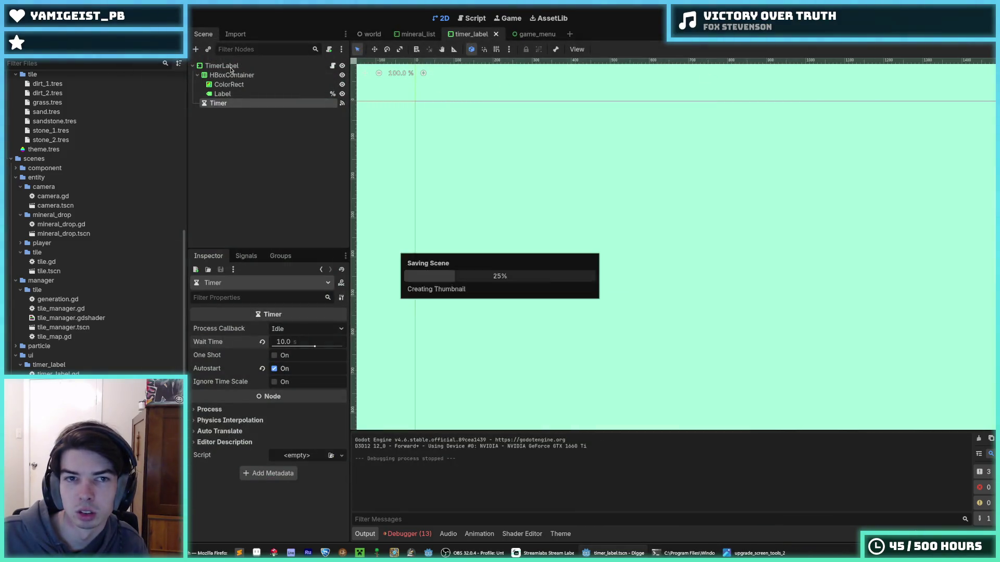
pyautogui.click(275, 356)
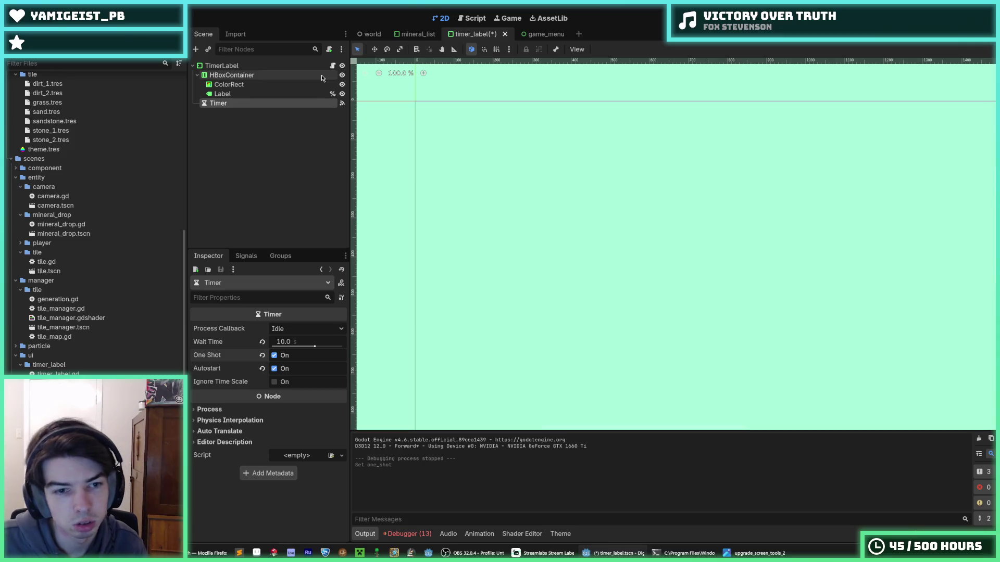
pyautogui.hotkey('ctrl', 's')
pyautogui.click(281, 68)
pyautogui.click(332, 65)
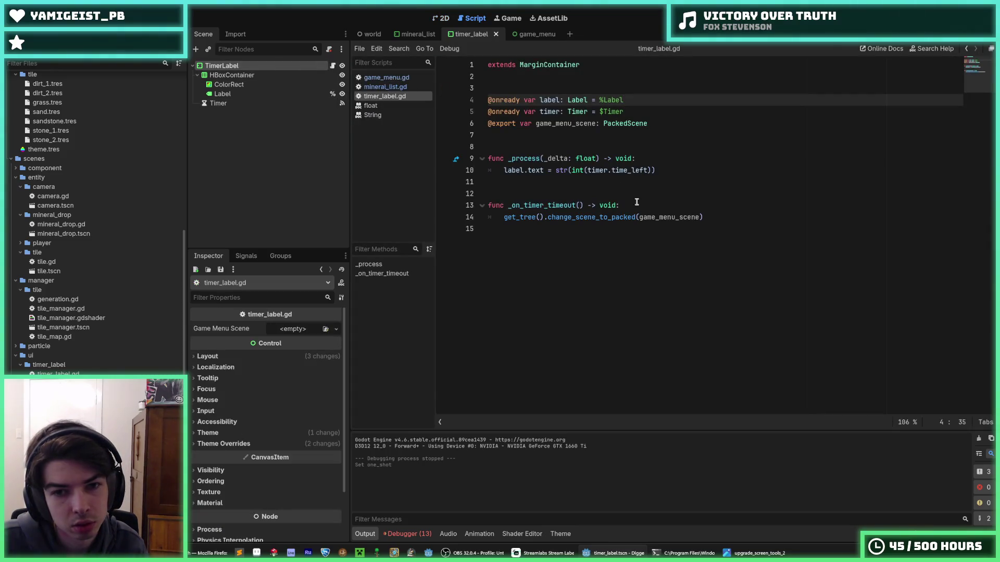
pyautogui.hotkey('ctrl', 's')
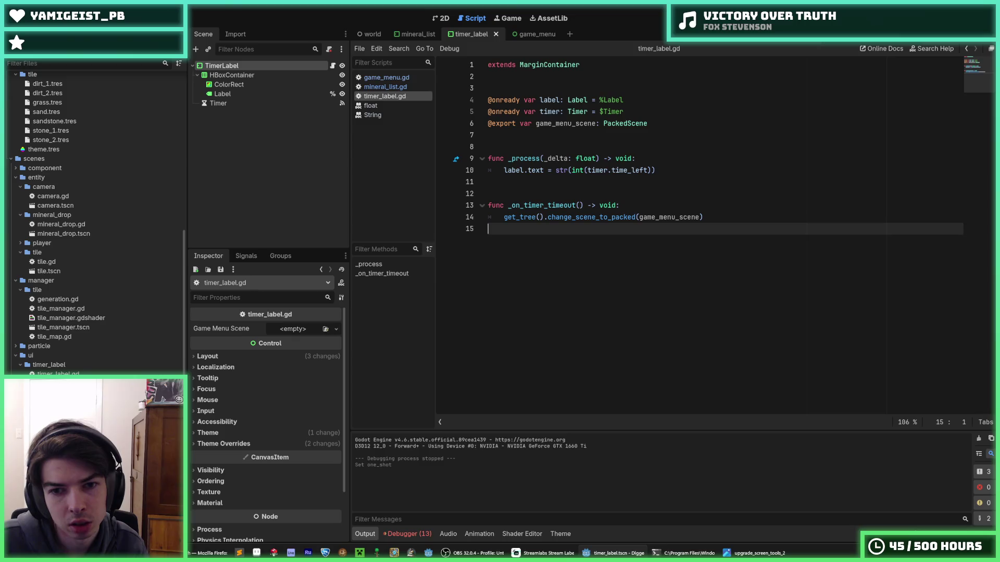
# Open the Debugger's Errors list and inspect the timer_label.gd:14 null-scene error.
pyautogui.click(407, 534)
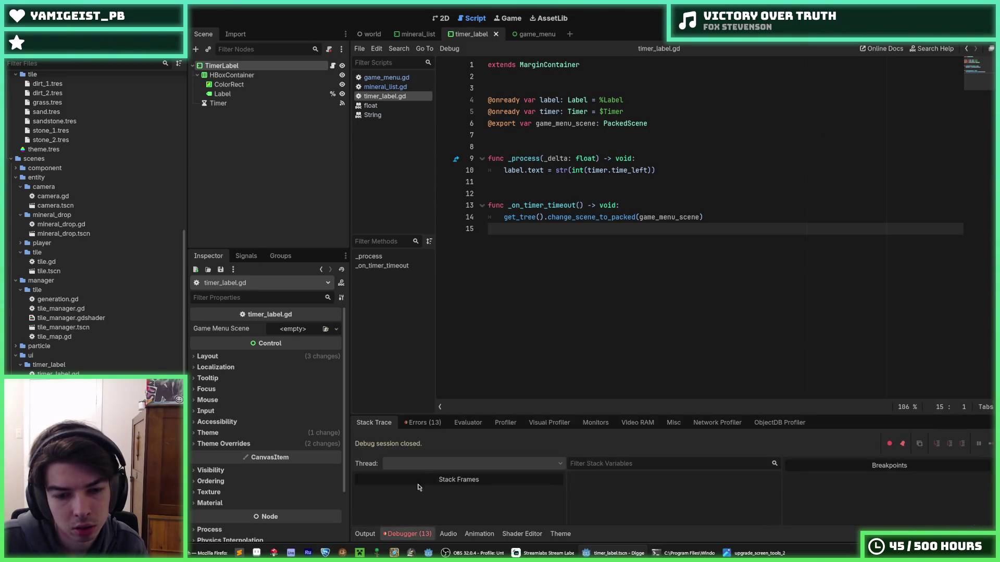
pyautogui.click(423, 423)
pyautogui.scroll(-2, 556, 485)
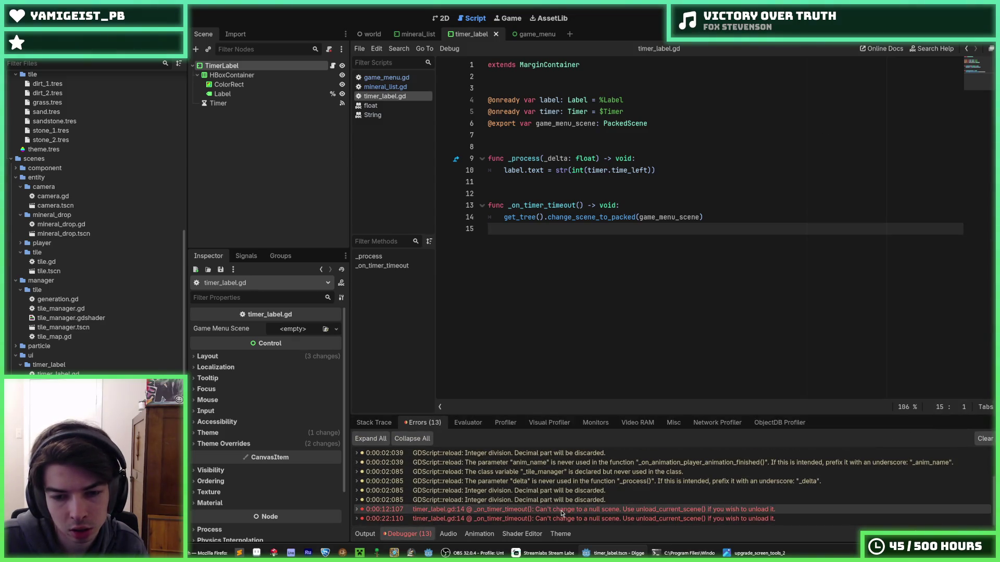
pyautogui.click(561, 510)
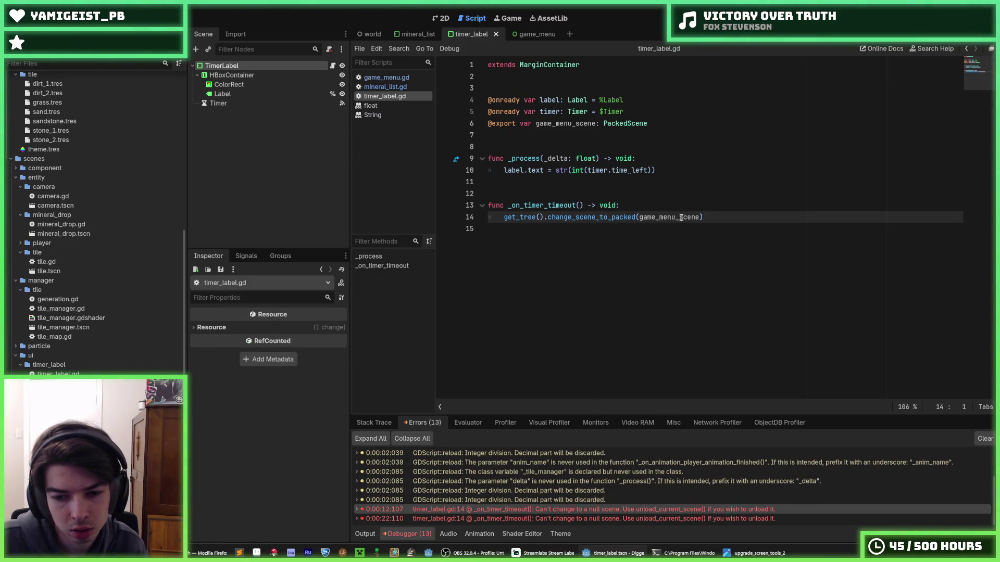
pyautogui.moveTo(681, 217)
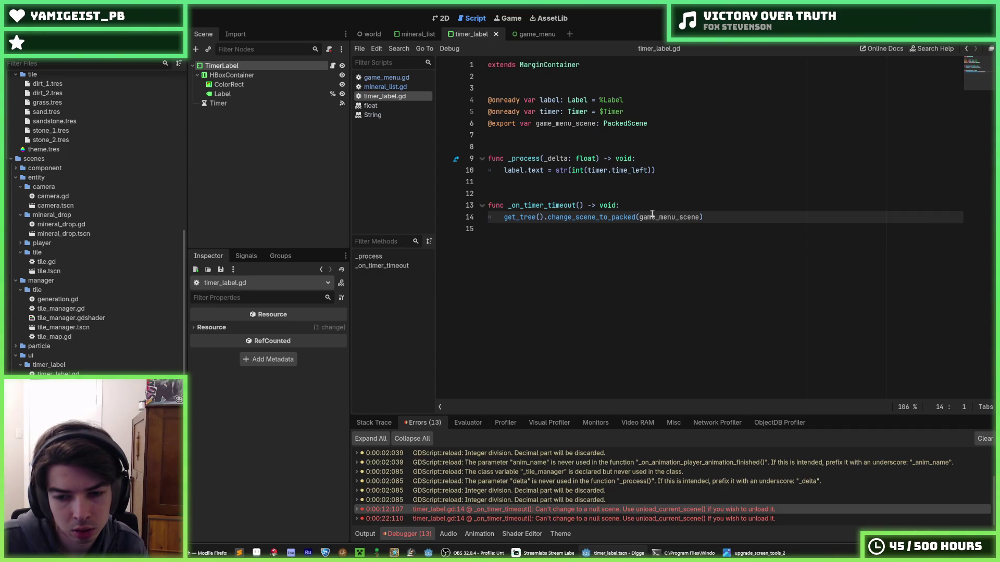
pyautogui.click(634, 209)
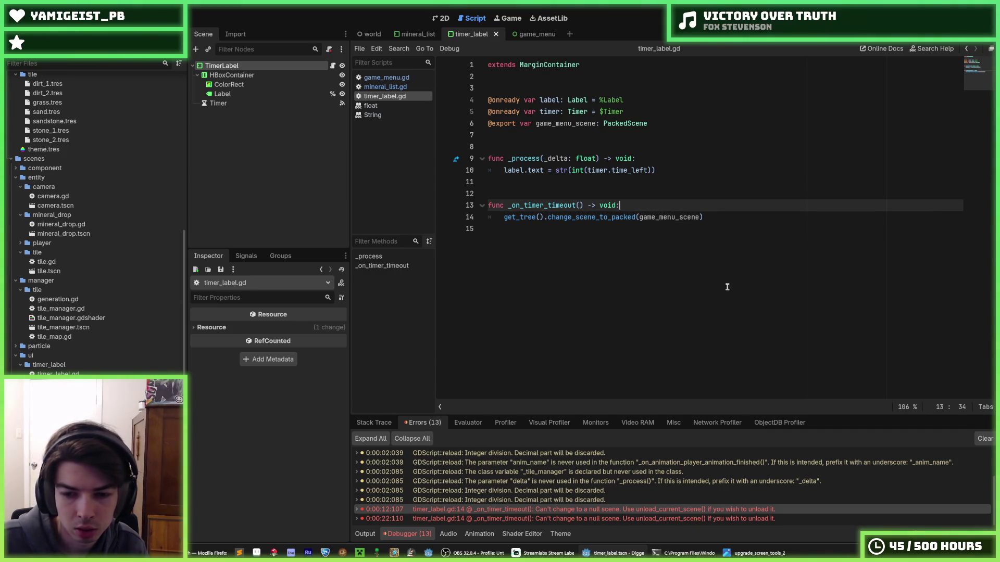
pyautogui.doubleClick(619, 217)
pyautogui.click(929, 48)
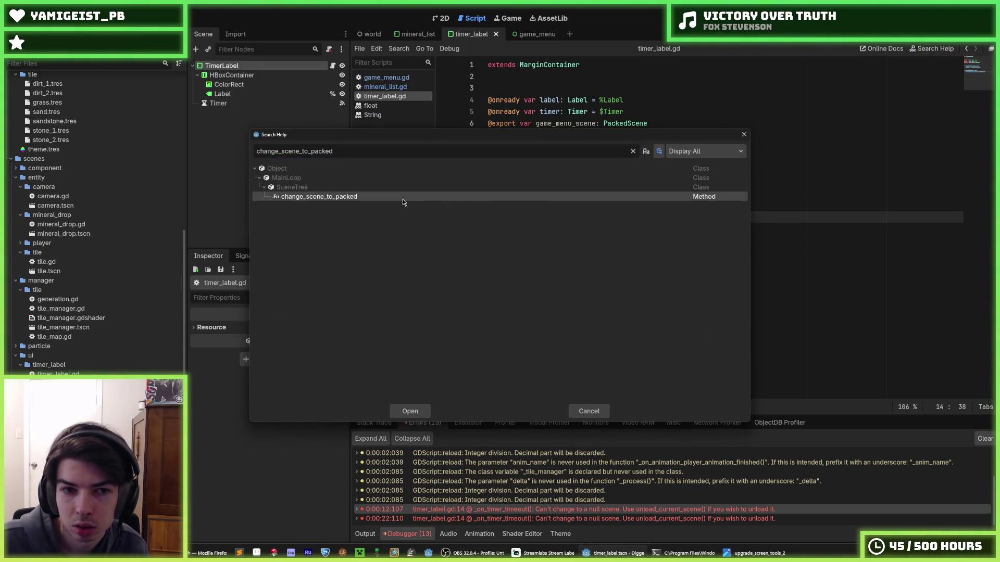
pyautogui.doubleClick(403, 200)
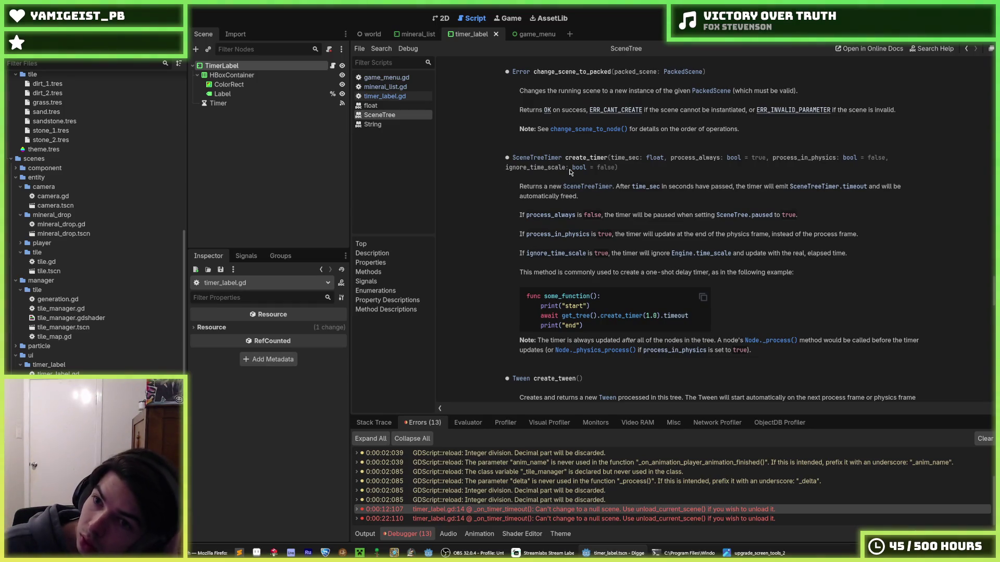
pyautogui.click(600, 129)
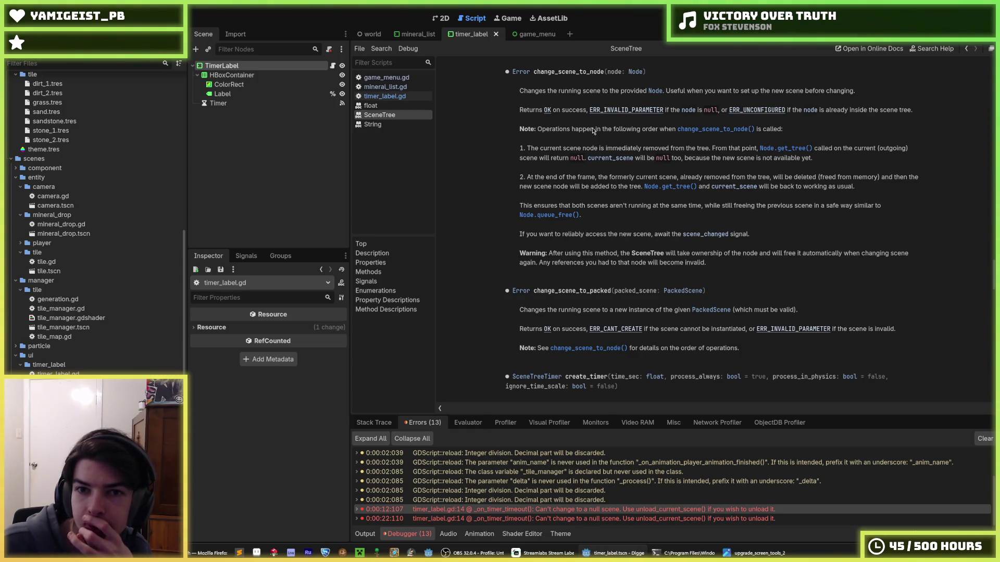
pyautogui.doubleClick(592, 130)
pyautogui.click(592, 130)
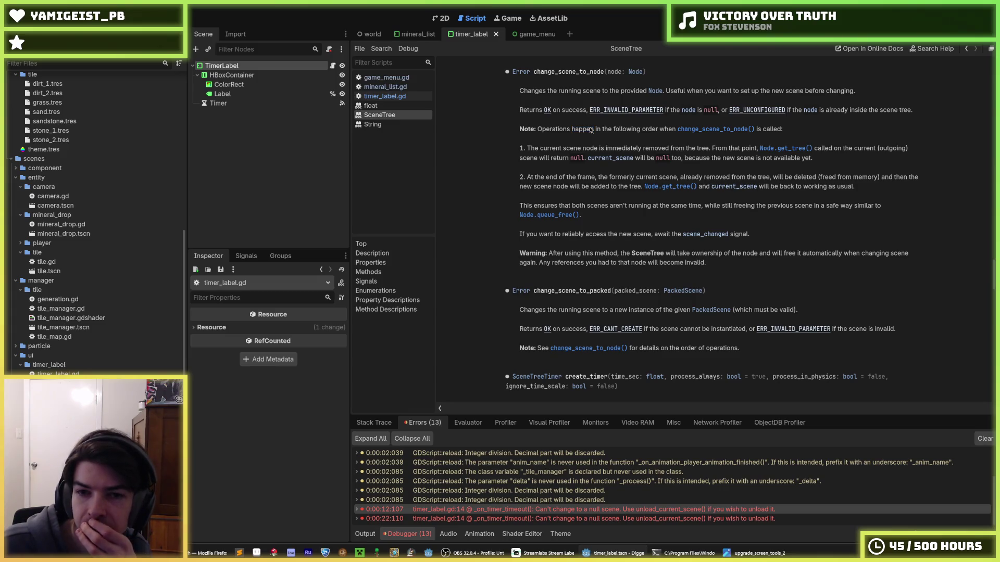
pyautogui.doubleClick(592, 130)
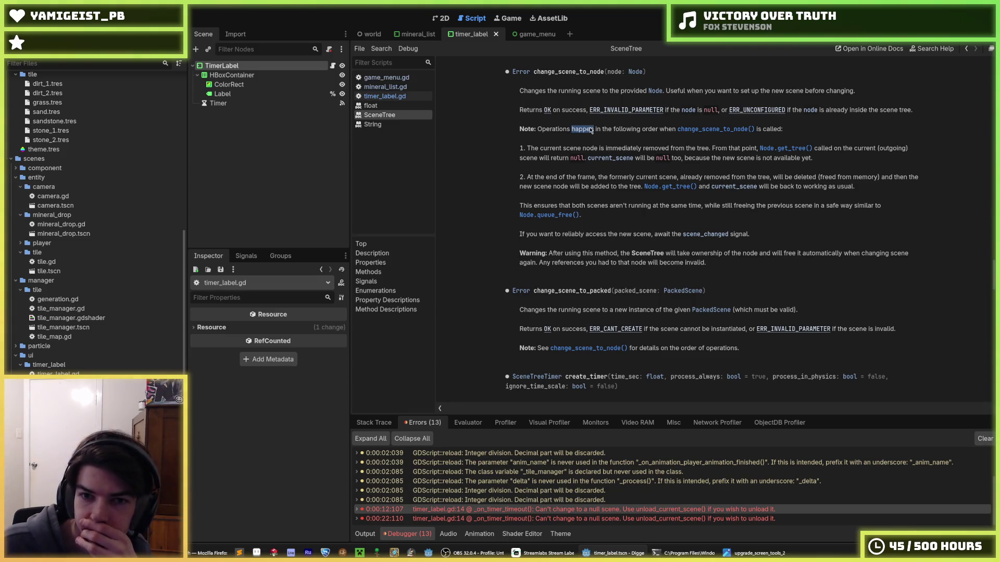
pyautogui.doubleClick(592, 130)
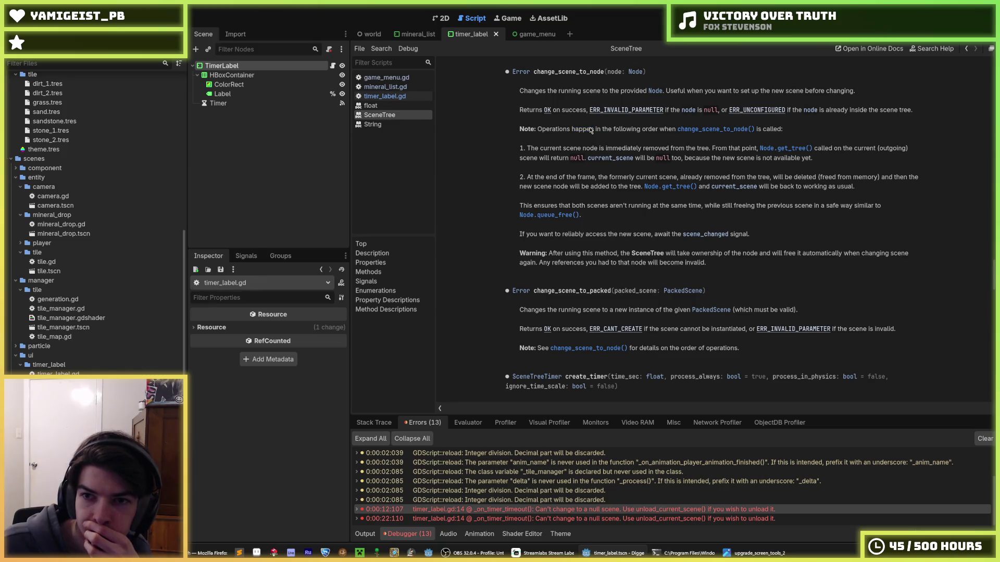
pyautogui.doubleClick(591, 130)
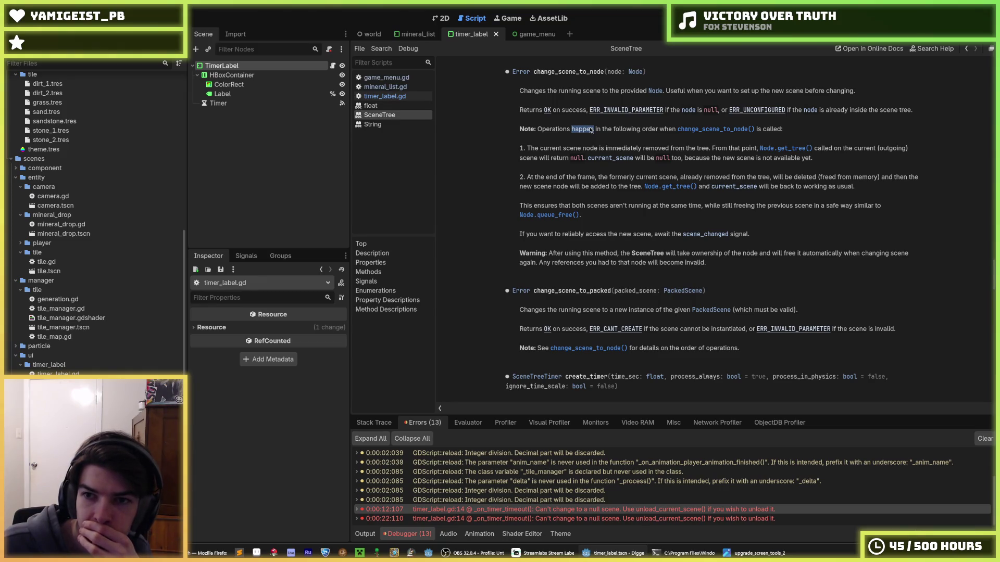
pyautogui.click(592, 131)
pyautogui.doubleClick(591, 130)
pyautogui.click(592, 131)
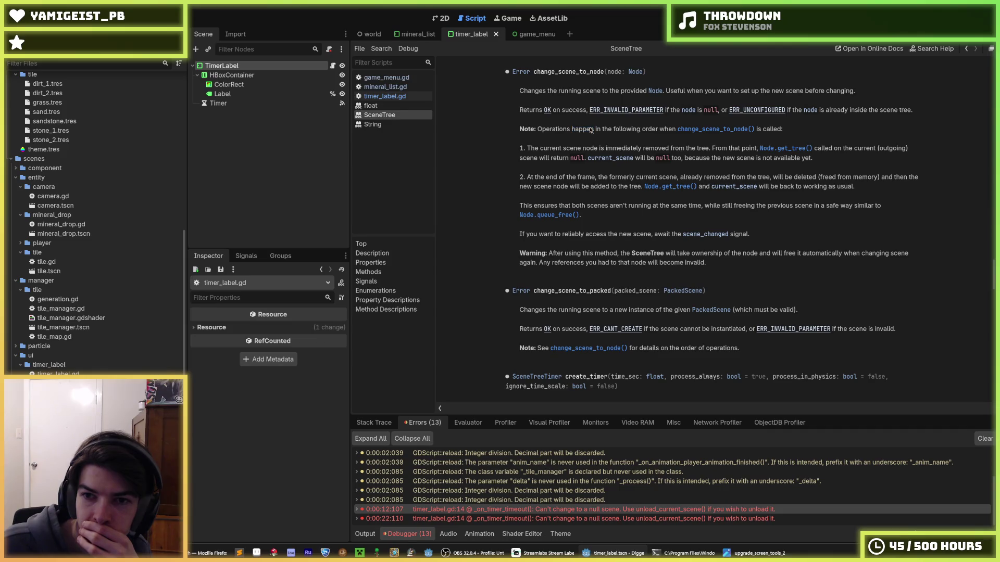
pyautogui.doubleClick(591, 131)
pyautogui.click(592, 130)
pyautogui.doubleClick(590, 130)
pyautogui.click(590, 130)
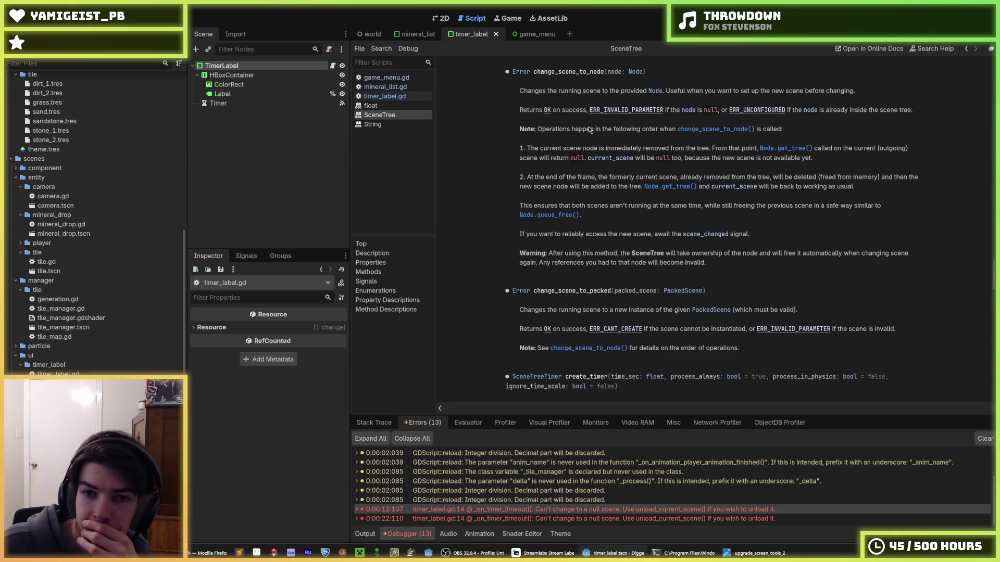
pyautogui.click(589, 129)
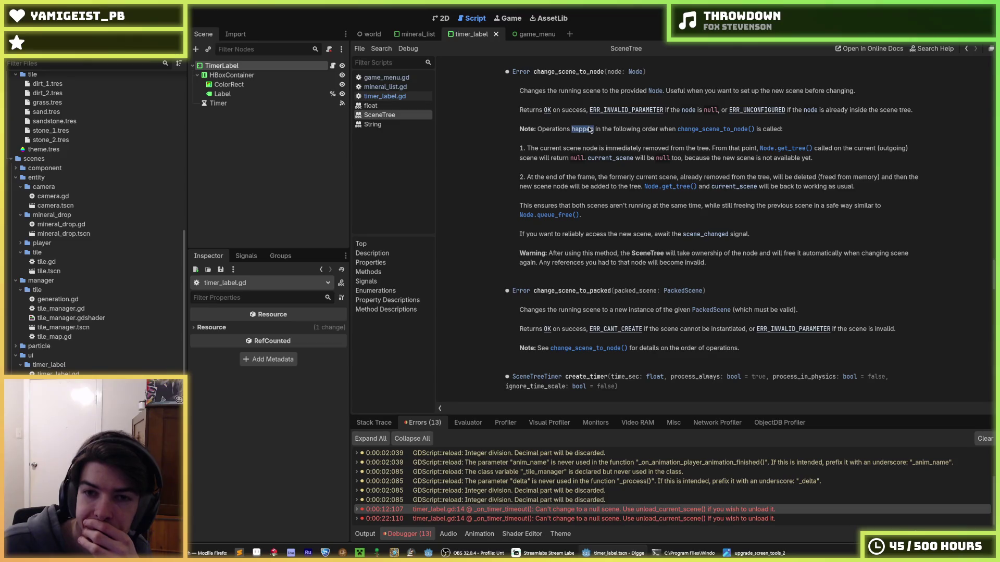
pyautogui.doubleClick(588, 129)
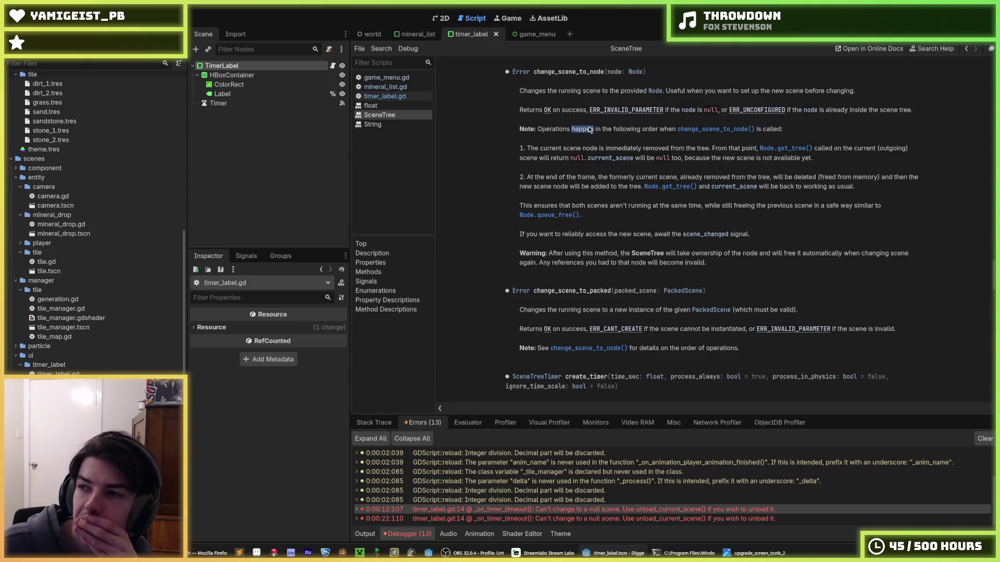
pyautogui.click(589, 128)
pyautogui.doubleClick(589, 129)
pyautogui.click(590, 129)
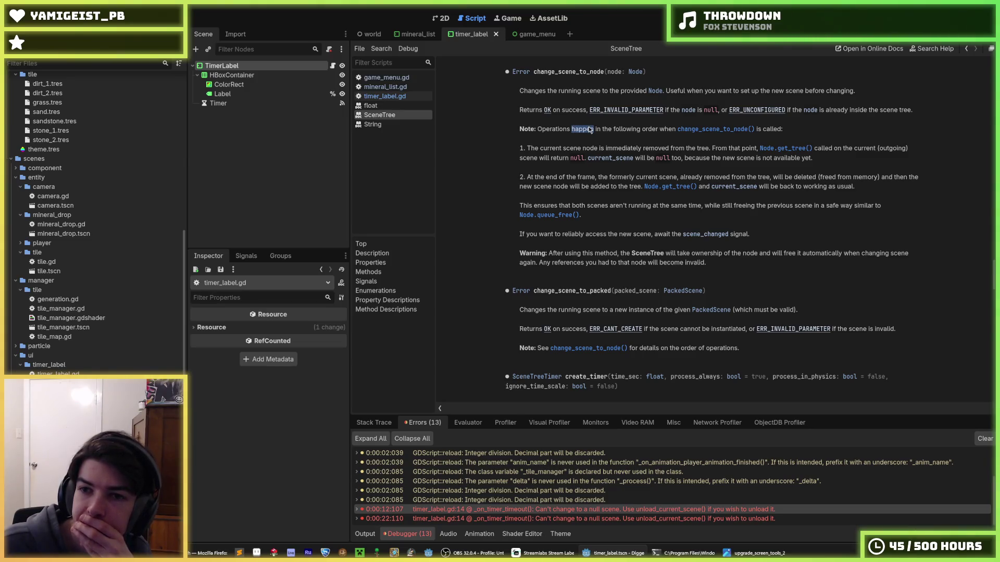
pyautogui.click(589, 129)
pyautogui.doubleClick(588, 128)
pyautogui.click(589, 129)
pyautogui.doubleClick(693, 179)
pyautogui.click(693, 179)
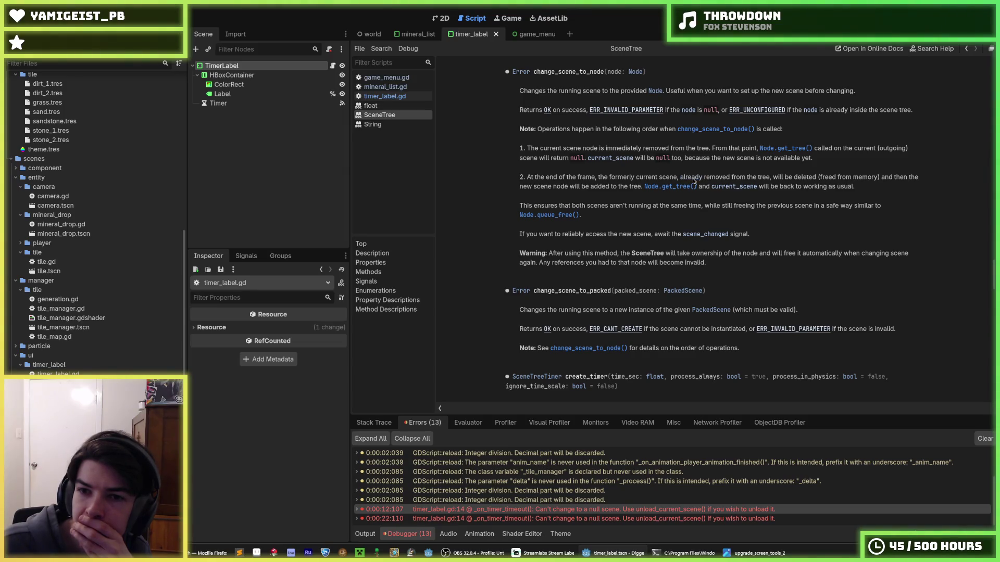
pyautogui.doubleClick(693, 179)
pyautogui.doubleClick(693, 179)
pyautogui.doubleClick(693, 179)
pyautogui.doubleClick(693, 179)
pyautogui.click(693, 178)
pyautogui.doubleClick(693, 179)
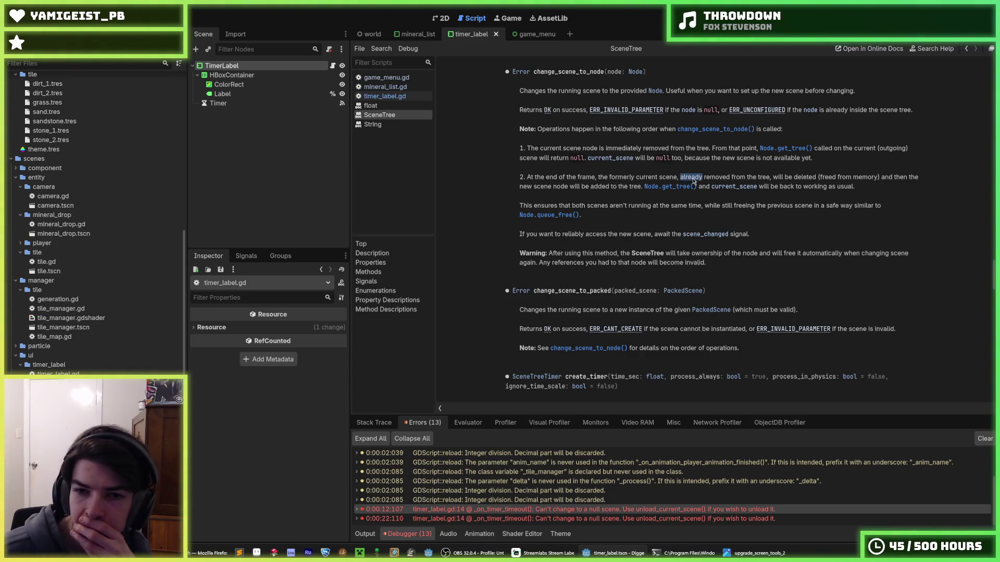
pyautogui.click(693, 179)
pyautogui.doubleClick(693, 179)
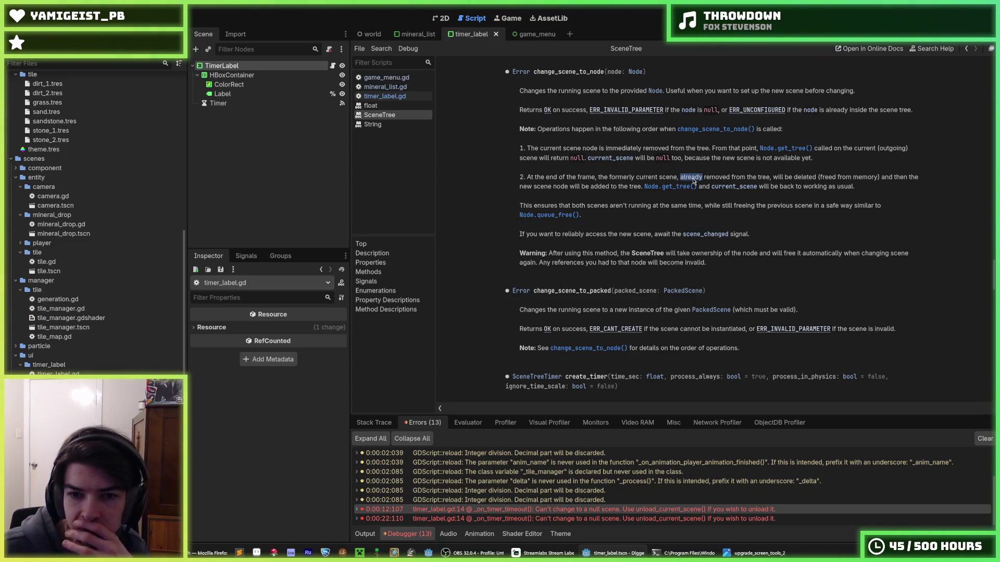
pyautogui.click(693, 179)
pyautogui.doubleClick(693, 178)
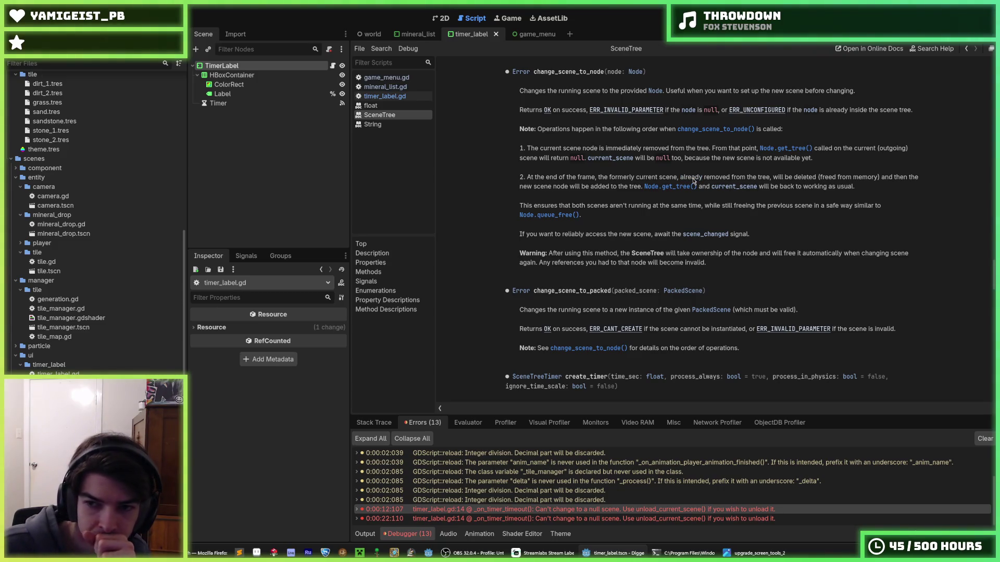
pyautogui.click(693, 178)
pyautogui.doubleClick(693, 180)
pyautogui.click(693, 180)
pyautogui.doubleClick(693, 180)
pyautogui.click(693, 180)
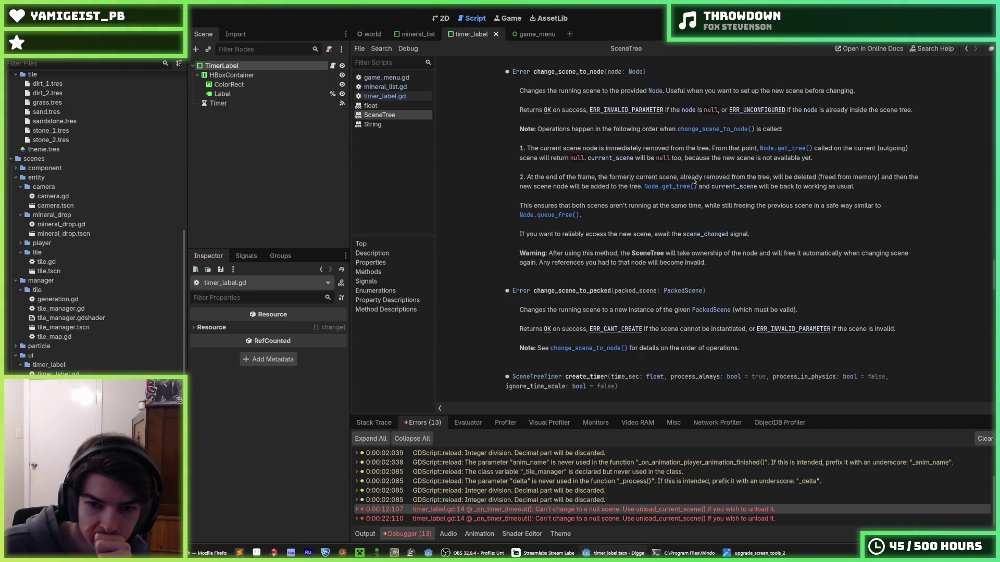
pyautogui.doubleClick(693, 181)
pyautogui.click(693, 180)
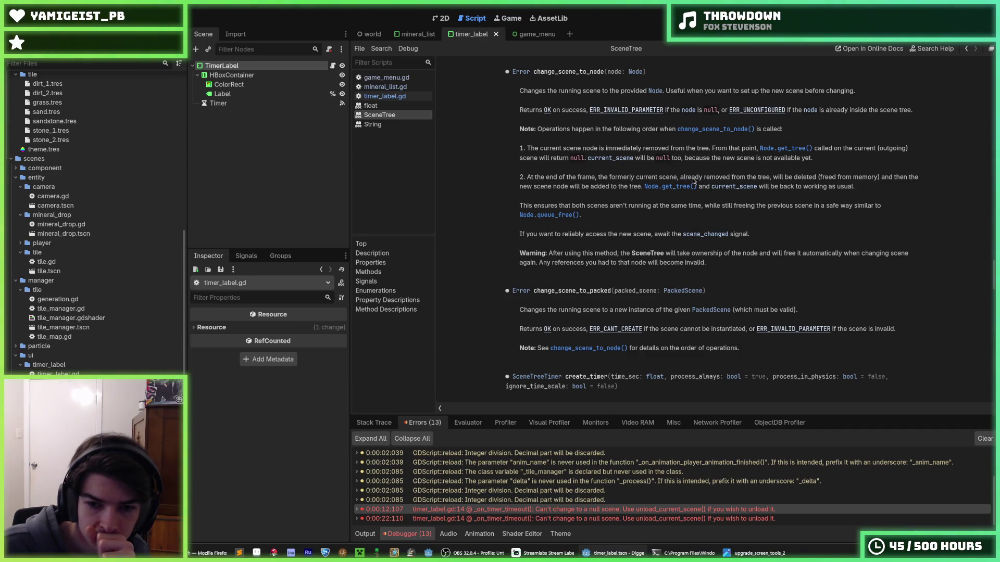
pyautogui.scroll(-5, 617, 170)
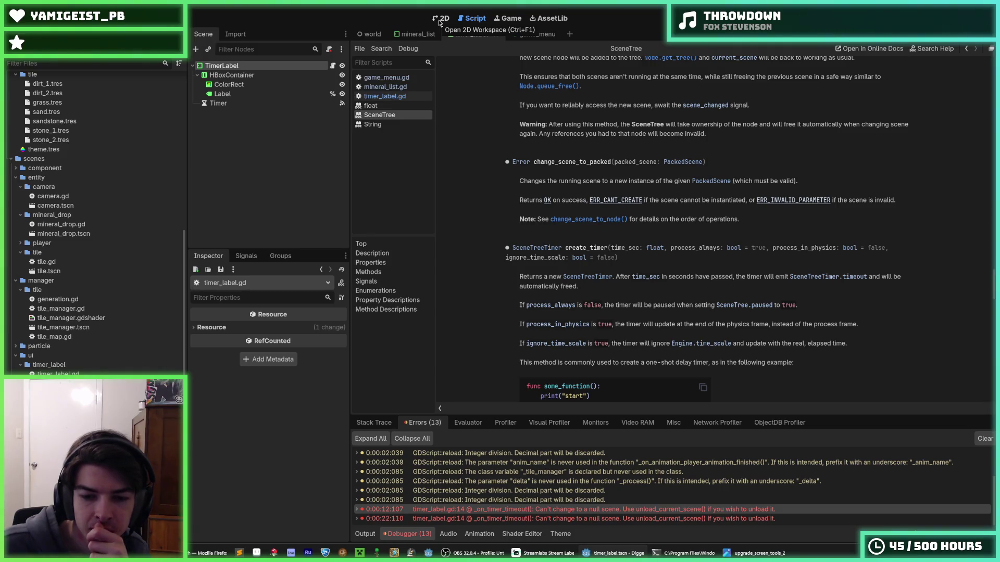
# Drag the game menu scene into TimerLabel's Game Menu Scene slot in 2D view, save, and run.
pyautogui.click(440, 19)
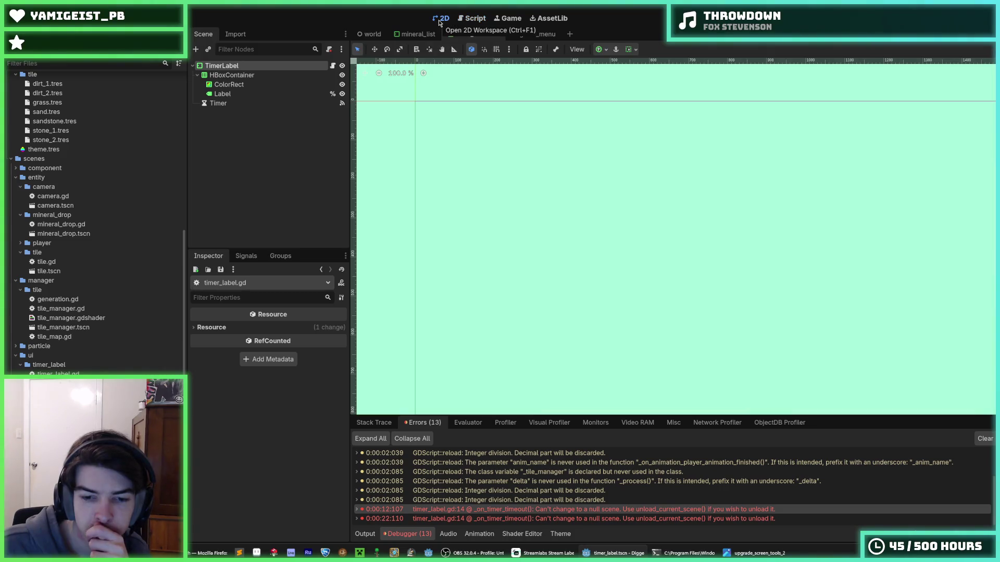
pyautogui.click(273, 66)
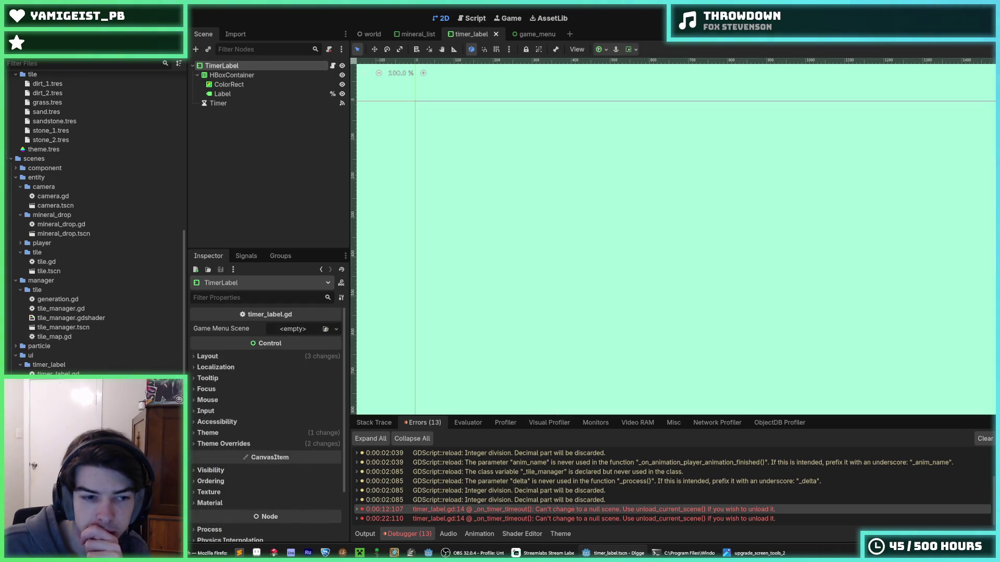
pyautogui.moveTo(57, 412); pyautogui.dragTo(309, 334)
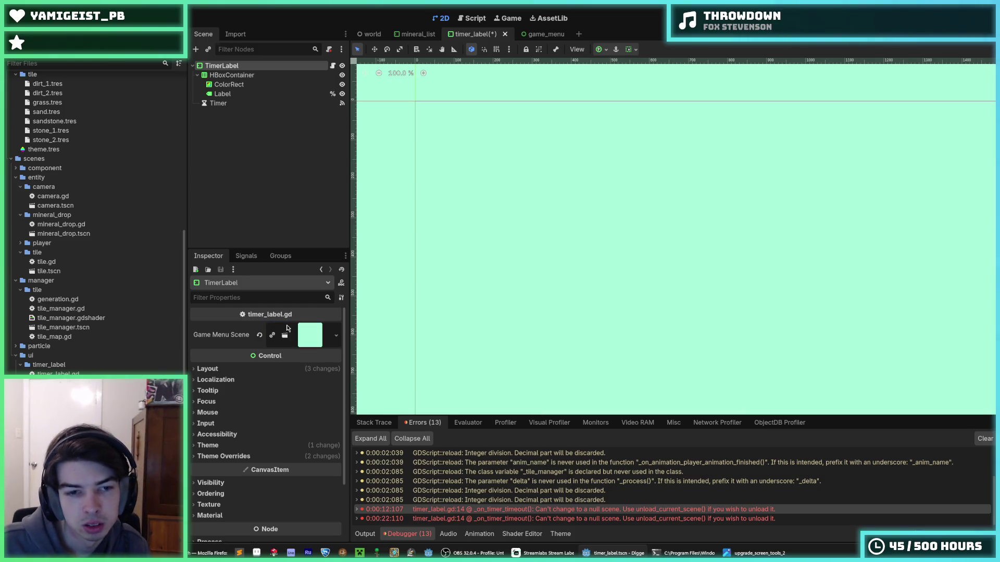
pyautogui.hotkey('ctrl', 's')
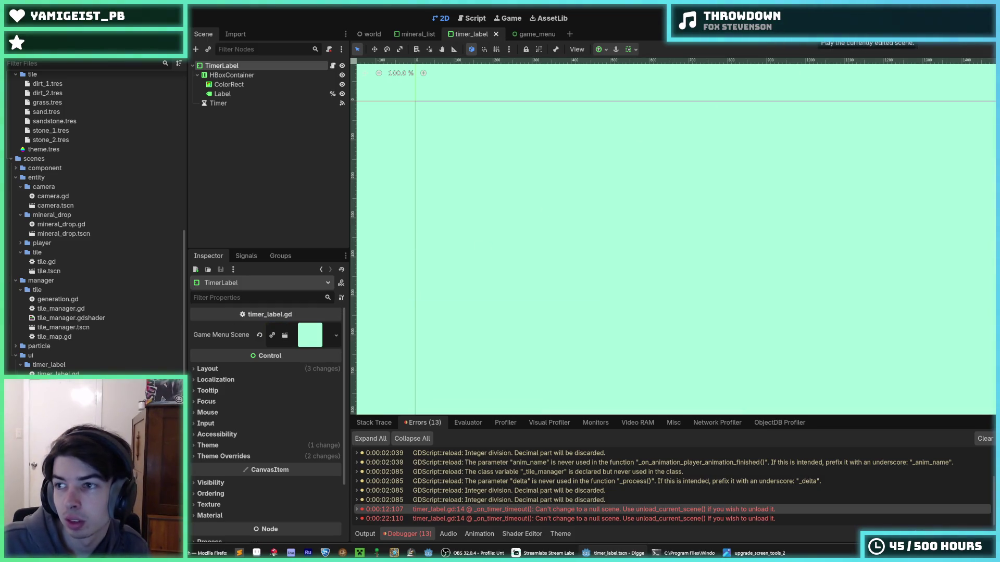
pyautogui.click(815, 18)
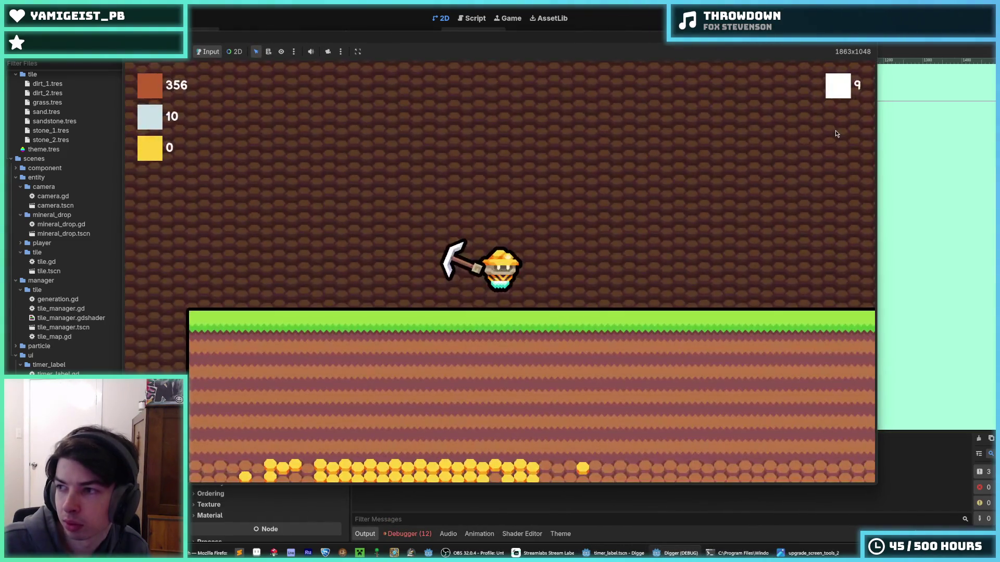
# Dig down, right and back up until the timer expires, then click Start on the game menu.
pyautogui.press('Down')
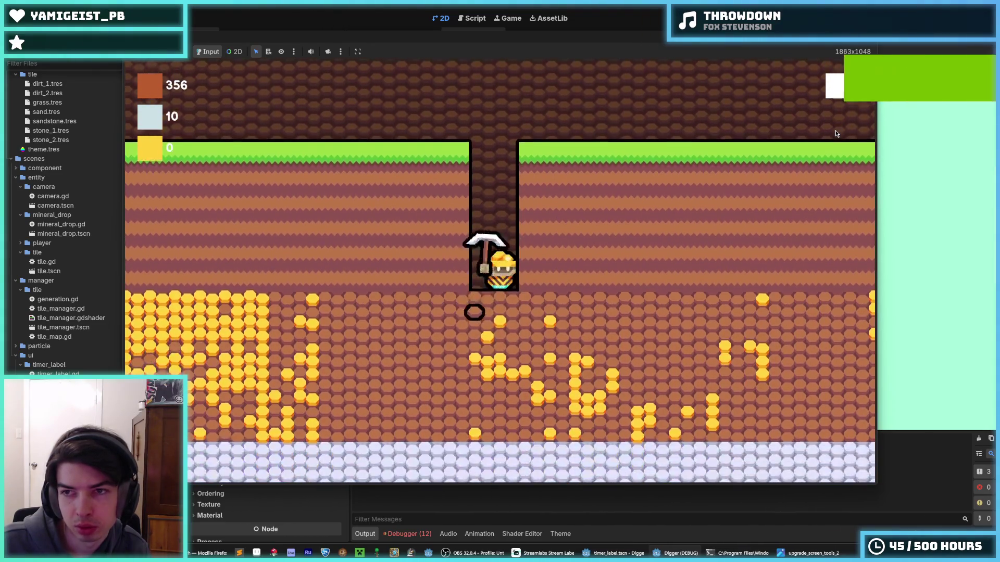
pyautogui.press('Right')
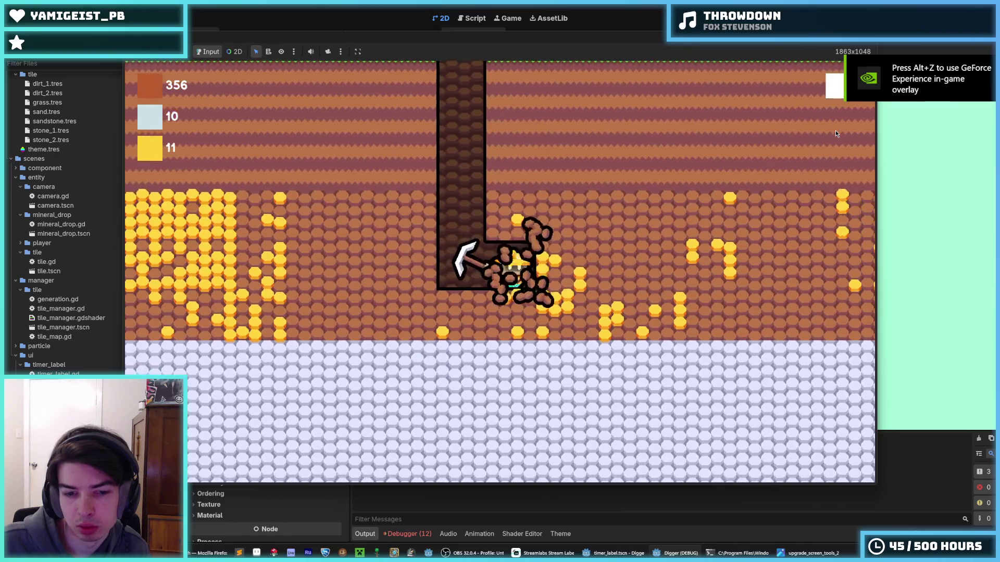
pyautogui.press('Up')
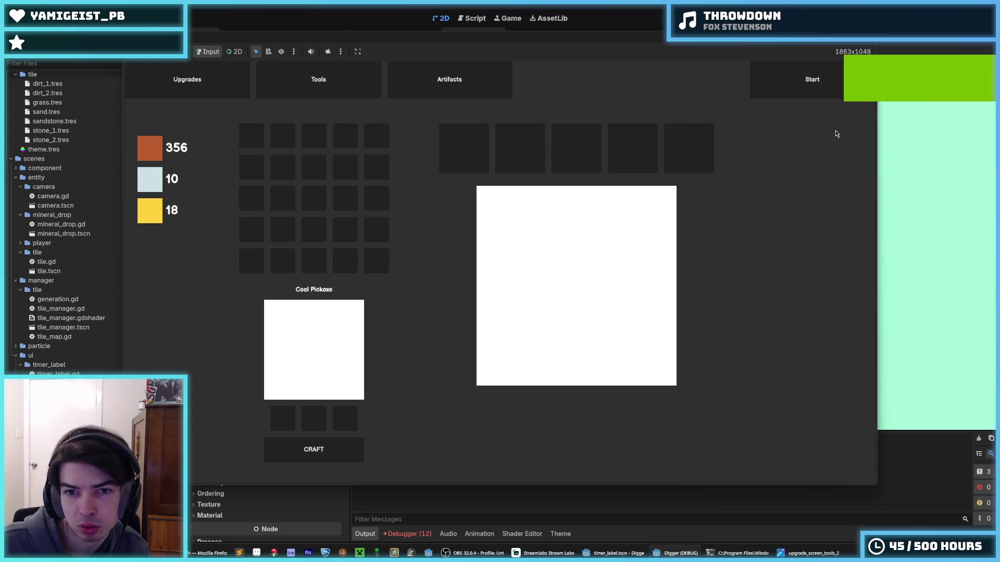
pyautogui.click(810, 85)
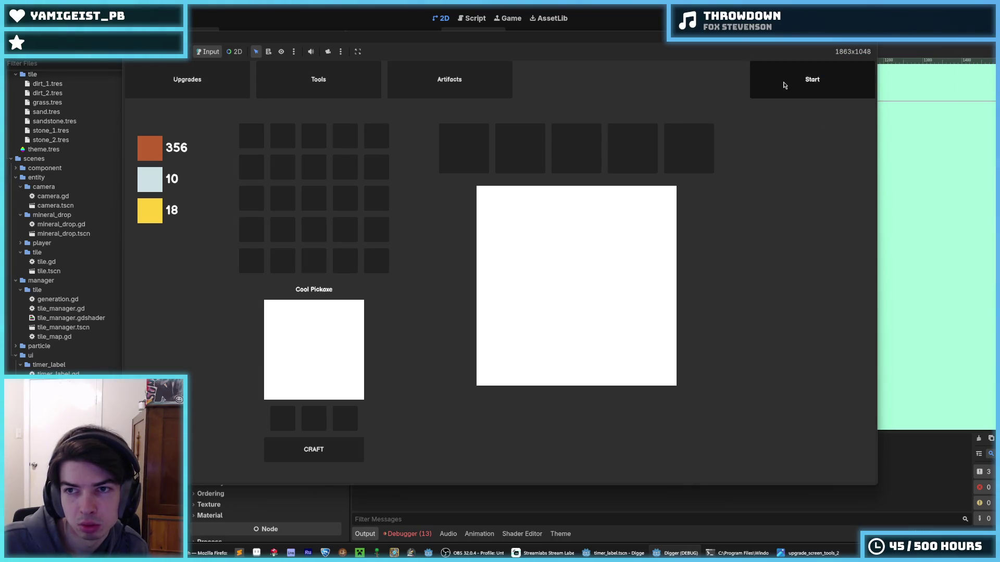
pyautogui.click(839, 82)
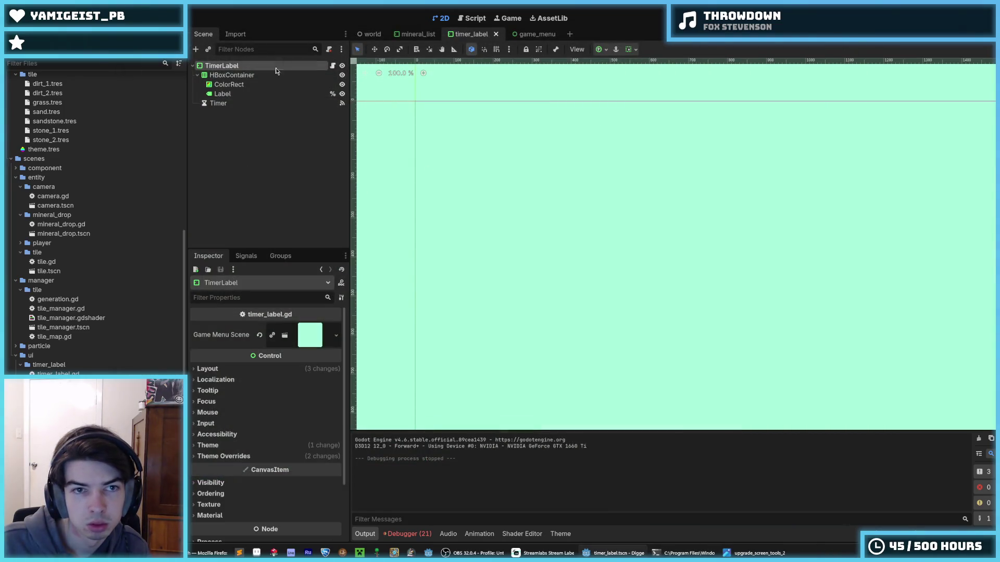
# In the game_menu scene, review the debugger errors and jump to game_menu.gd line 29.
pyautogui.click(526, 34)
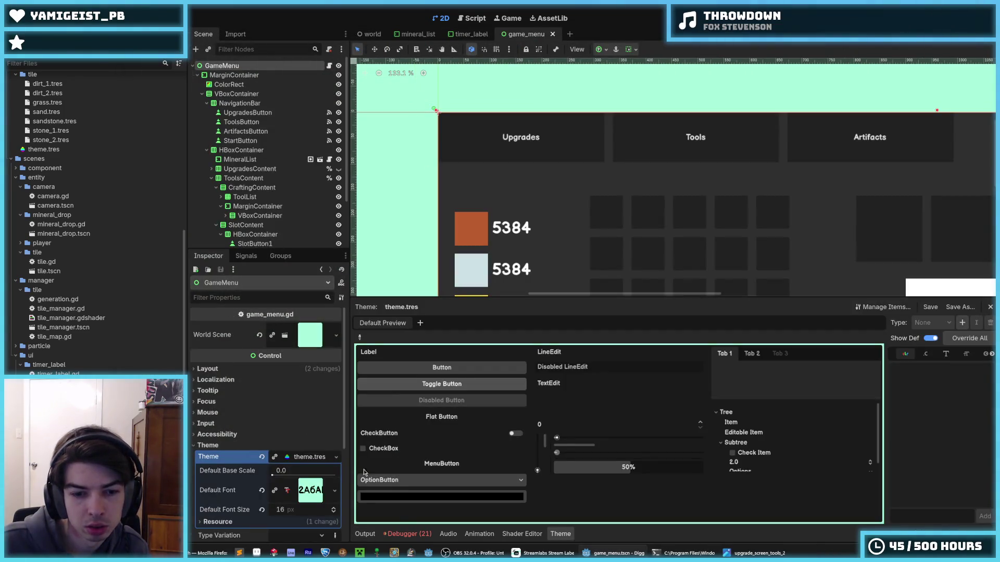
pyautogui.click(408, 534)
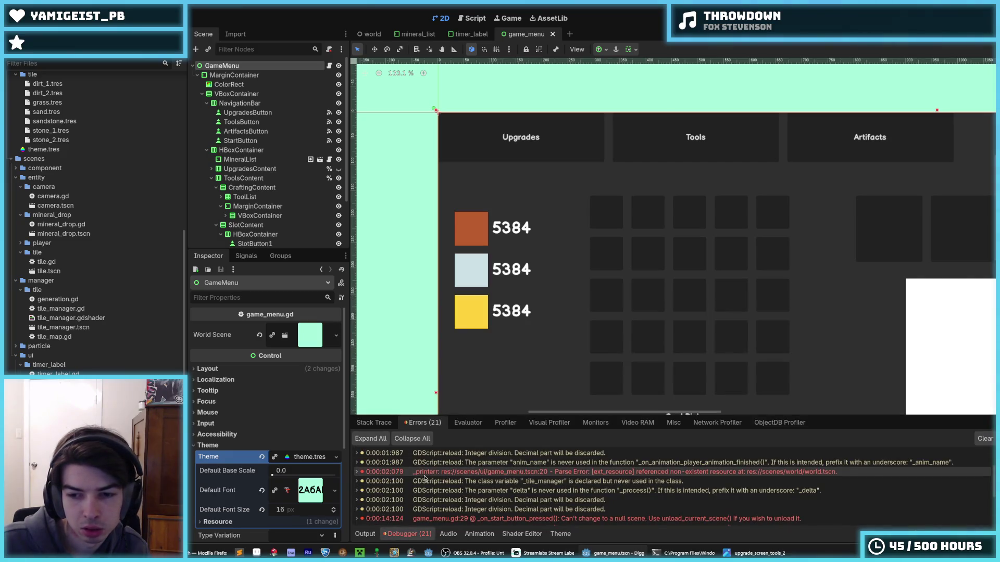
pyautogui.click(426, 472)
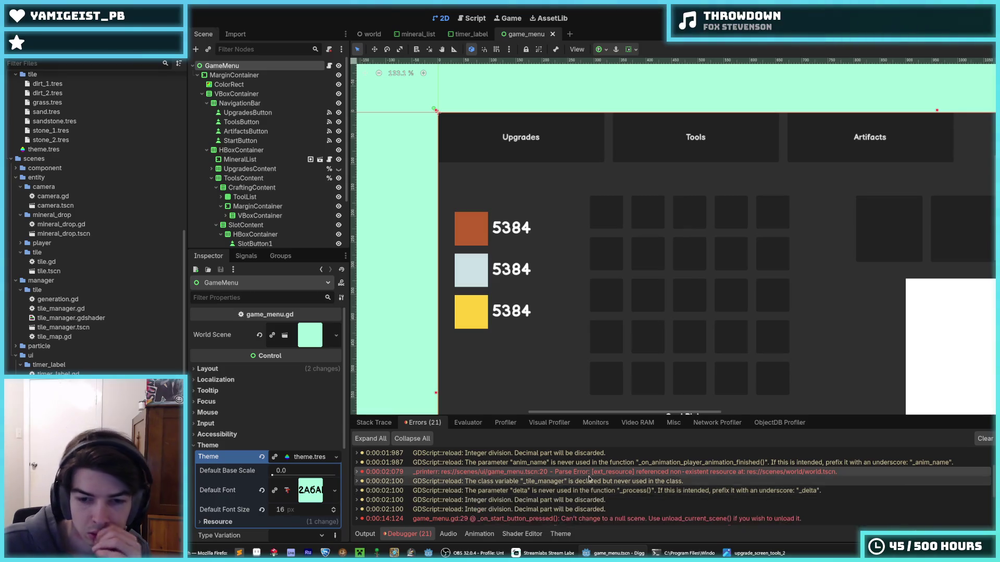
pyautogui.scroll(-2, 611, 506)
pyautogui.click(610, 506)
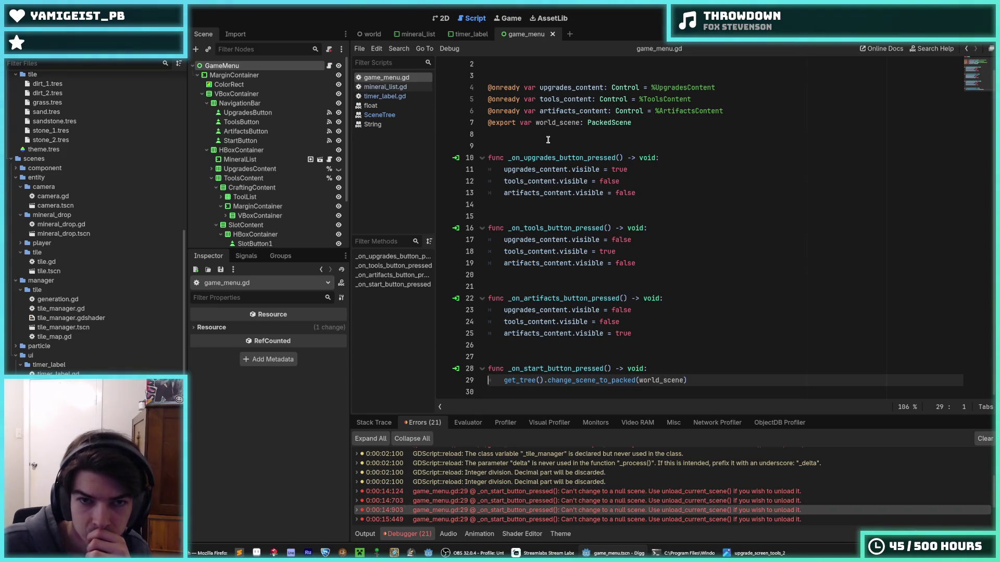
# Inspect the world_scene declaration, then select GameMenu and expand its World Scene property.
pyautogui.doubleClick(550, 124)
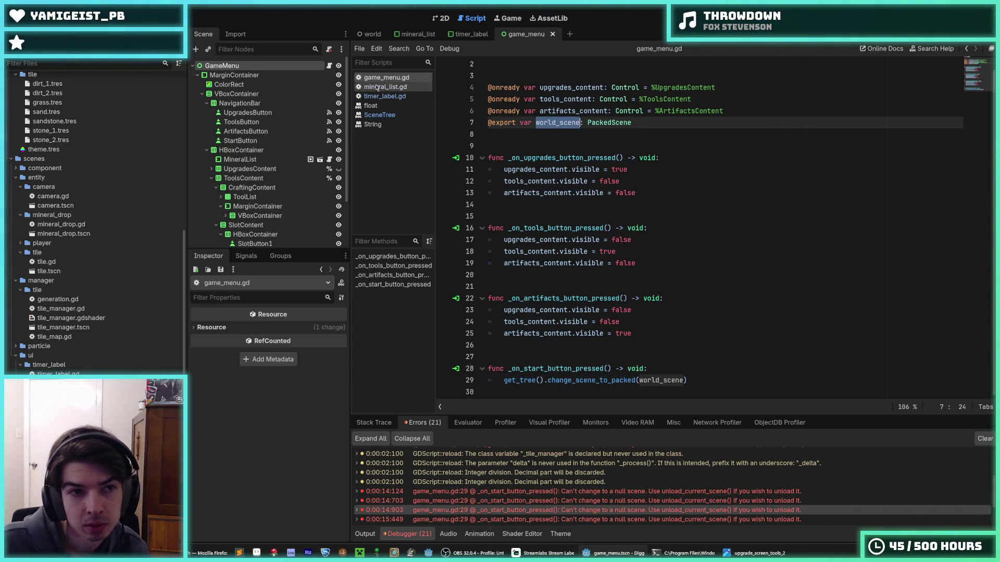
pyautogui.moveTo(286, 68)
pyautogui.mouseDown()
pyautogui.moveTo(443, 21)
pyautogui.moveTo(317, 339)
pyautogui.mouseUp()
pyautogui.click(318, 339)
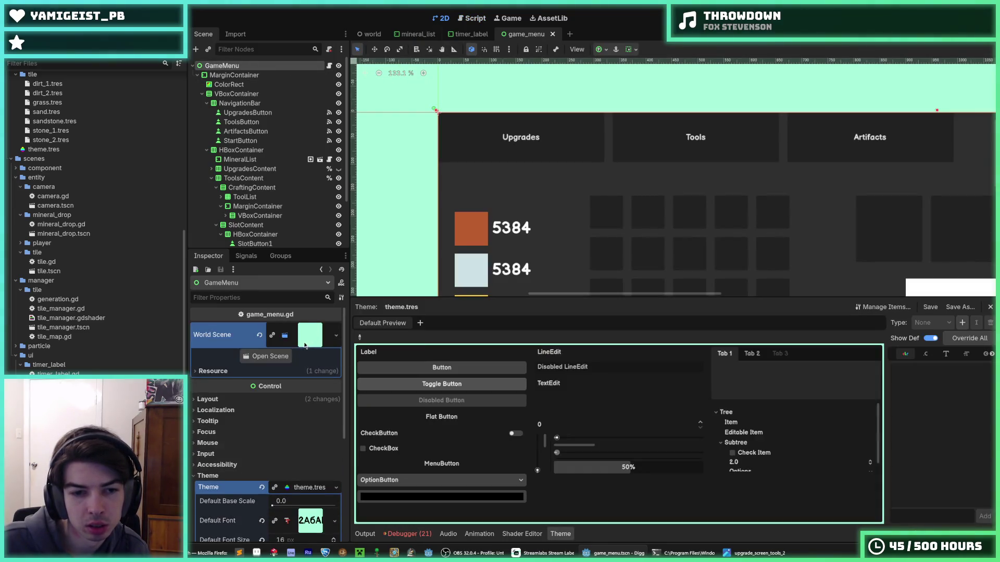
# Open the world scene assigned to GameMenu's World Scene property.
pyautogui.click(229, 372)
pyautogui.click(219, 371)
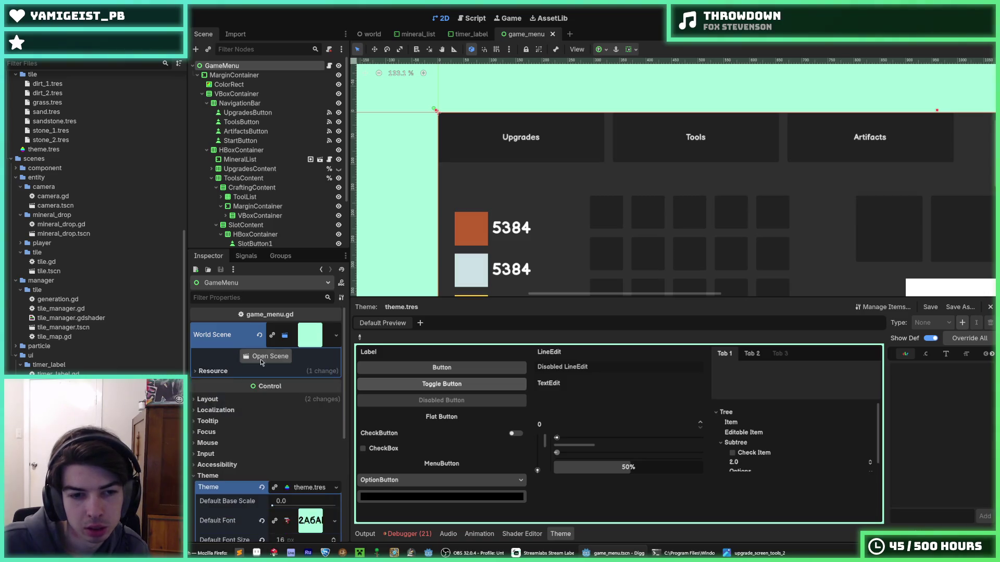
pyautogui.click(266, 357)
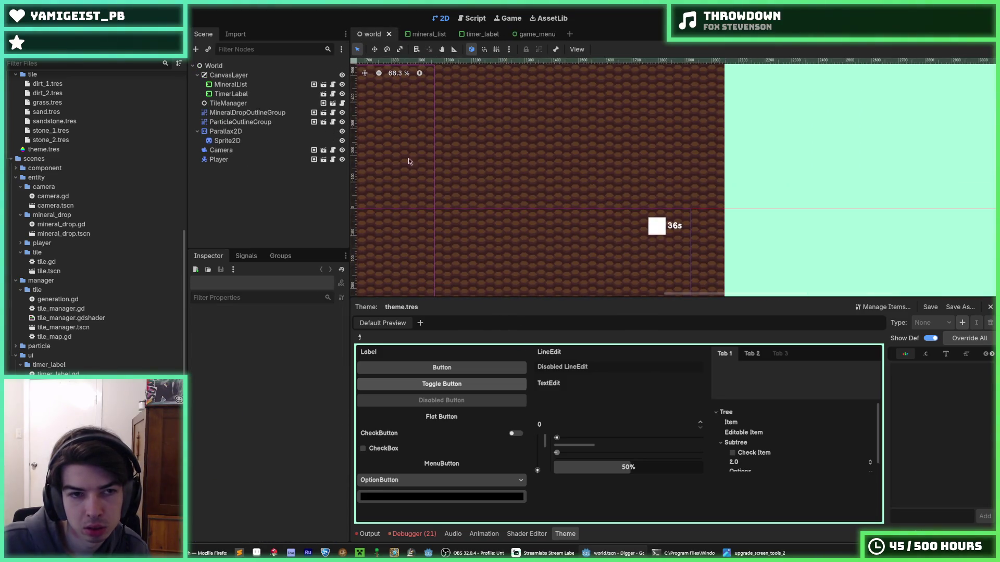
# In game_menu.gd, check how world_scene is declared and used in change_scene, then recheck debugger errors.
pyautogui.click(526, 34)
pyautogui.click(473, 19)
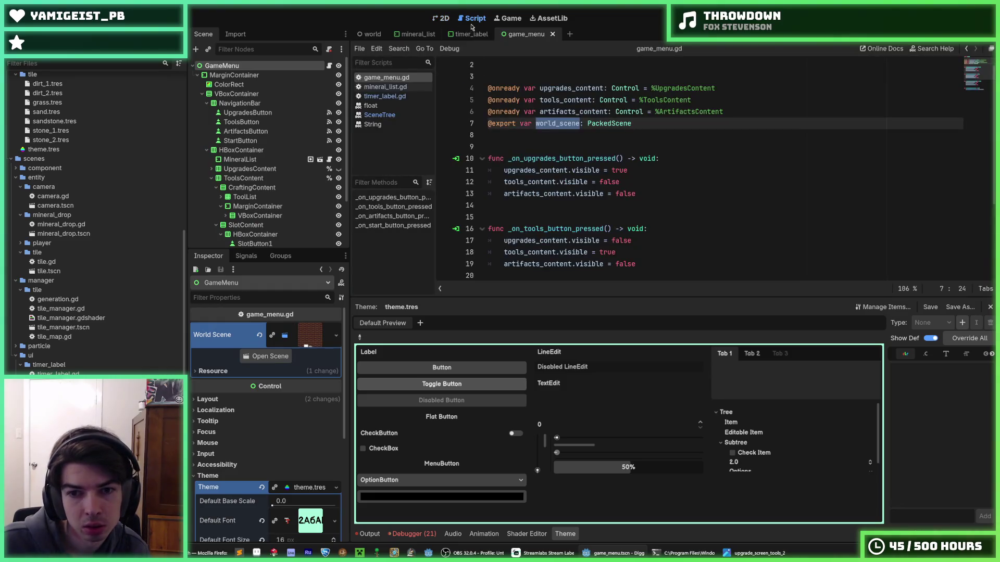
pyautogui.click(639, 255)
pyautogui.scroll(4, 645, 232)
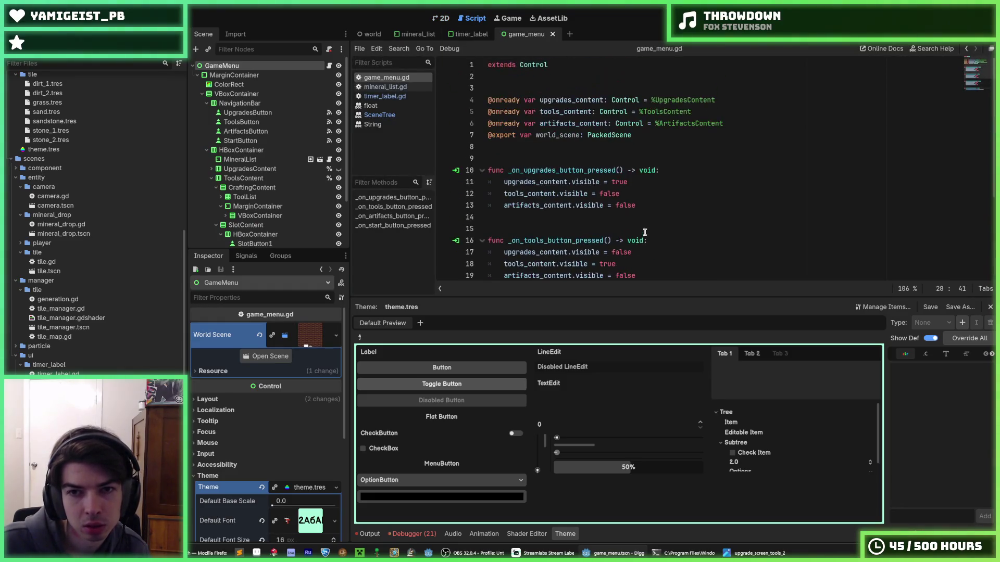
pyautogui.doubleClick(559, 138)
pyautogui.scroll(-4, 637, 249)
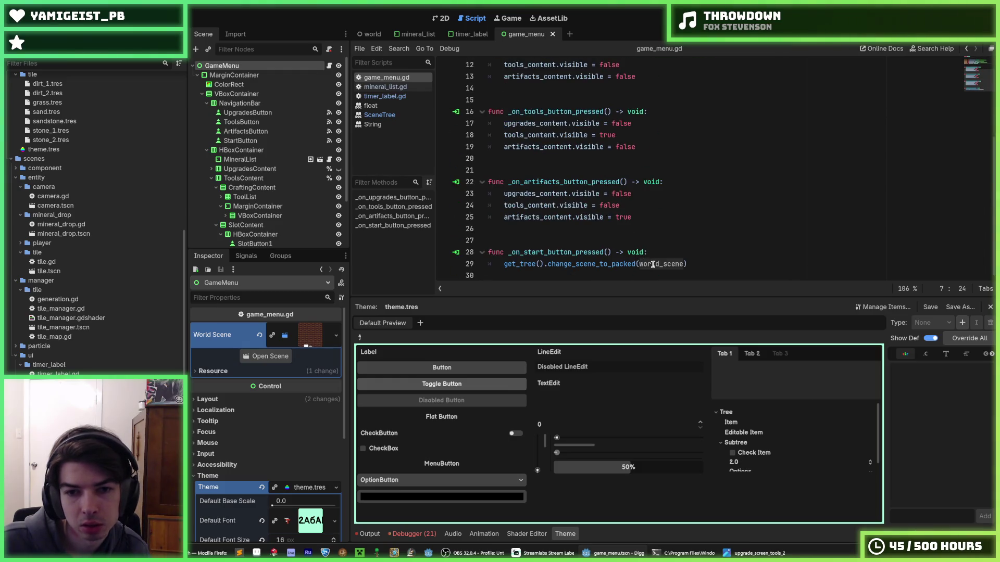
pyautogui.doubleClick(653, 264)
pyautogui.click(693, 264)
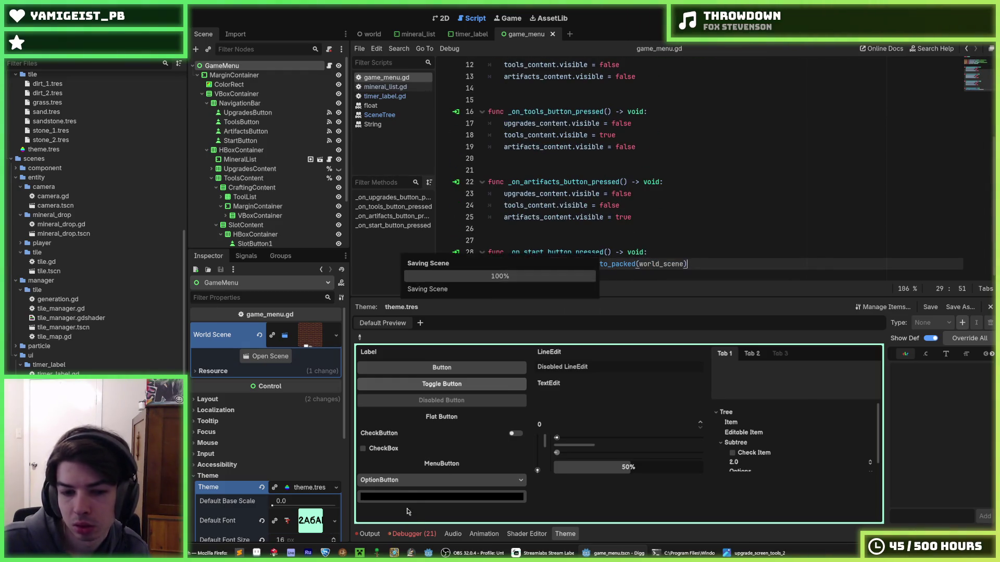
pyautogui.click(417, 535)
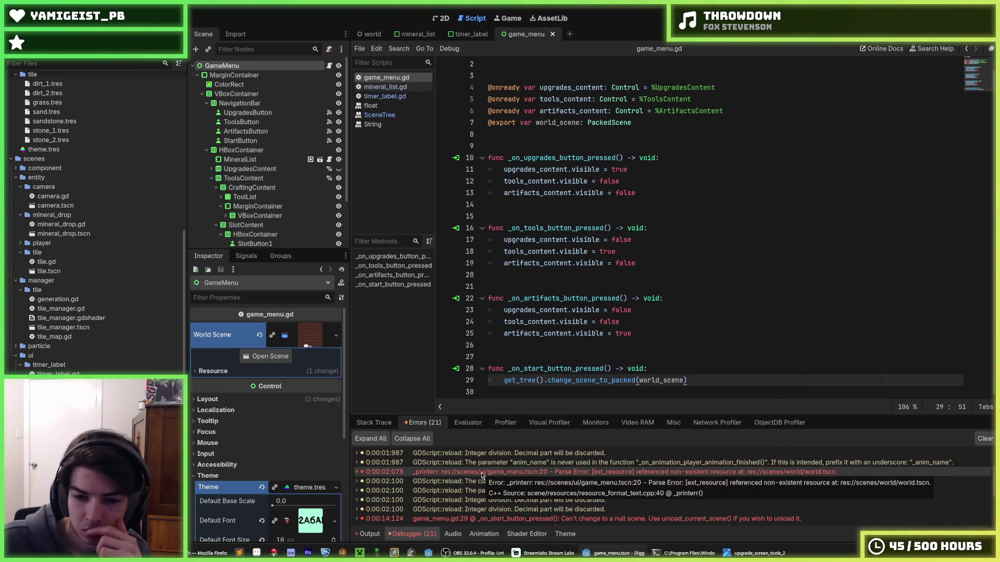
# Expand the parse error and review the scene-change code in game_menu.gd around line 20.
pyautogui.moveTo(482, 476)
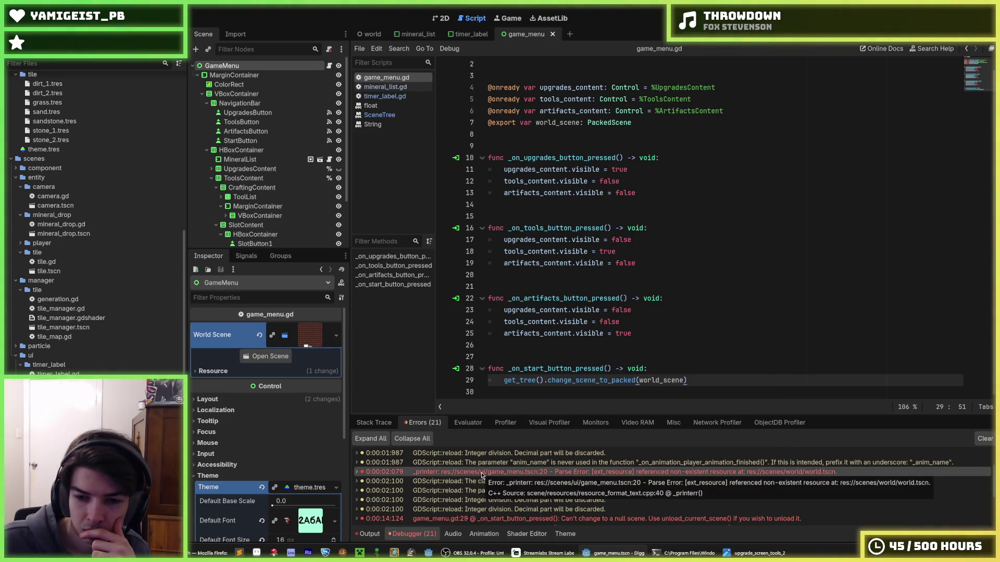
pyautogui.doubleClick(482, 475)
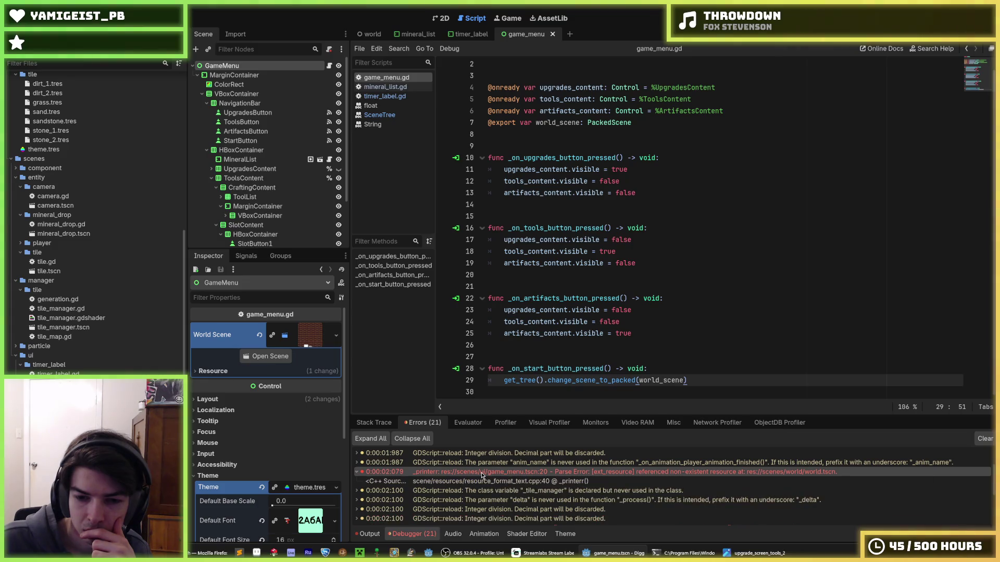
pyautogui.moveTo(482, 476)
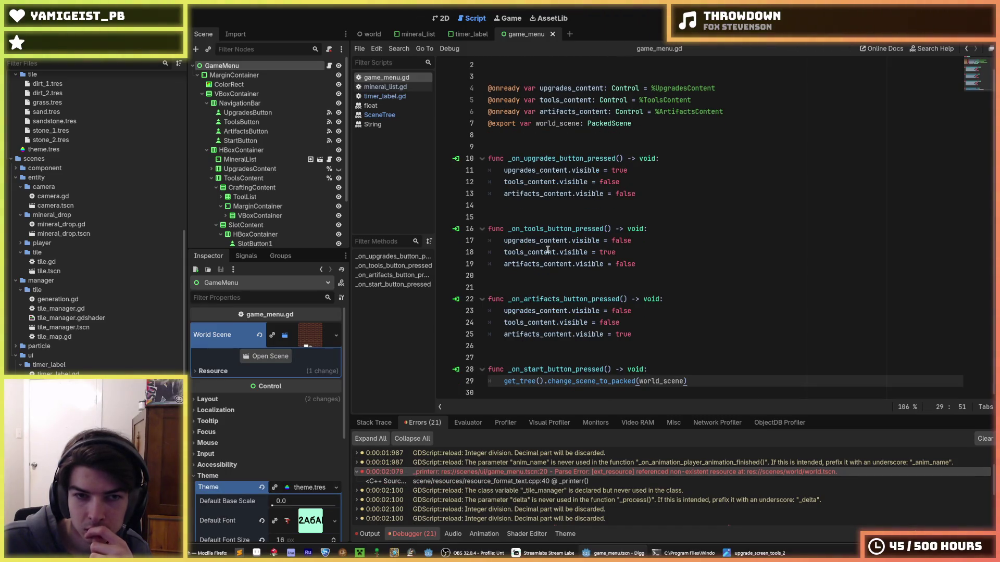
pyautogui.click(388, 87)
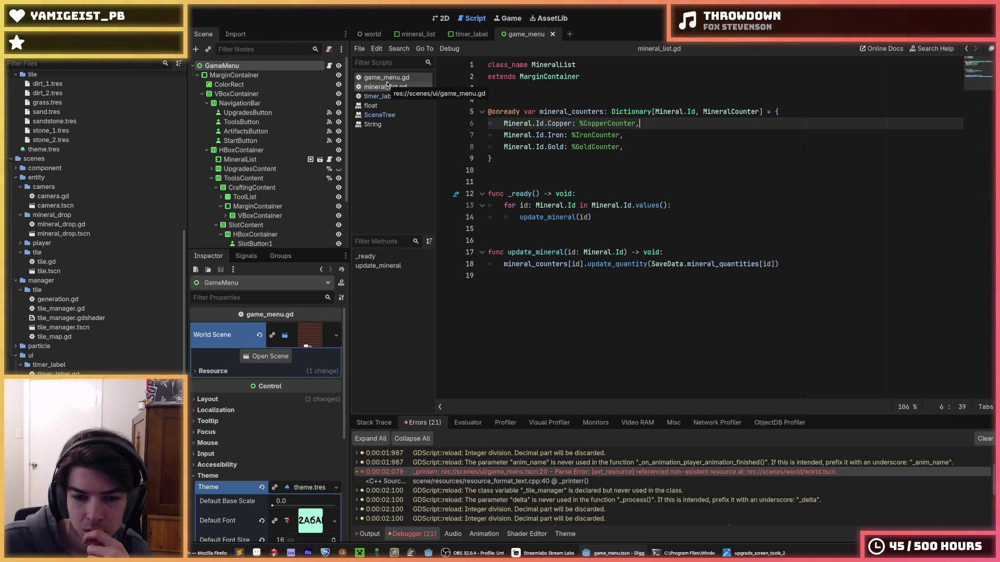
pyautogui.click(386, 78)
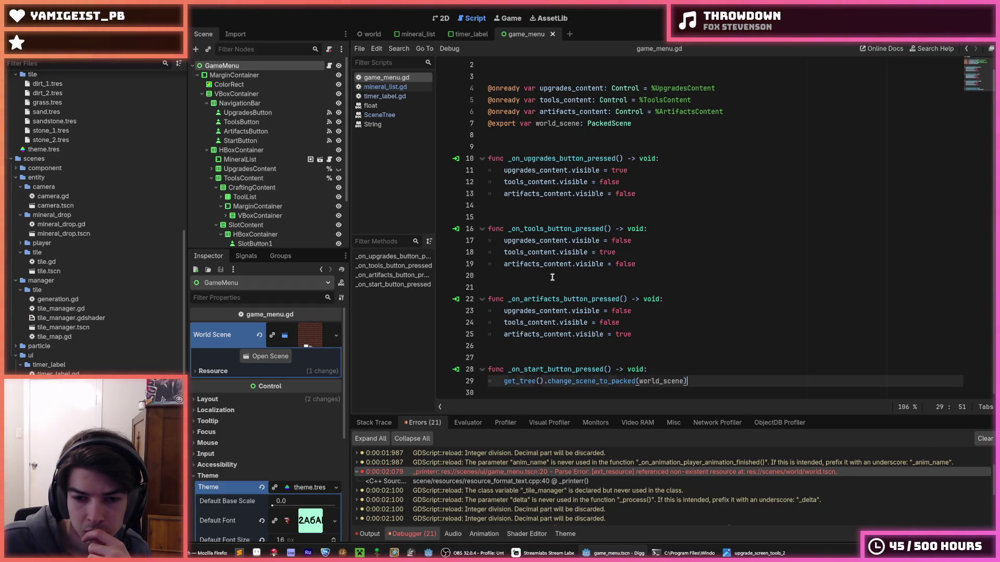
pyautogui.click(552, 277)
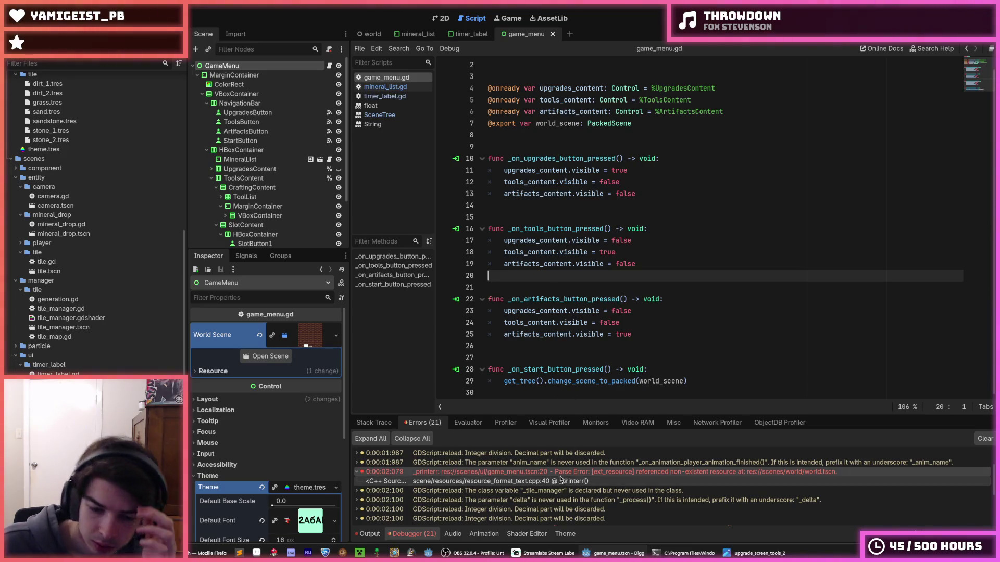
pyautogui.scroll(2, 555, 473)
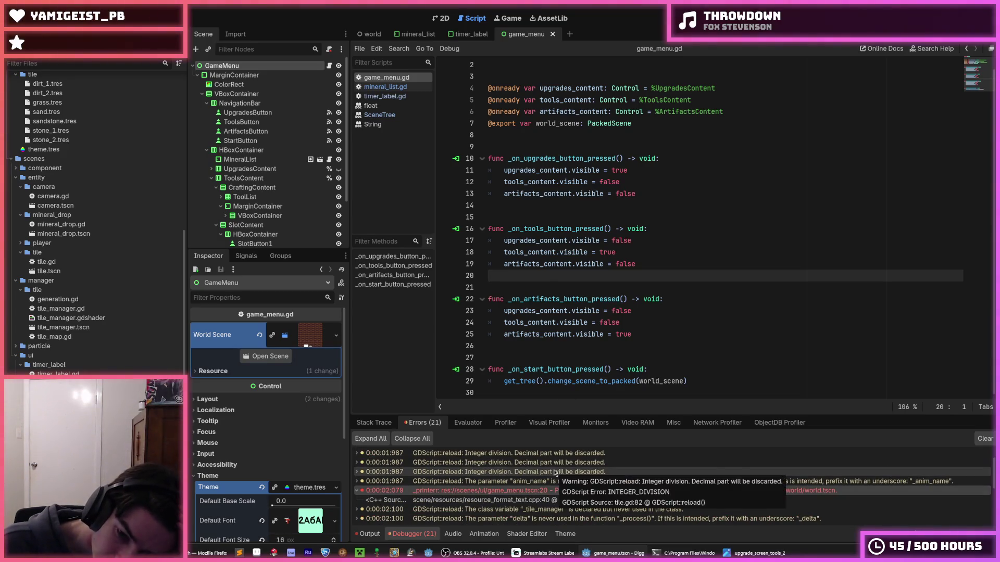
pyautogui.scroll(-2, 551, 469)
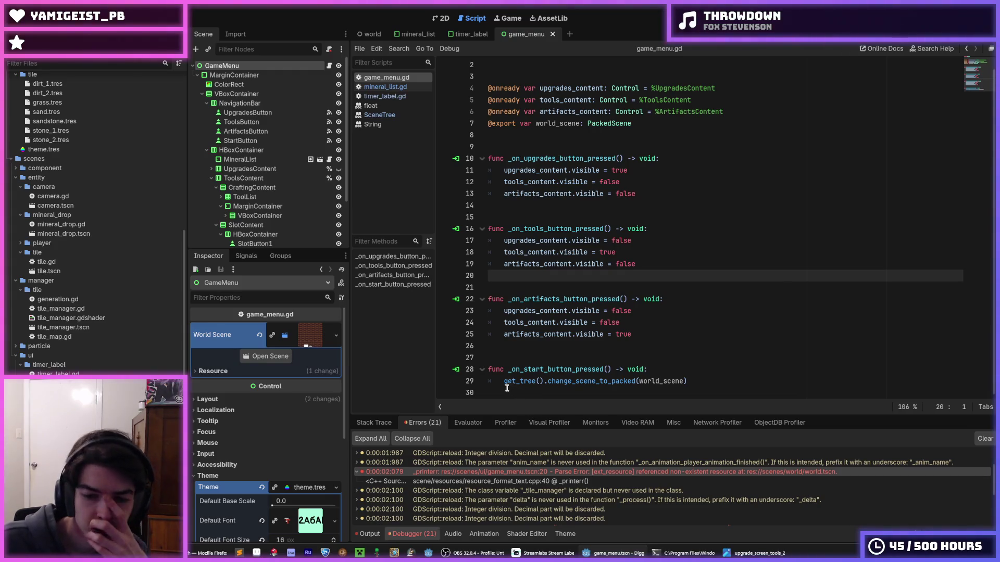
# Open world.tscn and select its World root node.
pyautogui.moveTo(503, 386)
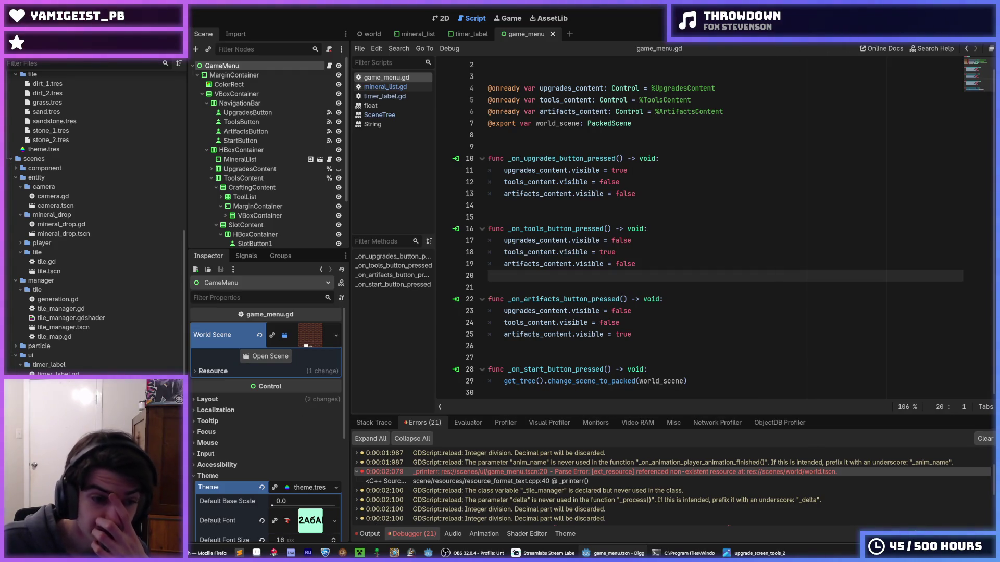
pyautogui.click(265, 356)
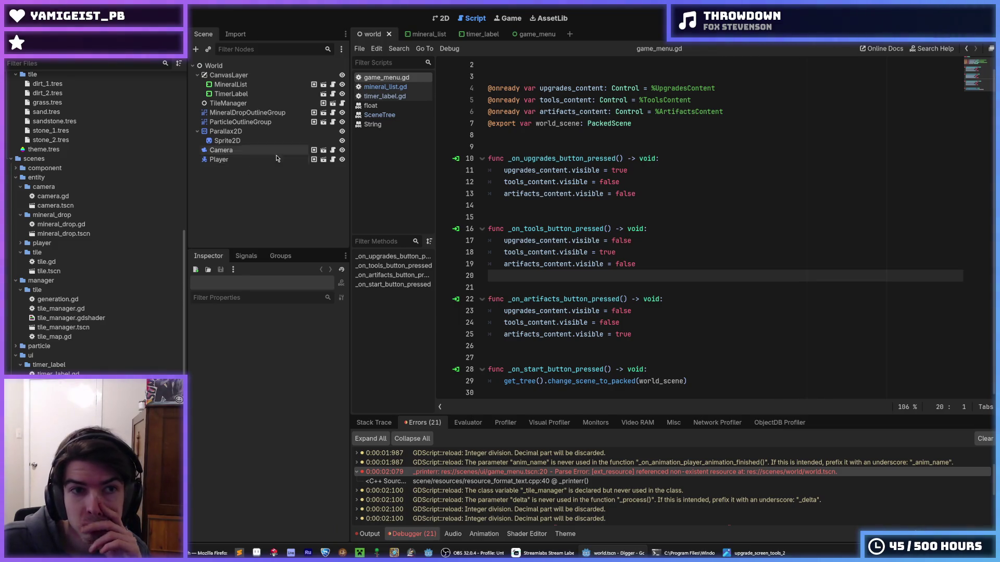
pyautogui.click(241, 67)
pyautogui.click(240, 75)
pyautogui.click(241, 67)
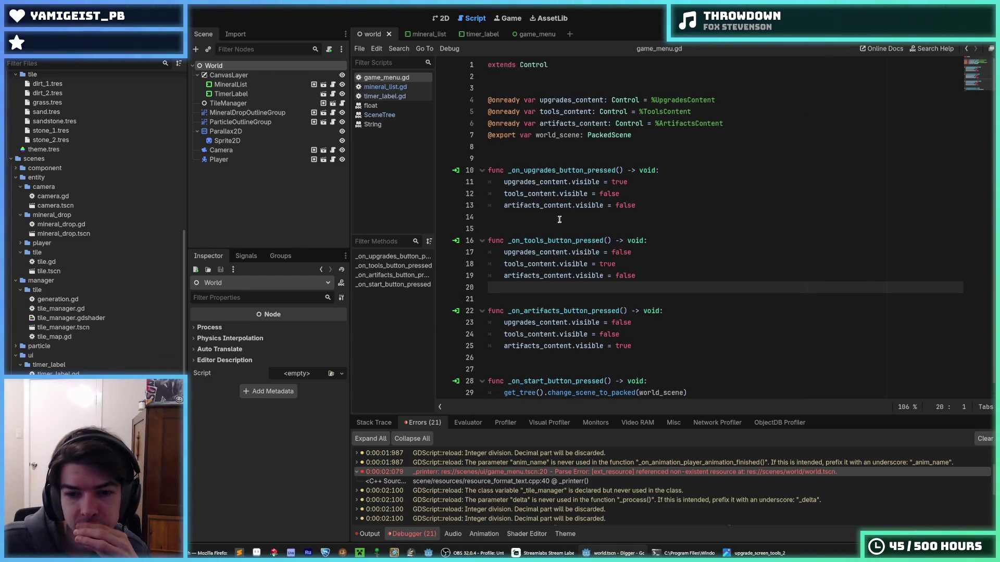
# Check the debugger stack trace, then reload the current Digger project.
pyautogui.click(384, 424)
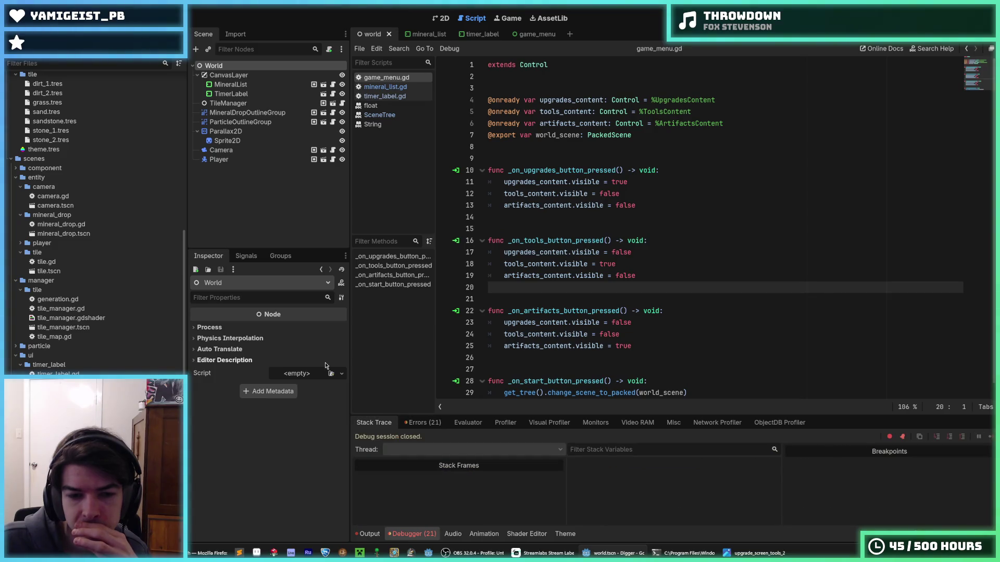
pyautogui.click(39, 18)
pyautogui.click(78, 124)
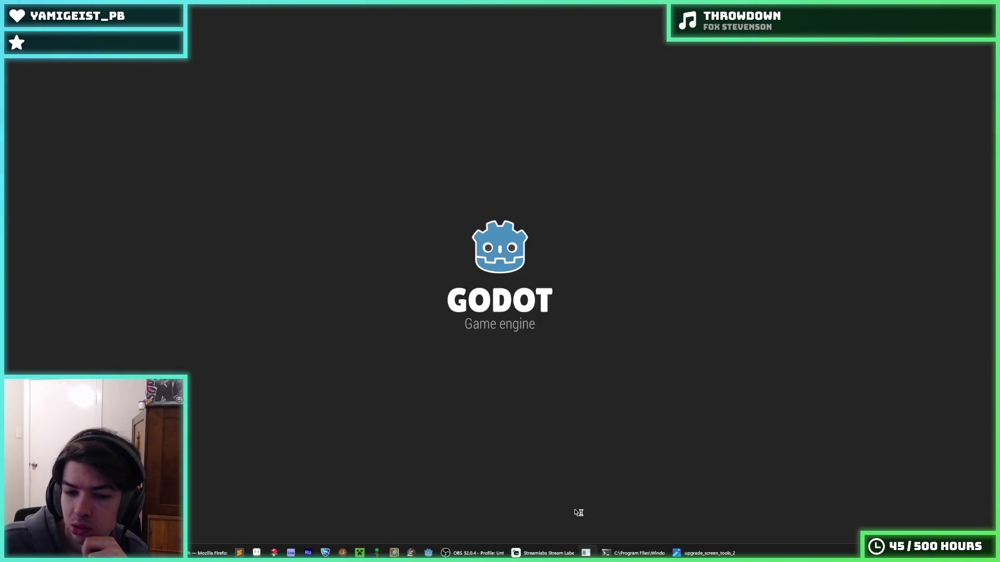
pyautogui.click(706, 553)
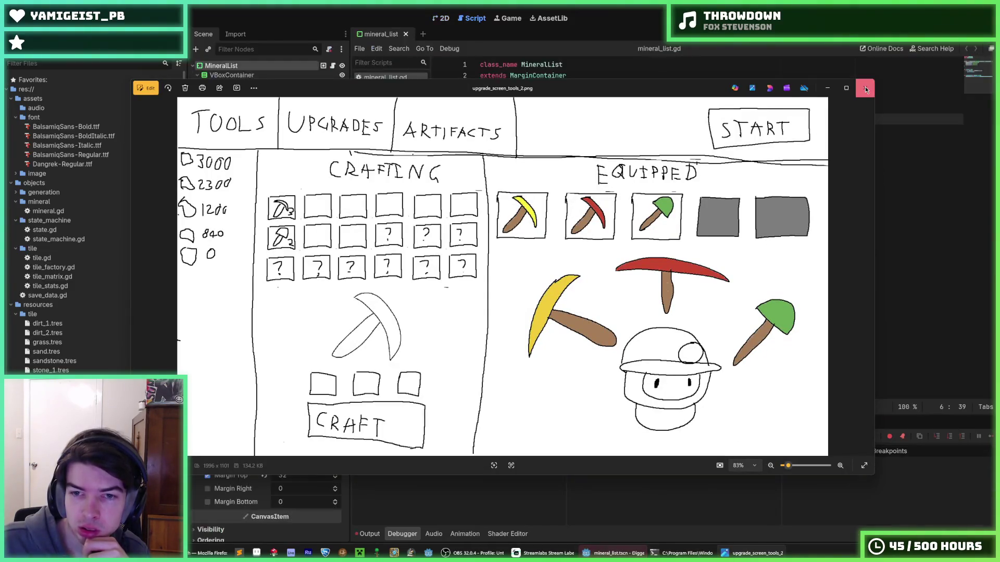
# Close the upgrade_screen_tools_2.png mockup in Windows Photos.
pyautogui.click(864, 88)
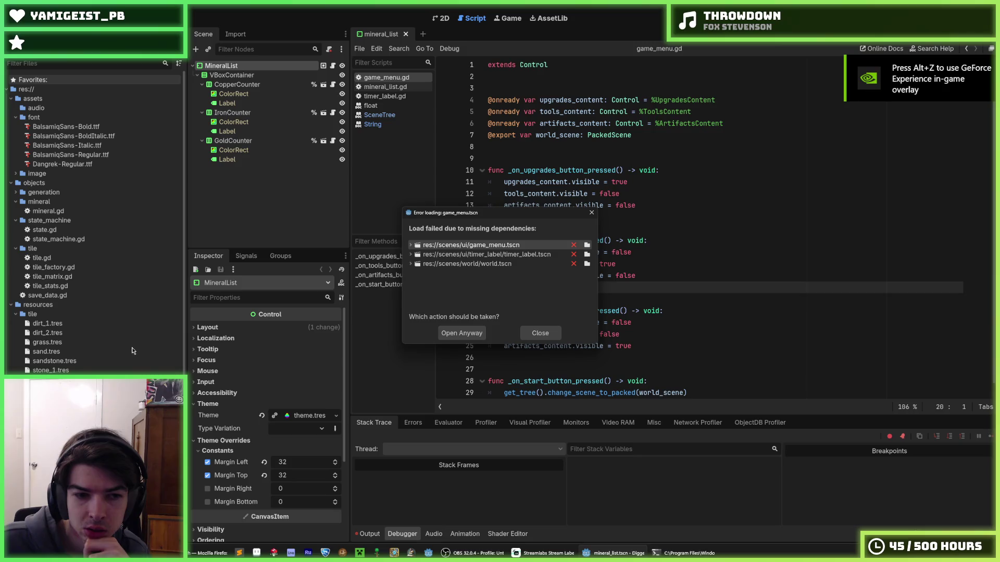
# Pick replacement files for the missing game_menu.tscn, timer_label.tscn and world.tscn dependencies.
pyautogui.click(587, 245)
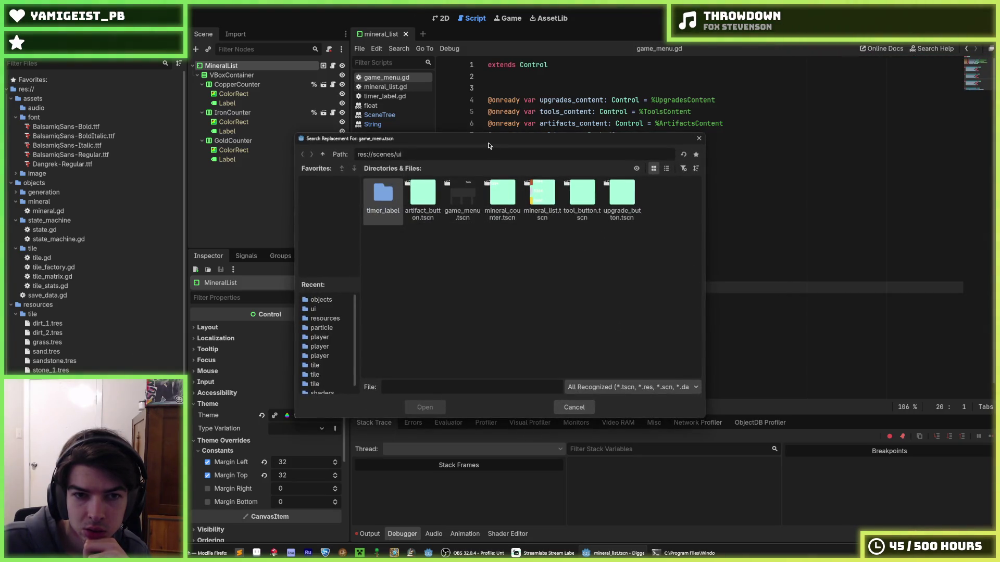
pyautogui.doubleClick(661, 209)
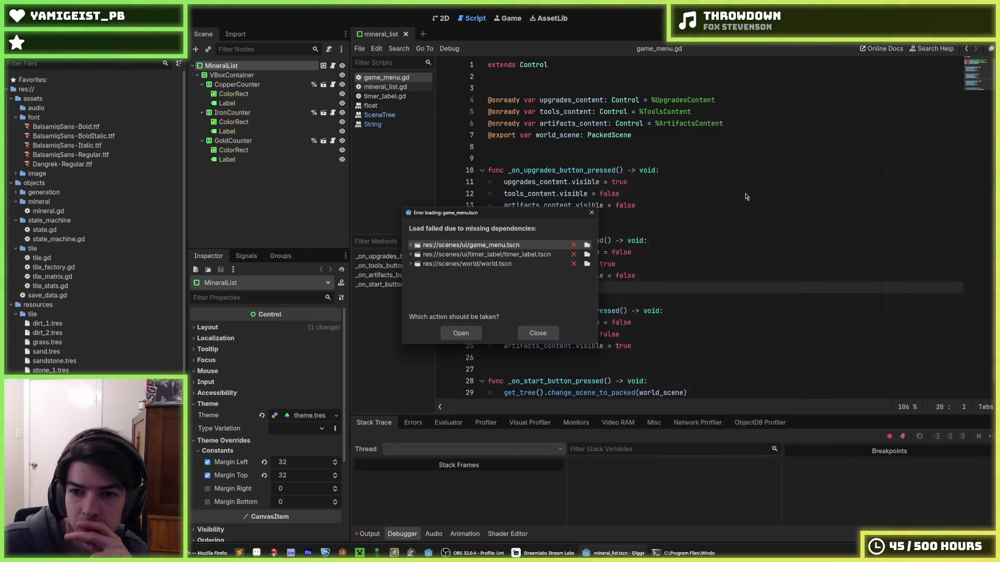
pyautogui.click(587, 256)
pyautogui.doubleClick(406, 217)
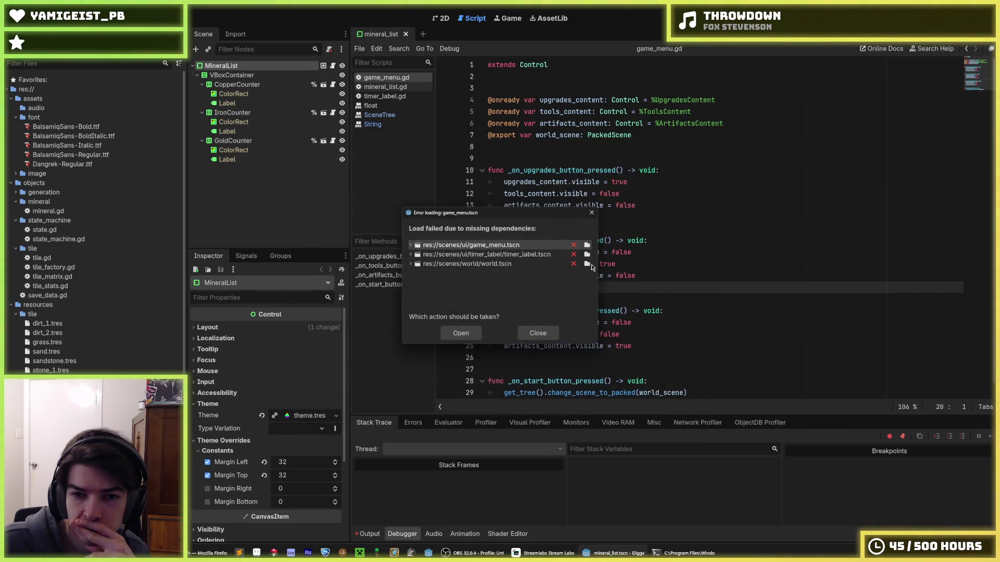
pyautogui.click(587, 264)
pyautogui.doubleClick(384, 198)
# Expand the dependency rows, open the scene anyway, and dismiss the missing-dependencies error.
pyautogui.click(411, 264)
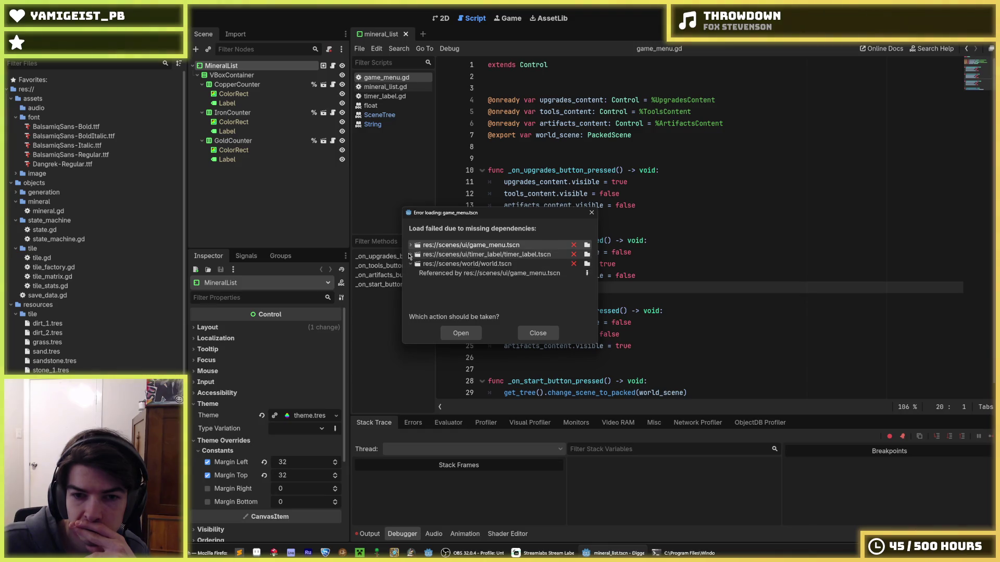
pyautogui.click(410, 255)
pyautogui.click(411, 246)
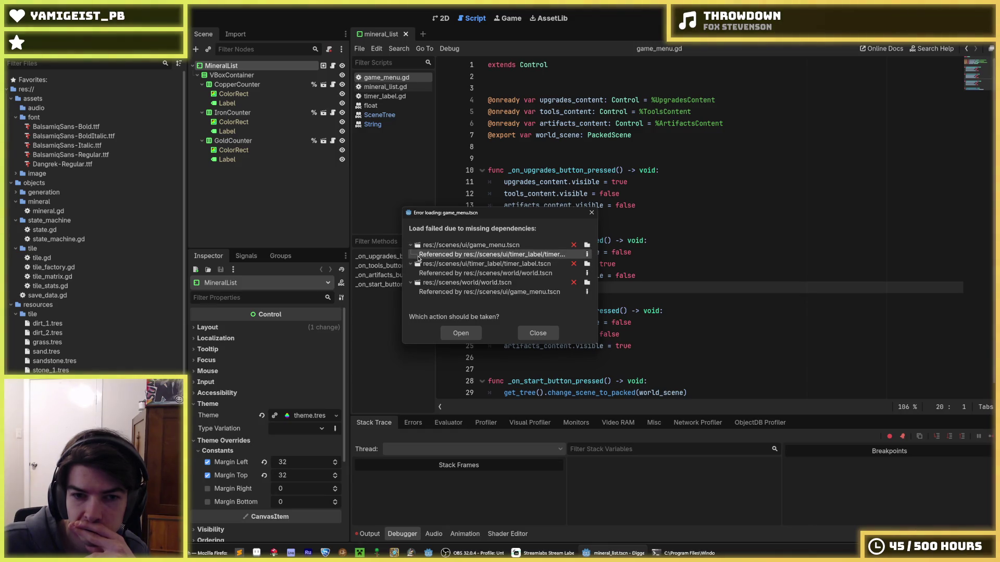
pyautogui.click(469, 336)
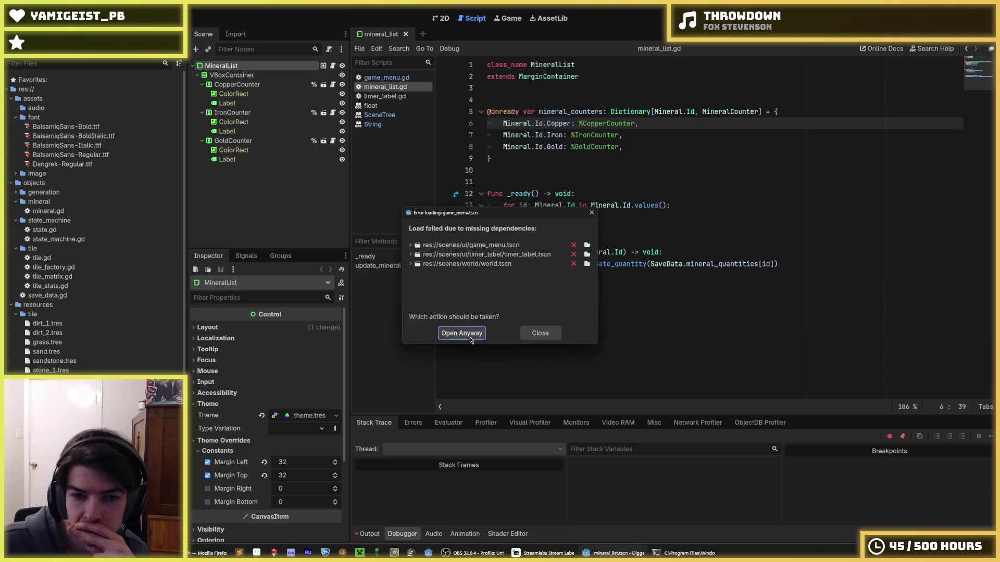
pyautogui.click(472, 335)
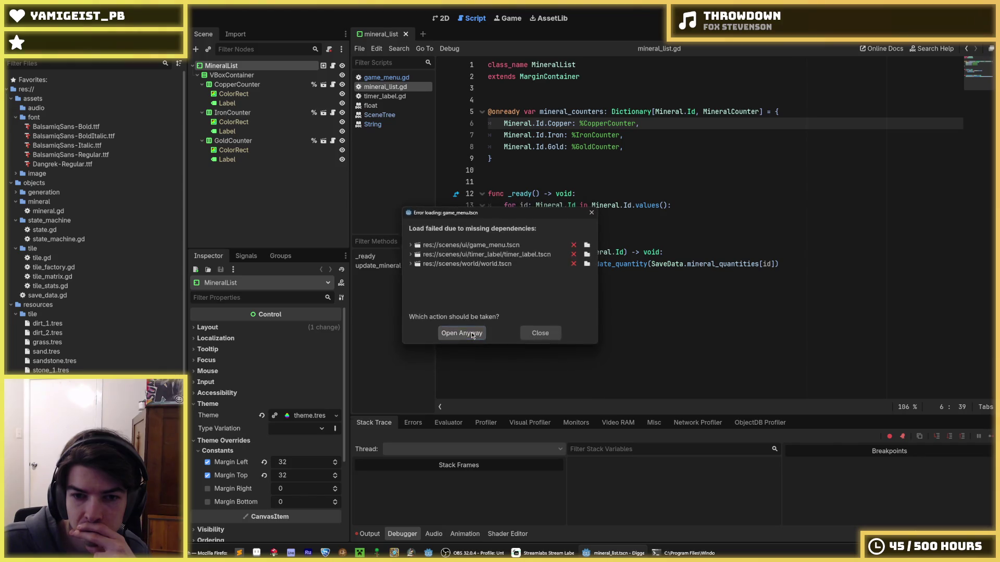
pyautogui.click(472, 334)
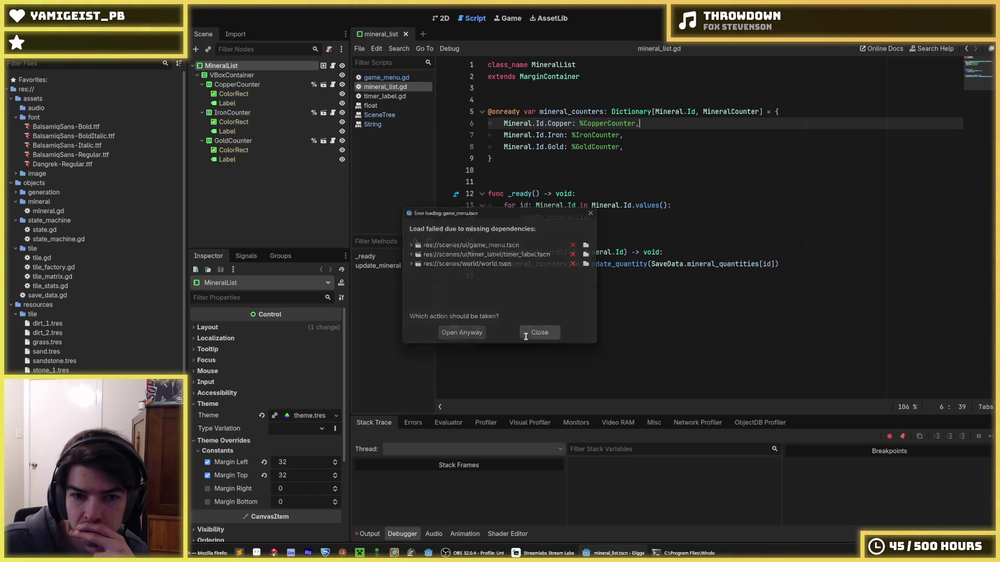
pyautogui.click(532, 329)
pyautogui.click(531, 326)
# Move mineral_list.gd to the top of the script list and leave it open.
pyautogui.moveTo(392, 88); pyautogui.dragTo(391, 77)
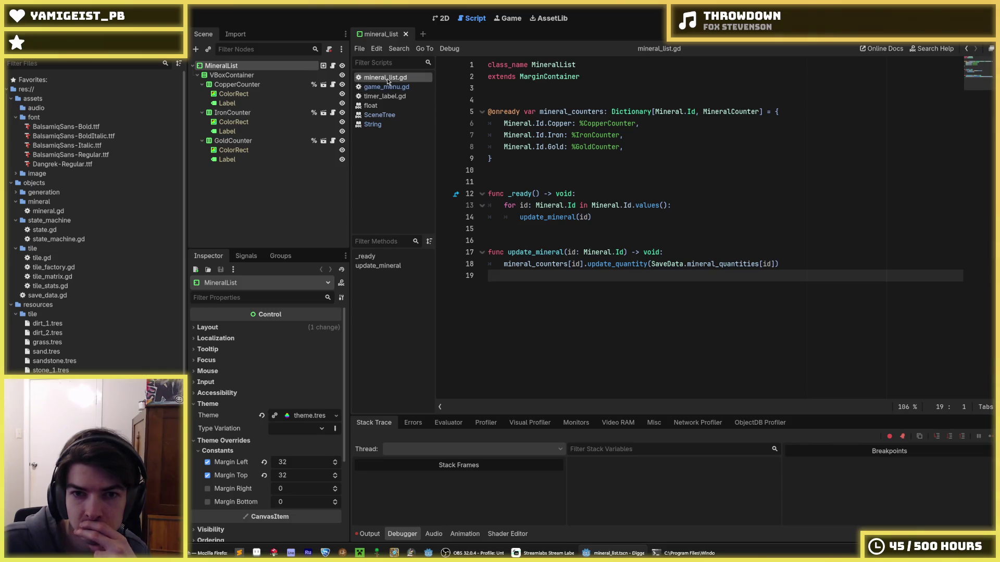
pyautogui.click(396, 87)
pyautogui.click(396, 77)
pyautogui.scroll(-5, 94, 219)
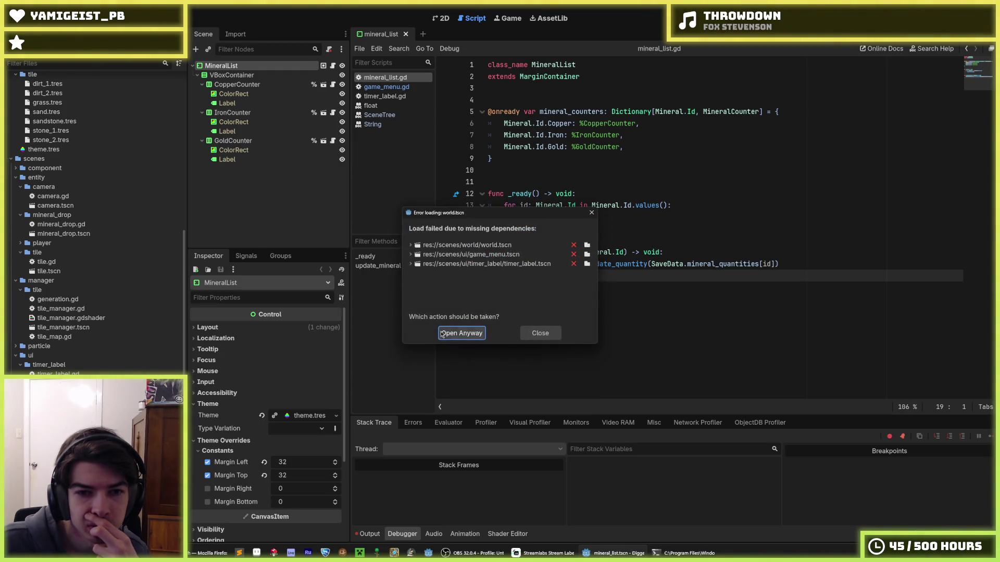
# Repoint world.tscn's world and game_menu dependencies to the correct .tscn files.
pyautogui.click(587, 245)
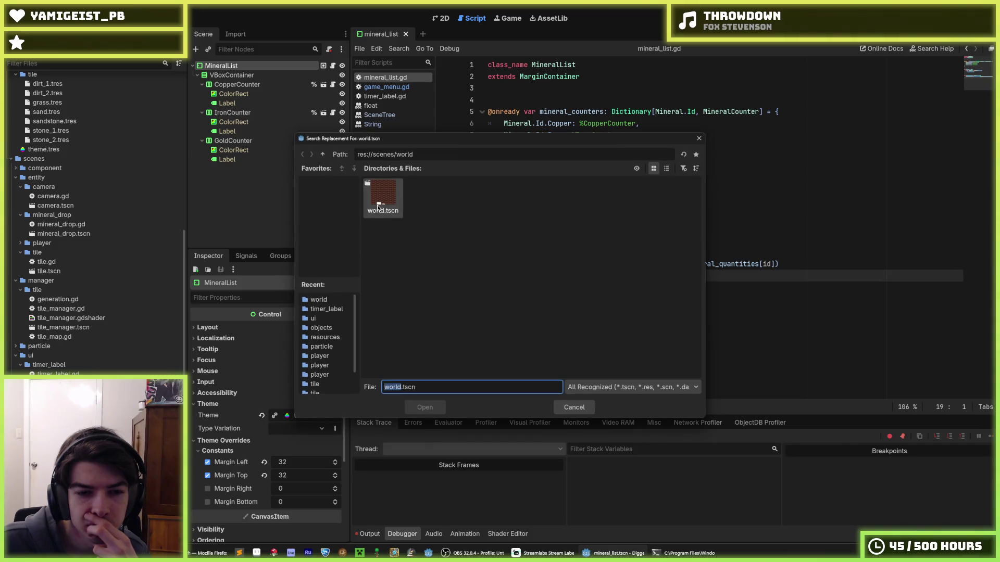
pyautogui.click(323, 154)
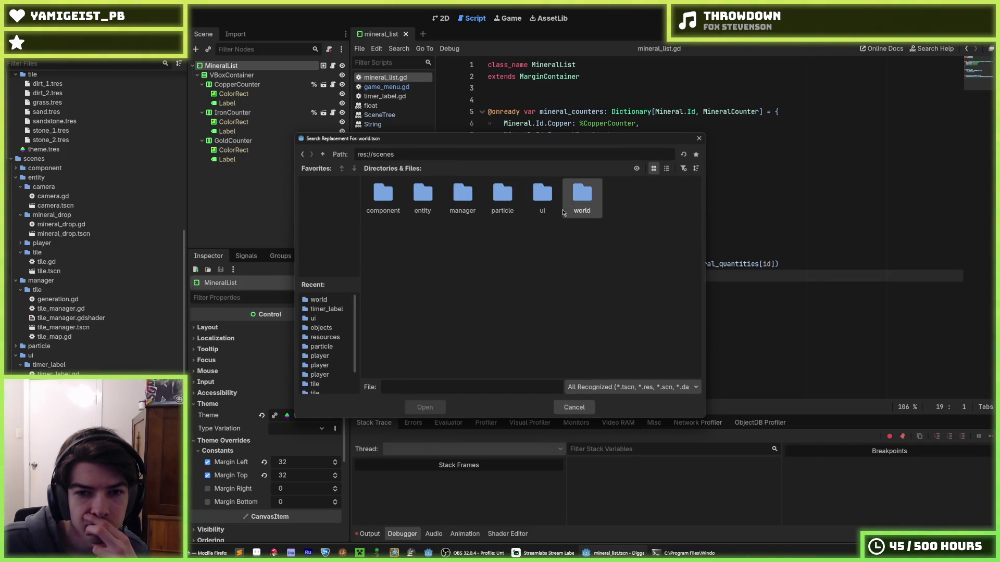
pyautogui.doubleClick(554, 206)
pyautogui.doubleClick(422, 203)
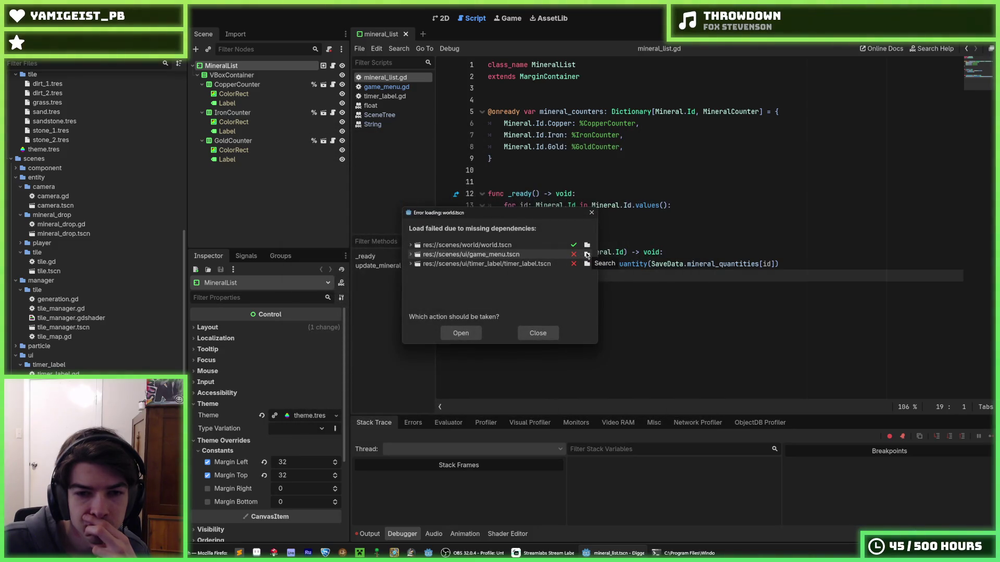
pyautogui.click(587, 255)
pyautogui.doubleClick(433, 211)
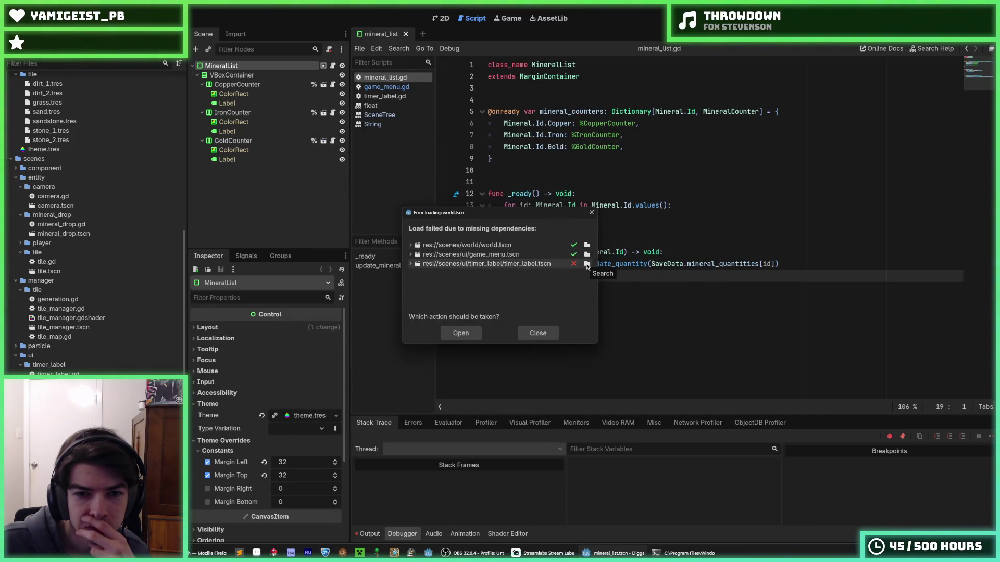
# Resolve the timer_label.tscn dependency and open the world scene.
pyautogui.click(587, 264)
pyautogui.doubleClick(397, 209)
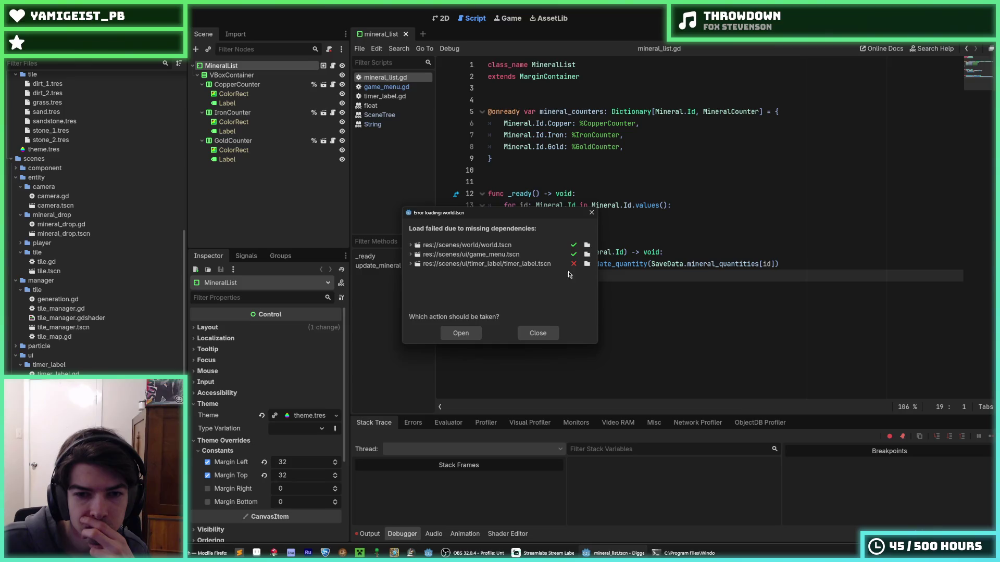
pyautogui.click(587, 264)
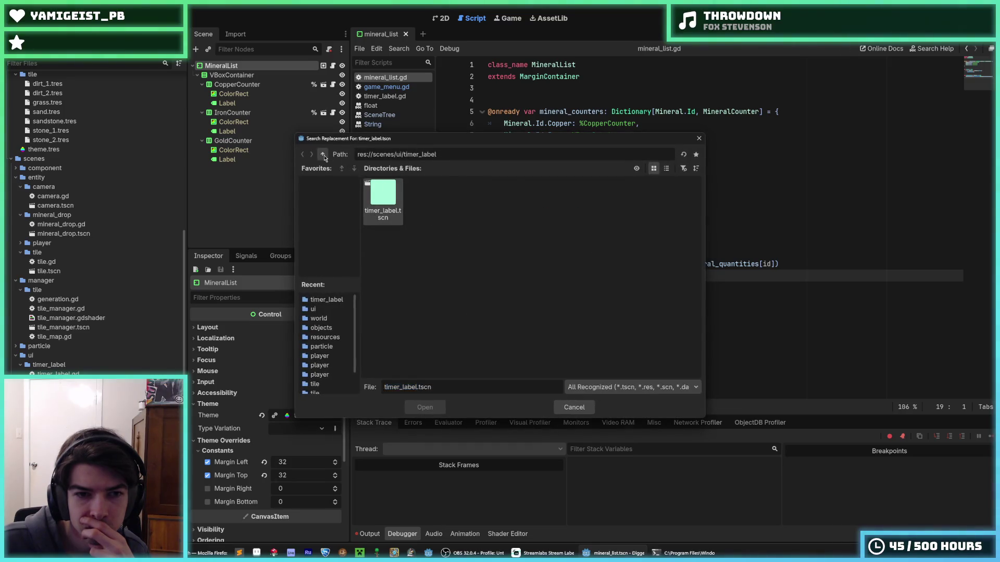
pyautogui.doubleClick(383, 195)
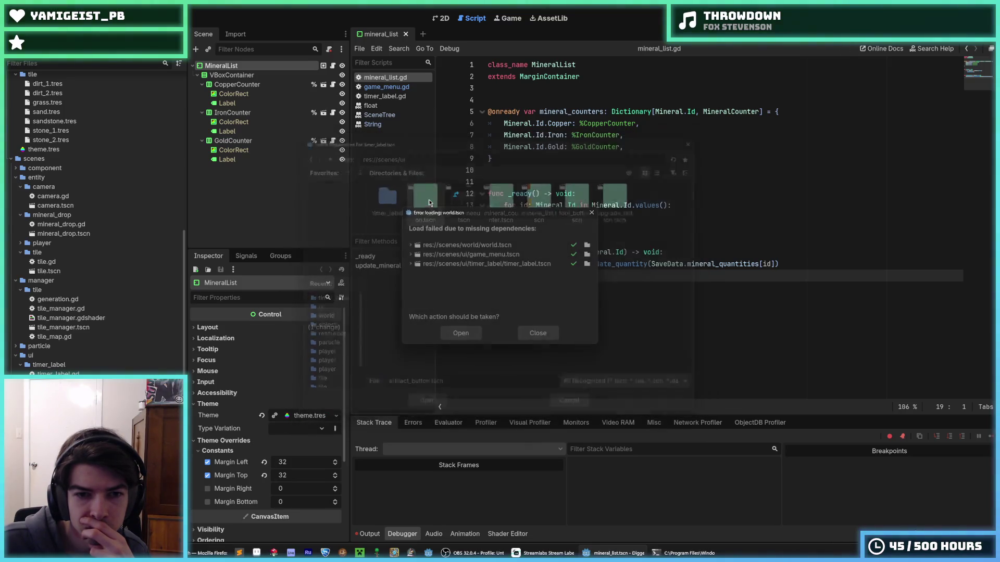
pyautogui.click(461, 333)
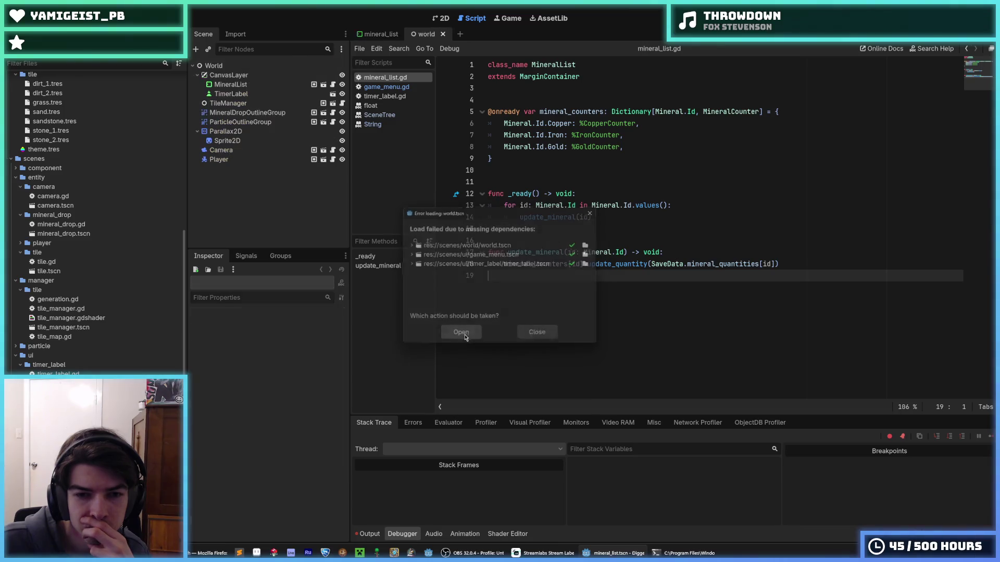
# Check the MineralList and TimerLabel nodes and save the world scene.
pyautogui.click(230, 84)
pyautogui.click(231, 94)
pyautogui.click(231, 85)
pyautogui.click(245, 94)
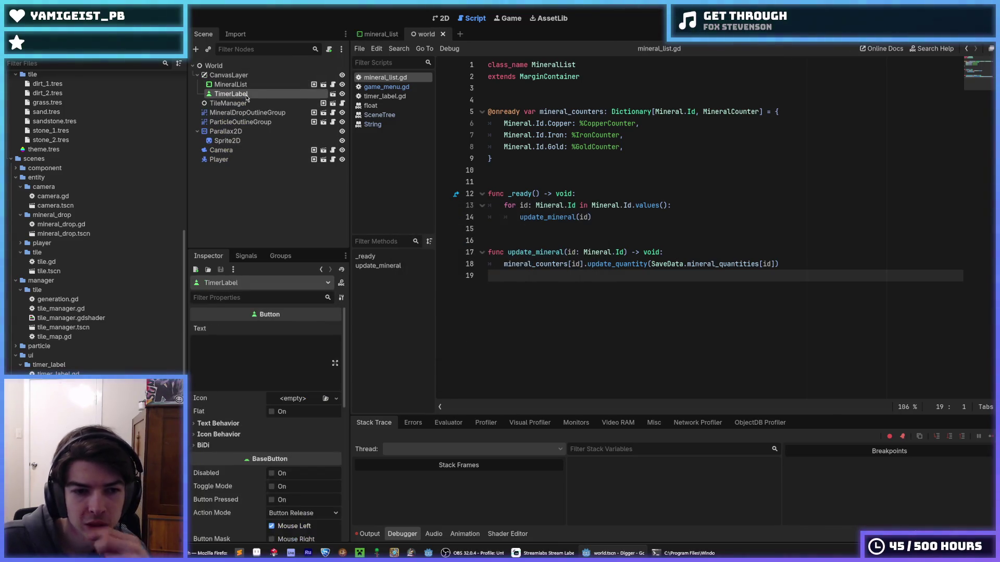
pyautogui.hotkey('ctrl', 's')
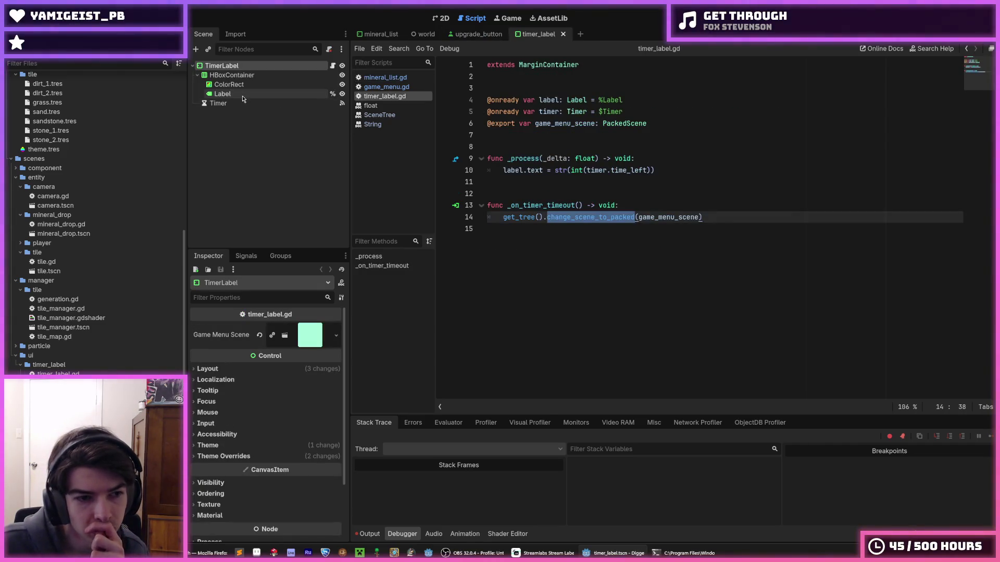
# Select the TimerLabel root in timer_label.tscn and save the scene.
pyautogui.click(223, 94)
pyautogui.click(221, 65)
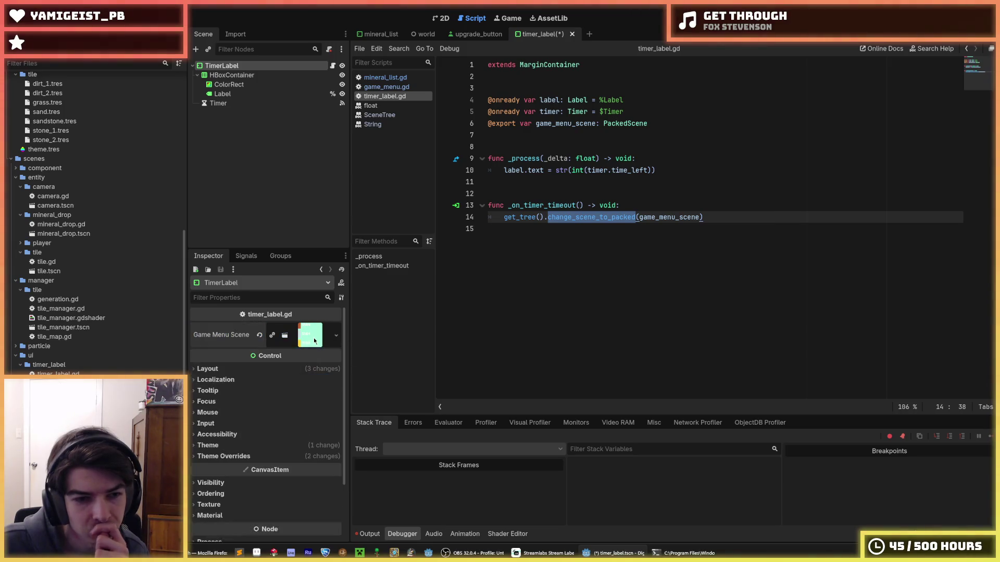
pyautogui.hotkey('ctrl', 's')
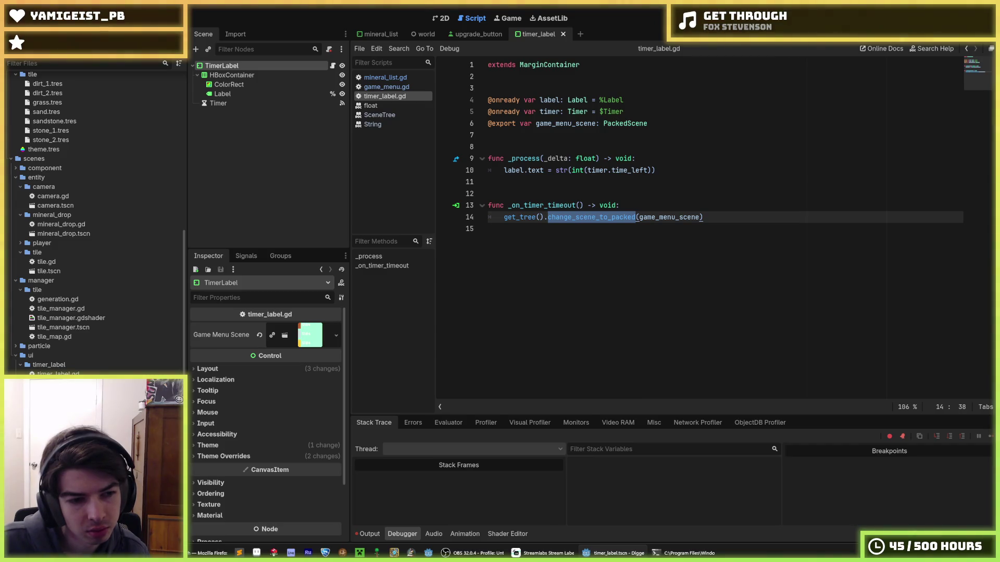
pyautogui.hotkey('ctrl', 's')
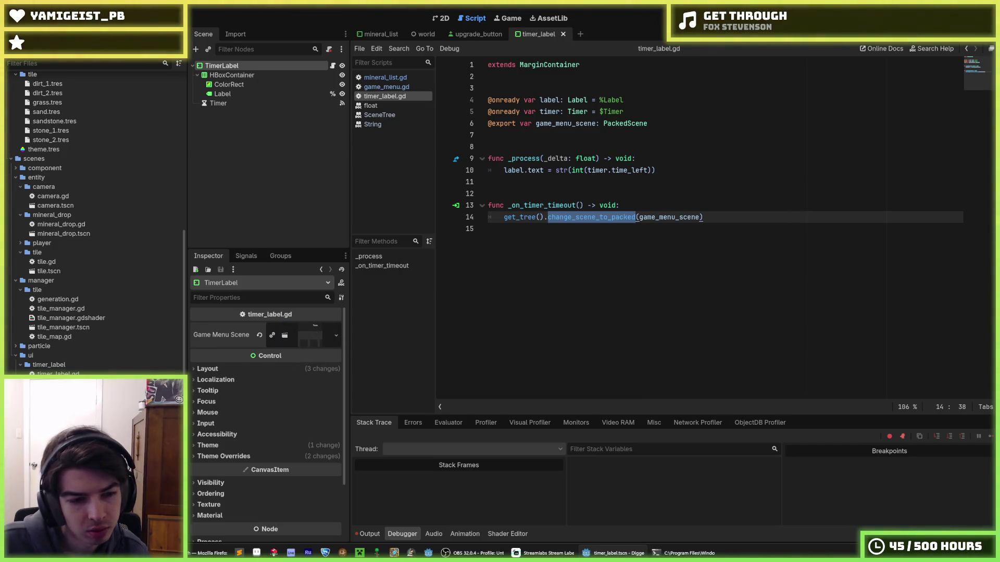
pyautogui.hotkey('ctrl', 's')
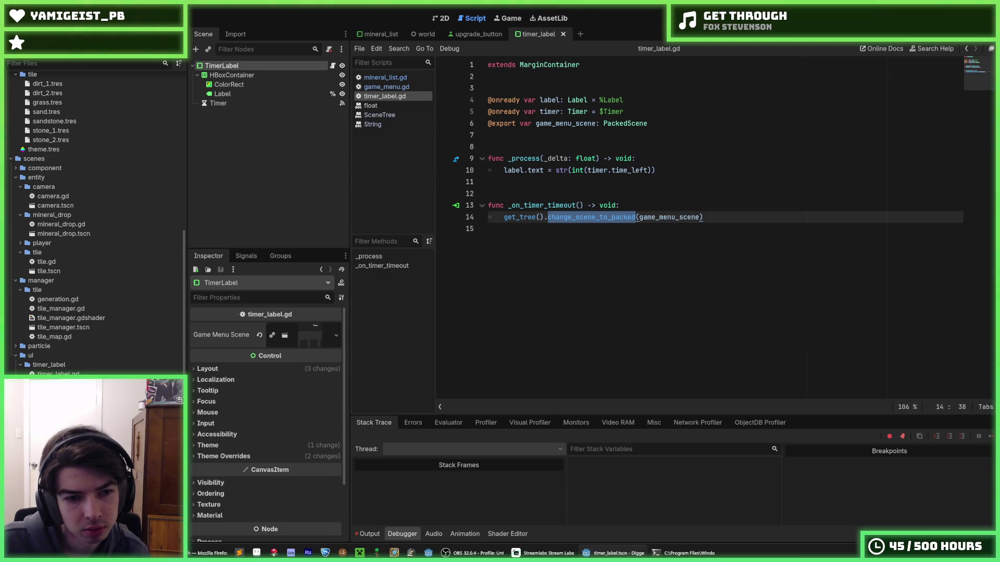
pyautogui.hotkey('ctrl', 's')
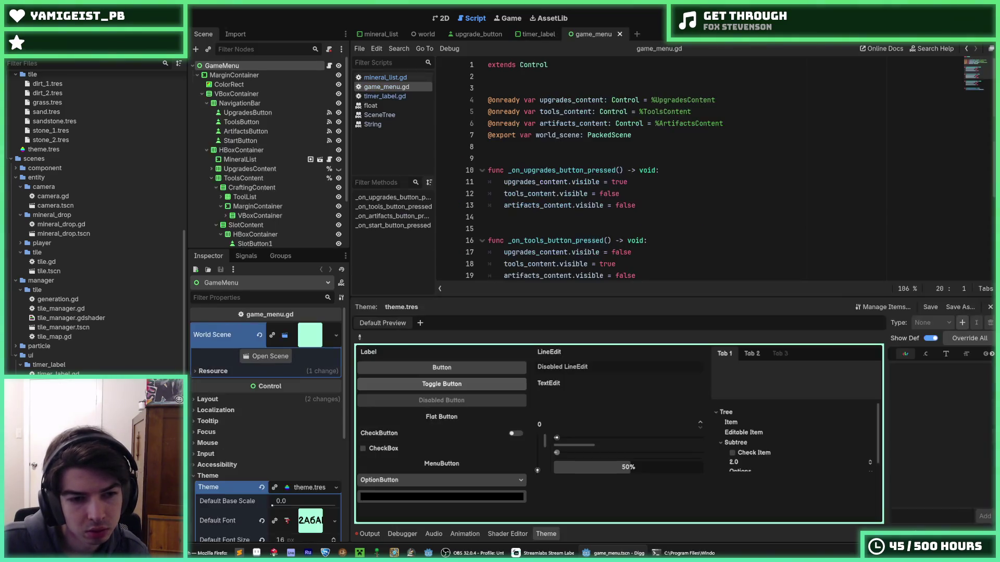
# Save game_menu.tscn and run Digger with F5 to test the menu.
pyautogui.hotkey('ctrl', 's')
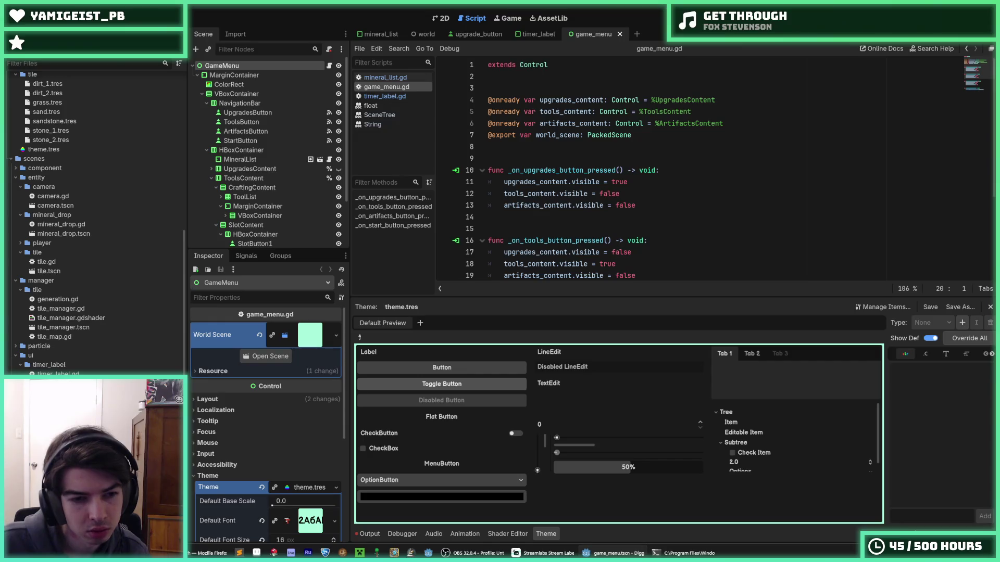
pyautogui.hotkey('ctrl', 's')
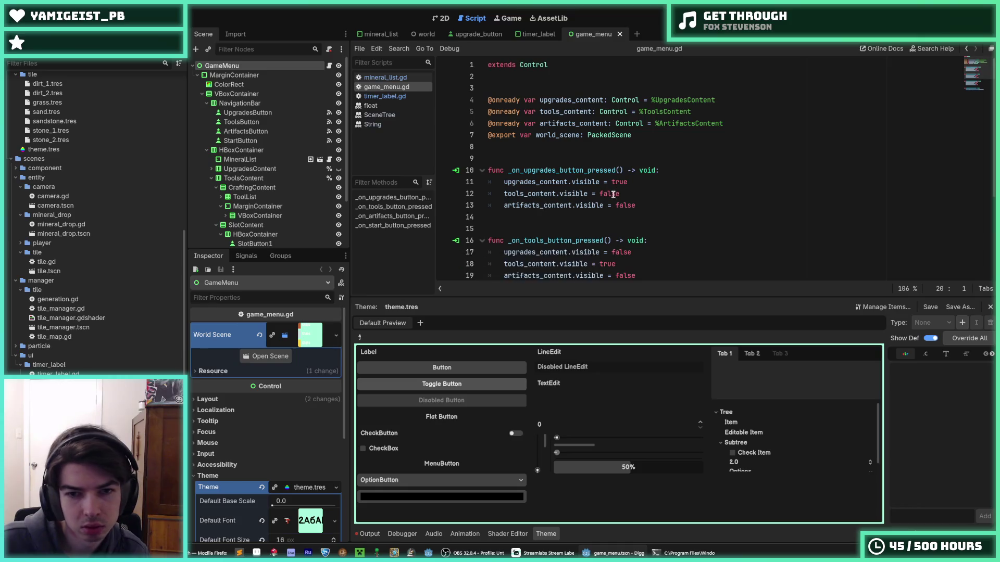
pyautogui.click(716, 146)
pyautogui.press('F5')
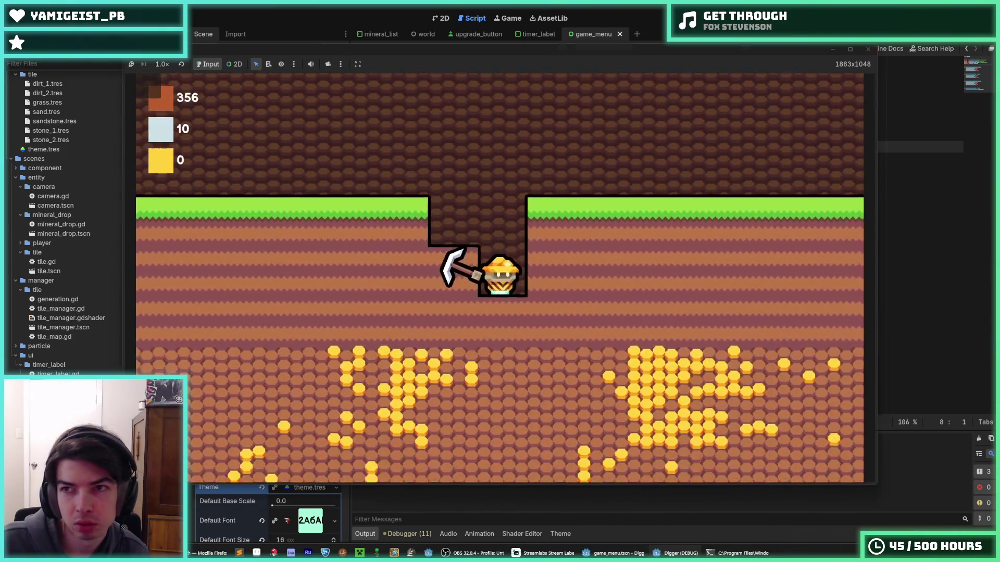
# Stop the game and inspect the TimerLabel node in the world scene's 2D view.
pyautogui.press('F8')
pyautogui.click(426, 33)
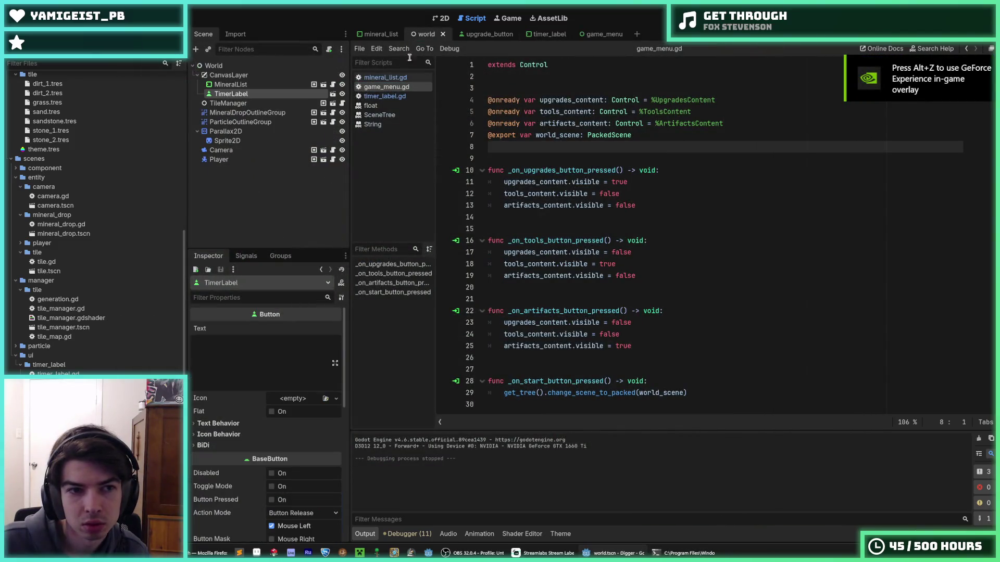
pyautogui.click(231, 93)
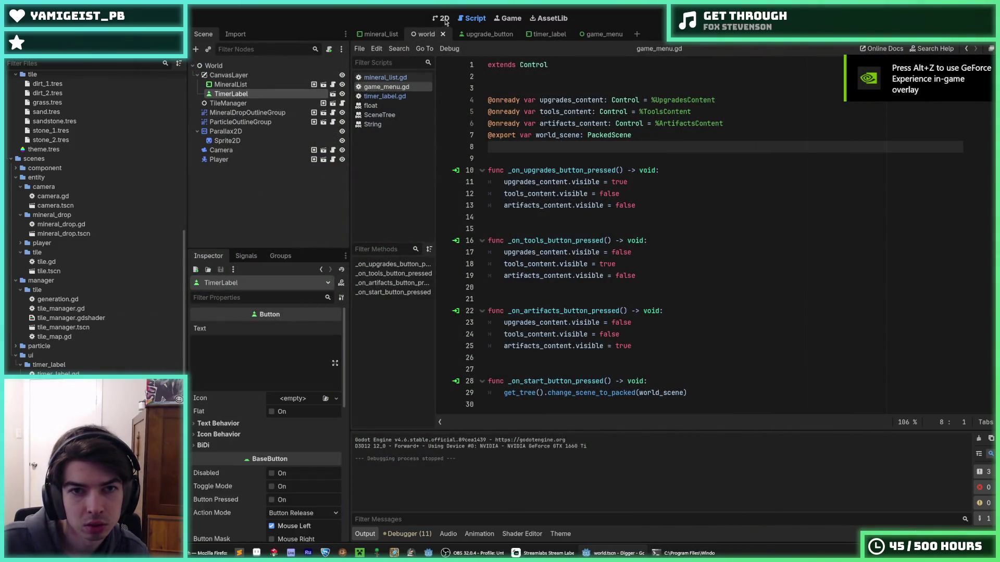
pyautogui.click(441, 18)
pyautogui.scroll(-5, 253, 406)
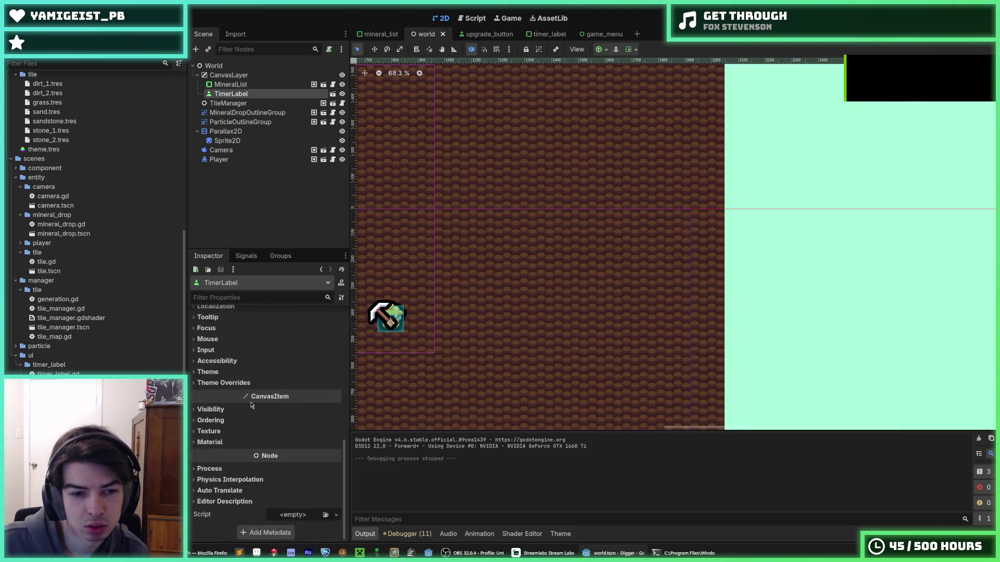
pyautogui.click(234, 442)
pyautogui.click(232, 442)
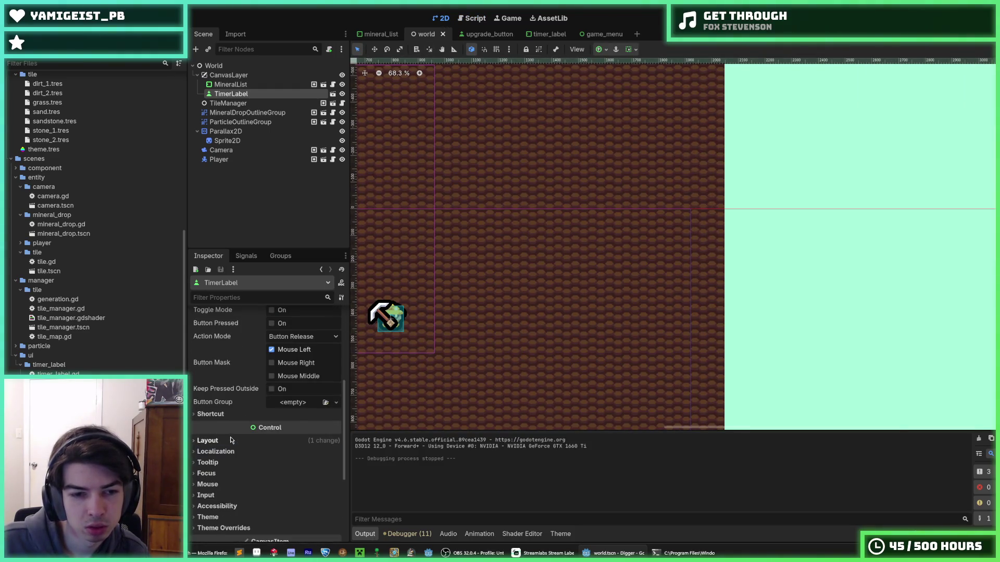
pyautogui.scroll(5, 229, 432)
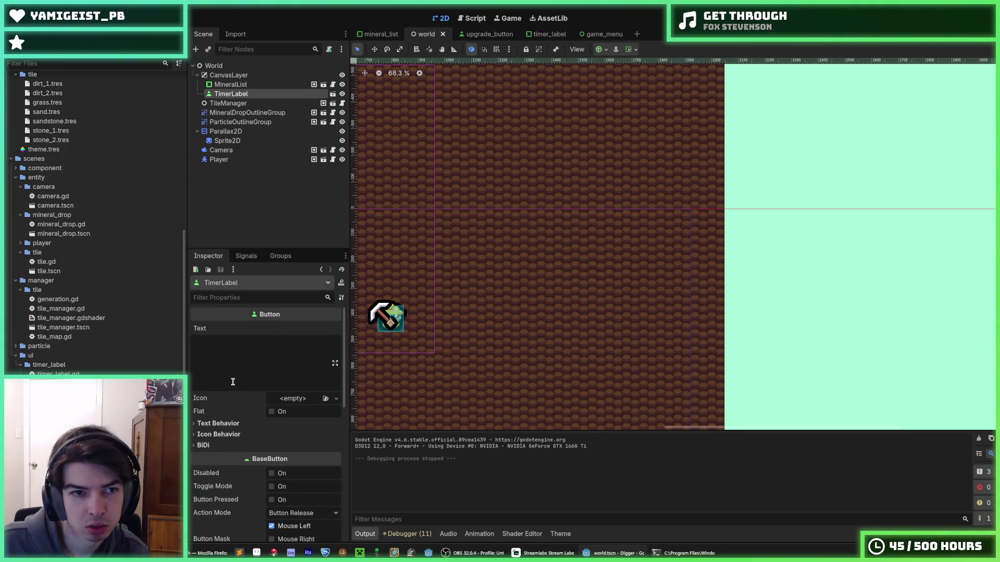
pyautogui.scroll(-4, 230, 388)
pyautogui.scroll(4, 209, 417)
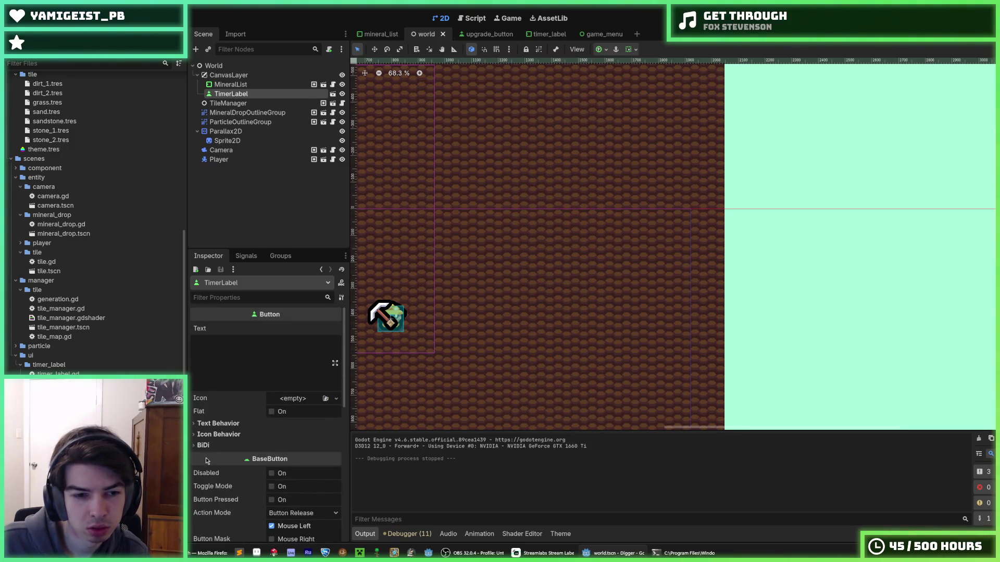
pyautogui.scroll(-5, 207, 458)
pyautogui.scroll(5, 210, 406)
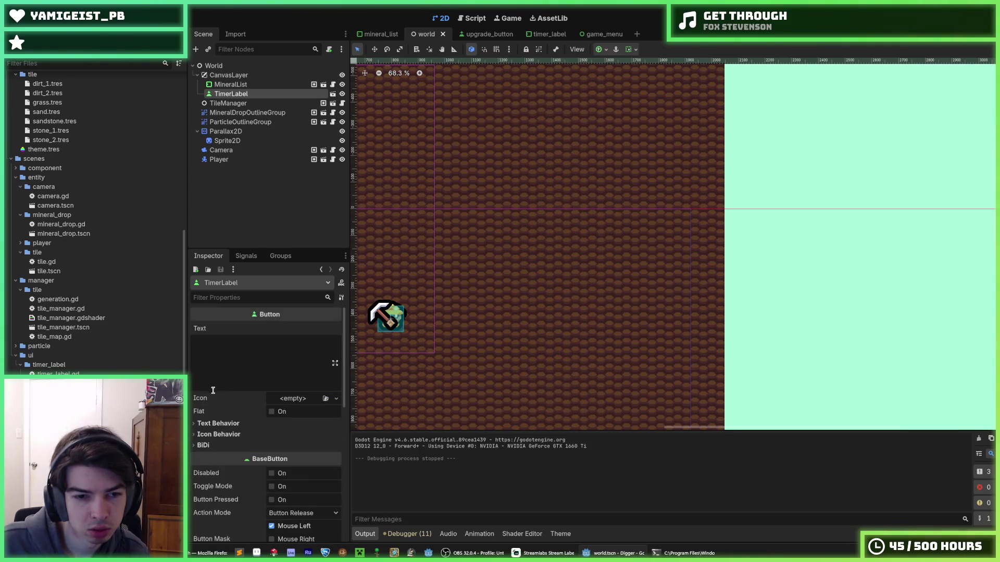
pyautogui.scroll(-5, 469, 230)
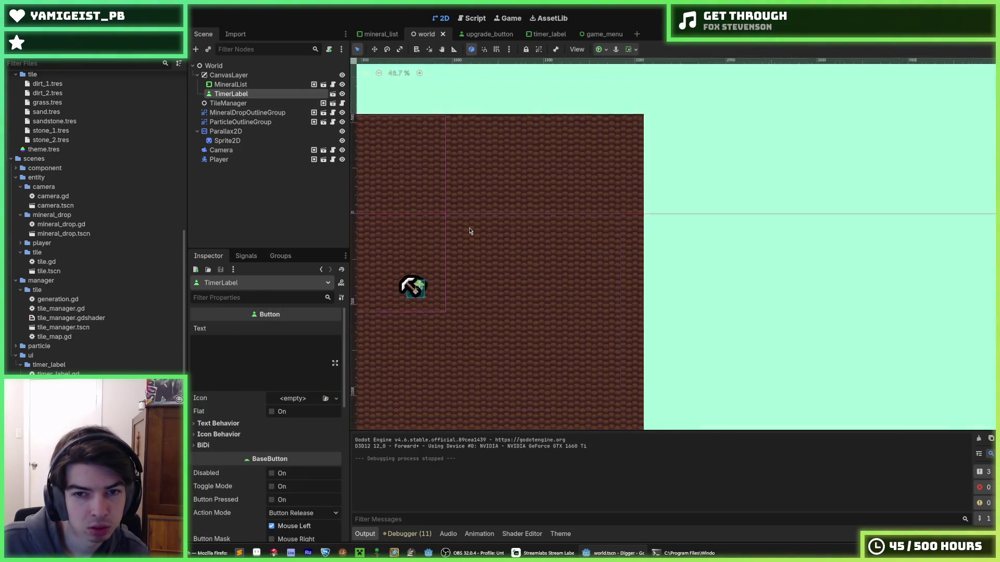
pyautogui.scroll(6, 529, 229)
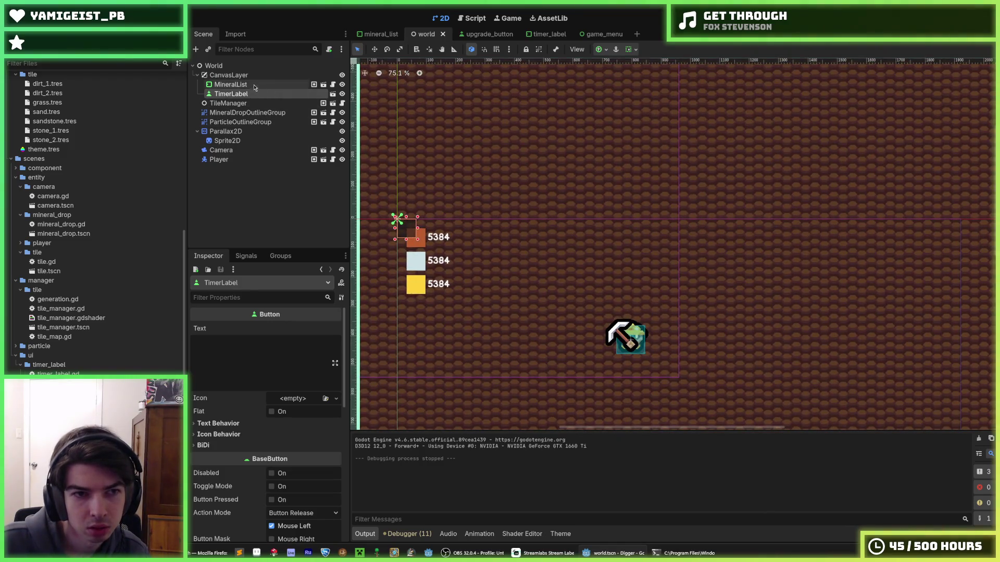
# Delete the TimerLabel node from the world scene and confirm.
pyautogui.click(244, 84)
pyautogui.click(251, 95)
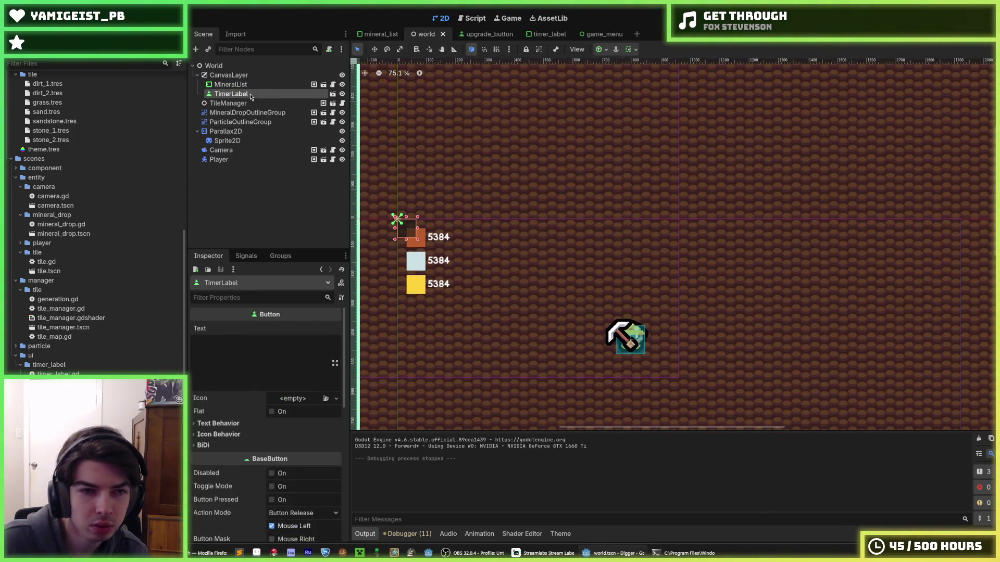
pyautogui.press('Delete')
pyautogui.click(478, 288)
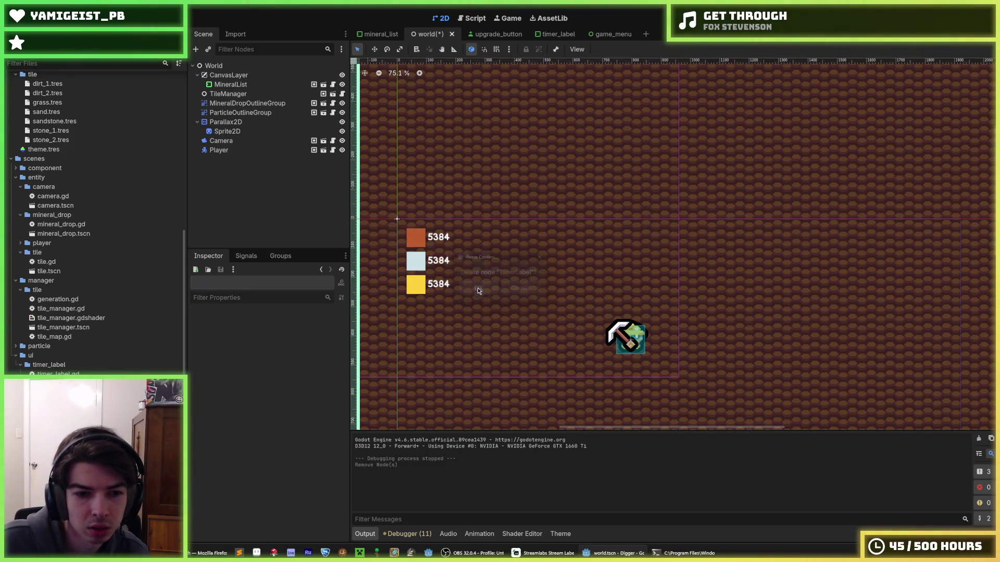
# Instance timer_label.tscn under CanvasLayer, save the world scene, and run the game.
pyautogui.click(234, 75)
pyautogui.rightClick(232, 78)
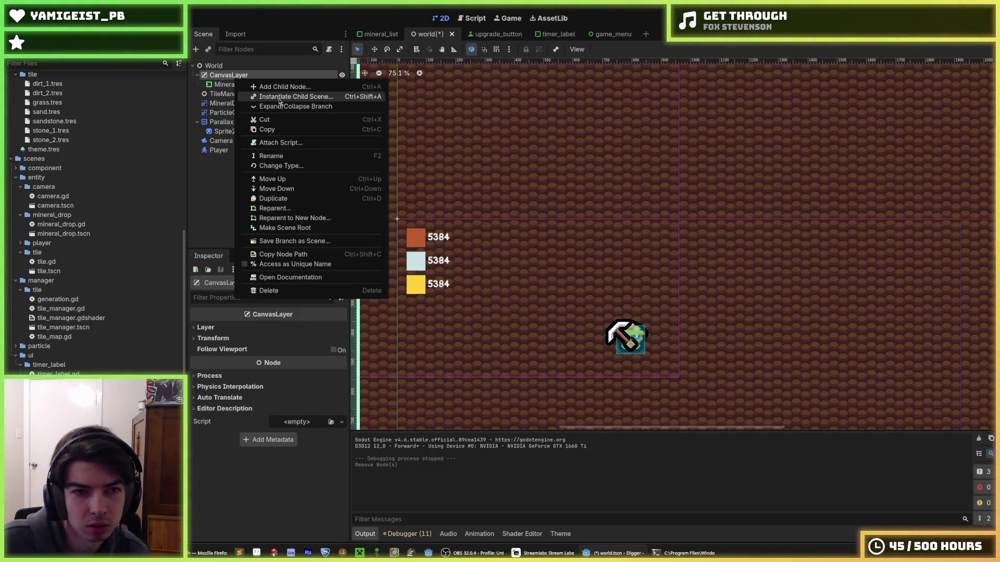
pyautogui.click(282, 96)
pyautogui.write('timer')
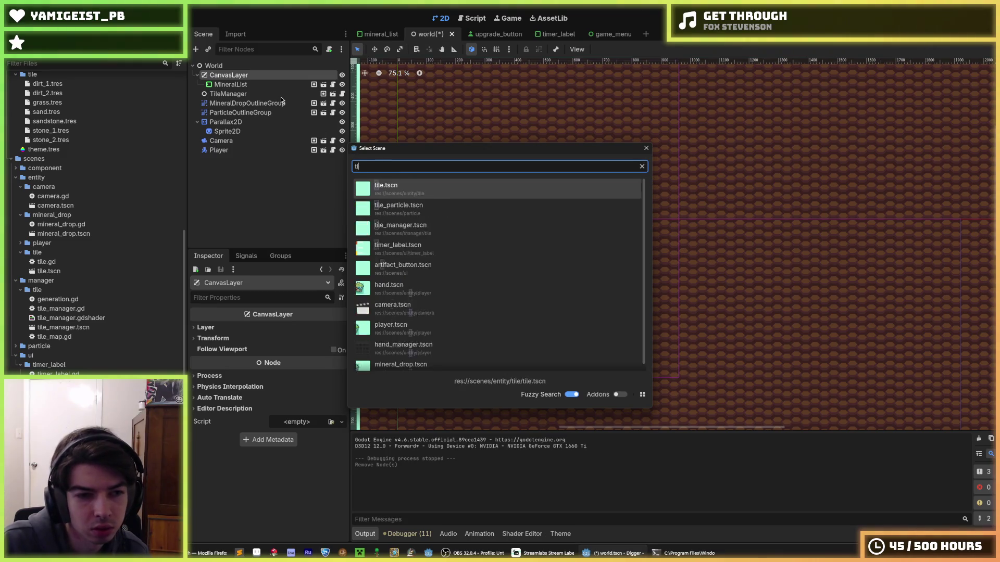
pyautogui.press('Return')
pyautogui.moveTo(622, 195); pyautogui.dragTo(516, 167)
pyautogui.hotkey('ctrl', 's')
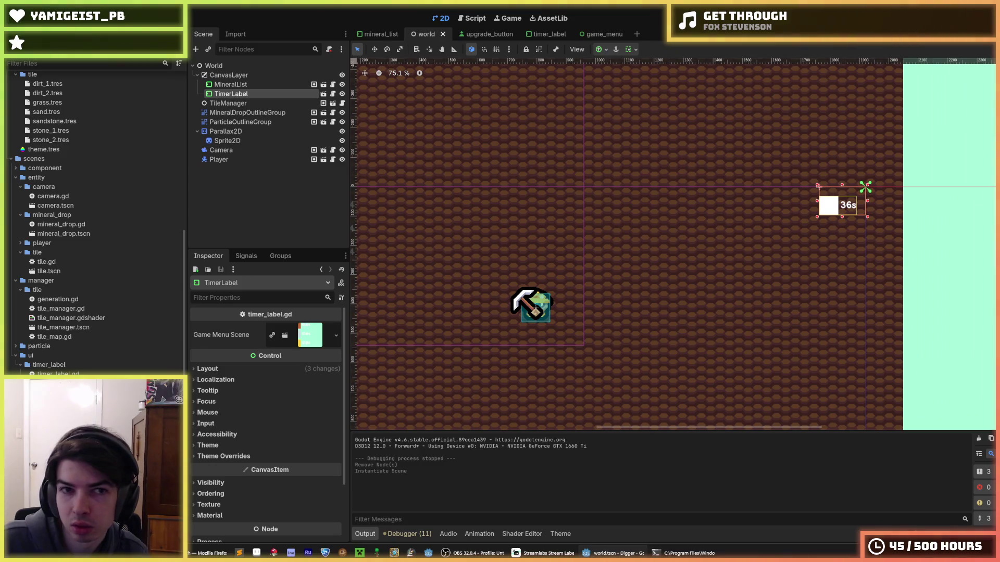
pyautogui.press('F5')
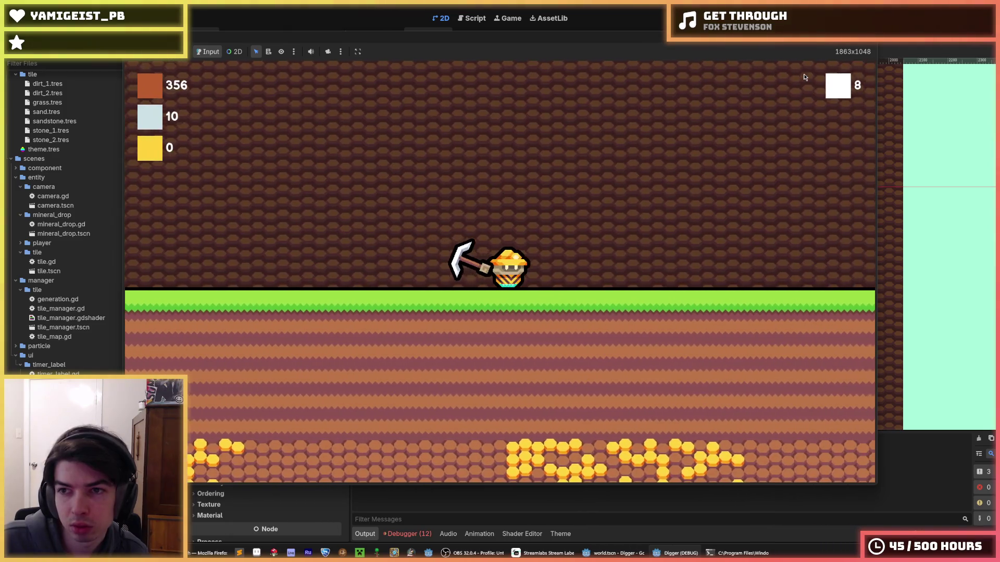
# Dig down once more, stop the running game, and show the debugger's Errors list.
pyautogui.press('Down')
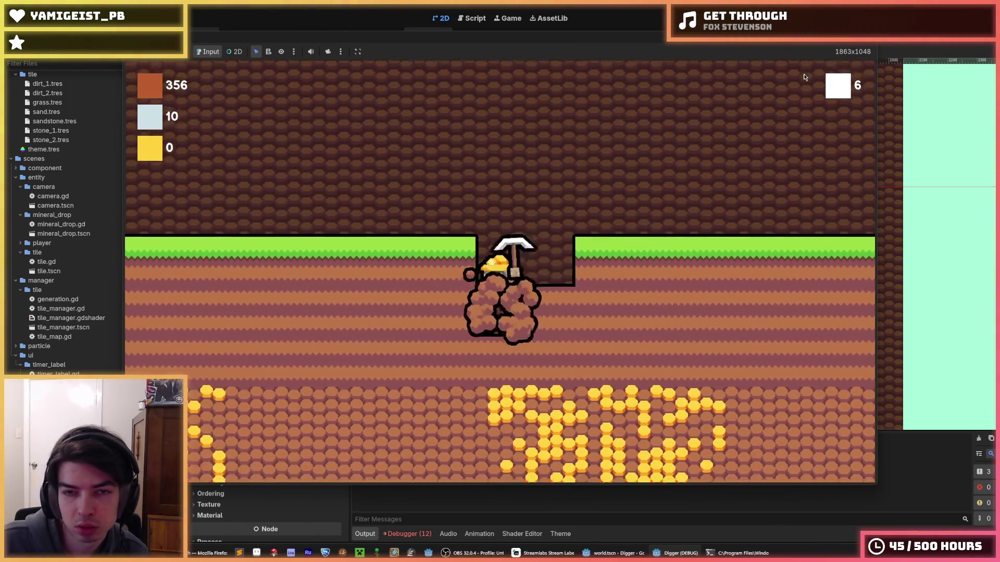
pyautogui.press('F8')
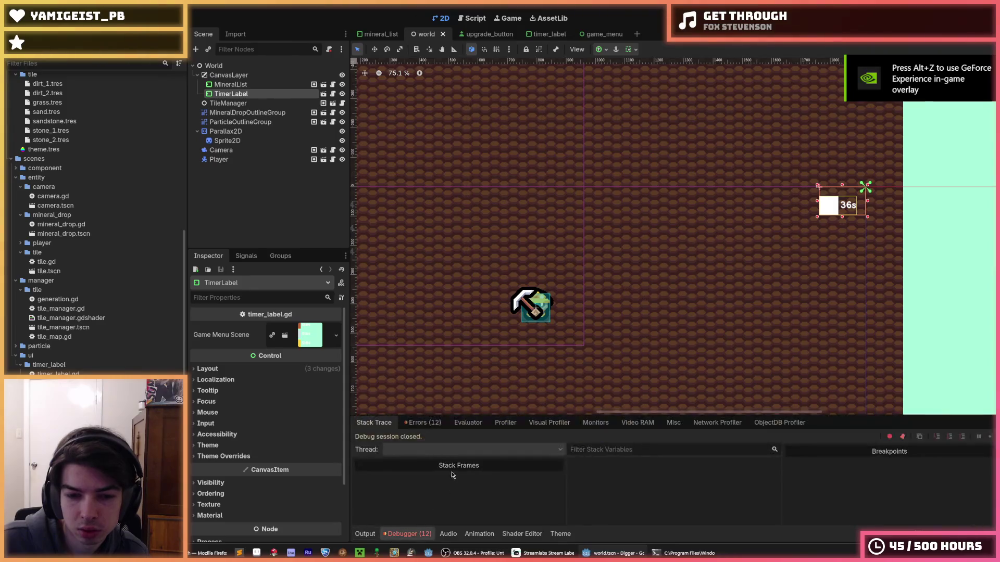
pyautogui.click(424, 422)
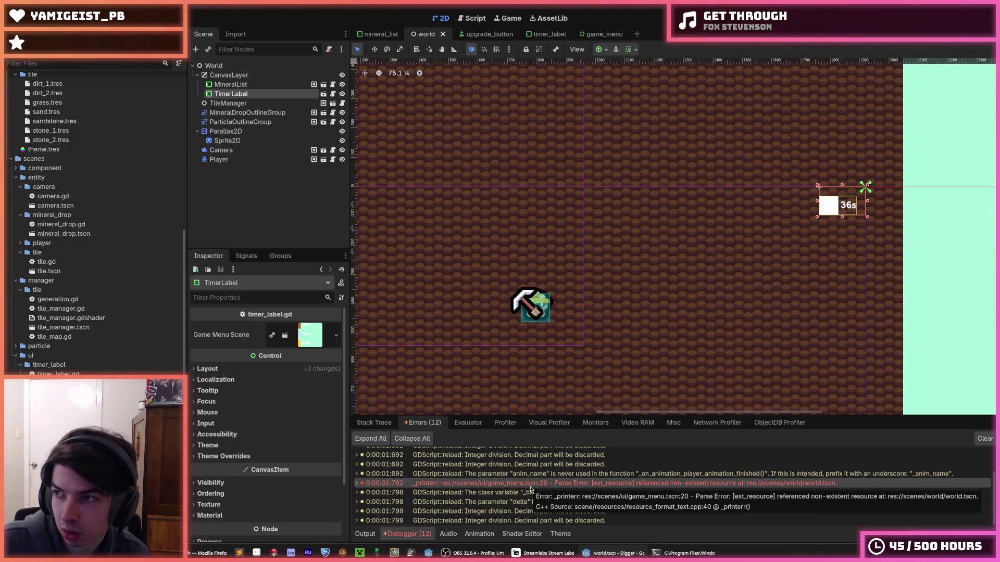
# Expand the game_menu.tscn parse error: line 20 references a non-existent world.tscn.
pyautogui.click(530, 488)
pyautogui.rightClick(529, 486)
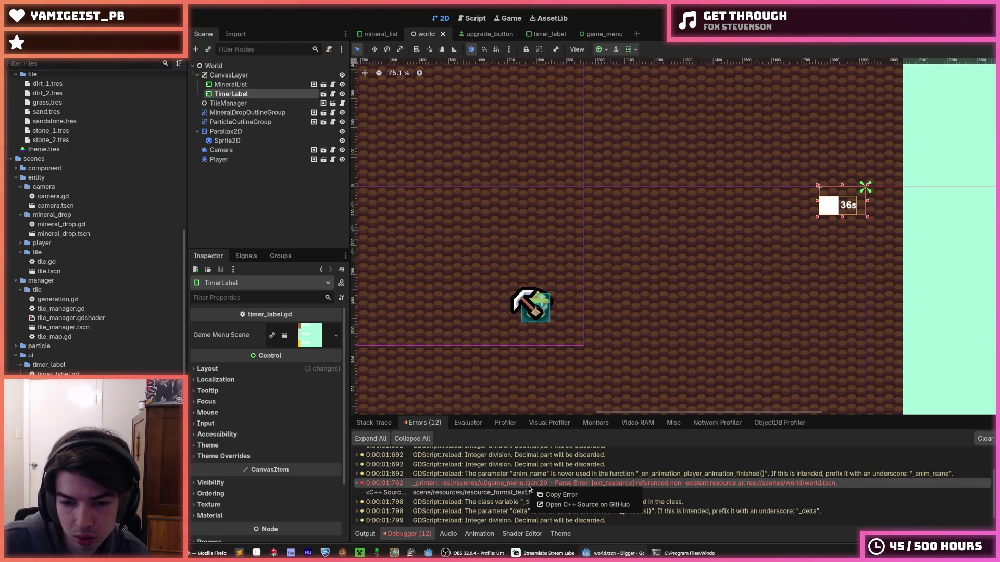
pyautogui.click(526, 487)
pyautogui.rightClick(526, 487)
pyautogui.click(517, 485)
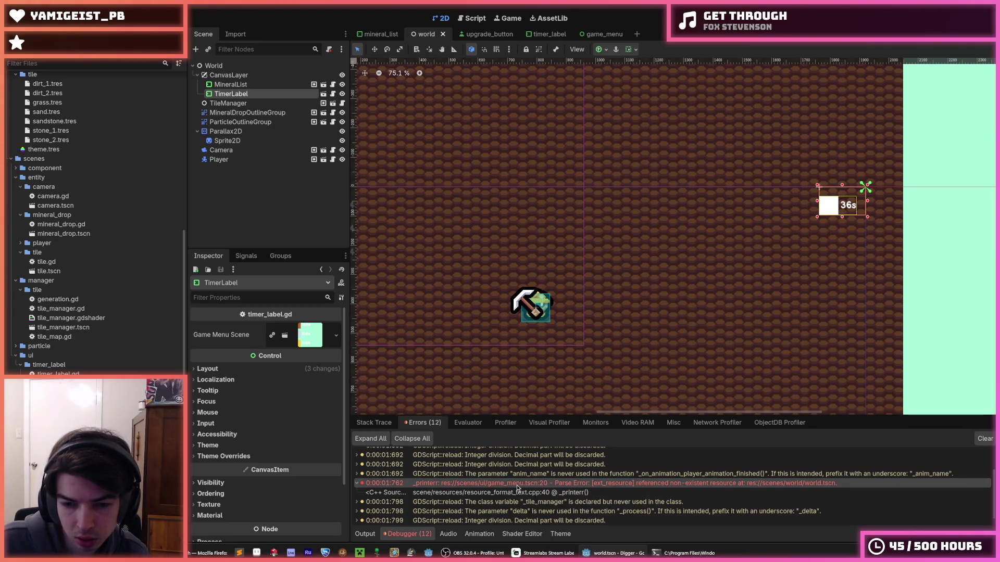
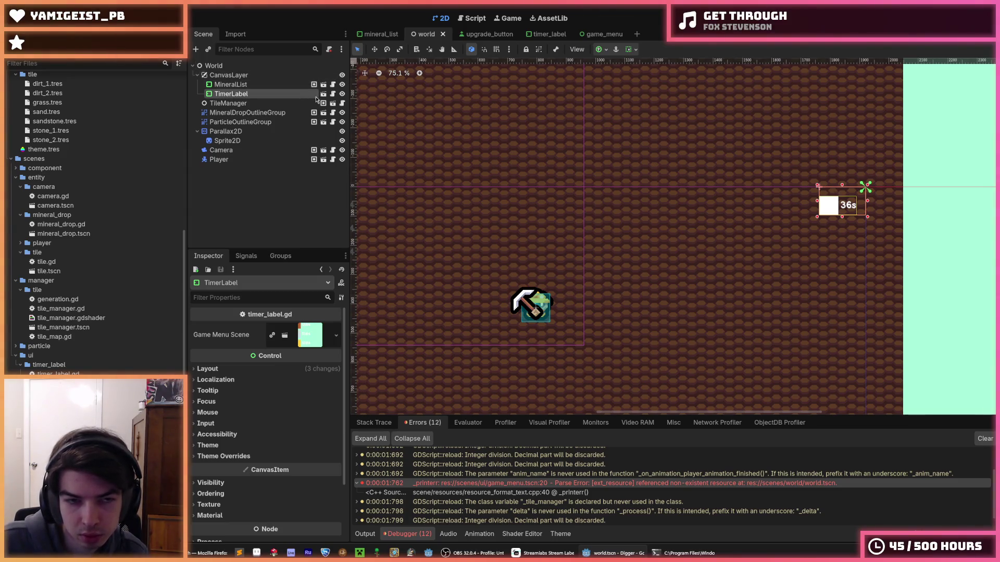
# Open TimerLabel's script, then view the mineral_list.gd script.
pyautogui.click(333, 94)
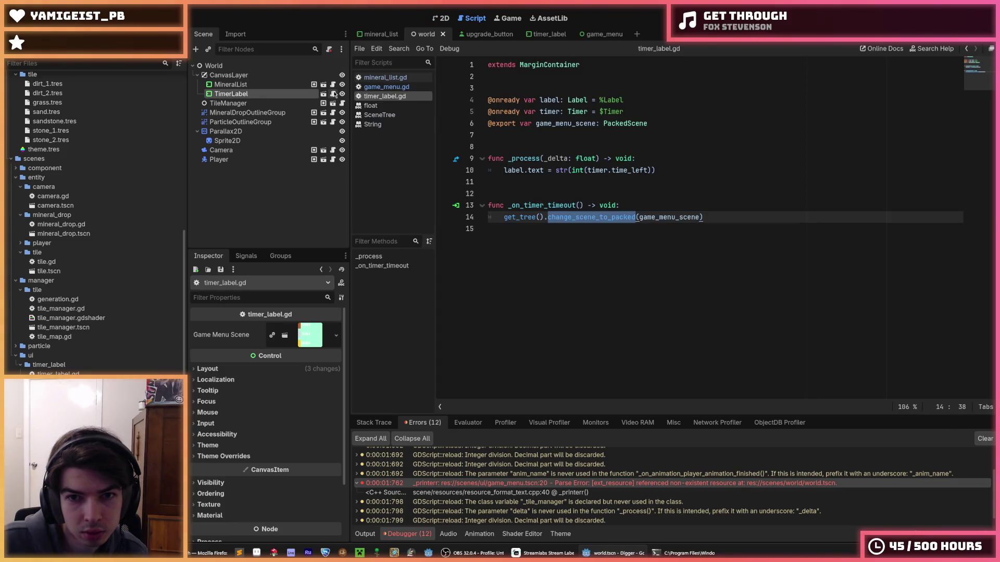
pyautogui.doubleClick(619, 123)
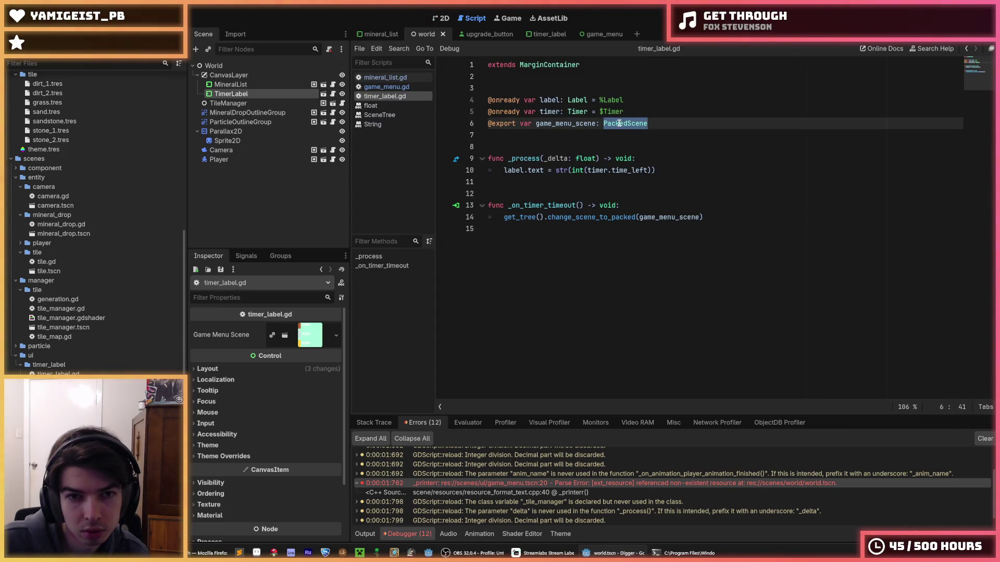
pyautogui.click(562, 106)
pyautogui.click(385, 77)
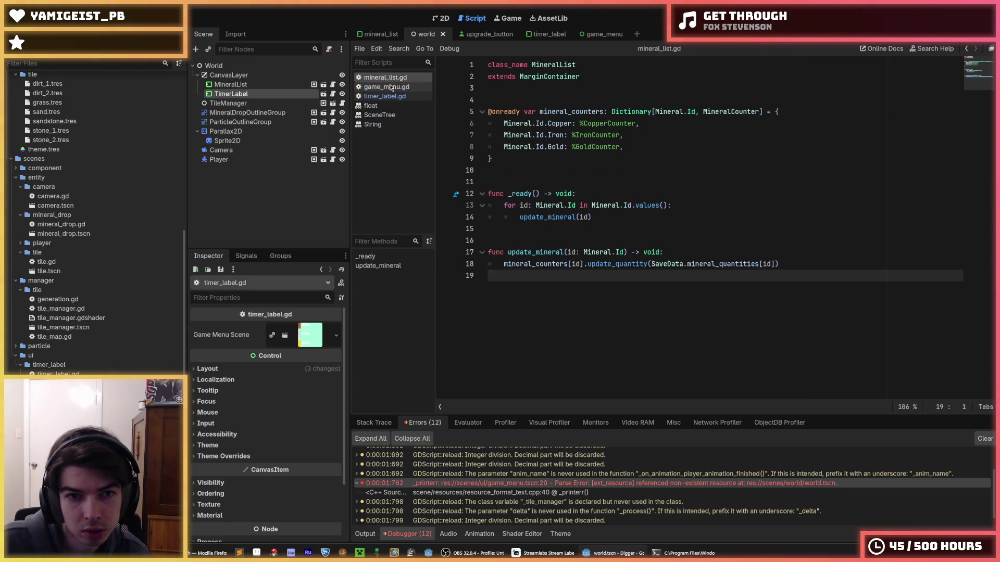
# Open game_menu.gd and check the PackedScene documentation.
pyautogui.click(391, 87)
pyautogui.click(557, 141)
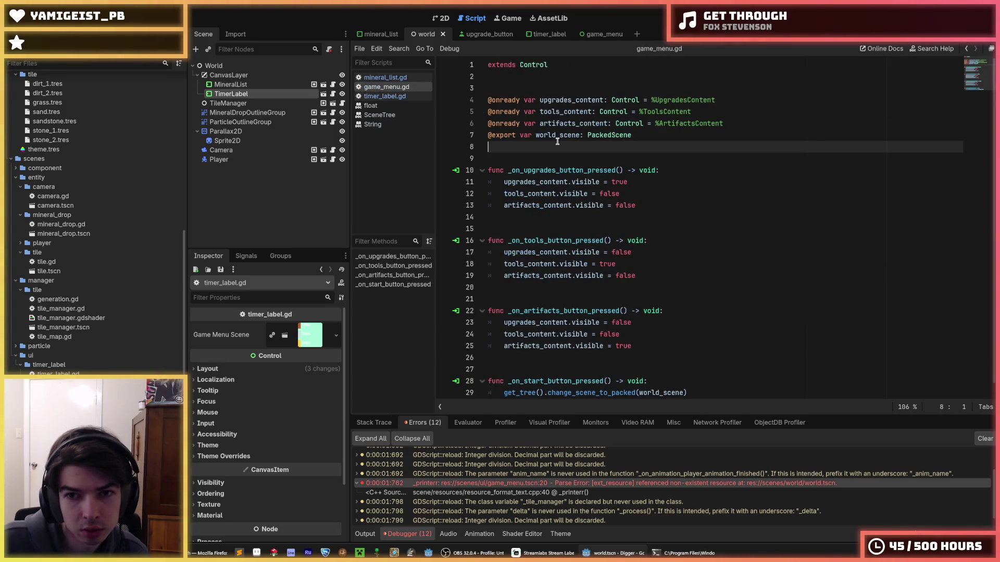
pyautogui.doubleClick(609, 135)
pyautogui.click(696, 132)
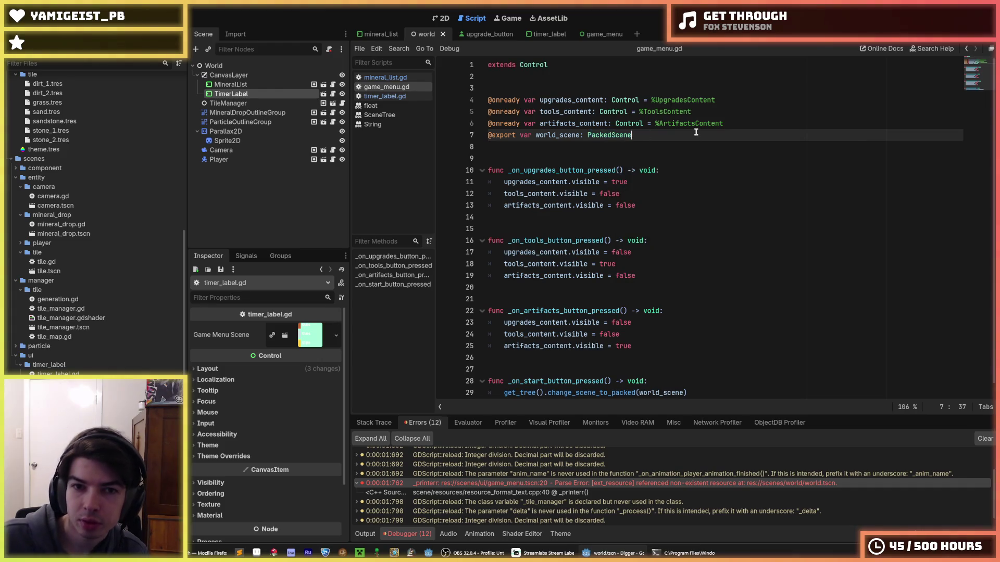
# Read through game_menu.gd's handlers and its world_scene export line.
pyautogui.click(546, 287)
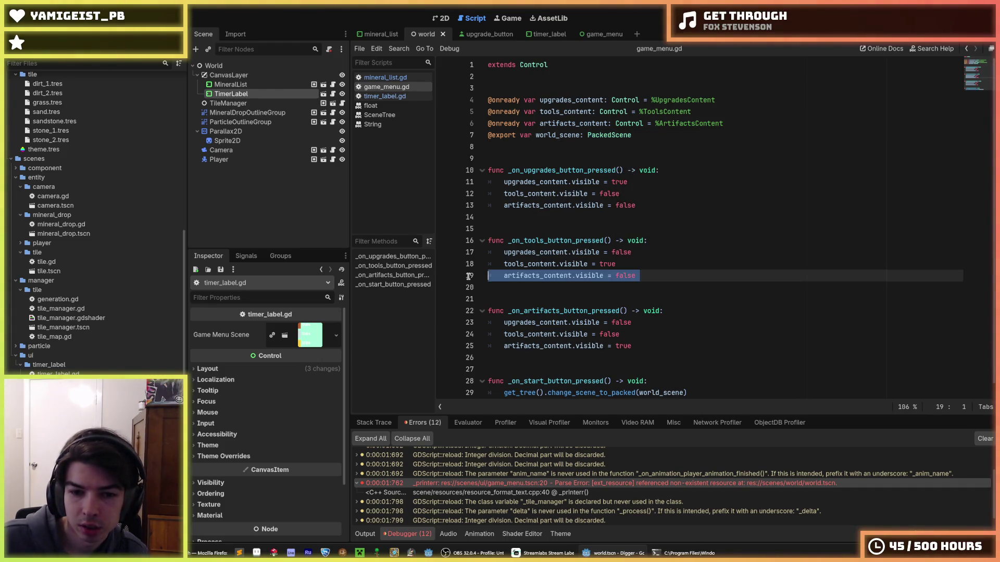
pyautogui.click(494, 290)
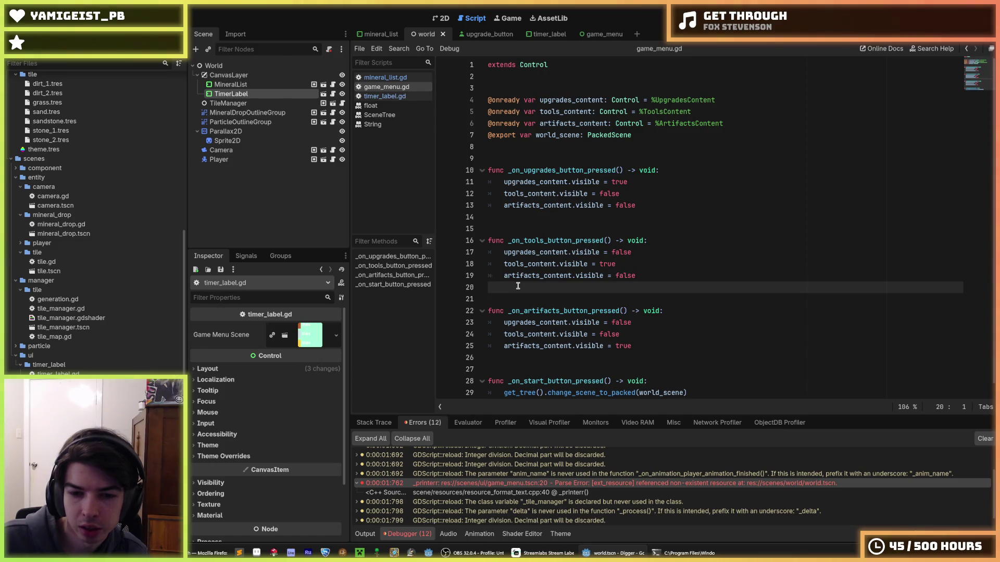
pyautogui.scroll(-1, 527, 298)
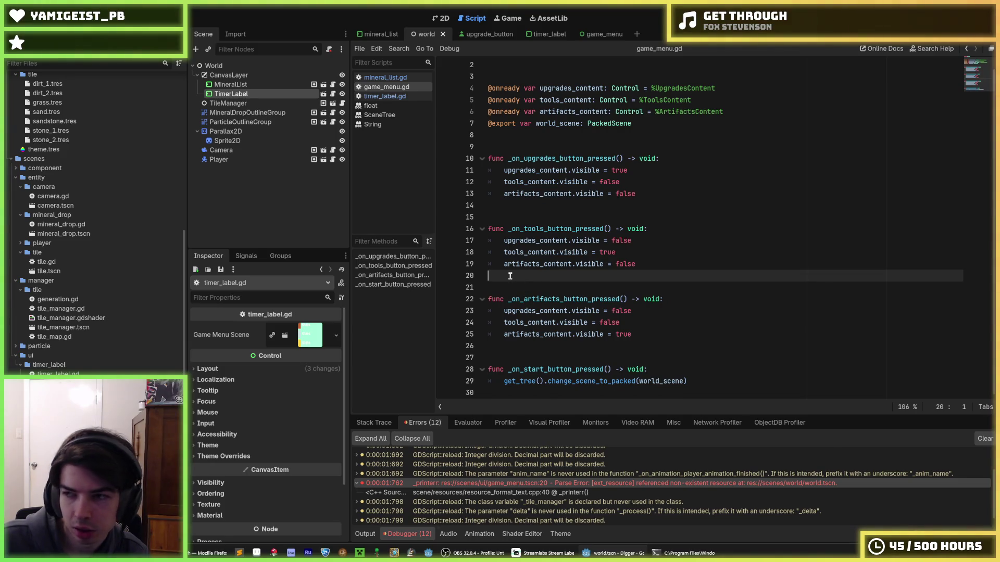
pyautogui.scroll(1, 510, 276)
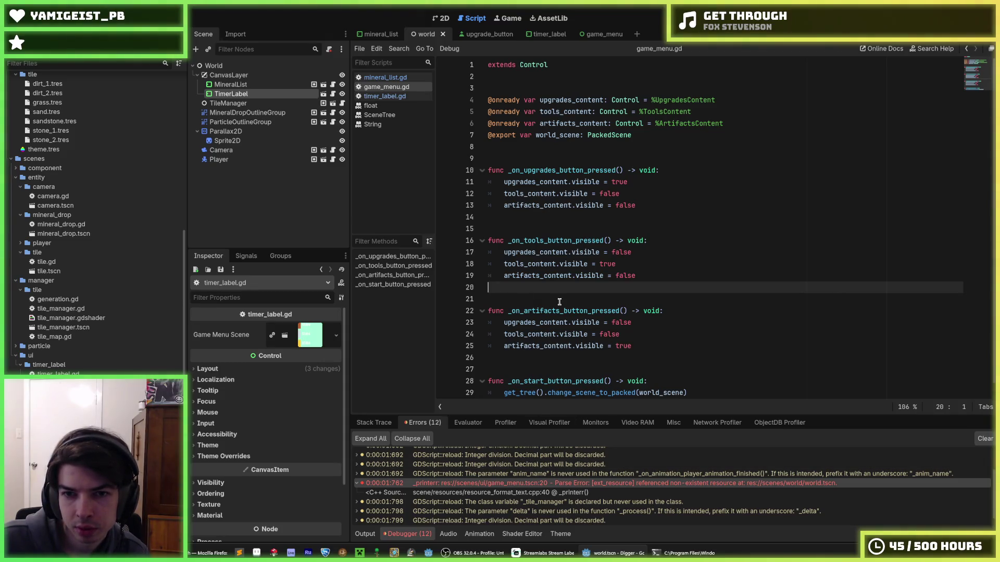
pyautogui.doubleClick(603, 137)
pyautogui.click(651, 134)
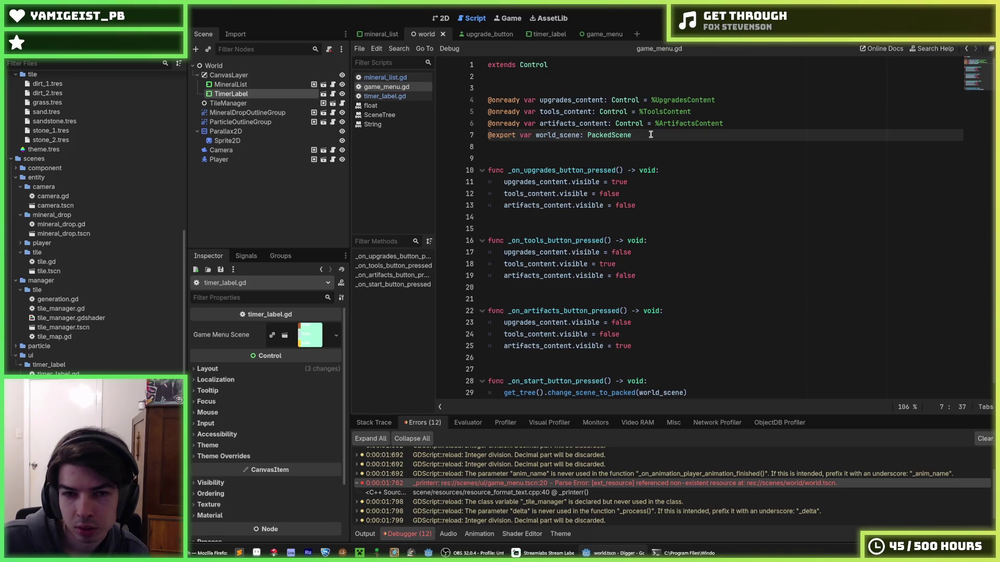
pyautogui.scroll(-1, 656, 172)
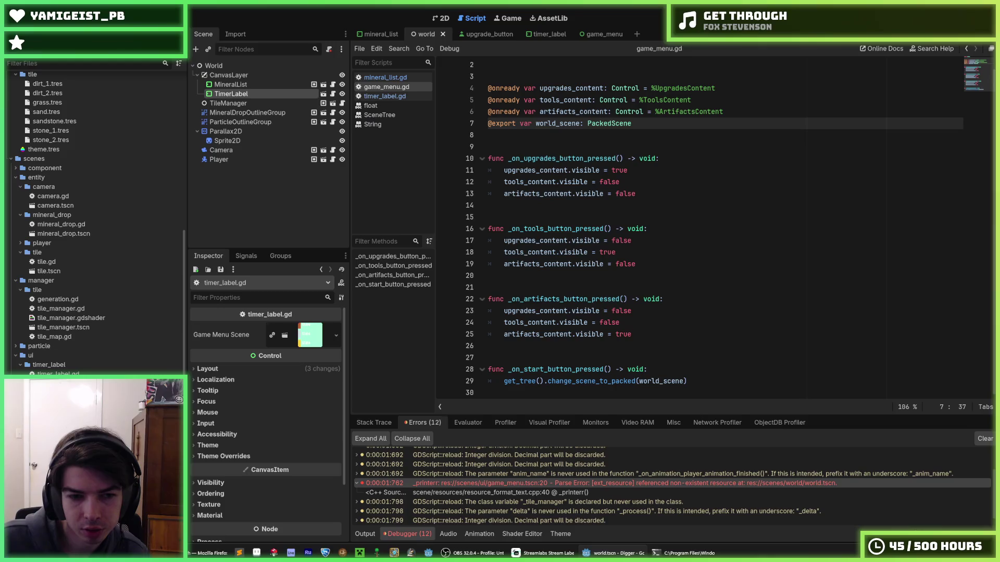
# In game_menu.gd, make the start handler use change_scene_to_file("res://scenes/world/world.tscn") and delete the world_scene export.
pyautogui.doubleClick(661, 381)
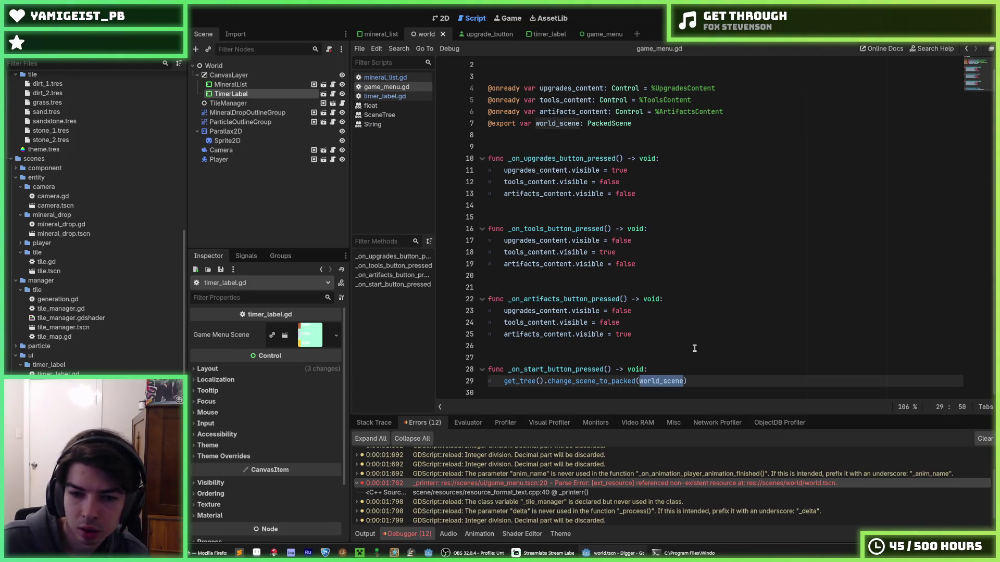
pyautogui.press('BackSpace')
pyautogui.press('BackSpace')
pyautogui.write('file(')
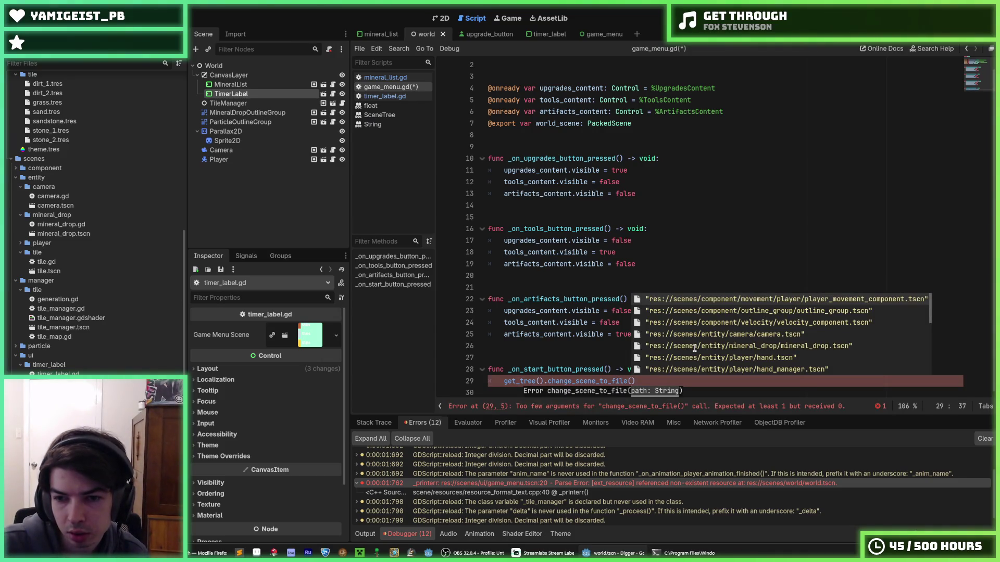
pyautogui.write('"world')
pyautogui.press('Return')
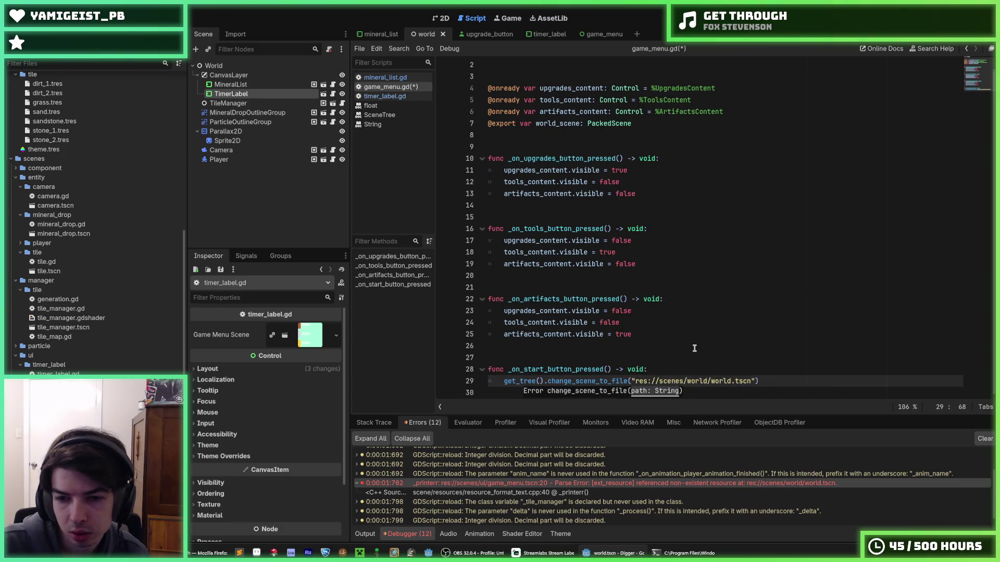
pyautogui.moveTo(781, 377); pyautogui.dragTo(503, 381)
pyautogui.hotkey('ctrl', 'c')
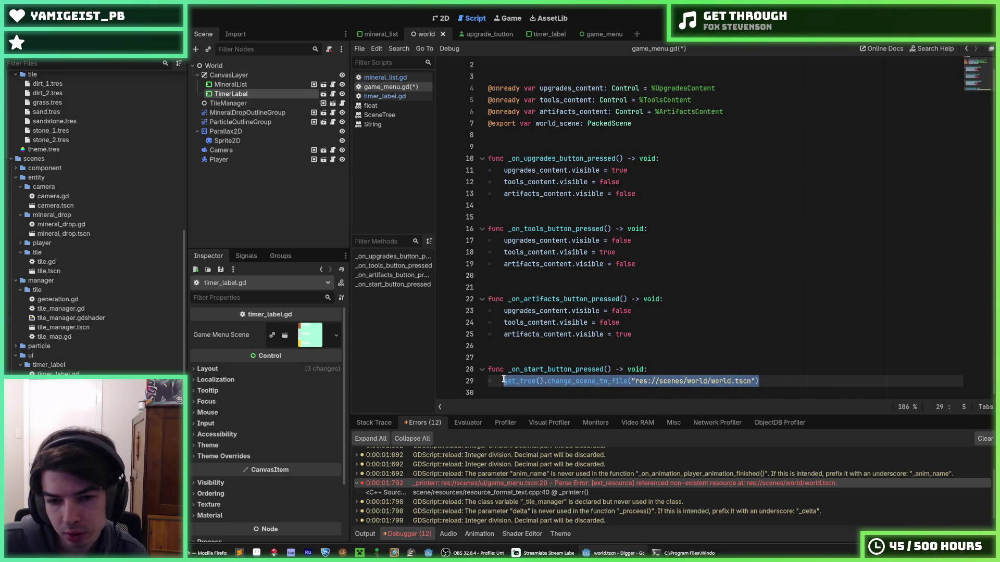
pyautogui.hotkey('ctrl', 's')
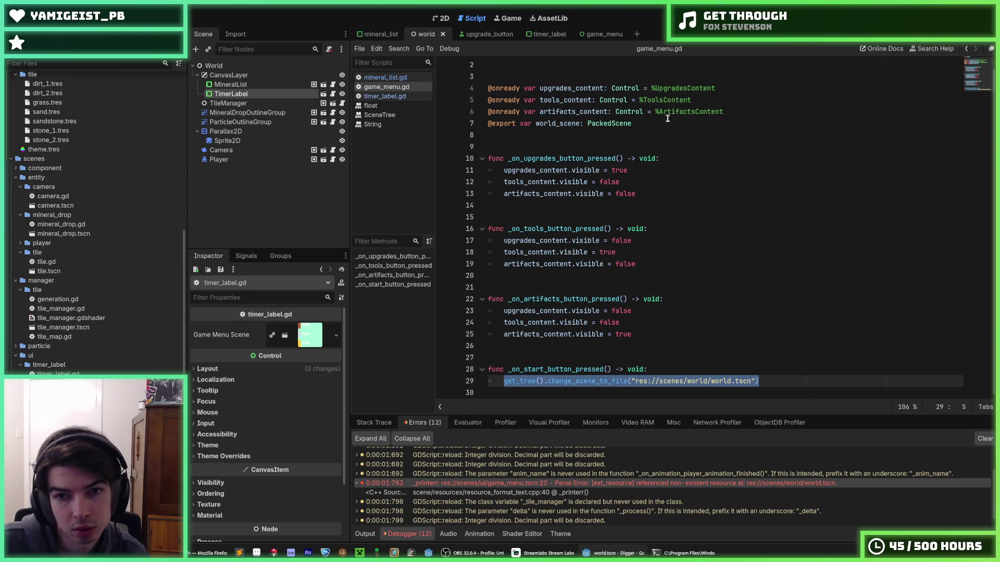
pyautogui.moveTo(668, 119); pyautogui.dragTo(746, 110)
pyautogui.press('BackSpace')
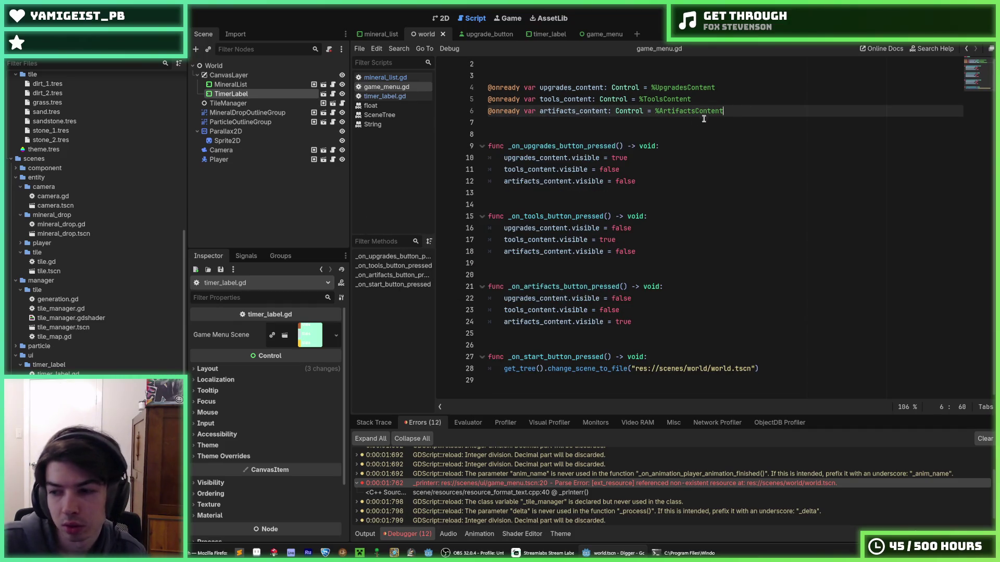
# Make timer_label.gd's timeout handler use change_scene_to_file("res://scenes/ui/game_menu.tscn") and save it.
pyautogui.click(384, 97)
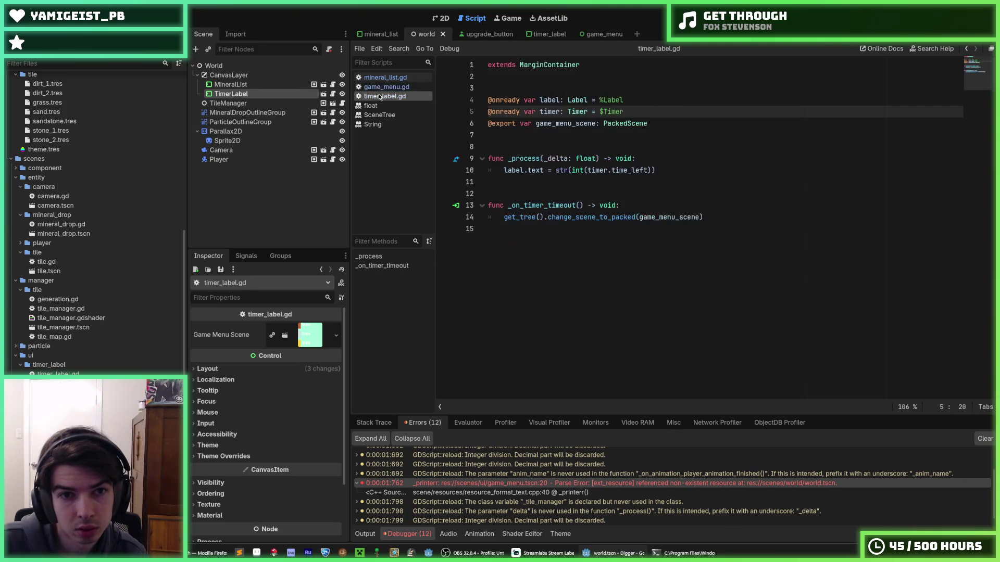
pyautogui.click(715, 208)
pyautogui.moveTo(716, 218); pyautogui.dragTo(503, 219)
pyautogui.hotkey('ctrl', 'v')
pyautogui.doubleClick(723, 217)
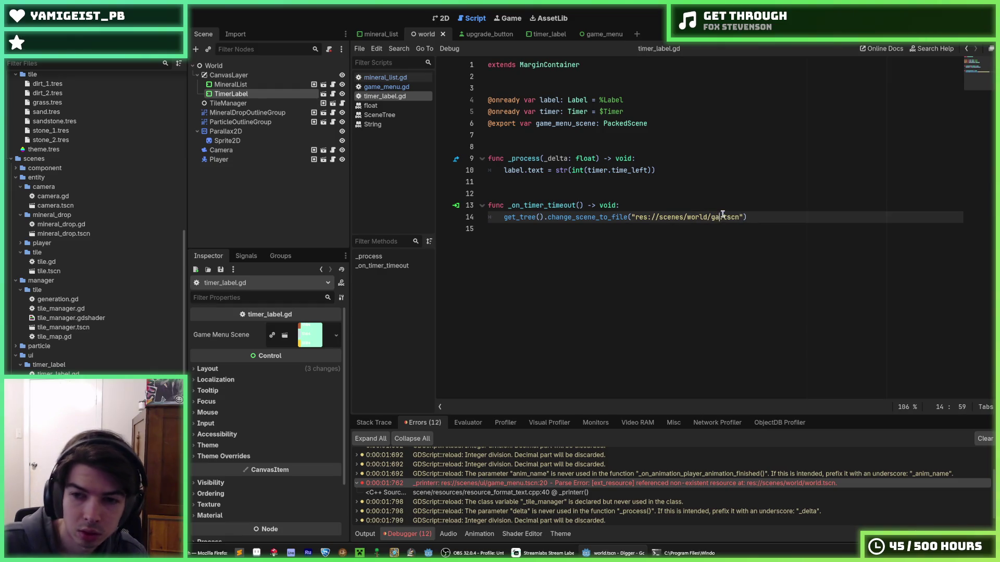
pyautogui.write('game_me')
pyautogui.press('BackSpace')
pyautogui.press('BackSpace')
pyautogui.press('BackSpace')
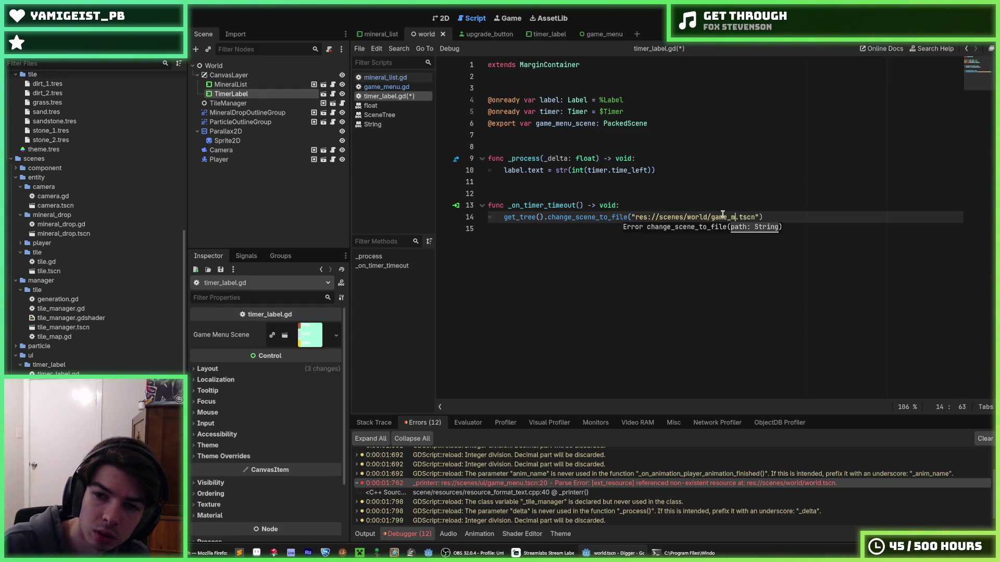
pyautogui.write('ui/game')
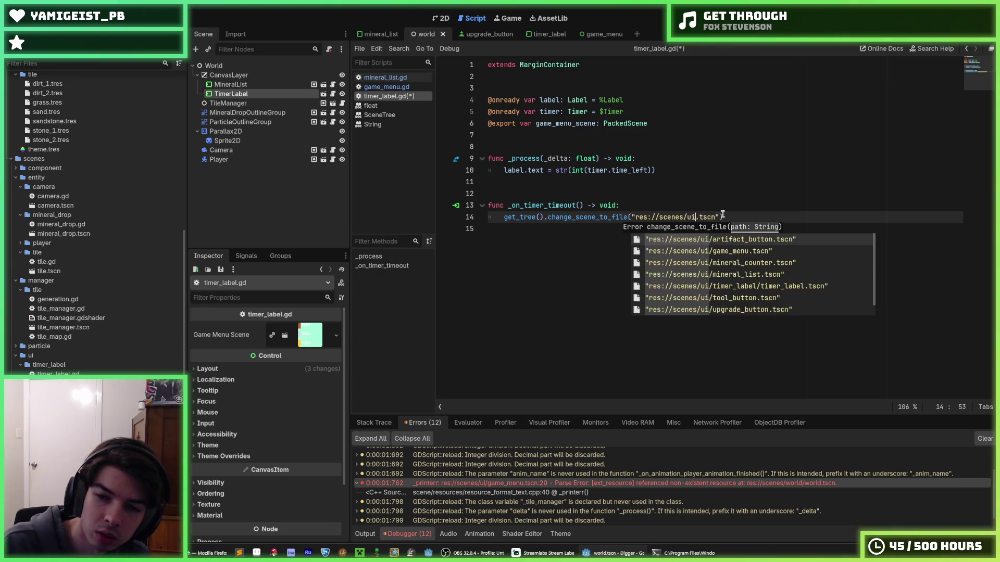
pyautogui.press('Return')
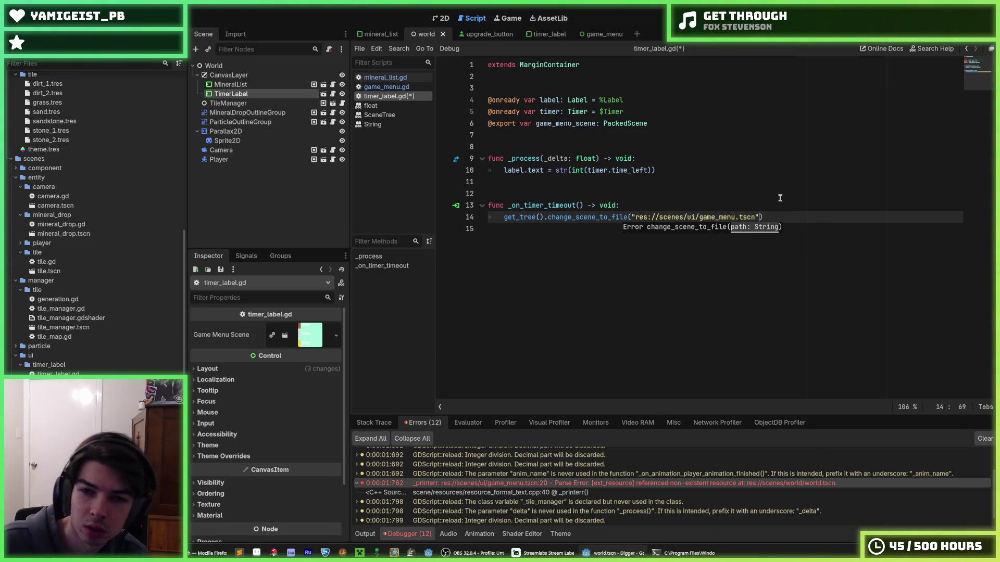
pyautogui.hotkey('ctrl', 's')
# Glance at mineral_list.gd, then select timer_label.gd's game_menu_scene export line.
pyautogui.click(385, 77)
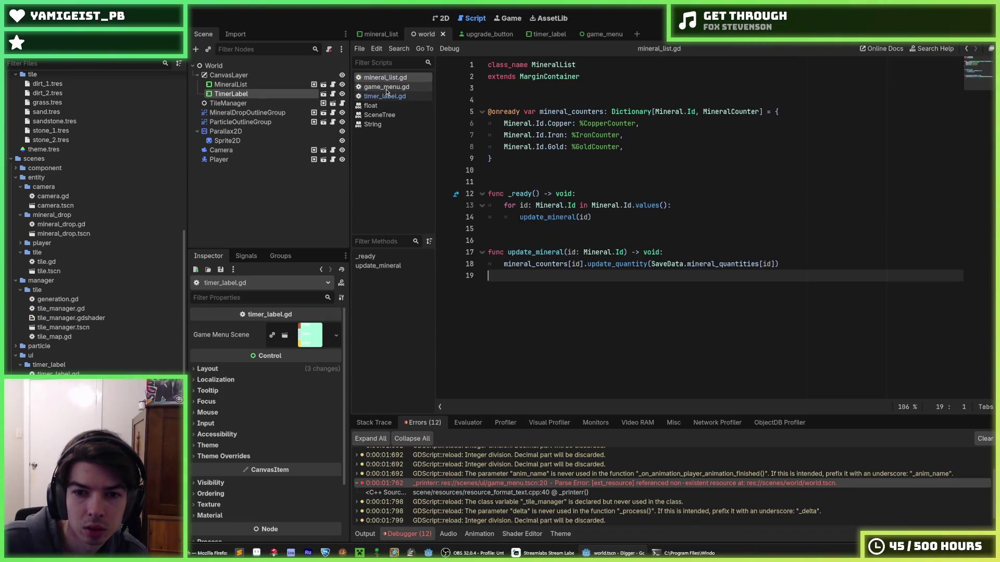
pyautogui.click(386, 96)
pyautogui.moveTo(673, 121); pyautogui.dragTo(681, 115)
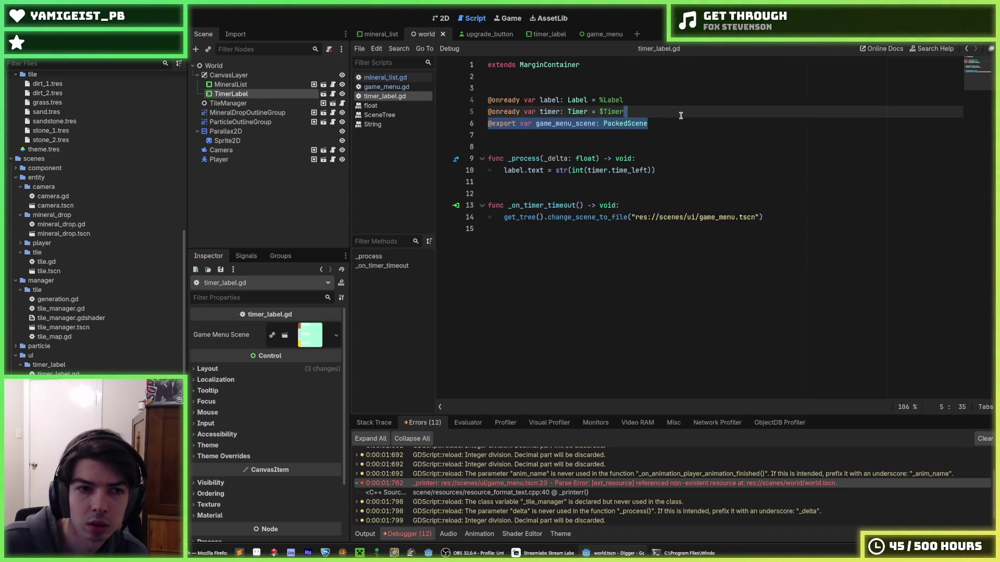
# Save the world scene, test-run it, and inspect the game menu parse error in the debugger.
pyautogui.click(441, 18)
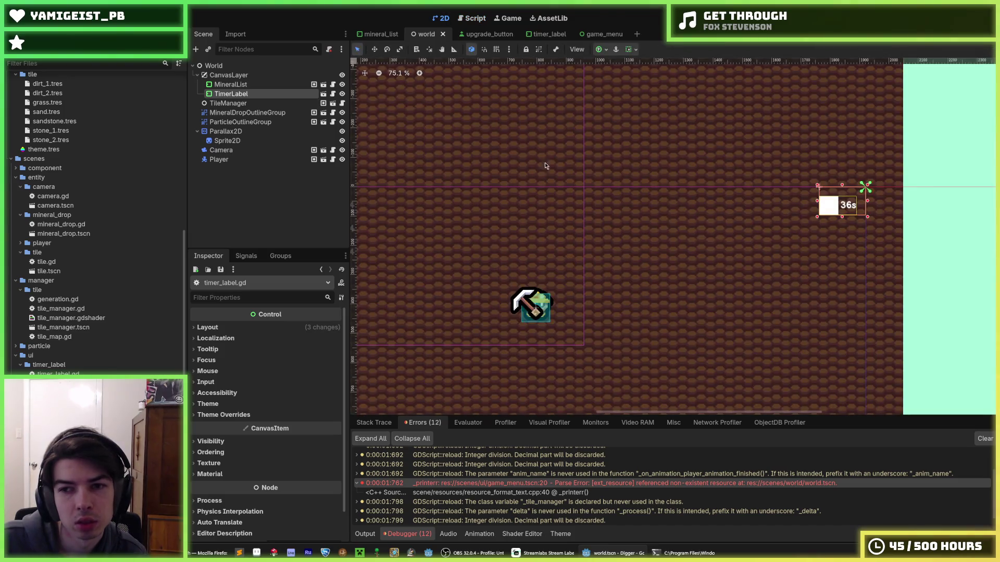
pyautogui.scroll(-2, 526, 205)
pyautogui.click(263, 85)
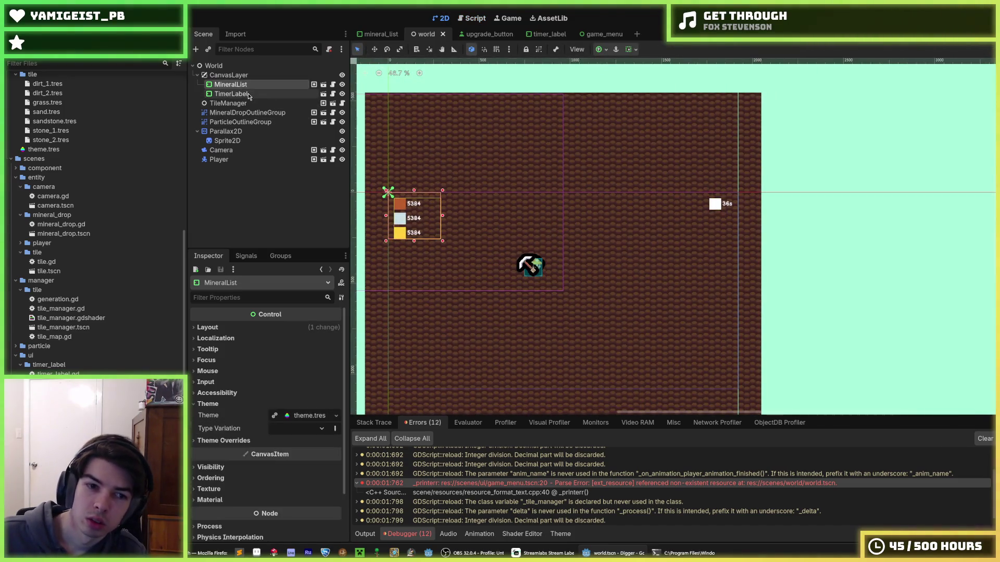
pyautogui.click(262, 94)
pyautogui.hotkey('ctrl', 's')
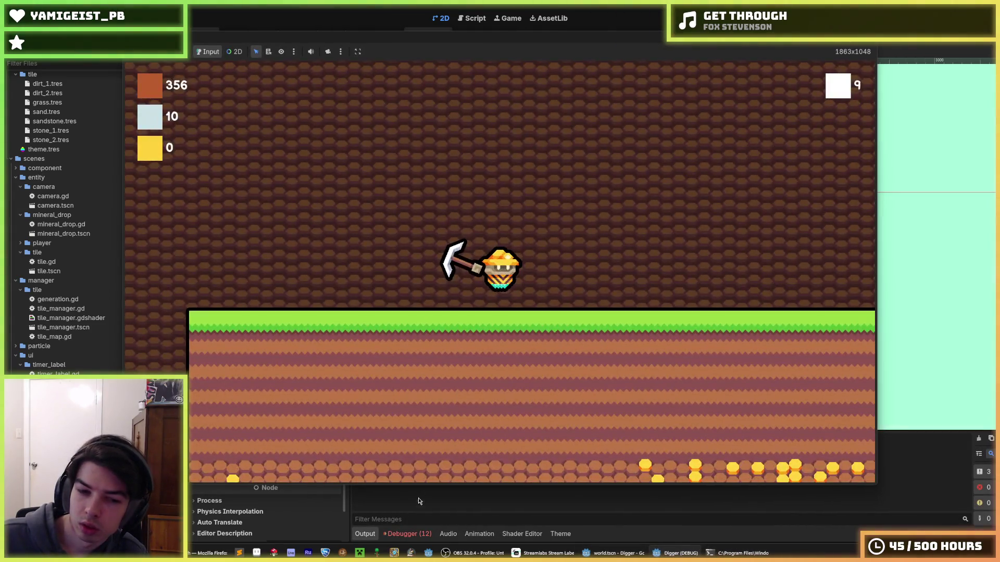
pyautogui.click(409, 534)
pyautogui.click(414, 535)
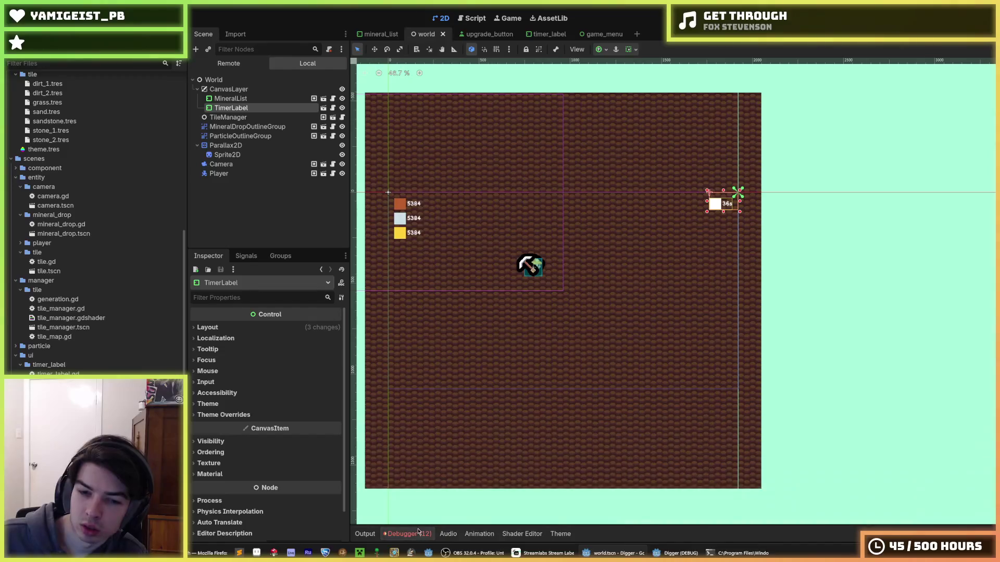
pyautogui.click(414, 535)
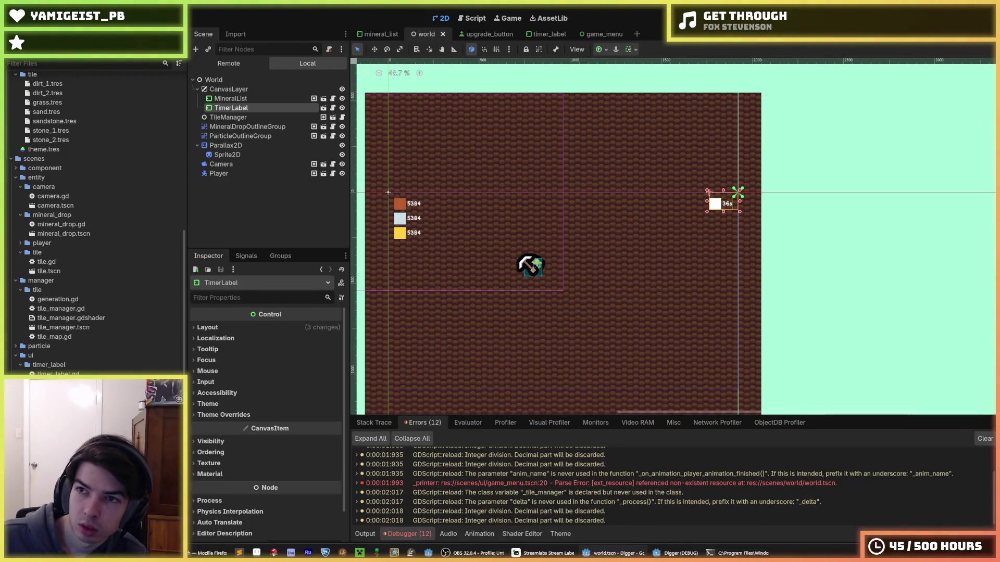
pyautogui.hotkey('ctrl', 's')
pyautogui.click(450, 484)
pyautogui.hotkey('ctrl', 's')
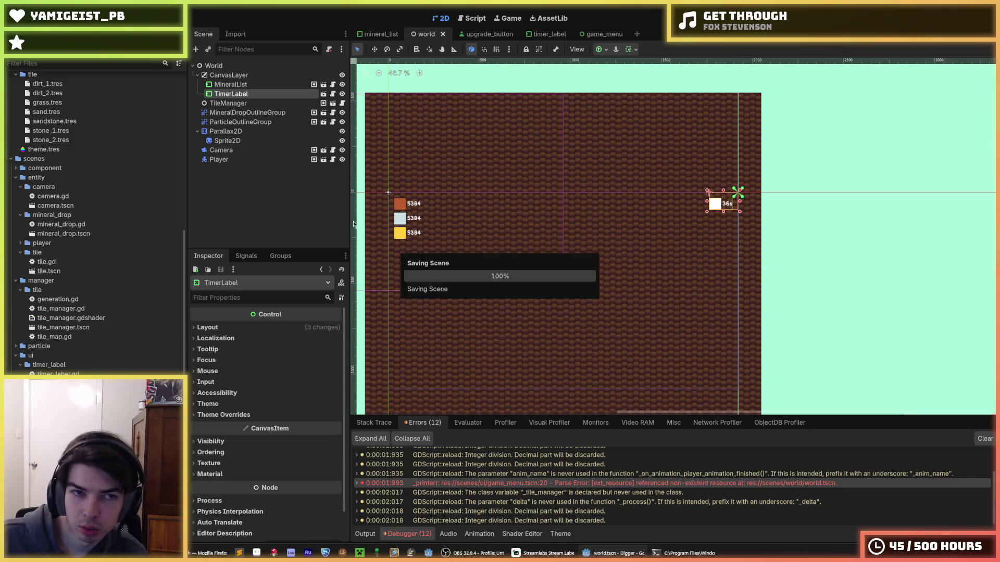
# Review the TimerLabel, mineral list and game menu scripts.
pyautogui.click(332, 93)
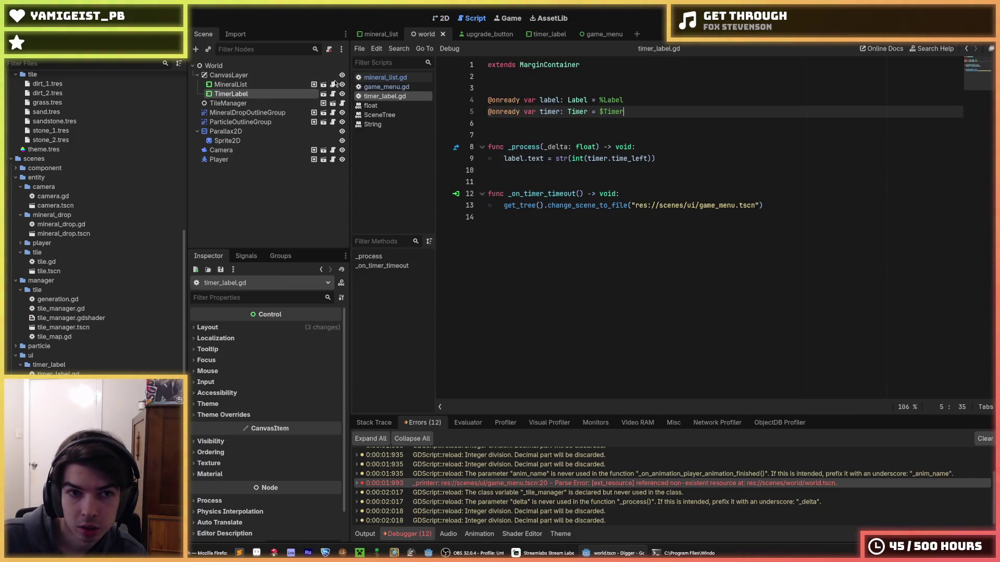
pyautogui.click(332, 86)
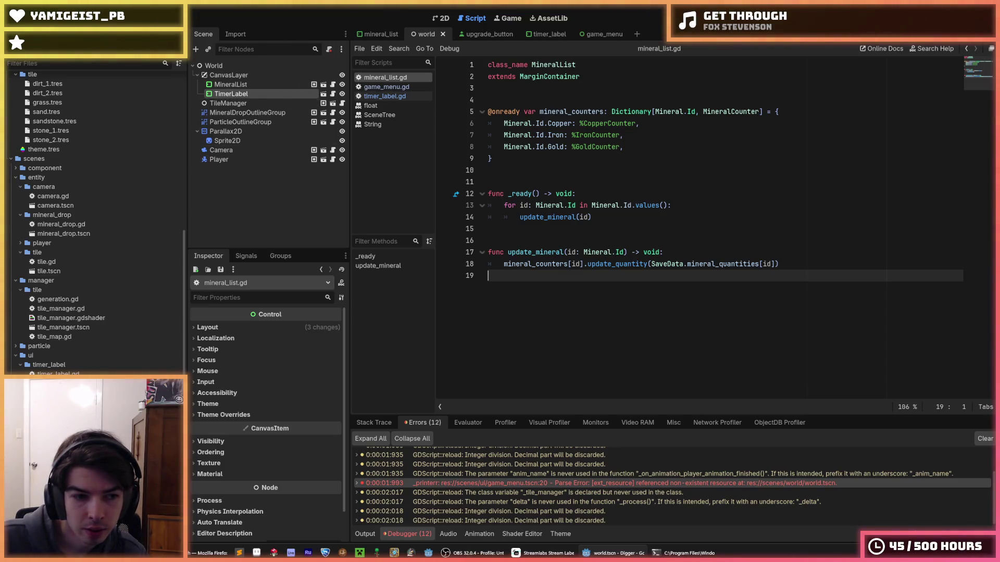
pyautogui.click(600, 34)
pyautogui.scroll(-4, 512, 206)
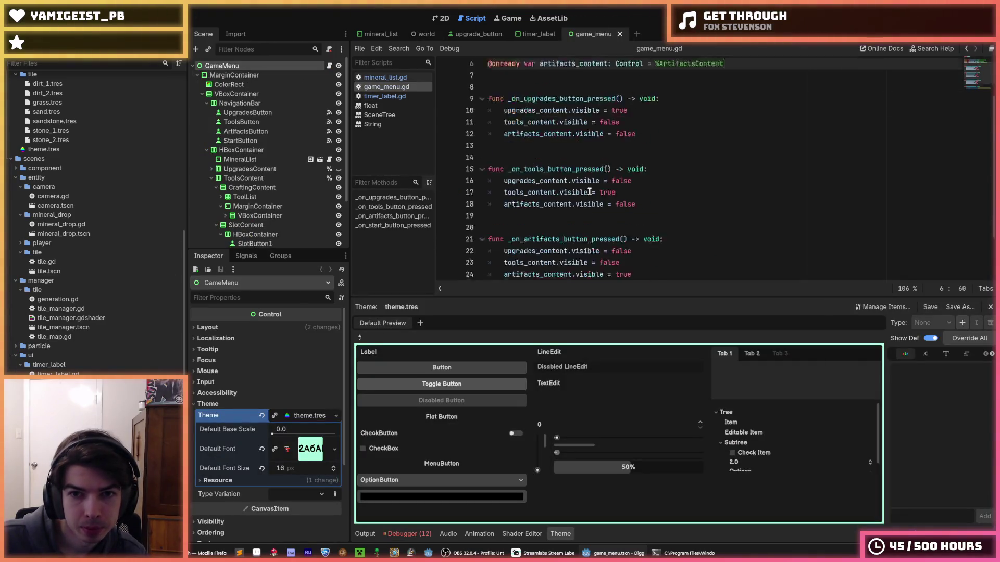
pyautogui.click(684, 224)
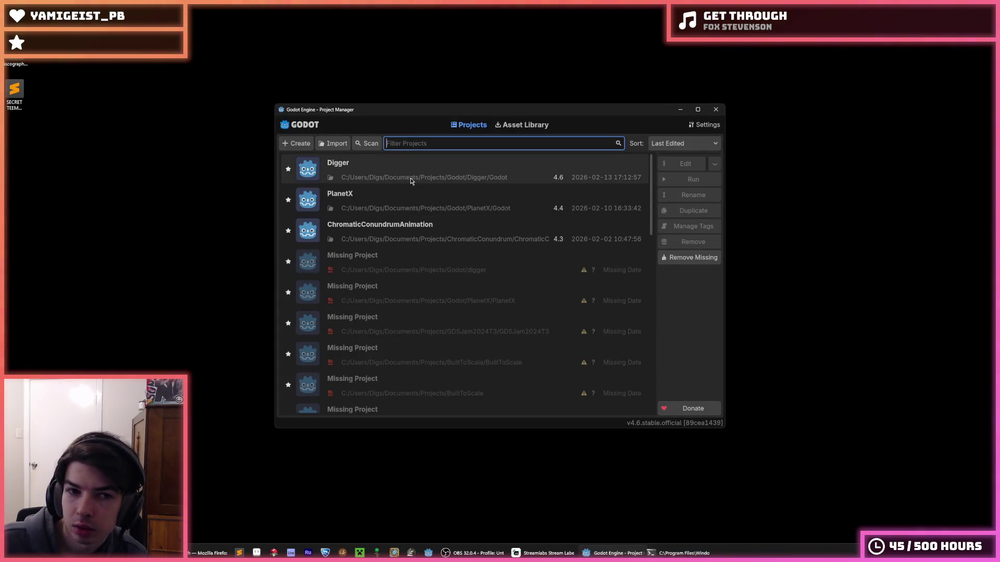
# Reopen the Digger project and run it with F5.
pyautogui.doubleClick(411, 163)
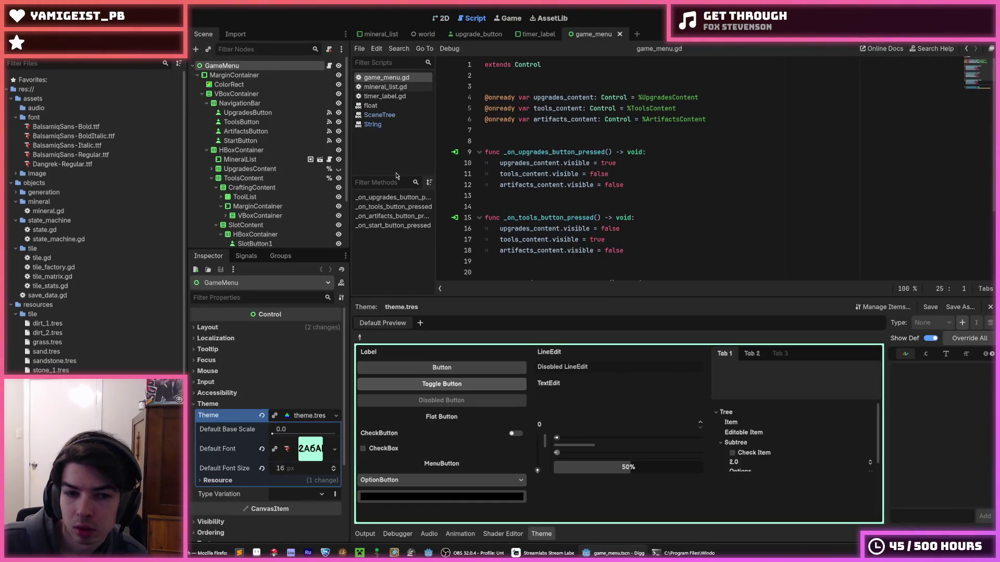
pyautogui.click(598, 187)
pyautogui.scroll(-3, 655, 186)
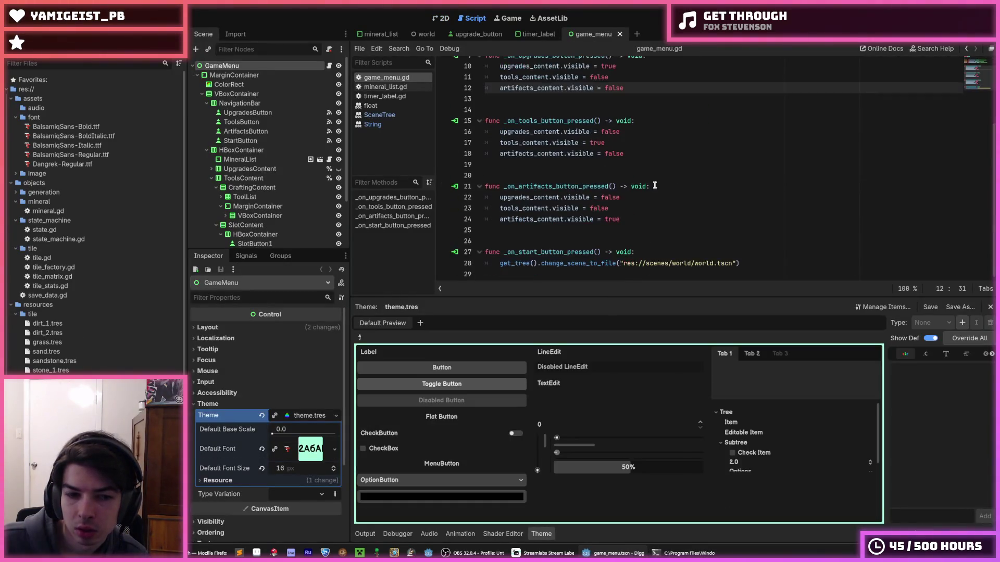
pyautogui.press('F5')
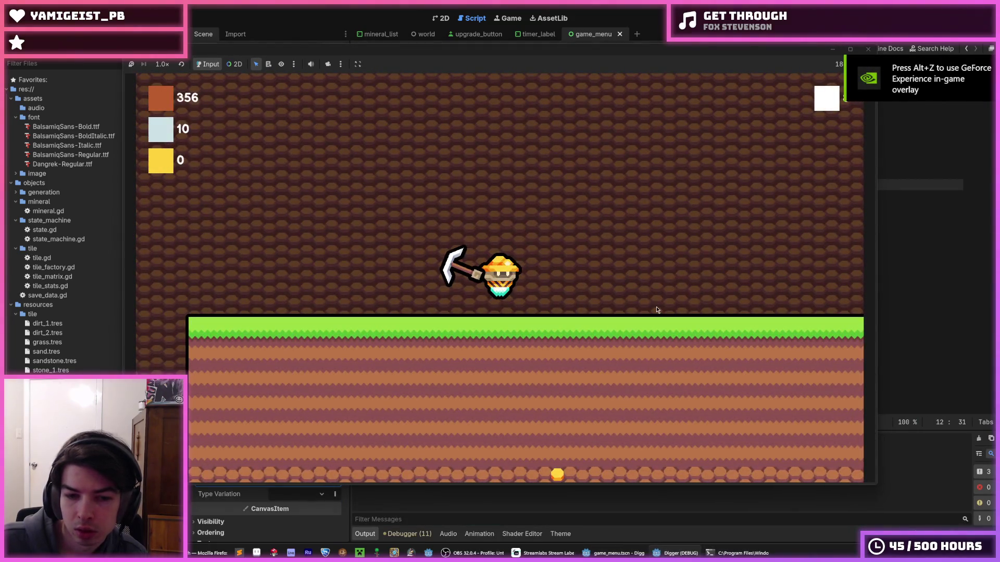
# Dig down and left to collect gold, then start a new round from the menu.
pyautogui.press('Down')
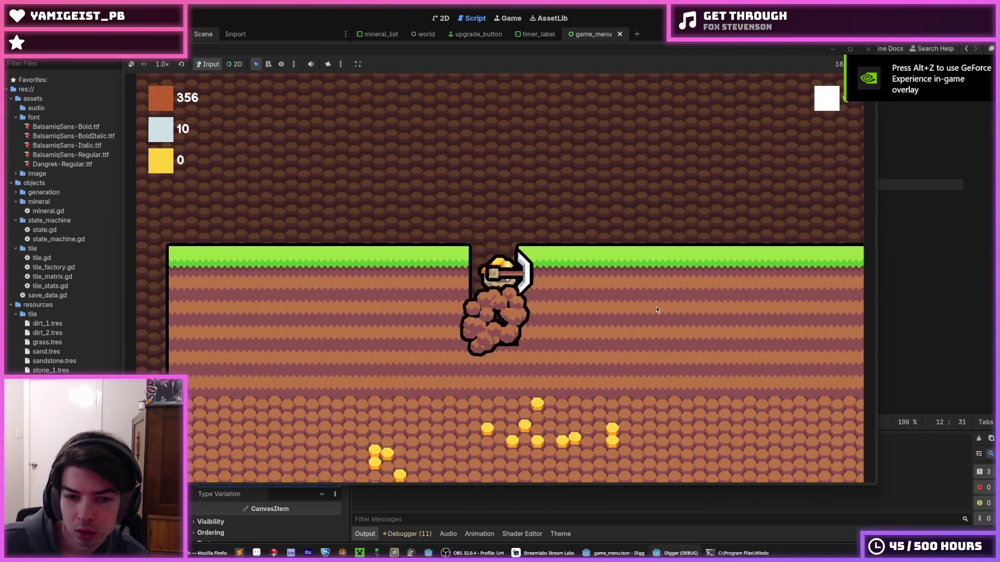
pyautogui.press('Down')
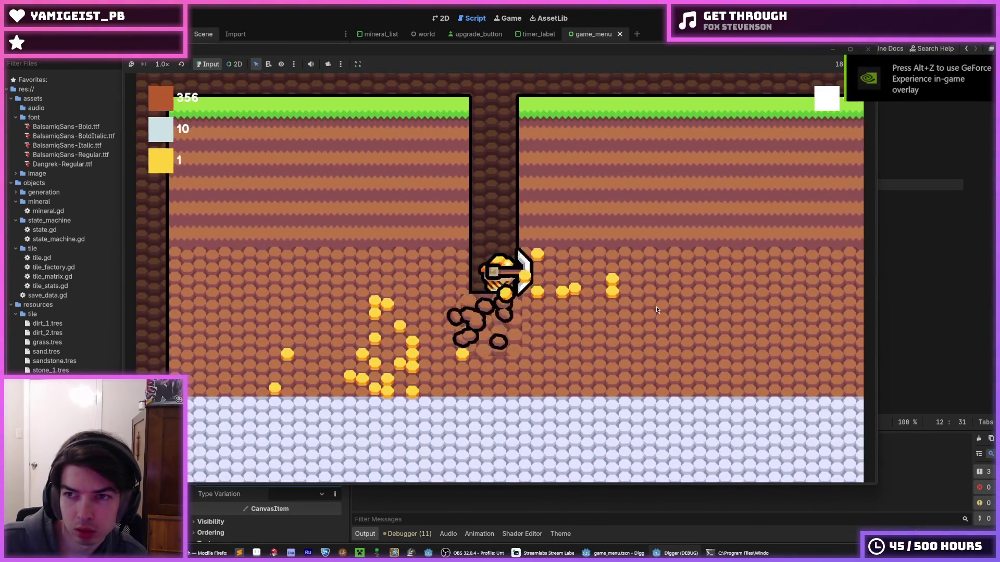
pyautogui.press('Down')
pyautogui.press('Left')
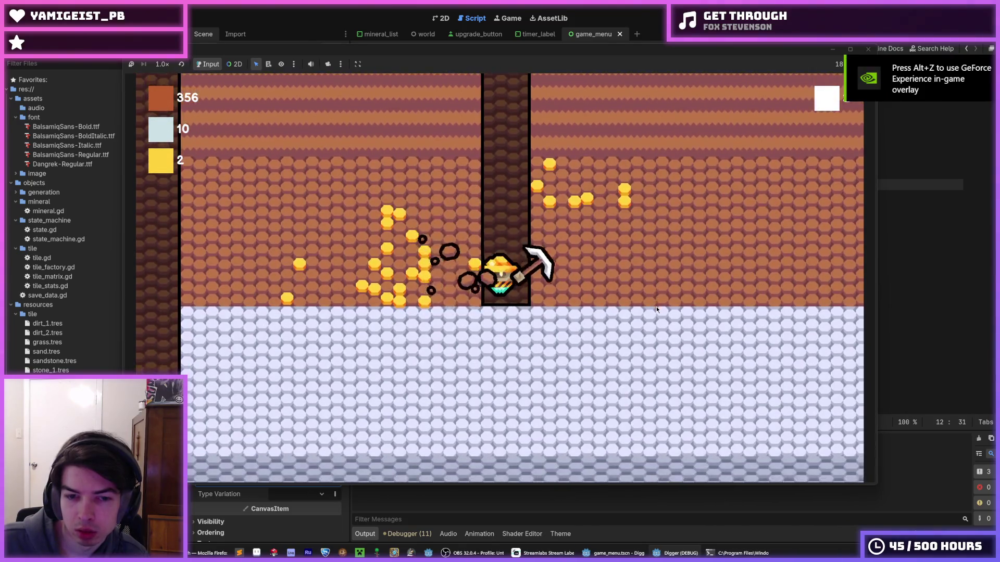
pyautogui.press('Left')
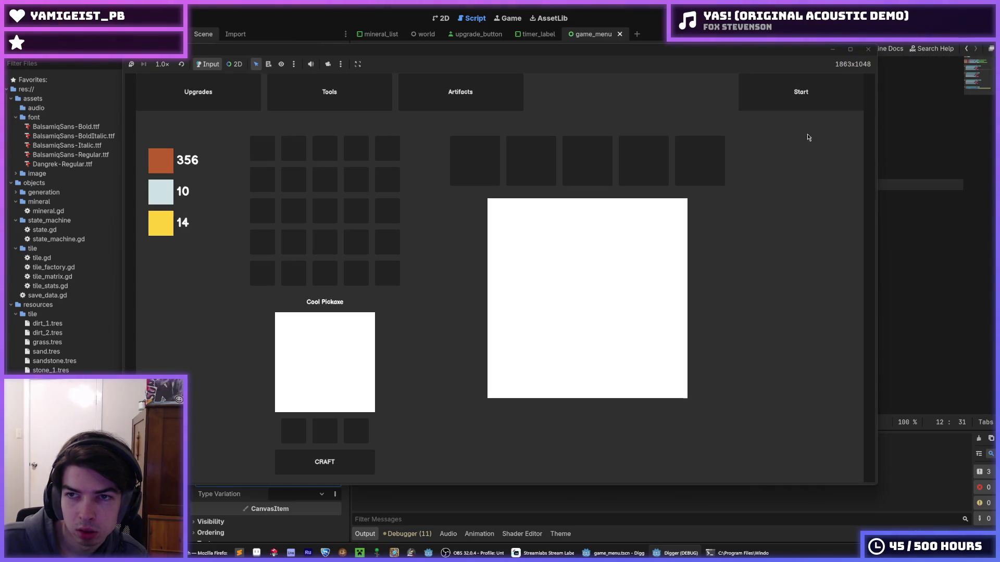
pyautogui.click(794, 90)
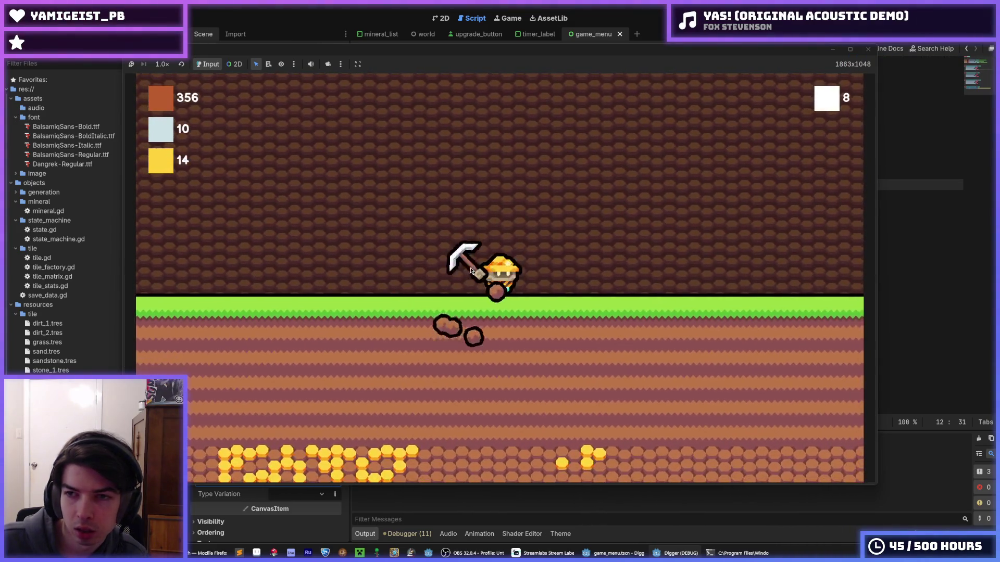
# Dig down and right to collect more gold up to 124, starting further rounds.
pyautogui.press('Down')
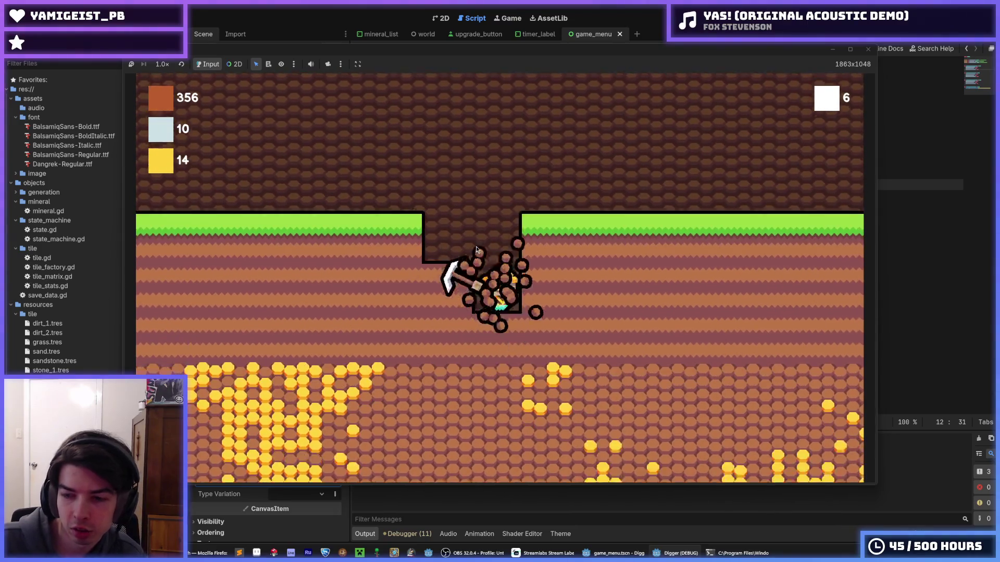
pyautogui.press('Down')
pyautogui.press('Right')
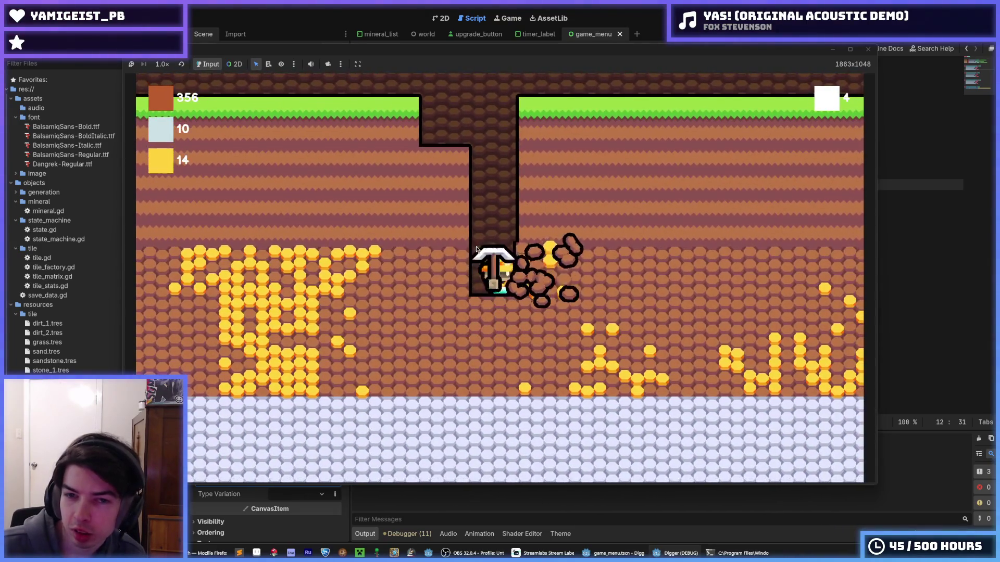
pyautogui.press('Right')
pyautogui.press('Down')
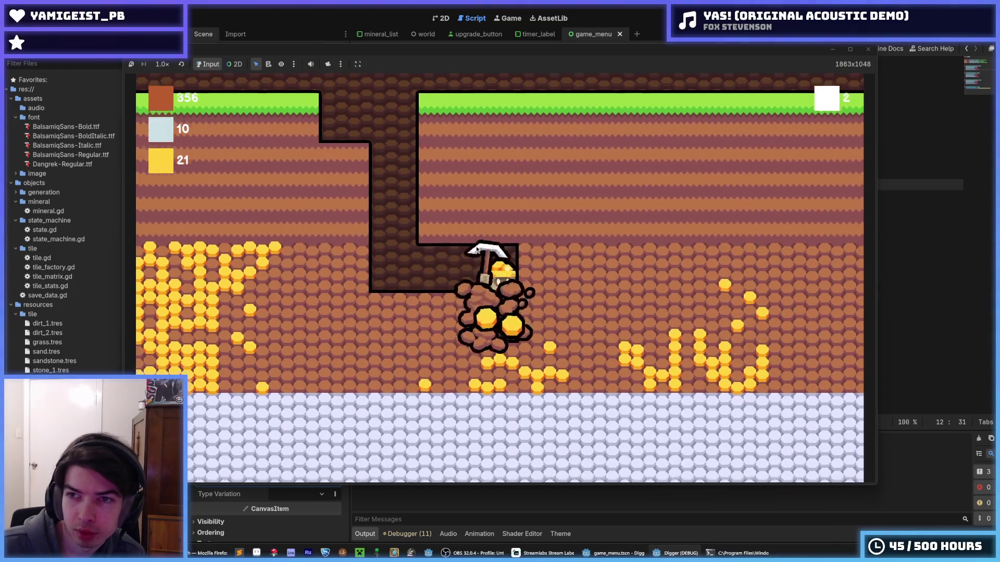
pyautogui.press('Down')
pyautogui.press('Right')
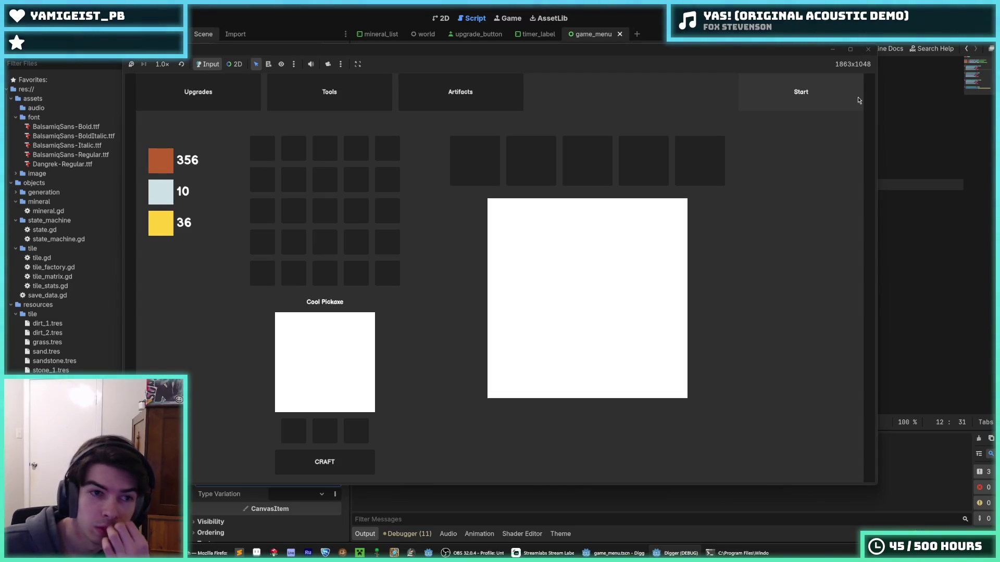
pyautogui.click(858, 100)
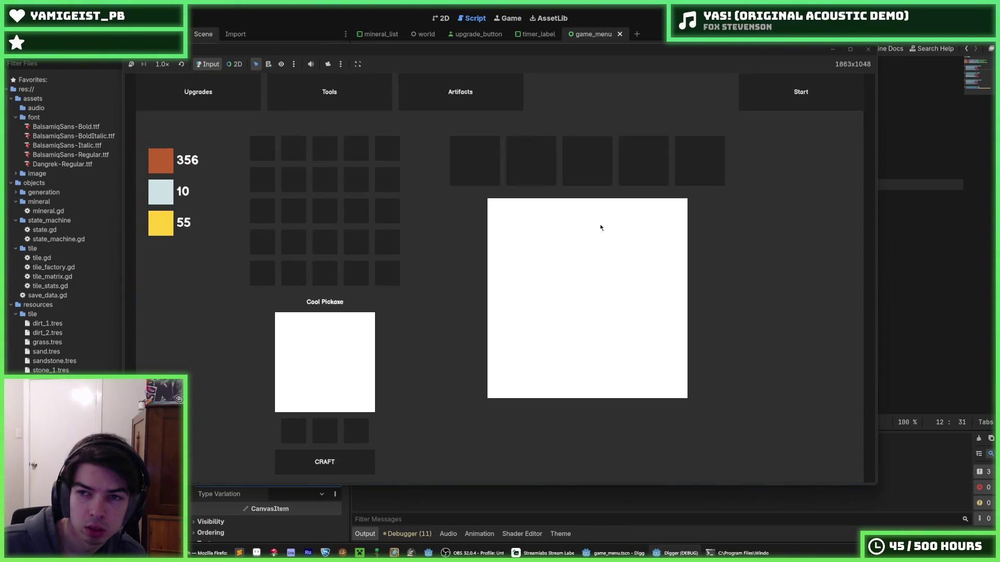
pyautogui.click(775, 93)
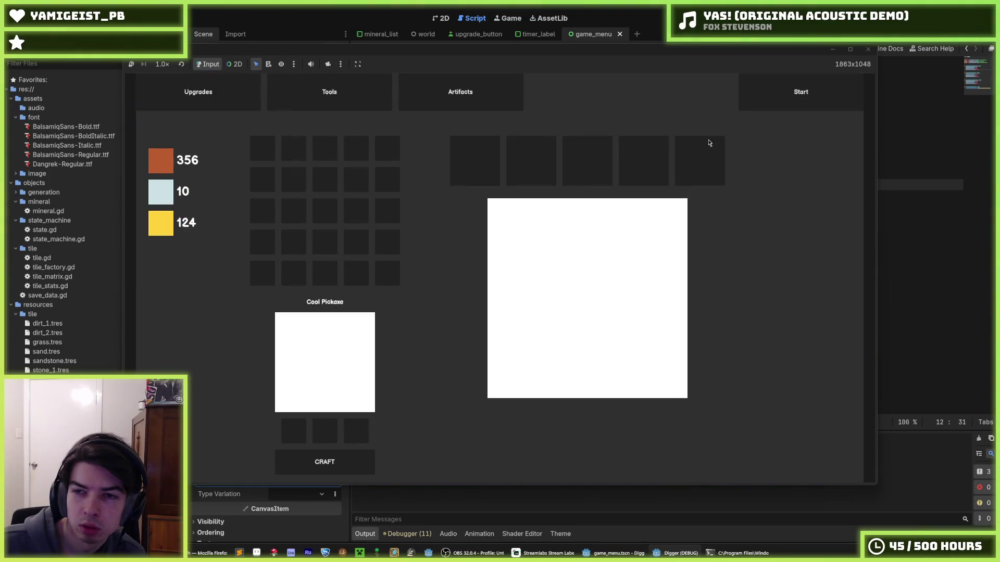
pyautogui.click(776, 96)
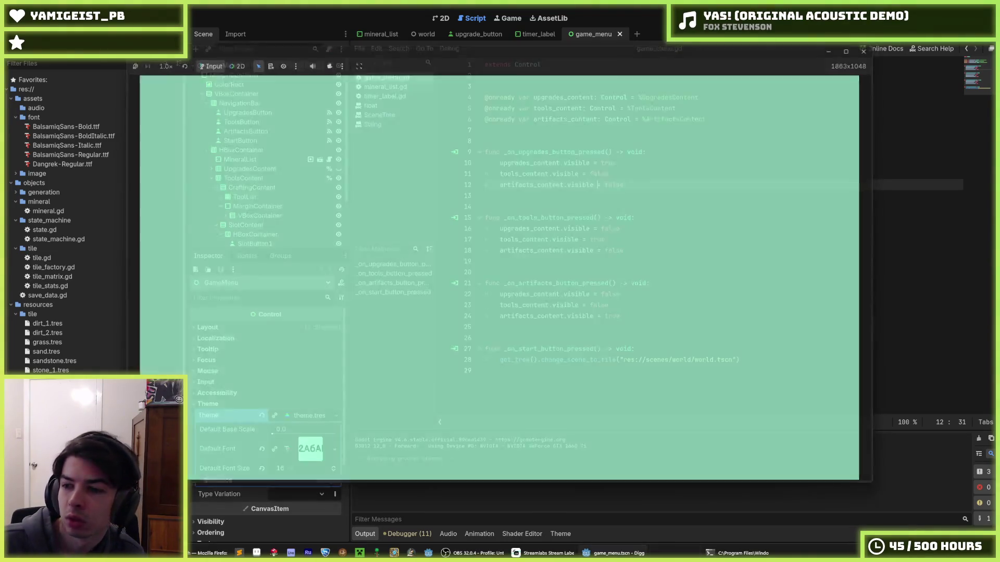
# Write game_menu.gd's Upgrades, Tools and Artifacts toggle handlers and the world.tscn start handler.
pyautogui.click(858, 159)
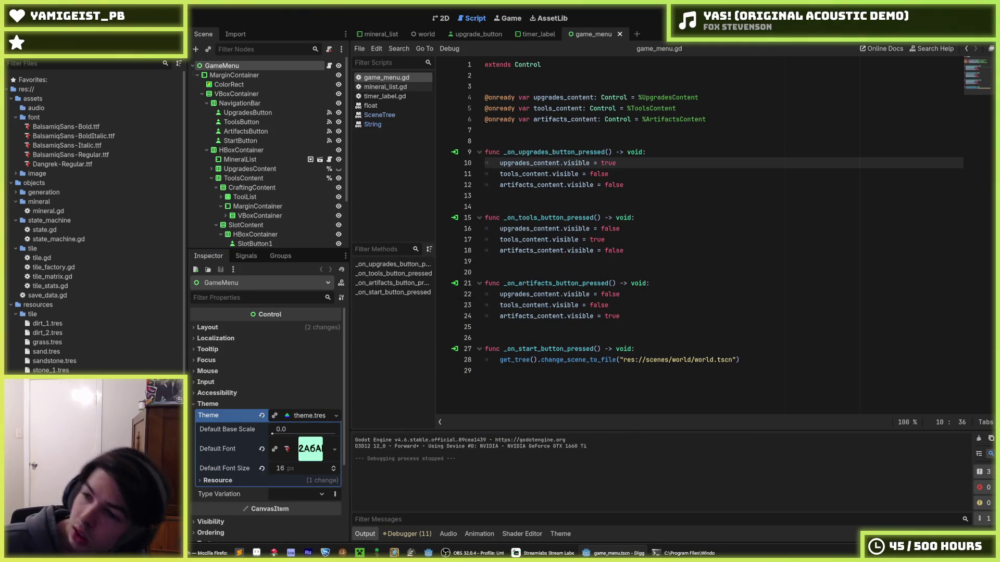
pyautogui.click(612, 236)
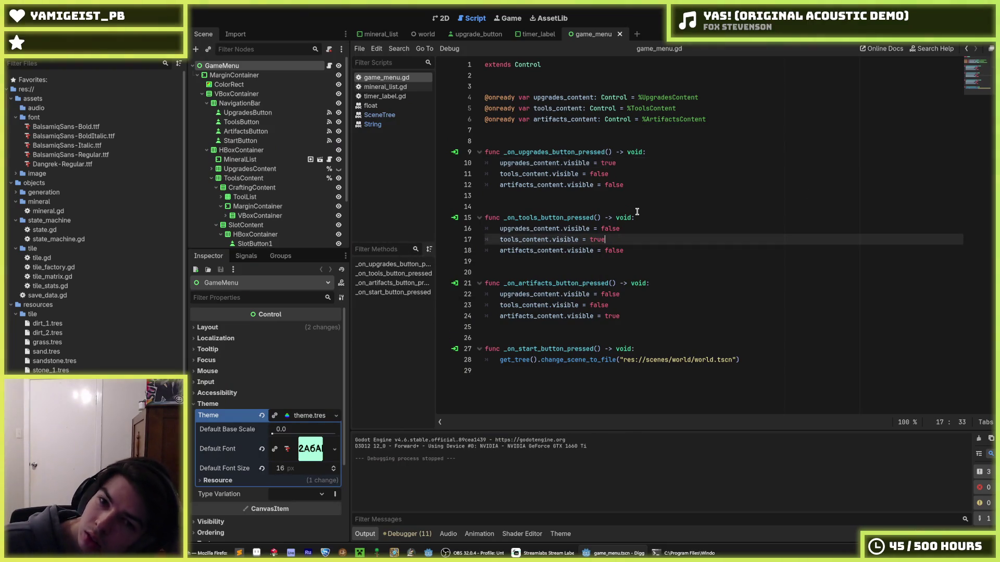
pyautogui.click(636, 210)
pyautogui.click(644, 216)
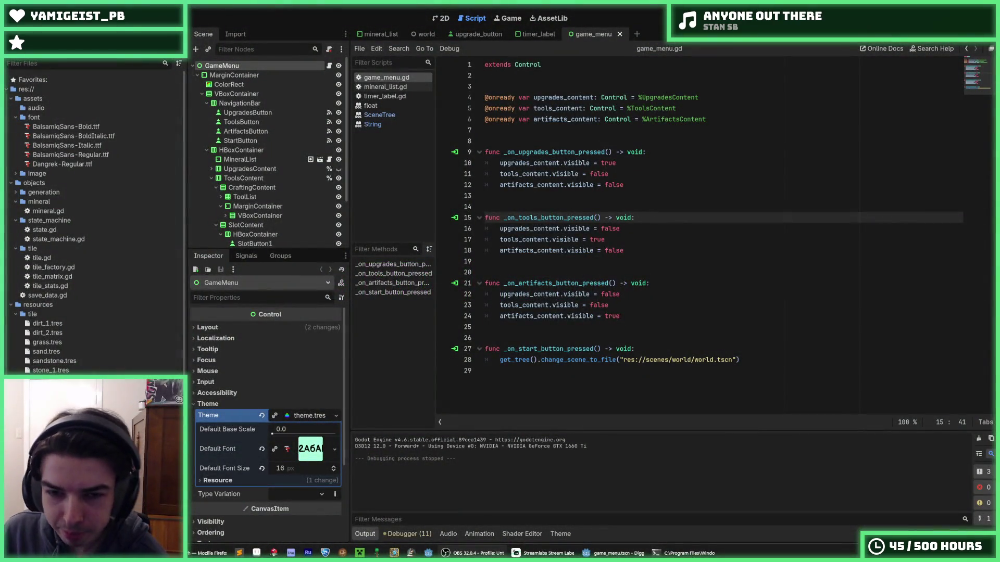
pyautogui.click(776, 183)
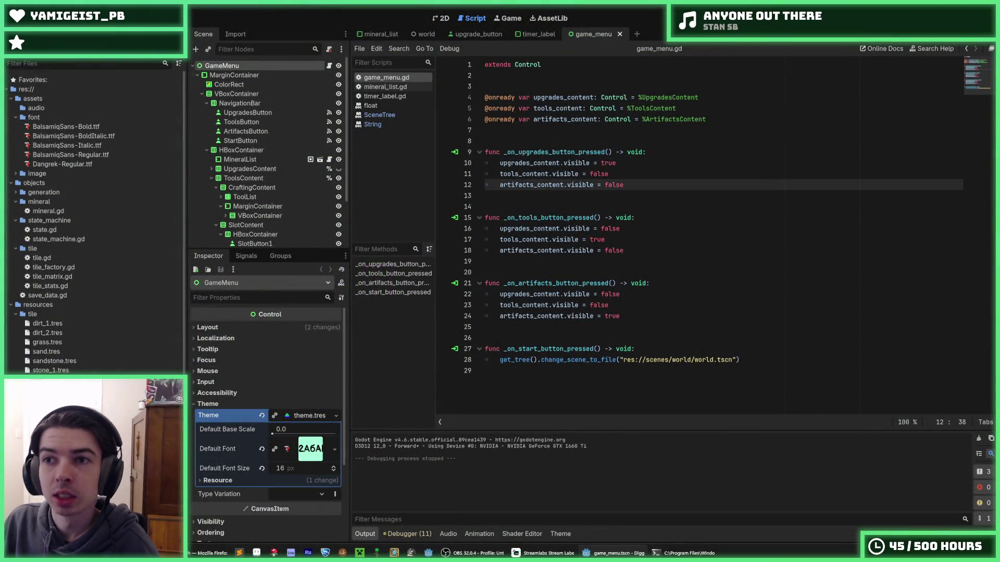
# Run and stop a quick playtest, save, then bring up the timer_label scene.
pyautogui.press('F5')
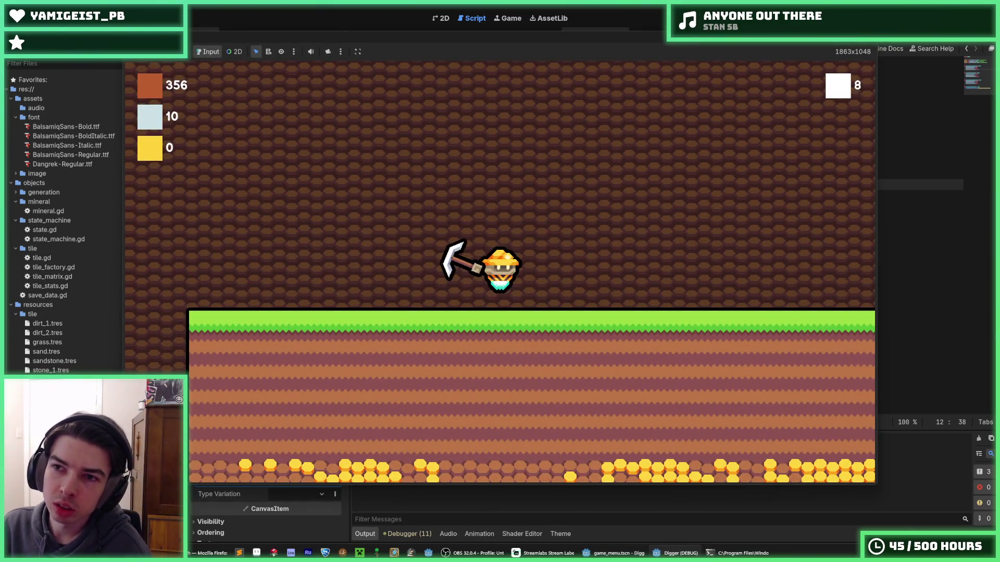
pyautogui.press('F8')
pyautogui.click(500, 86)
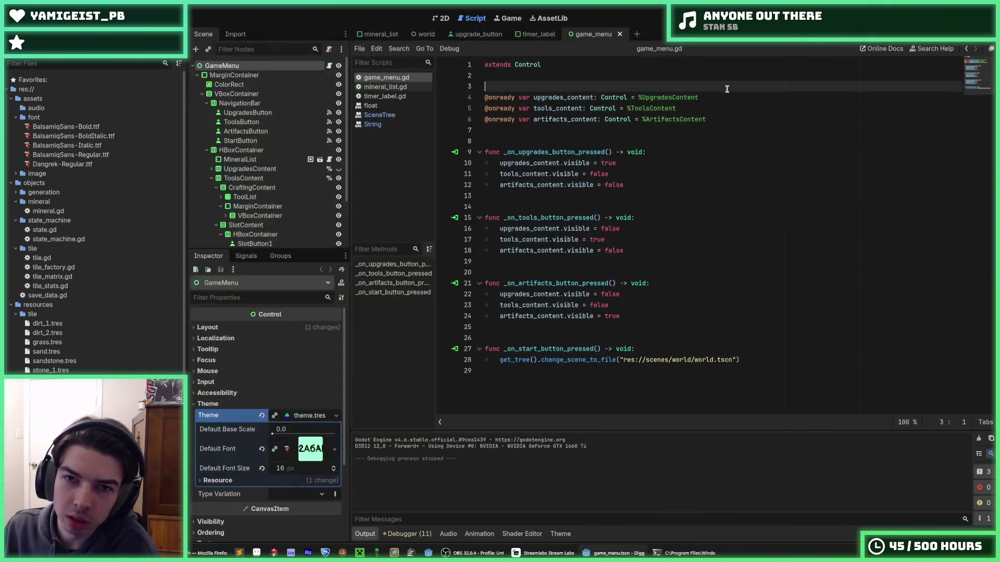
pyautogui.hotkey('ctrl', 's')
pyautogui.click(539, 36)
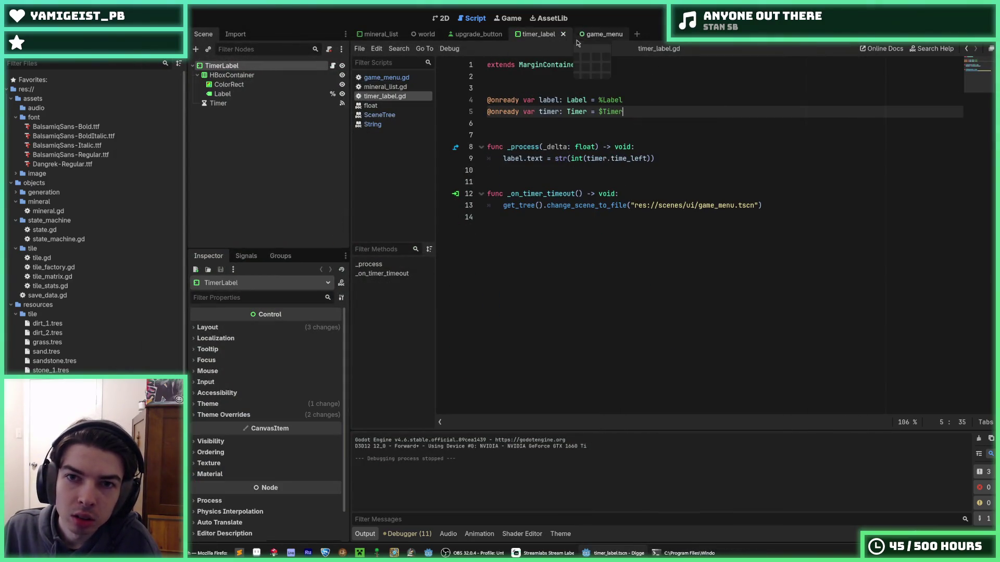
# Look through the open scenes and open the timer_label scene from the world's TimerLabel node.
pyautogui.click(582, 37)
pyautogui.click(539, 35)
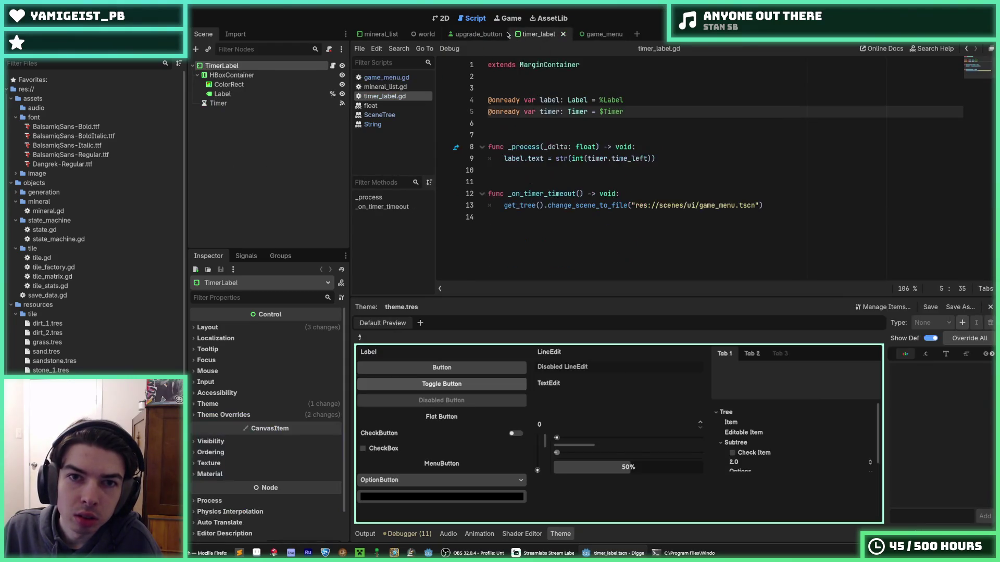
pyautogui.click(450, 18)
pyautogui.click(230, 85)
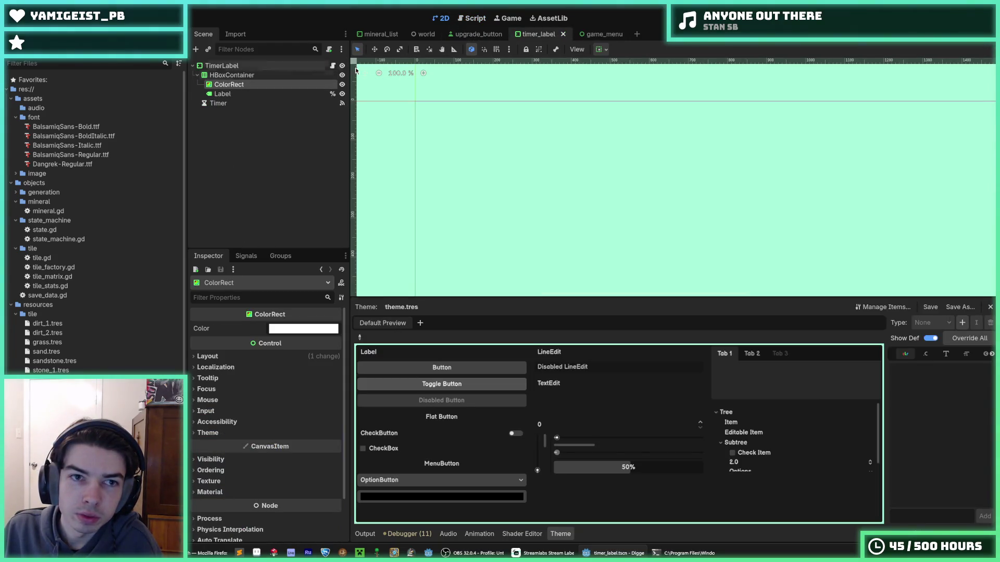
pyautogui.click(463, 34)
pyautogui.click(425, 34)
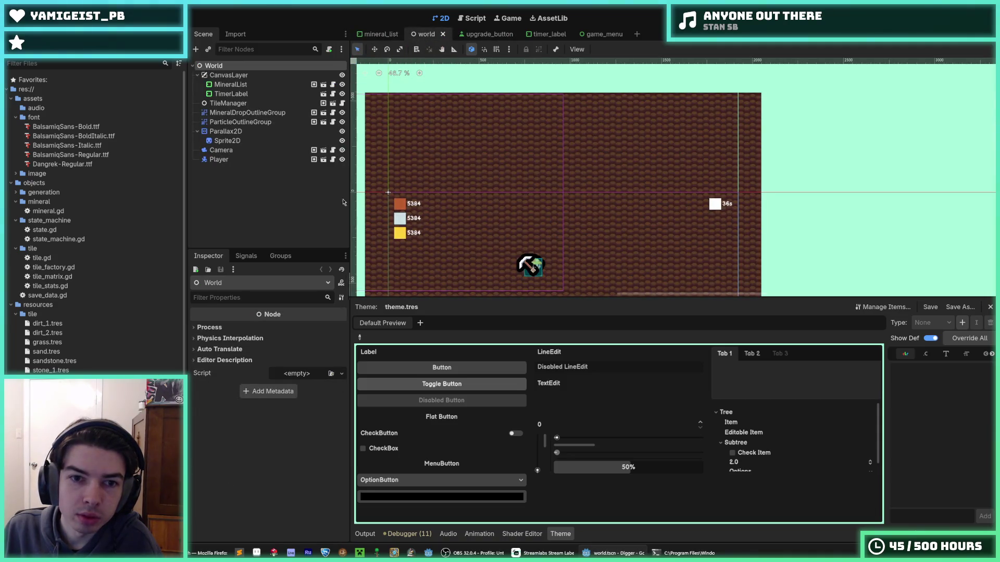
pyautogui.click(230, 85)
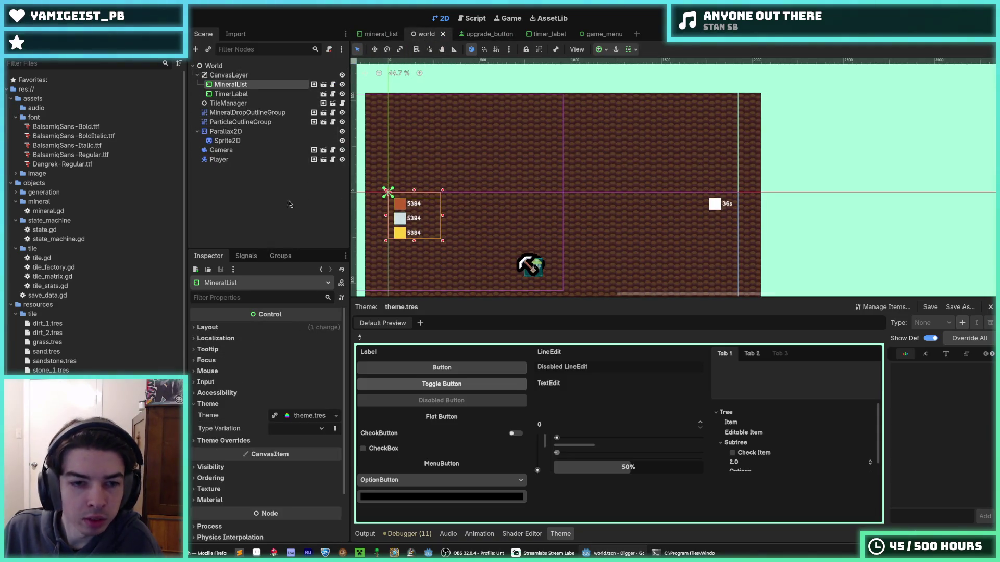
pyautogui.click(231, 94)
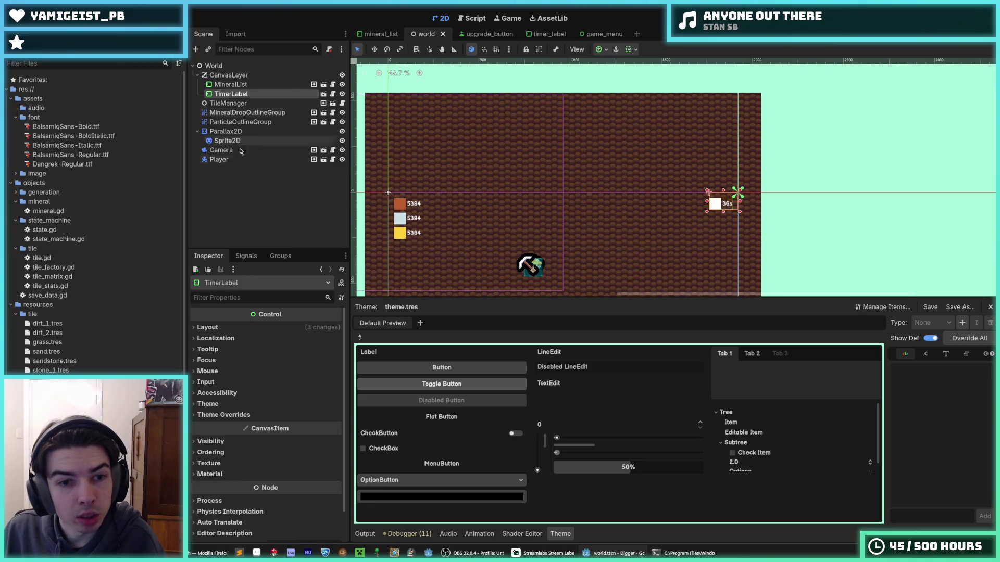
pyautogui.click(250, 328)
pyautogui.click(323, 94)
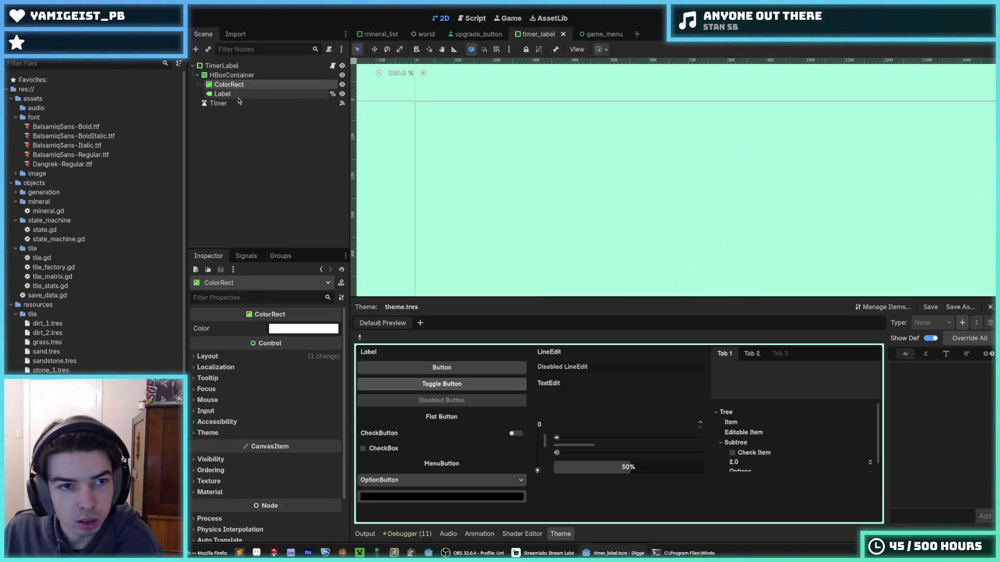
# Expand and explore the Label's Theme and Layout sections in the Inspector.
pyautogui.scroll(-10, 284, 410)
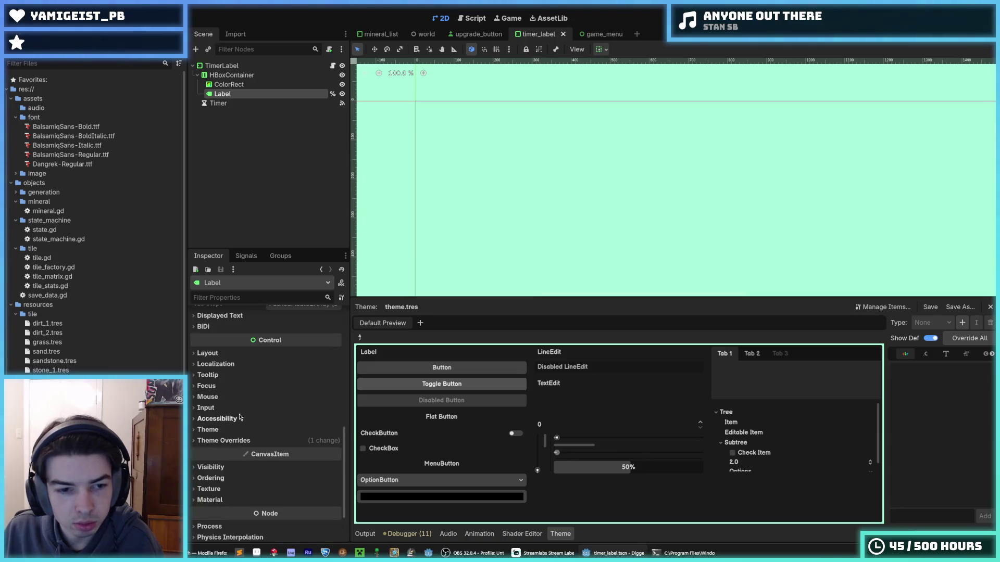
pyautogui.click(224, 430)
pyautogui.hscroll(10, 513, 263)
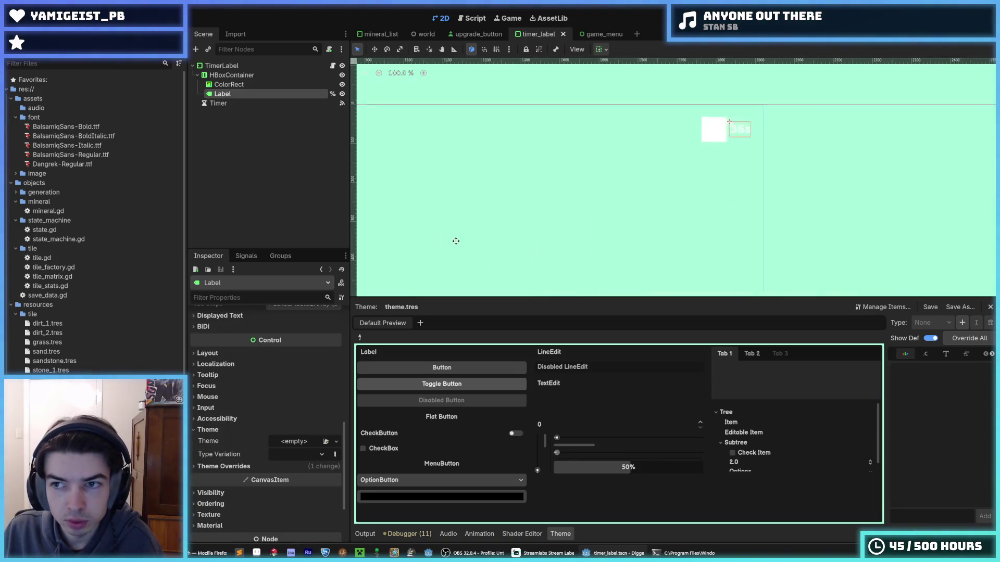
pyautogui.scroll(3, 563, 223)
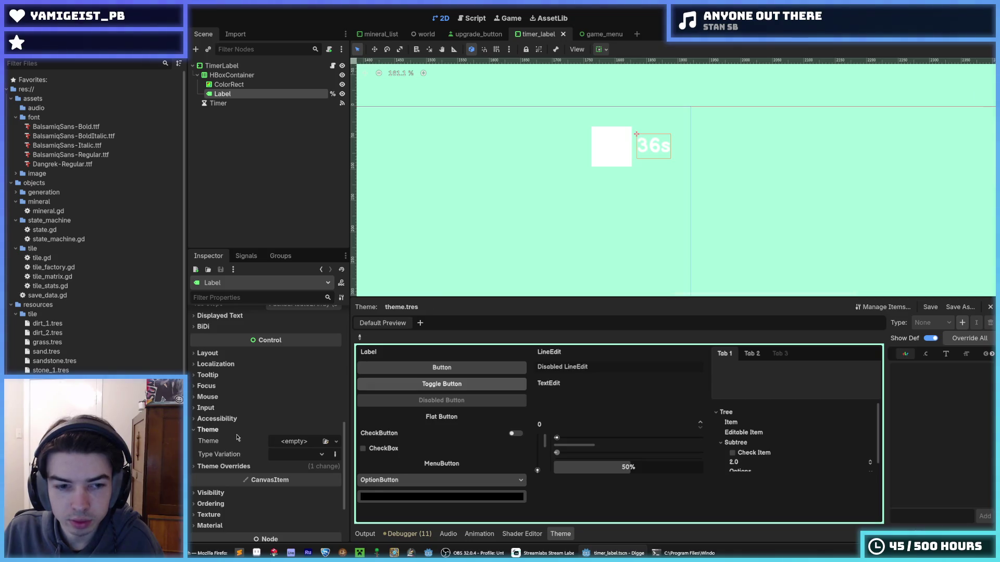
pyautogui.click(282, 442)
pyautogui.press('Escape')
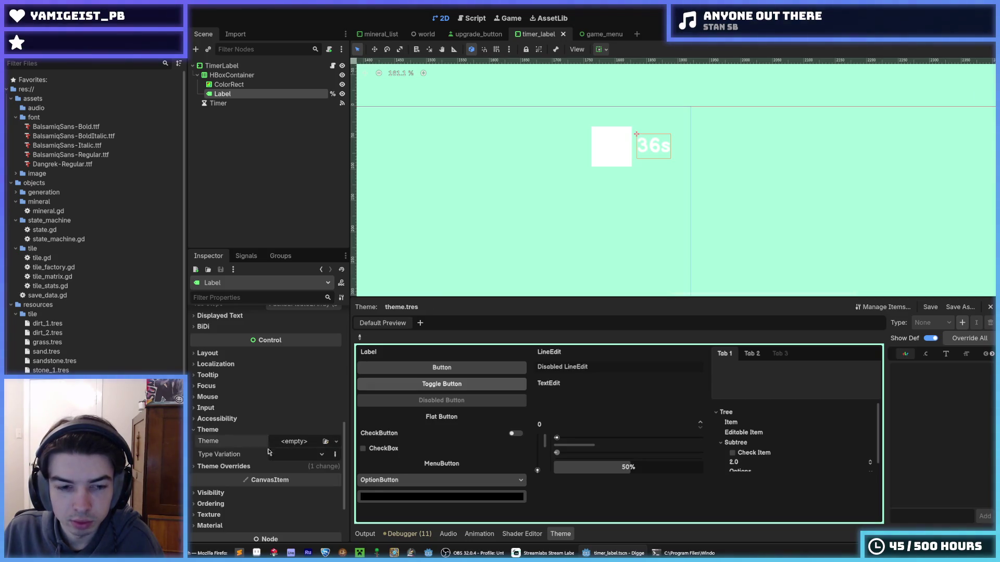
pyautogui.click(224, 467)
pyautogui.click(224, 467)
pyautogui.click(209, 430)
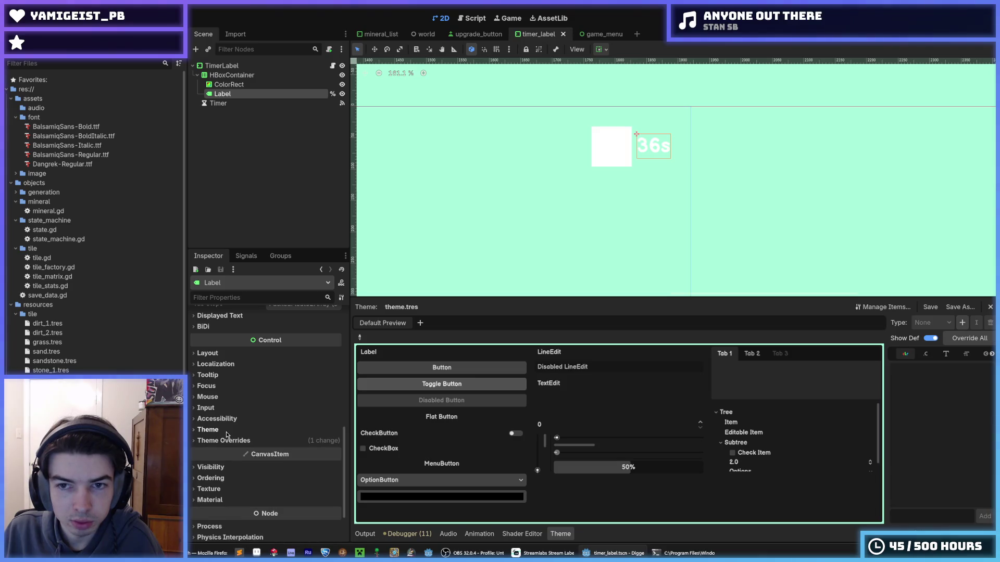
pyautogui.click(227, 432)
pyautogui.click(227, 431)
pyautogui.click(234, 418)
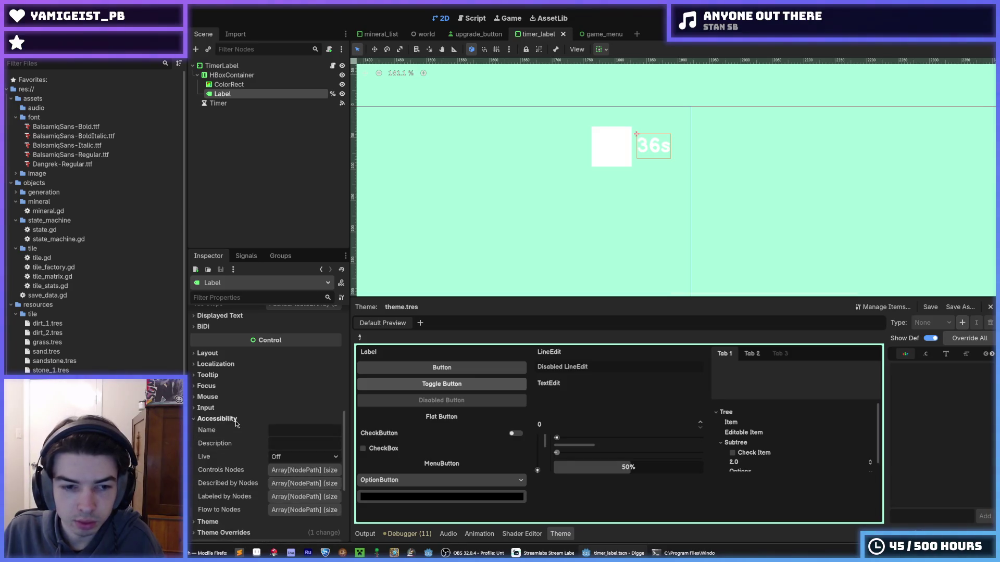
pyautogui.click(235, 419)
pyautogui.click(243, 431)
pyautogui.click(243, 431)
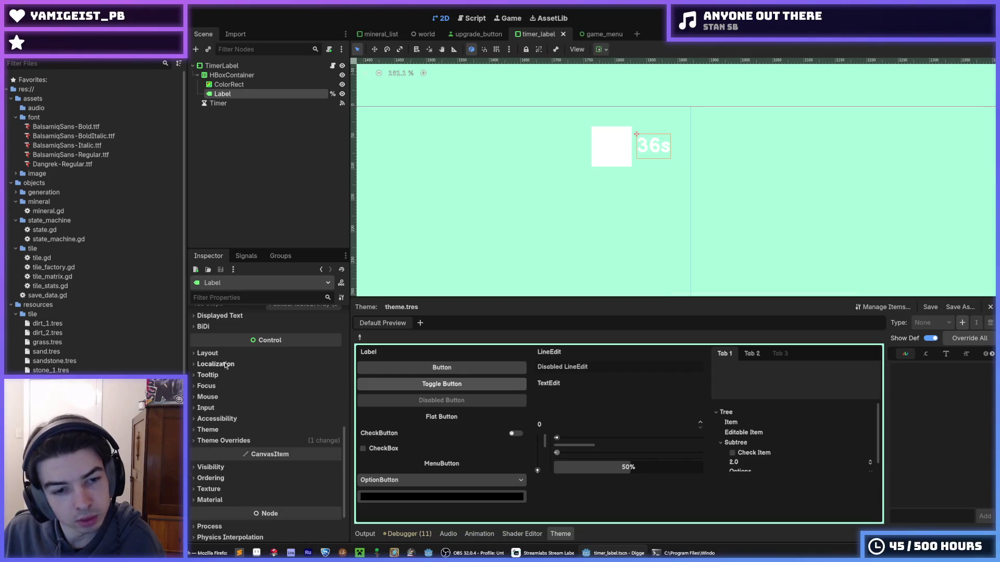
pyautogui.scroll(3, 244, 368)
# Set the Label's Custom Minimum Size x to 64 and save the timer_label scene.
pyautogui.click(232, 441)
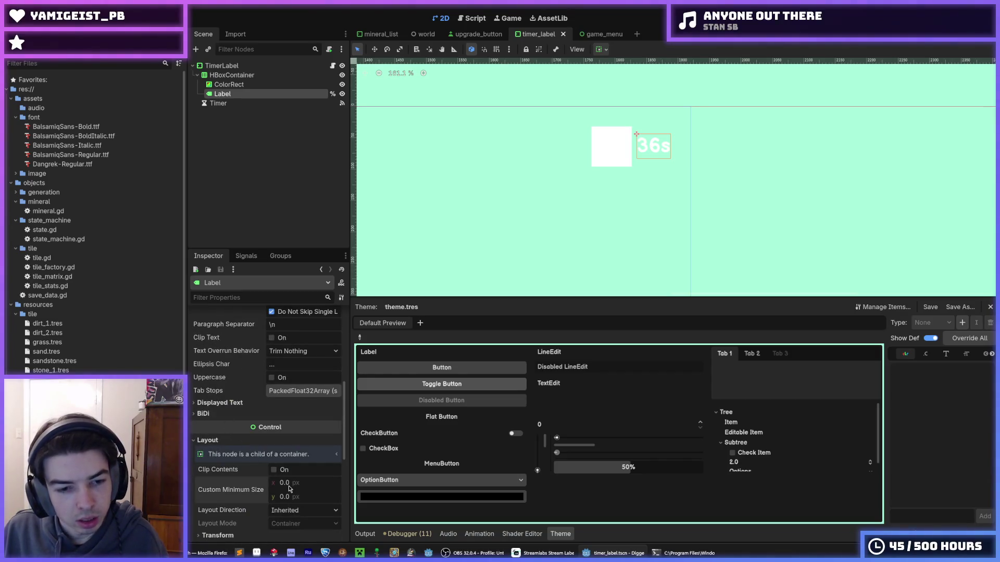
pyautogui.write('64')
pyautogui.press('Return')
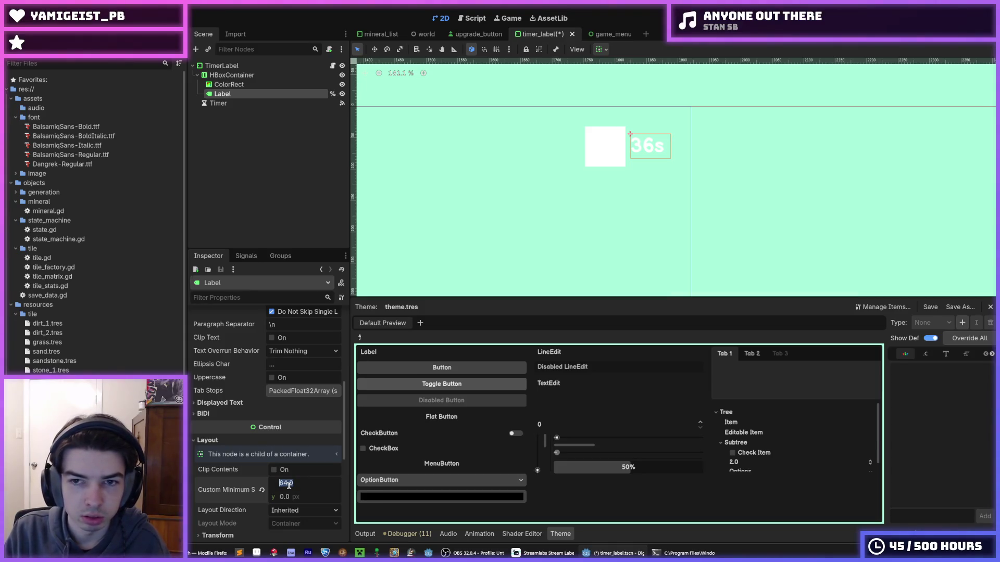
pyautogui.click(676, 114)
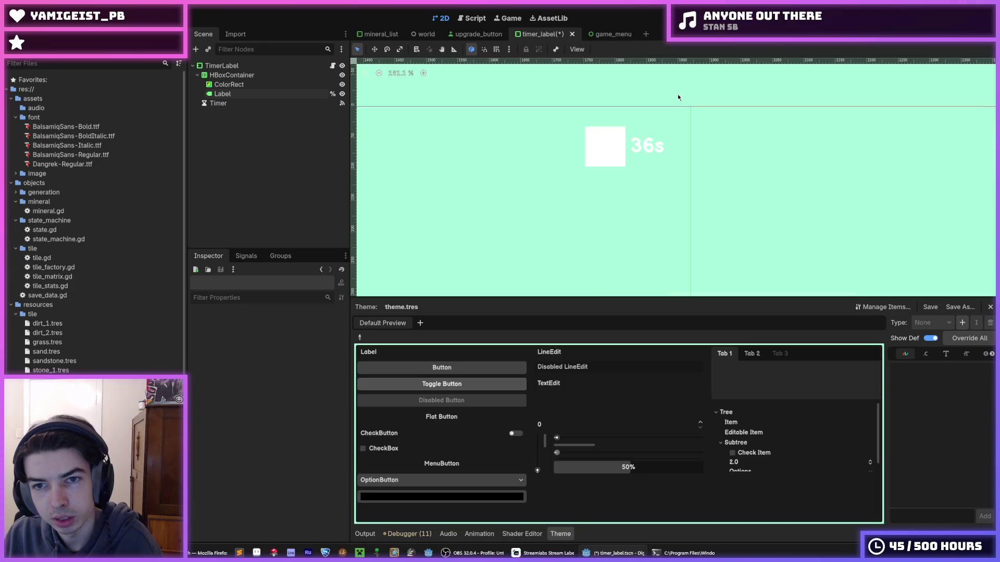
pyautogui.hotkey('ctrl', 's')
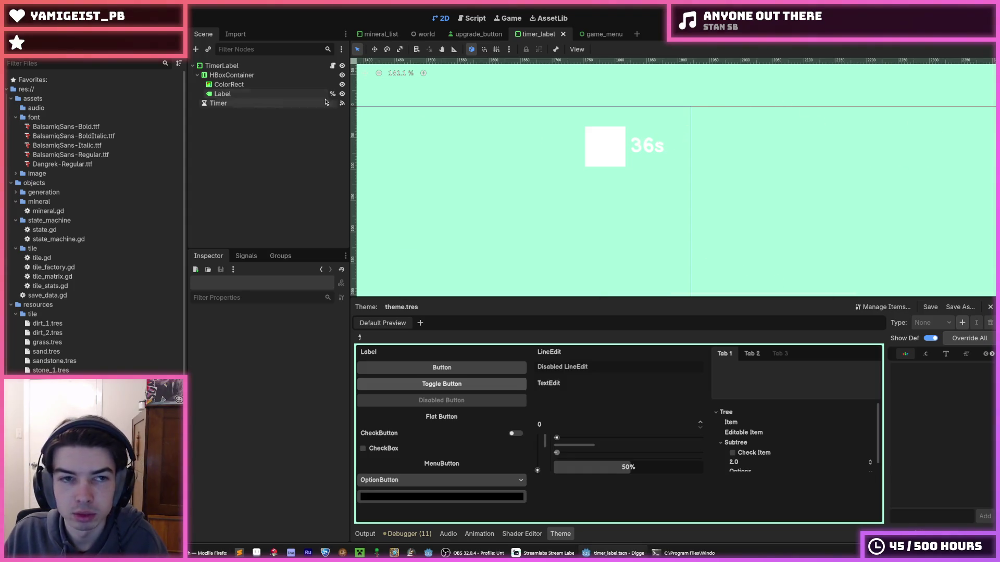
# Select the TimerLabel root node and open its script.
pyautogui.click(262, 82)
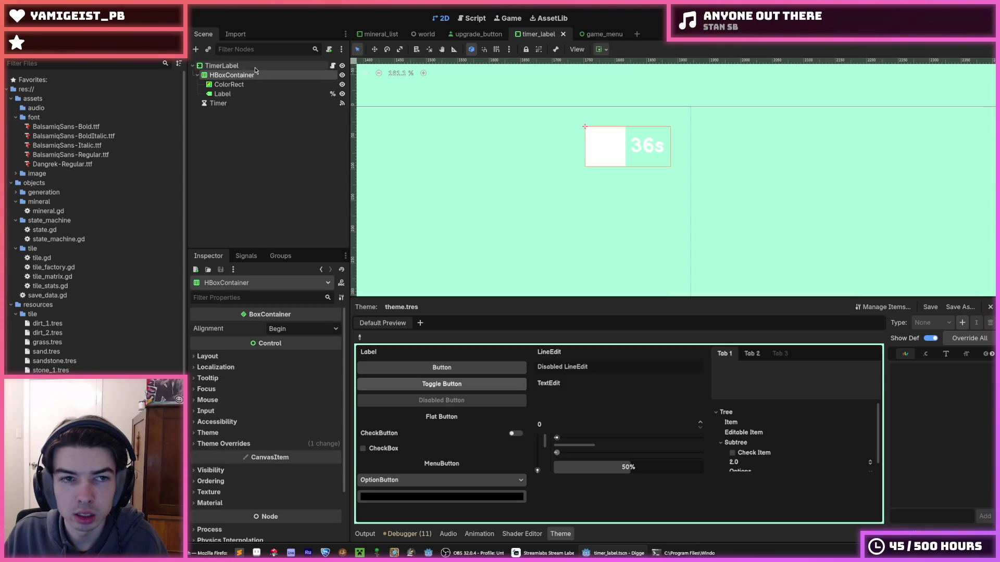
pyautogui.click(255, 67)
pyautogui.click(334, 66)
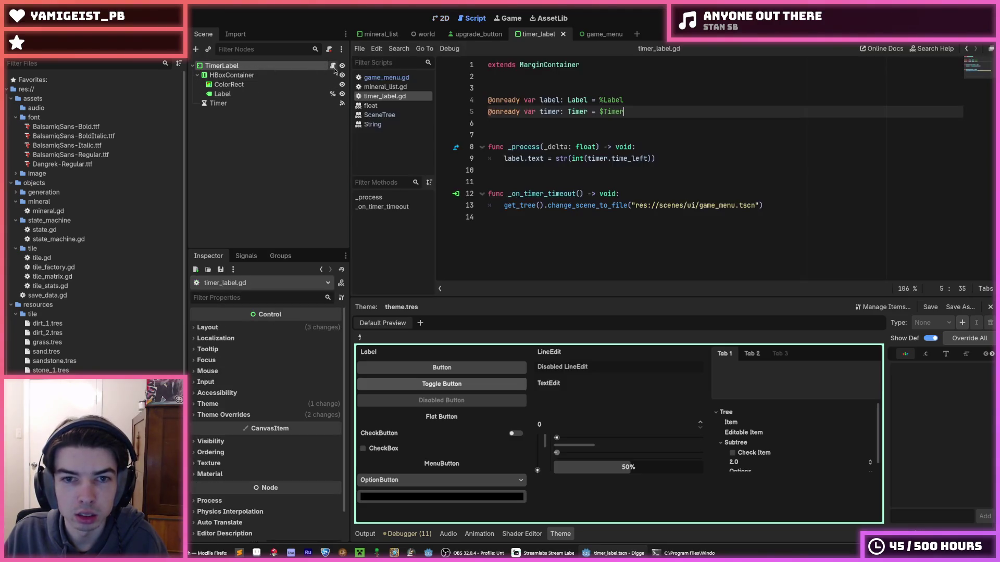
# Append + "s" to the countdown label text and playtest digging until time runs out.
pyautogui.click(661, 159)
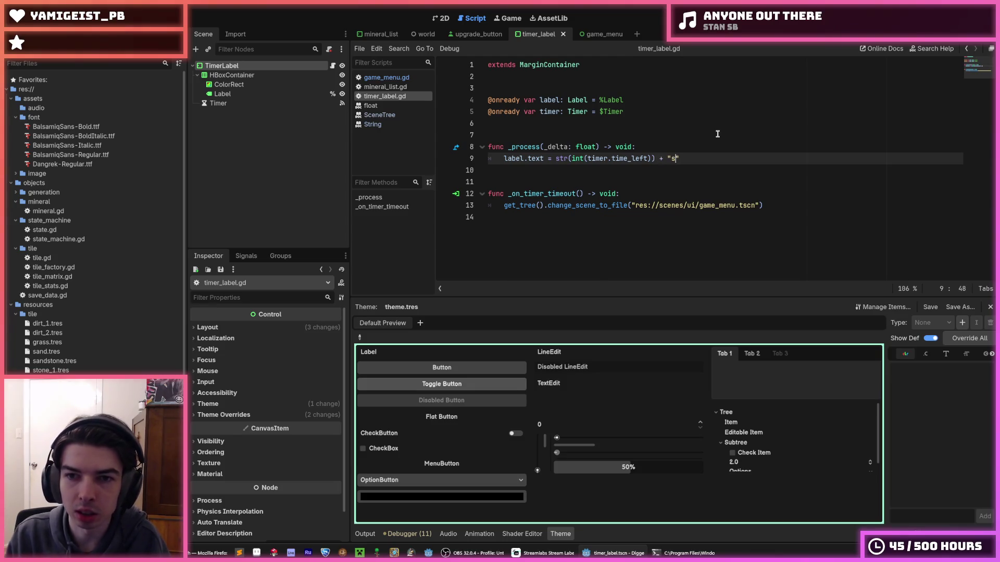
pyautogui.press('F5')
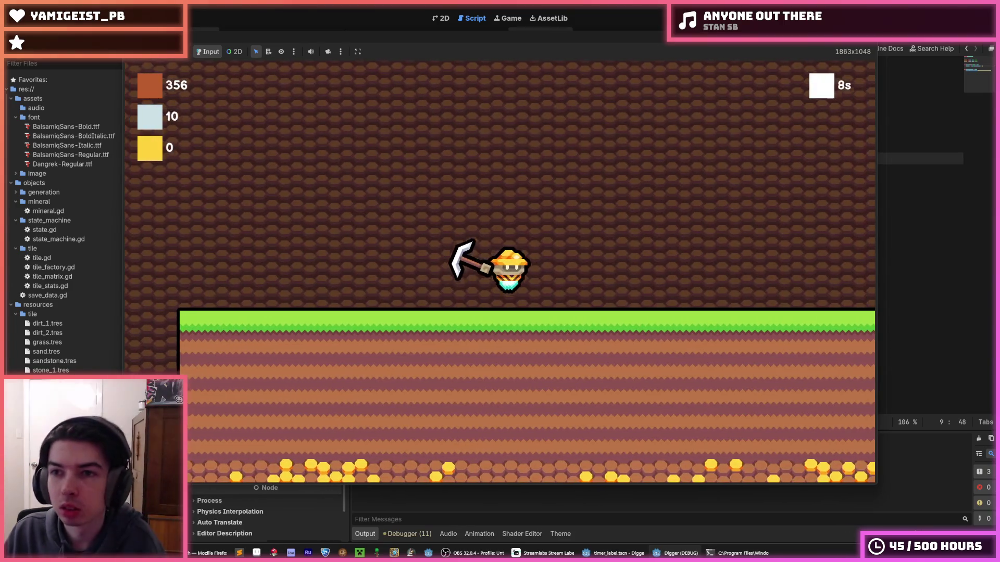
pyautogui.press('Down')
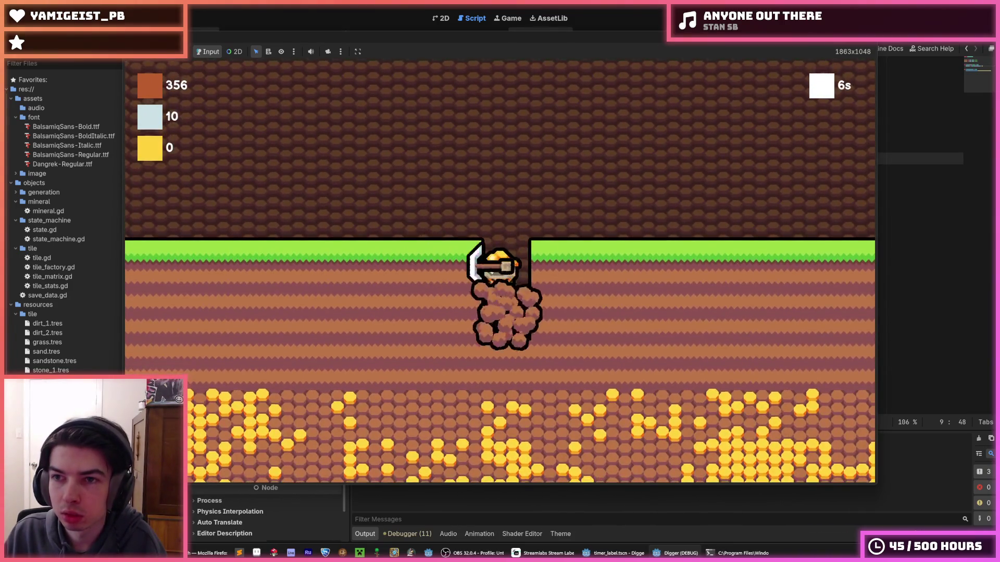
pyautogui.press('Down')
pyautogui.press('Down')
pyautogui.press('Down')
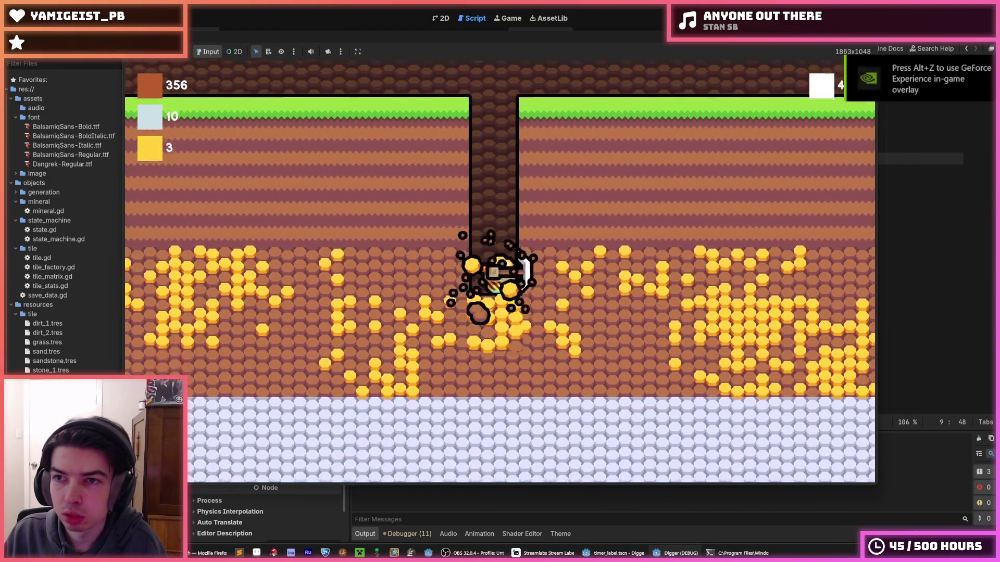
pyautogui.press('Down')
pyautogui.press('Right')
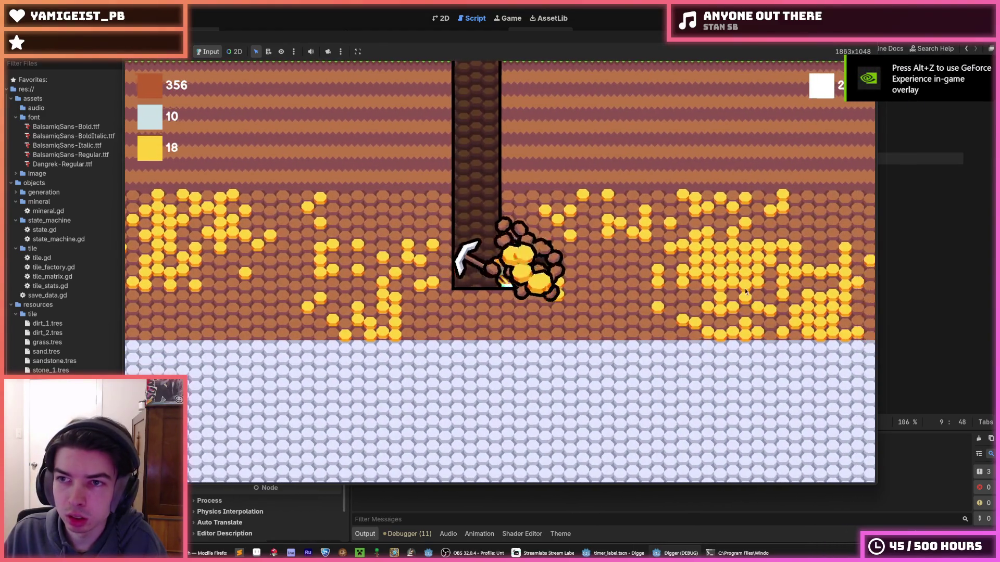
pyautogui.press('Right')
pyautogui.press('Down')
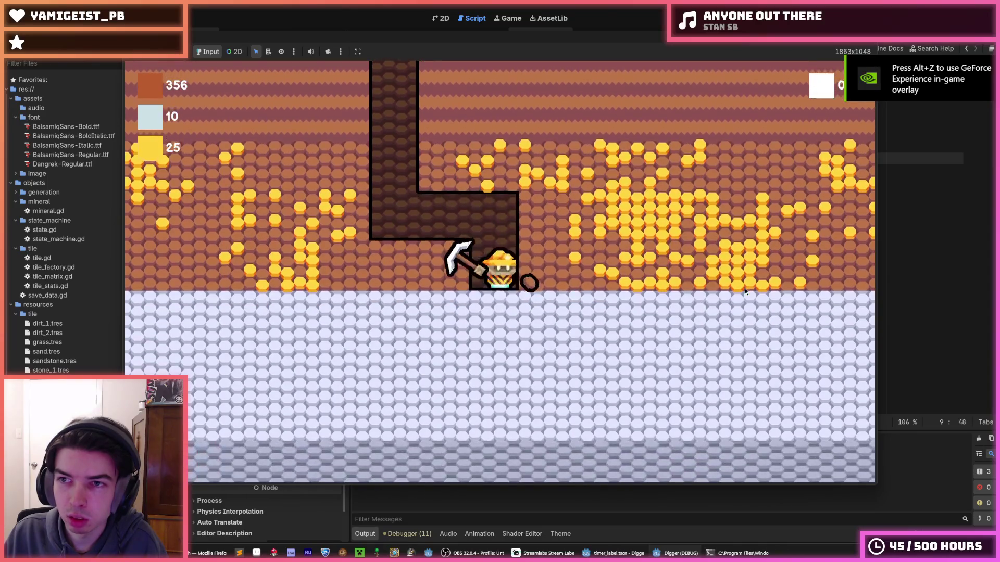
pyautogui.press('Right')
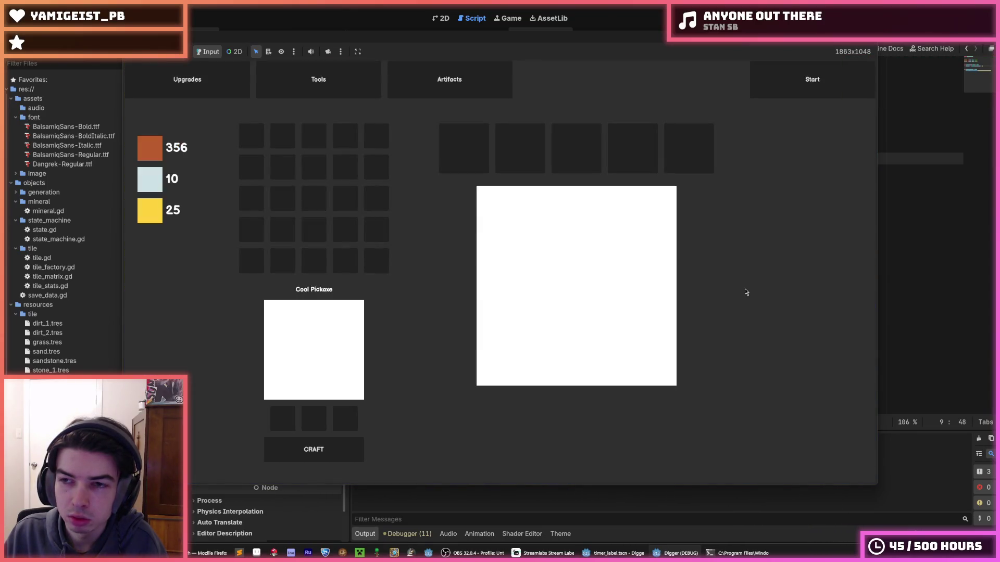
pyautogui.press('F8')
# Save, rerun the game, start a new round from the menu, and close it.
pyautogui.hotkey('ctrl', 's')
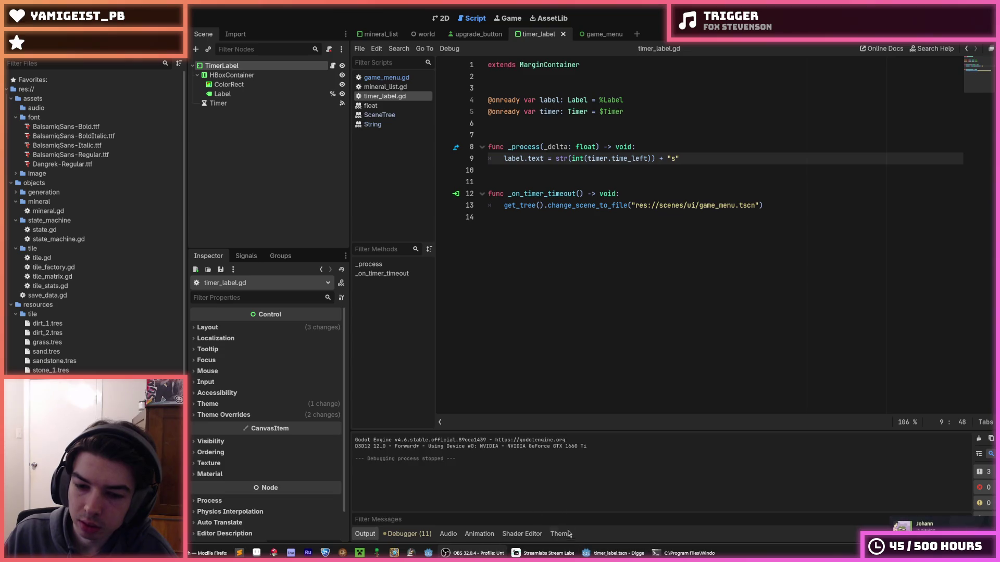
pyautogui.press('F5')
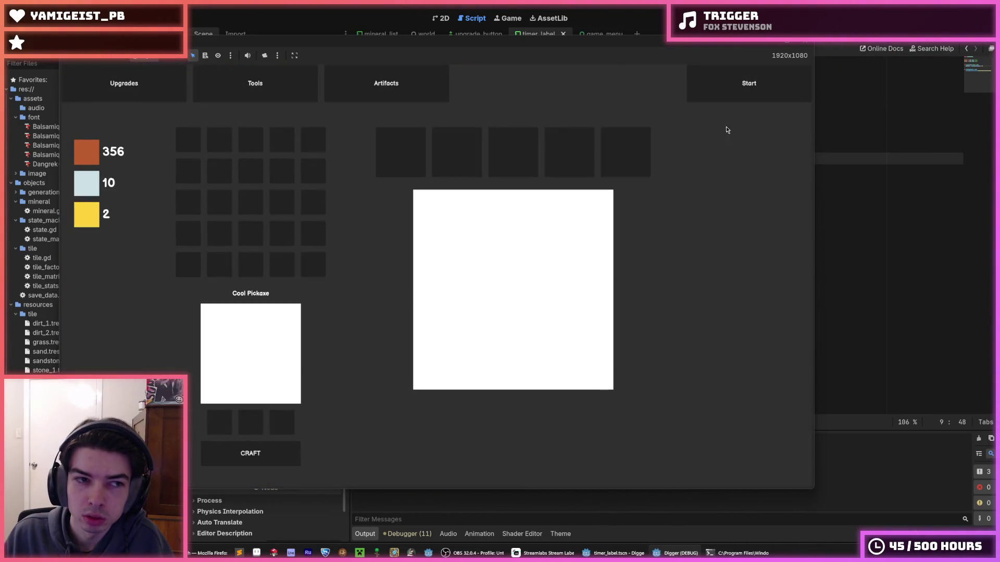
pyautogui.click(744, 86)
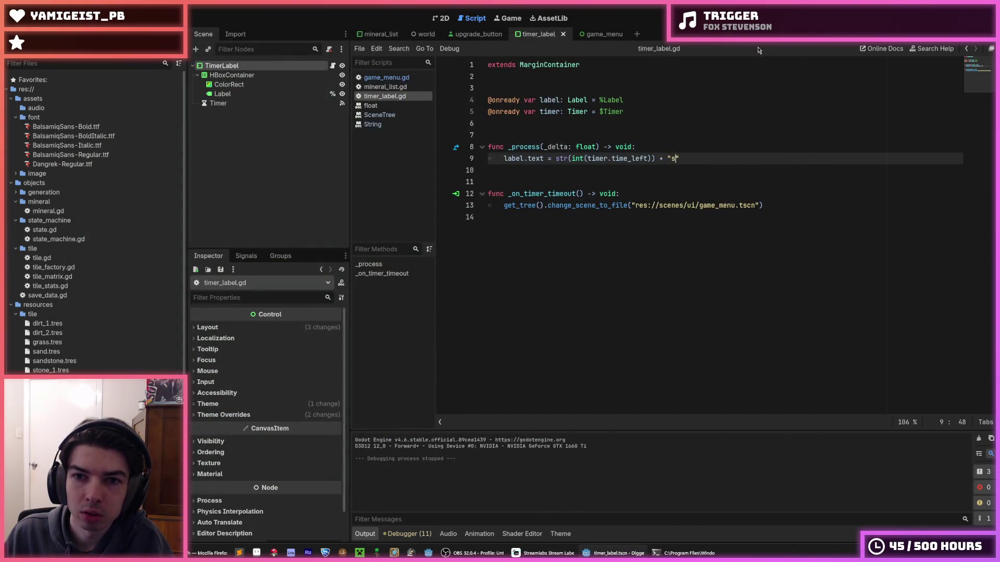
pyautogui.click(650, 99)
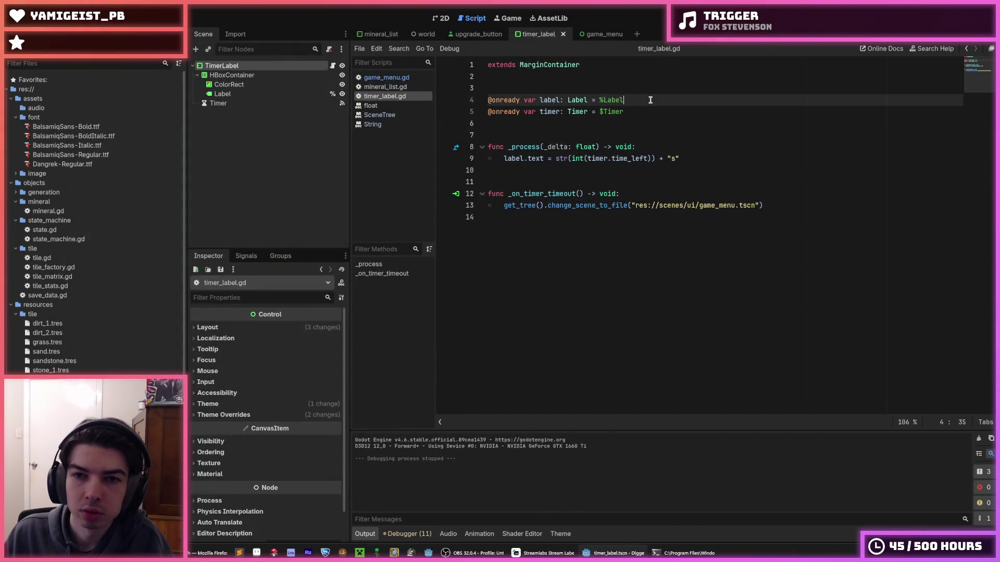
pyautogui.click(599, 34)
pyautogui.click(529, 35)
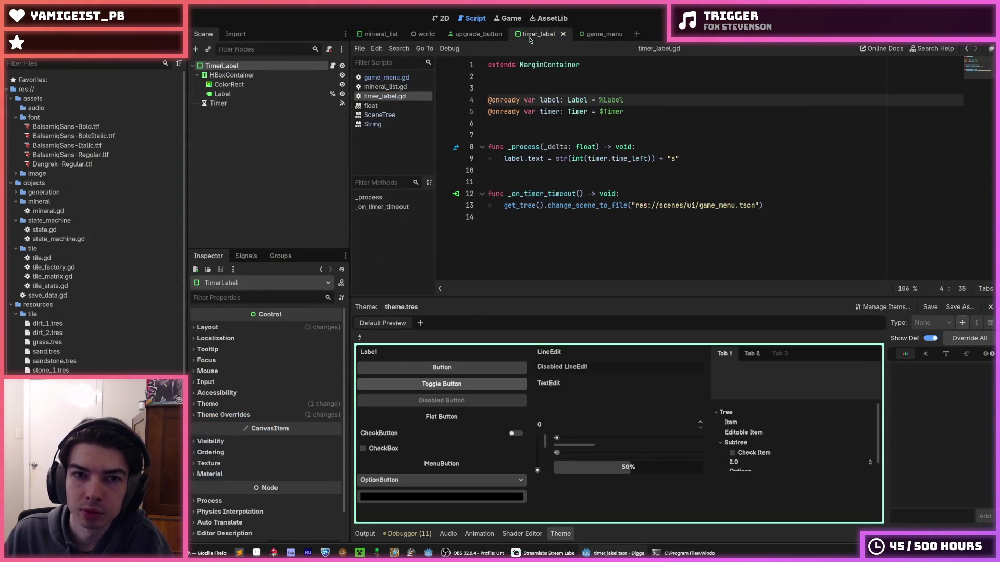
# Set the ColorRect's custom minimum size to 128×128 and save the timer_label scene.
pyautogui.click(229, 84)
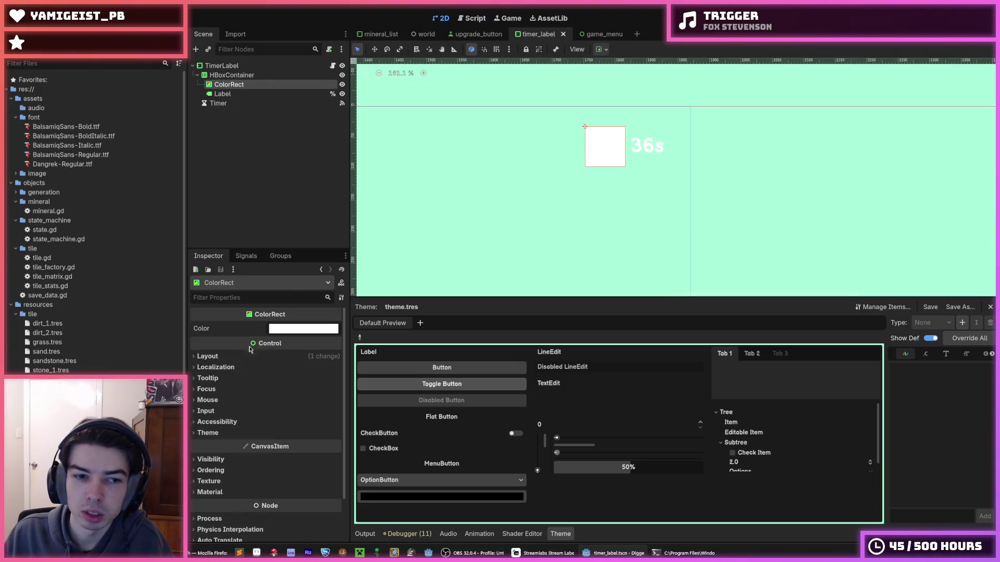
pyautogui.click(245, 357)
pyautogui.moveTo(298, 399); pyautogui.dragTo(300, 400)
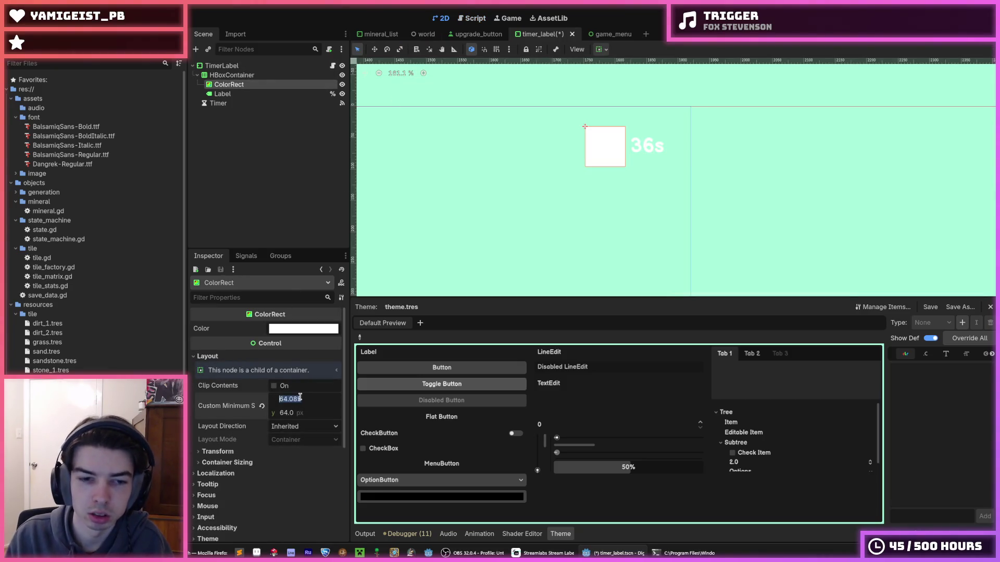
pyautogui.write('128')
pyautogui.press('Return')
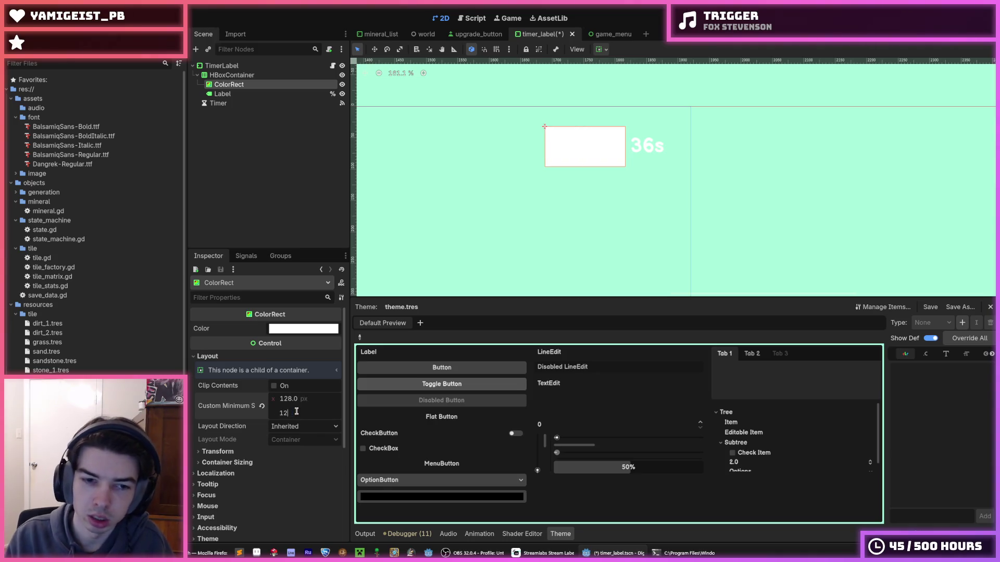
pyautogui.press('Return')
pyautogui.hotkey('ctrl', 's')
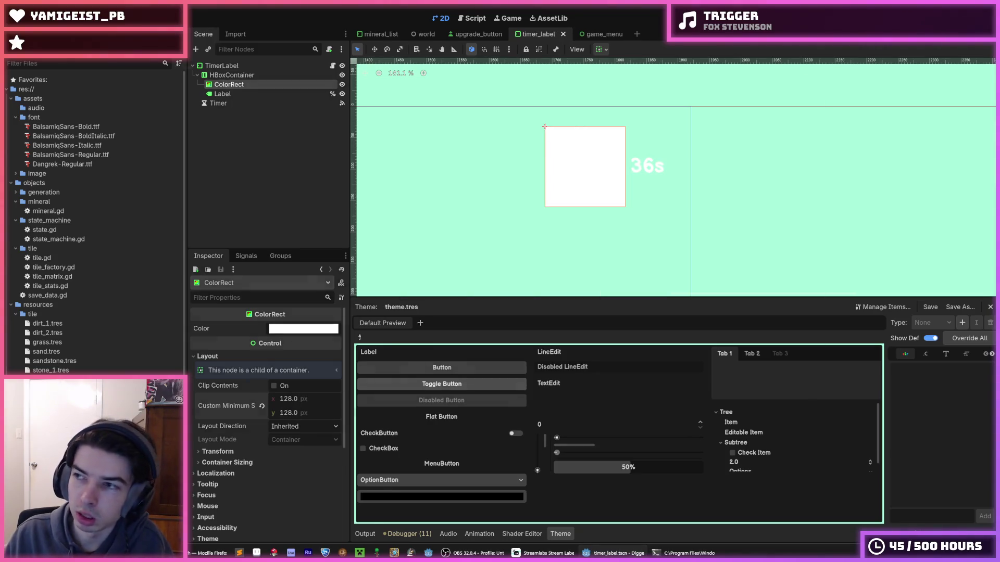
# Playtest the larger square, moving the miner right and digging down, then stop the game.
pyautogui.press('F5')
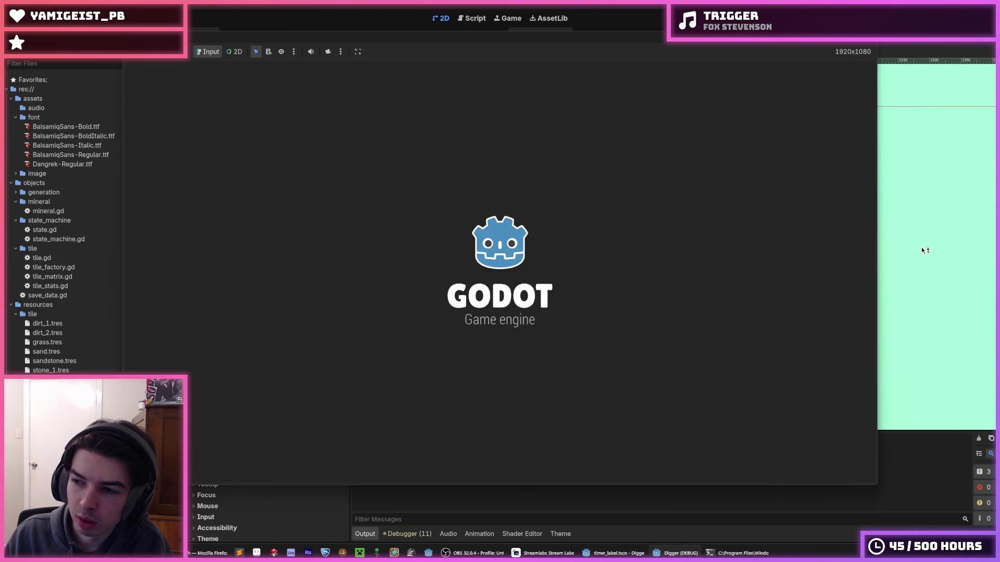
pyautogui.press('Right')
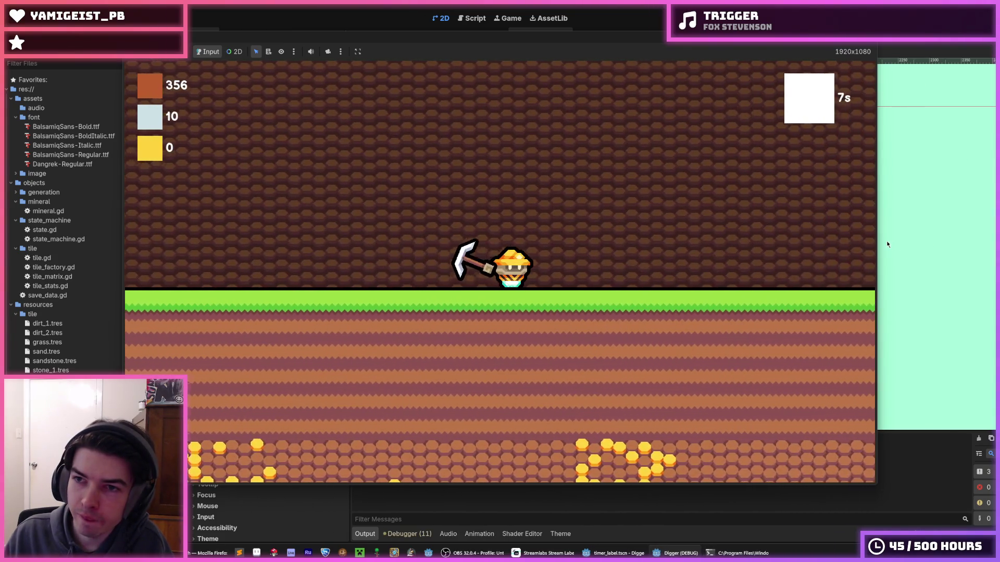
pyautogui.press('Down')
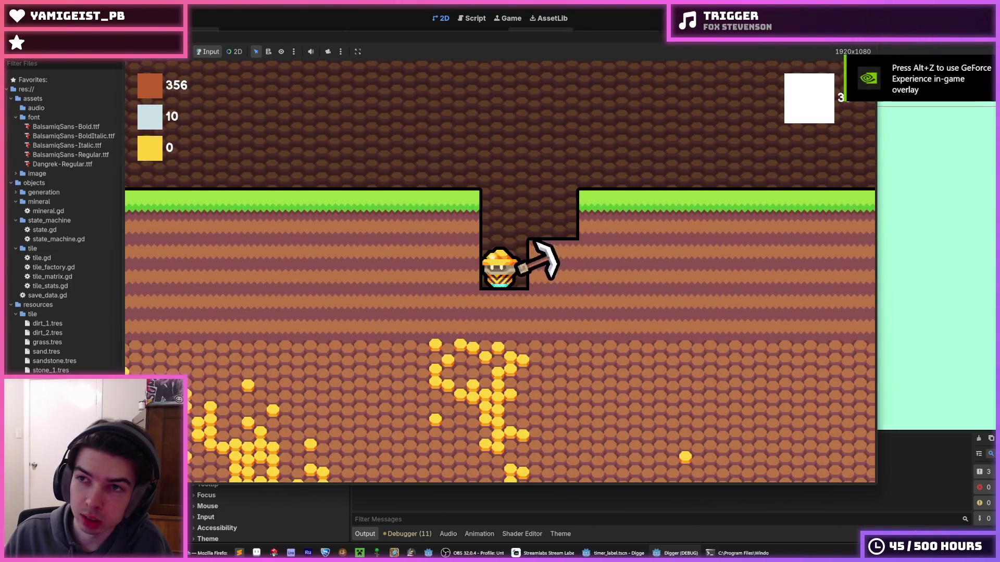
pyautogui.press('F8')
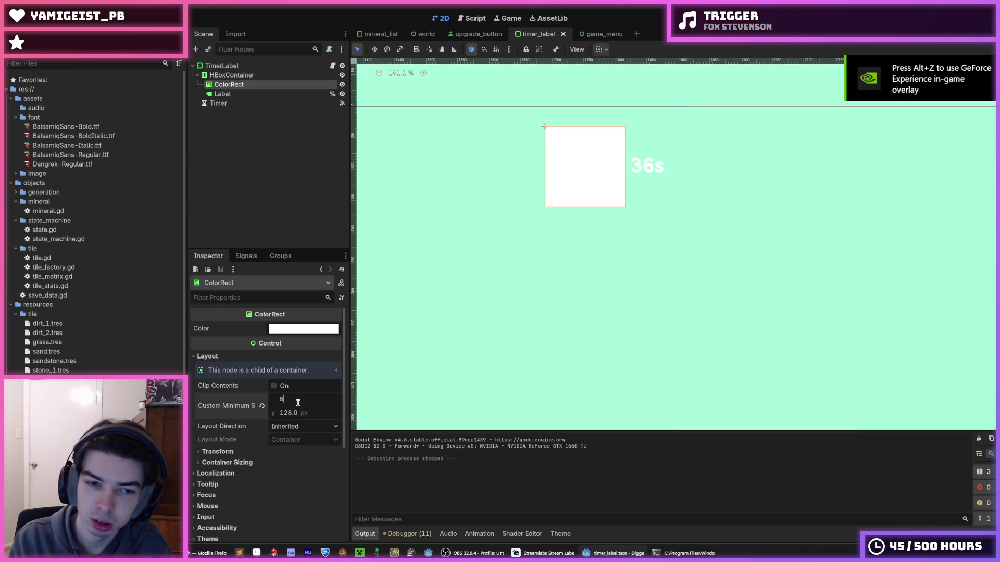
# Shrink the ColorRect to 64×64, save, and playtest the smaller square.
pyautogui.write('4')
pyautogui.press('Tab')
pyautogui.write('64')
pyautogui.press('Return')
pyautogui.hotkey('ctrl', 's')
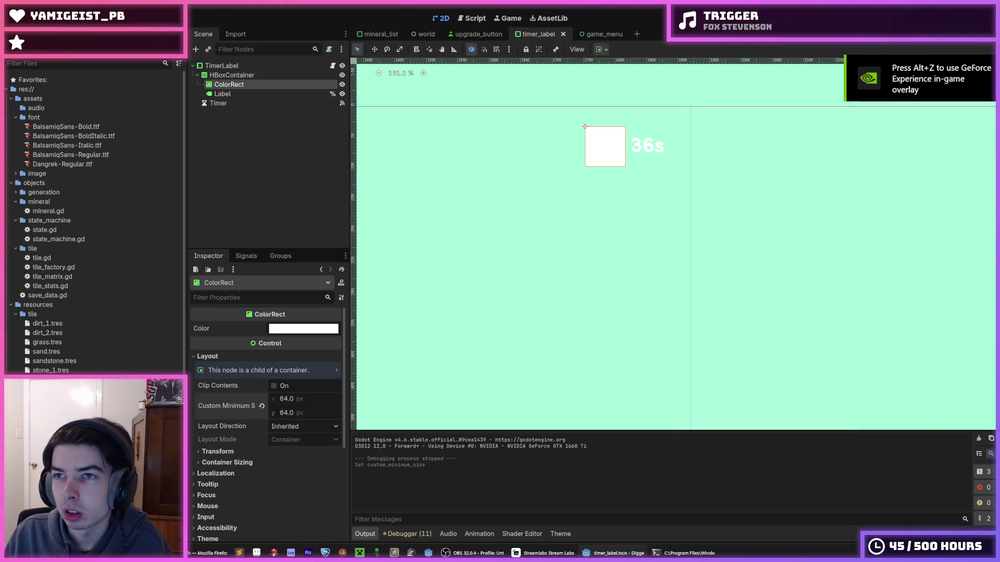
pyautogui.press('F5')
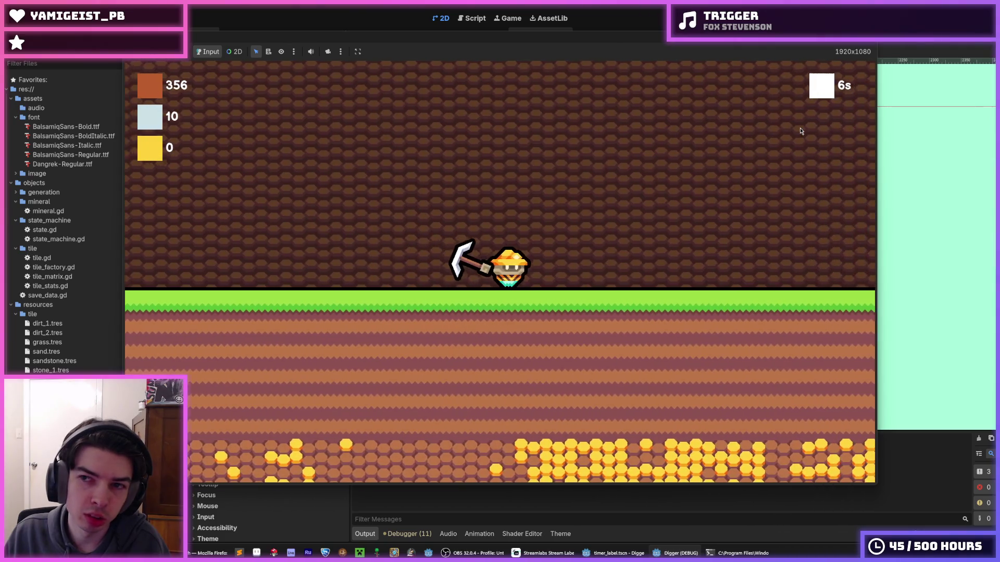
pyautogui.press('F8')
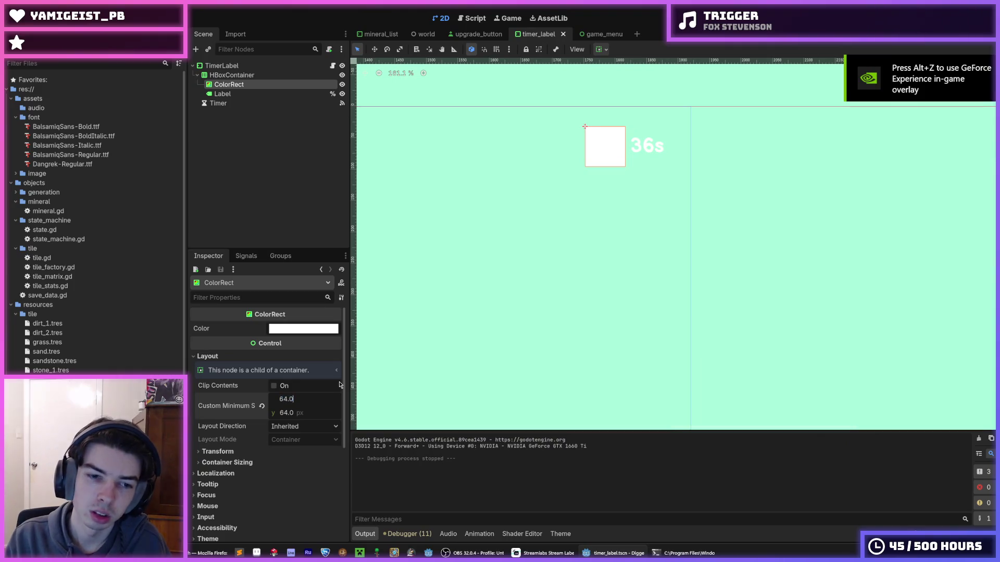
# Change the ColorRect's minimum size to 96×96 and save the scene.
pyautogui.press('BackSpace')
pyautogui.press('BackSpace')
pyautogui.press('BackSpace')
pyautogui.write('96')
pyautogui.press('Tab')
pyautogui.press('Return')
pyautogui.hotkey('ctrl', 's')
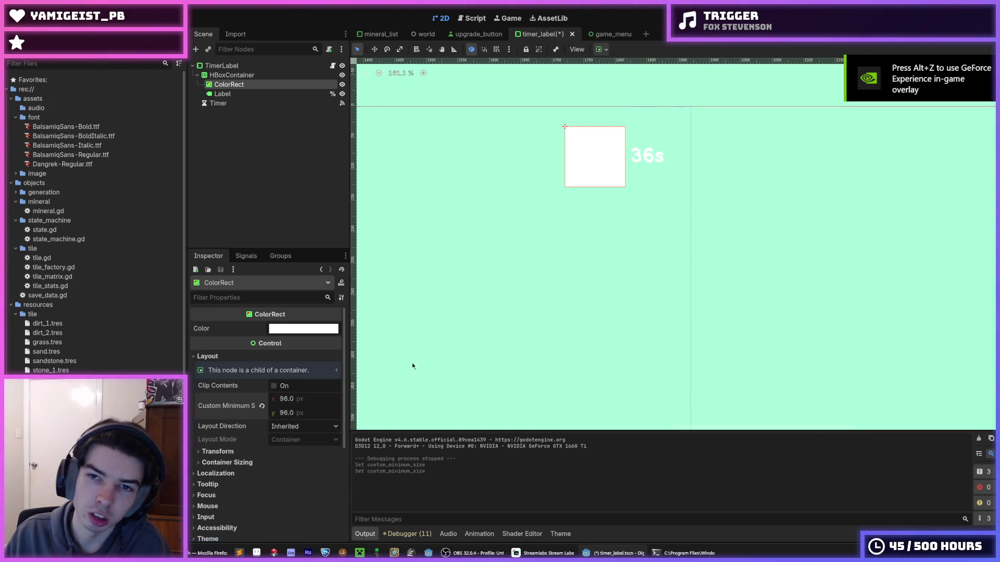
pyautogui.click(227, 93)
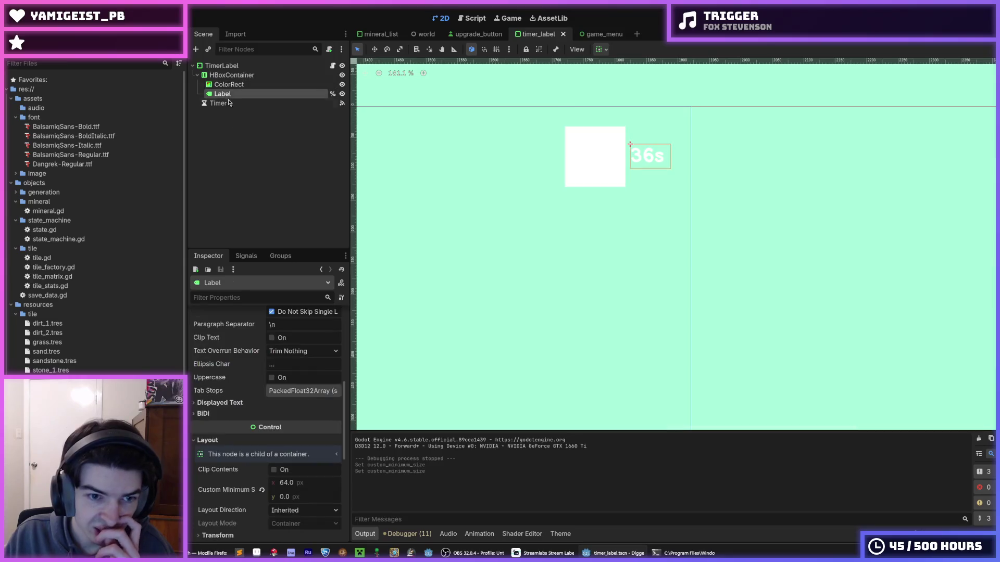
# Give the Label a Theme Overrides font size of 48 px.
pyautogui.click(291, 482)
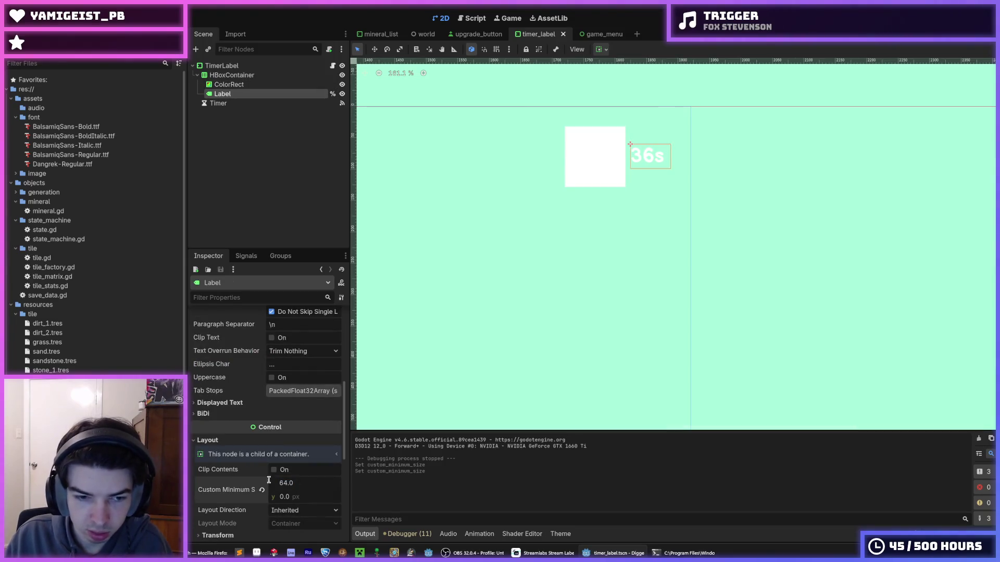
pyautogui.scroll(-5, 269, 479)
pyautogui.click(233, 461)
pyautogui.click(231, 503)
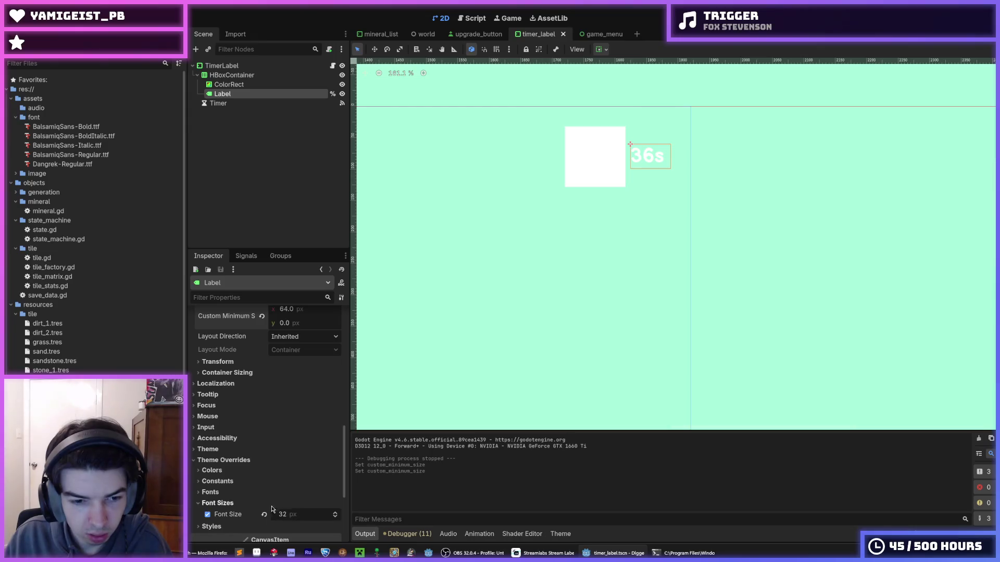
pyautogui.click(276, 514)
pyautogui.write('48')
pyautogui.press('Return')
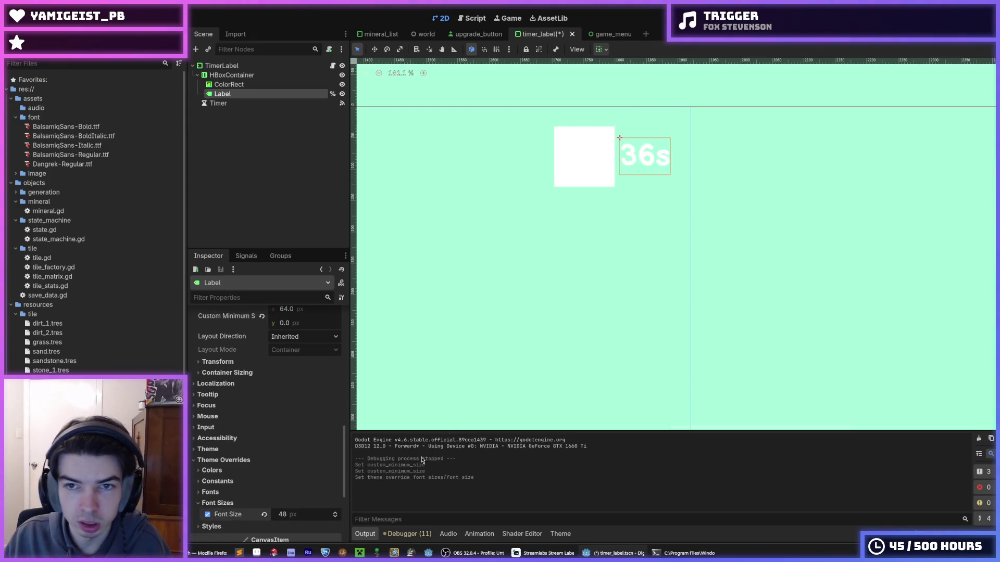
# Run the game, dig down, left and down with the miner, then stop it.
pyautogui.press('F5')
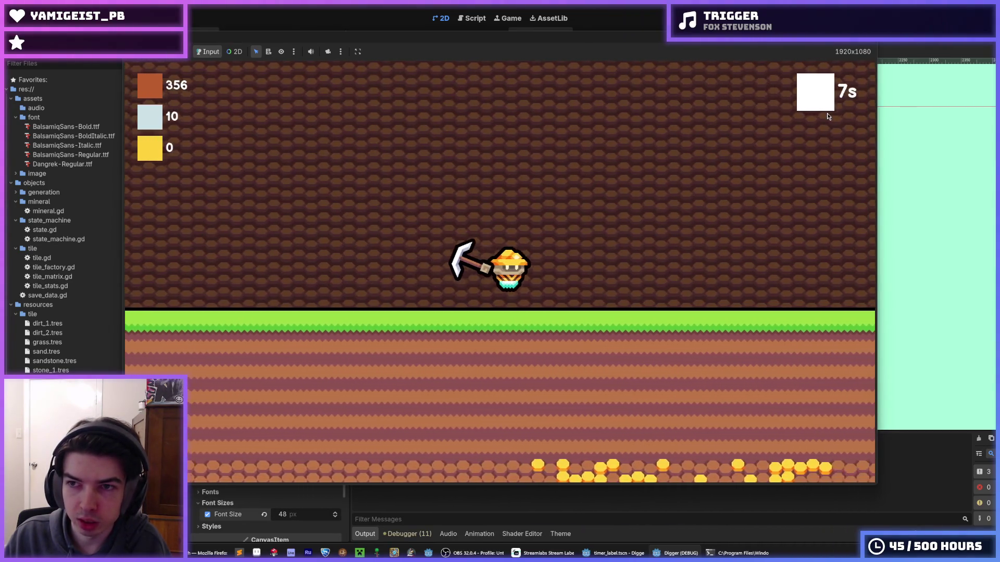
pyautogui.press('Down')
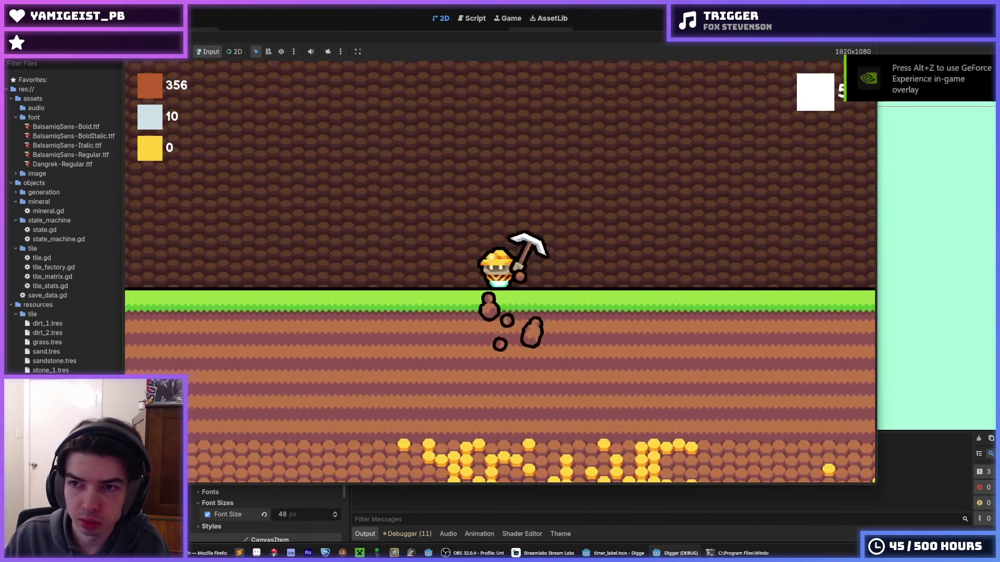
pyautogui.press('Left')
pyautogui.press('Down')
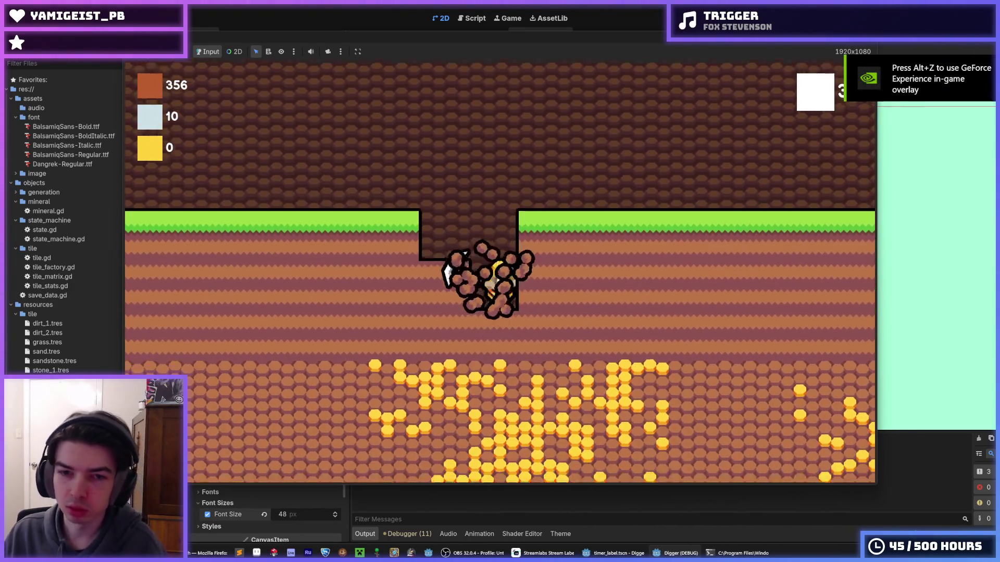
pyautogui.press('F8')
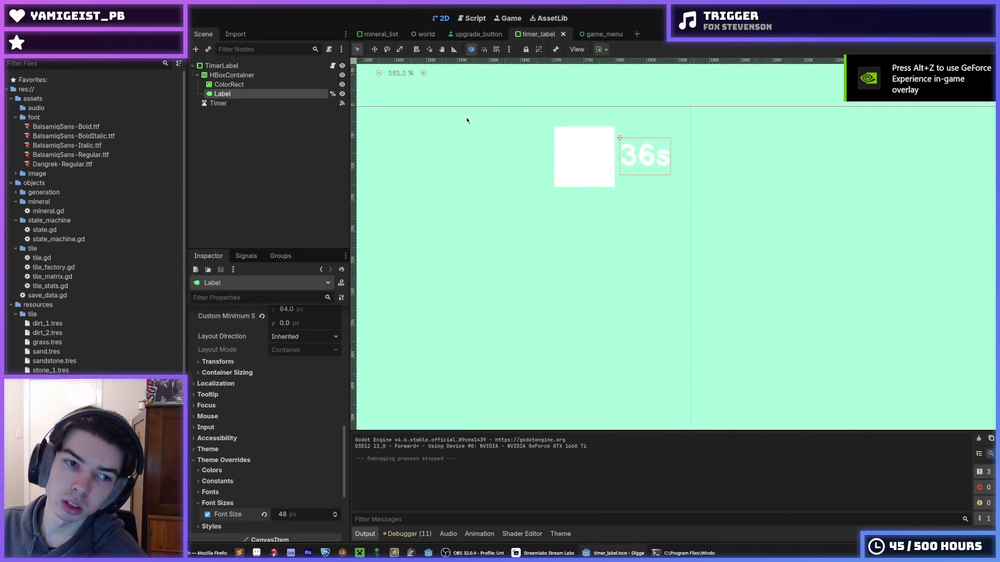
# Review the HBoxContainer, ColorRect and Label nodes, collapsing the Label's Constants and Font Sizes overrides.
pyautogui.click(244, 84)
pyautogui.click(247, 75)
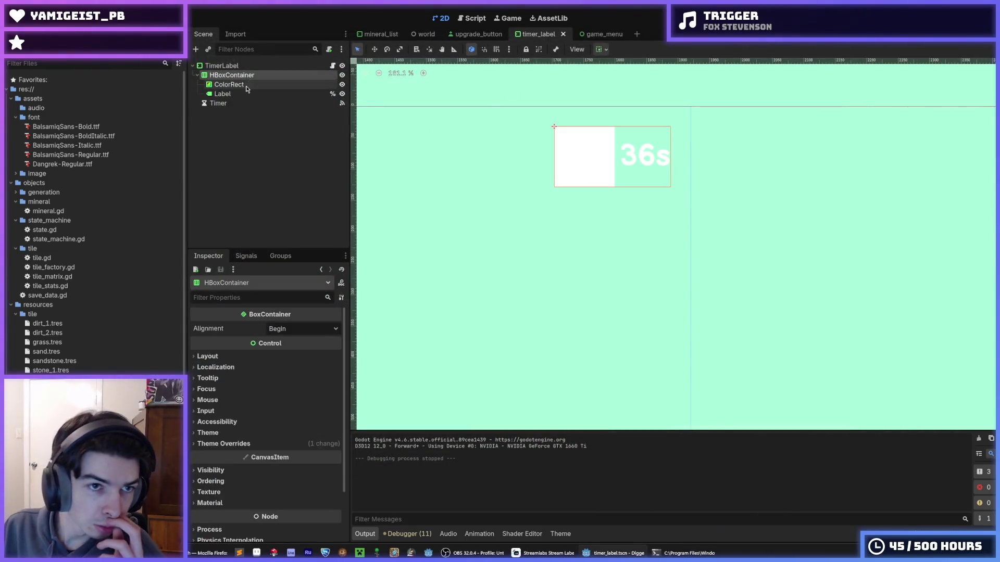
pyautogui.click(247, 84)
pyautogui.click(247, 94)
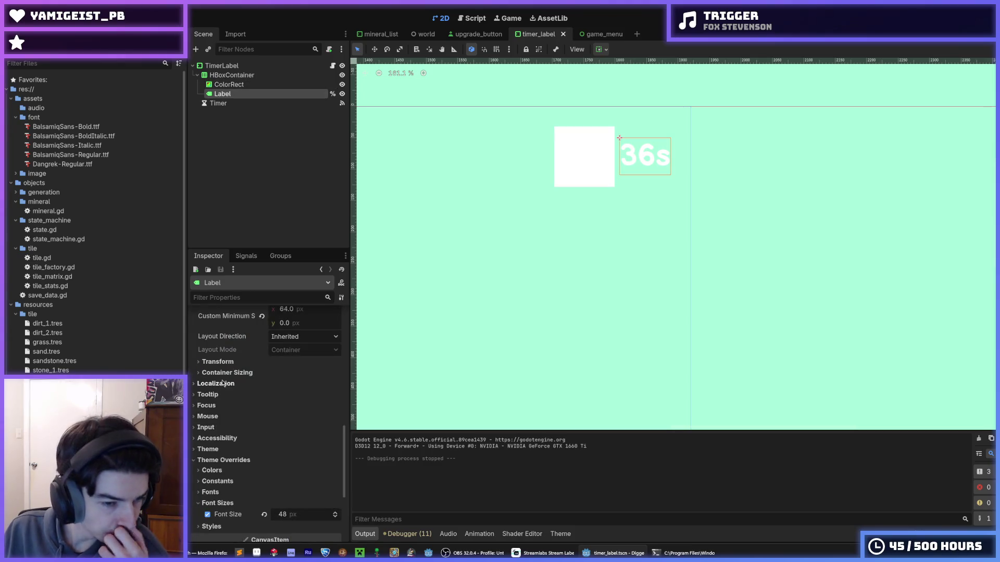
pyautogui.click(225, 481)
pyautogui.scroll(-3, 221, 475)
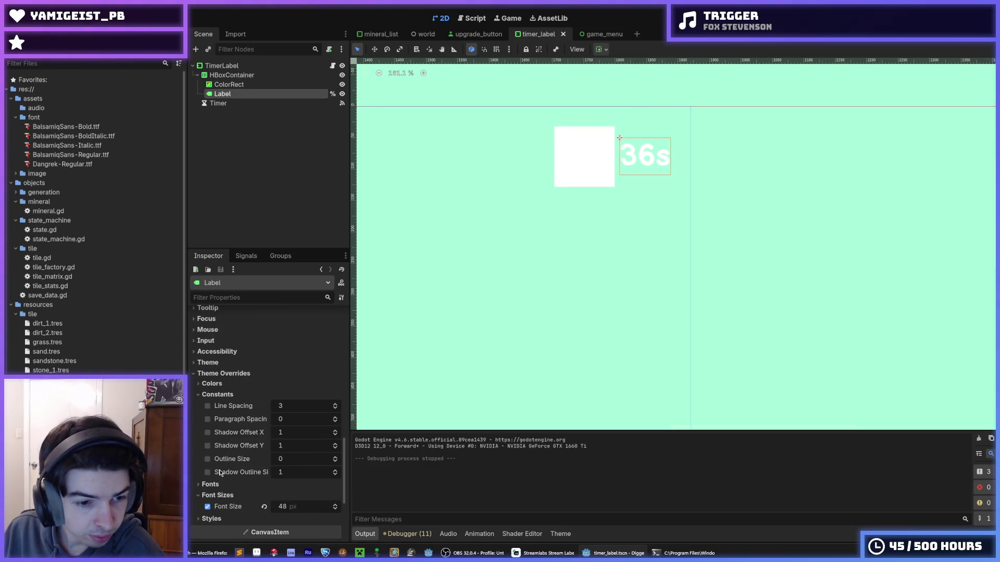
pyautogui.click(216, 395)
pyautogui.click(215, 403)
pyautogui.click(215, 404)
pyautogui.click(215, 416)
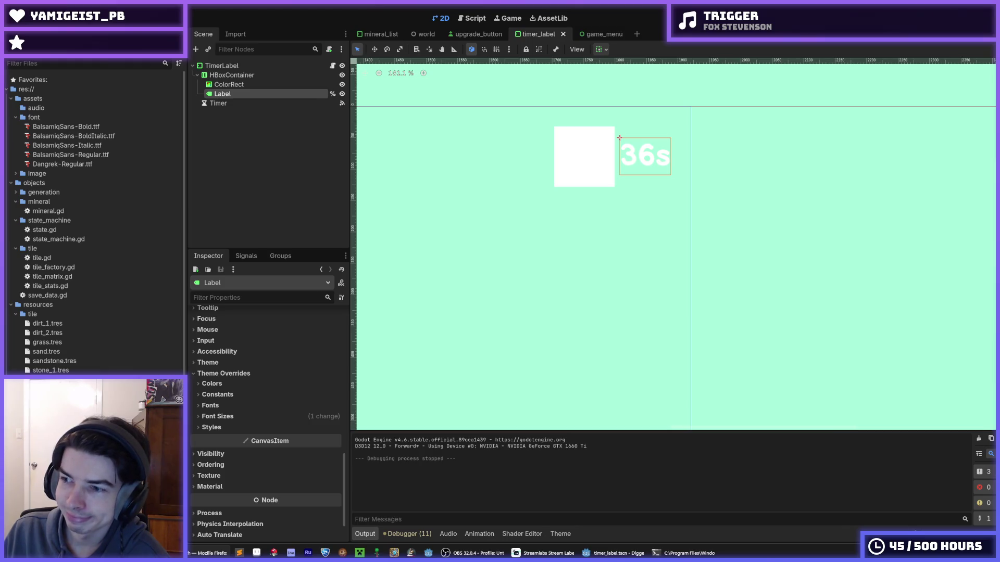
pyautogui.click(728, 322)
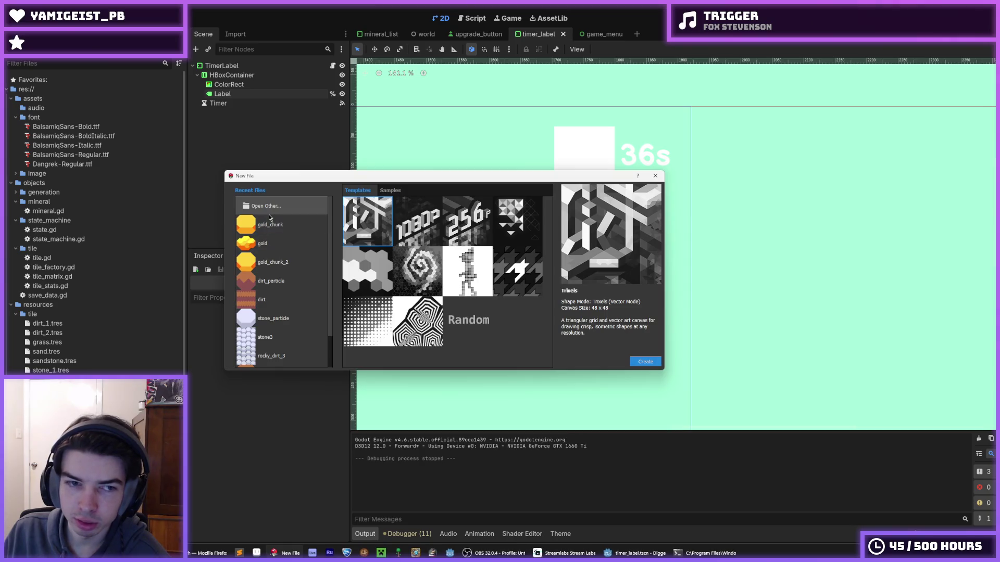
# Open the recent gold_chunk sprite and save a copy into the Sprites folder.
pyautogui.doubleClick(280, 233)
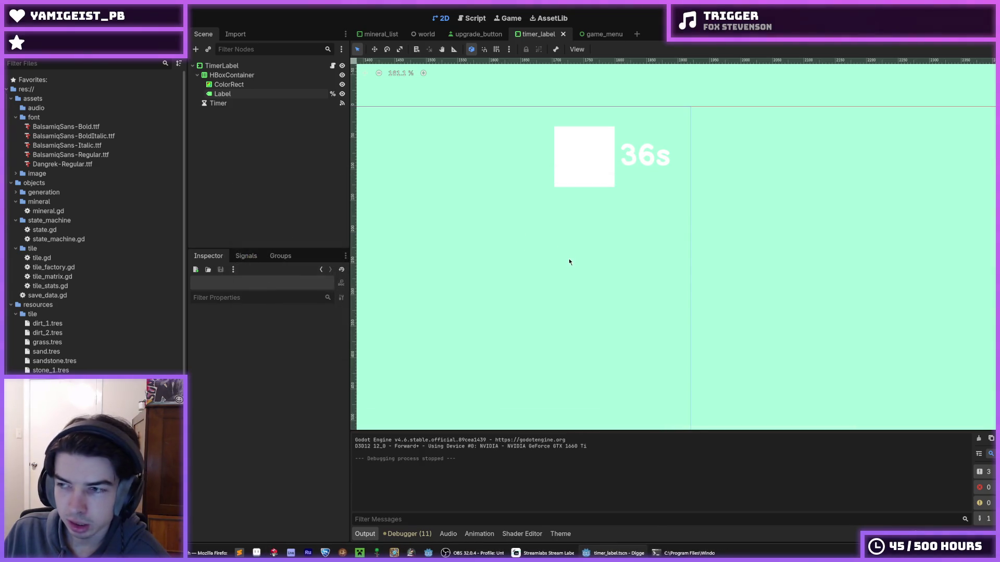
pyautogui.hotkey('ctrl', 'shift', 's')
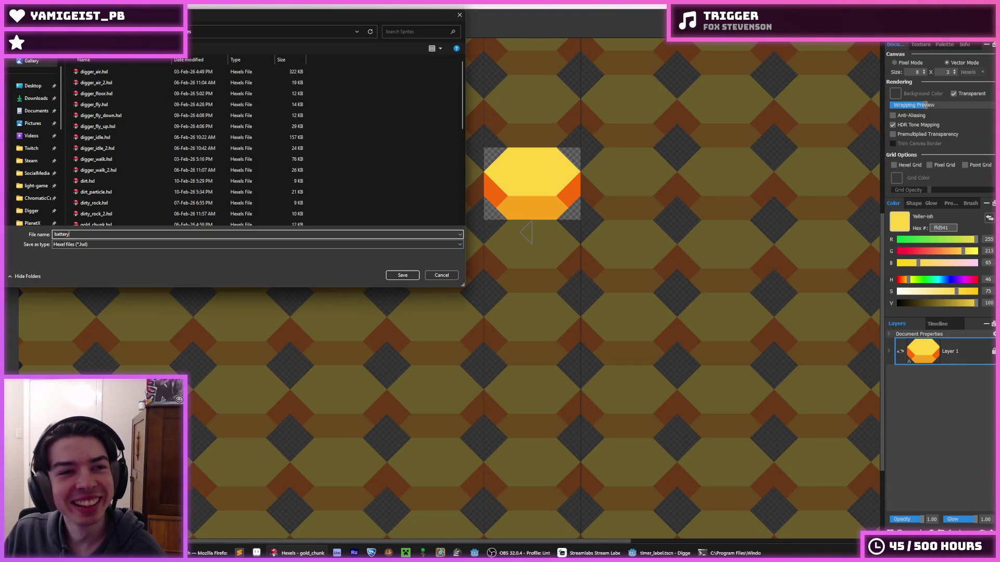
pyautogui.hotkey('alt', 'Up')
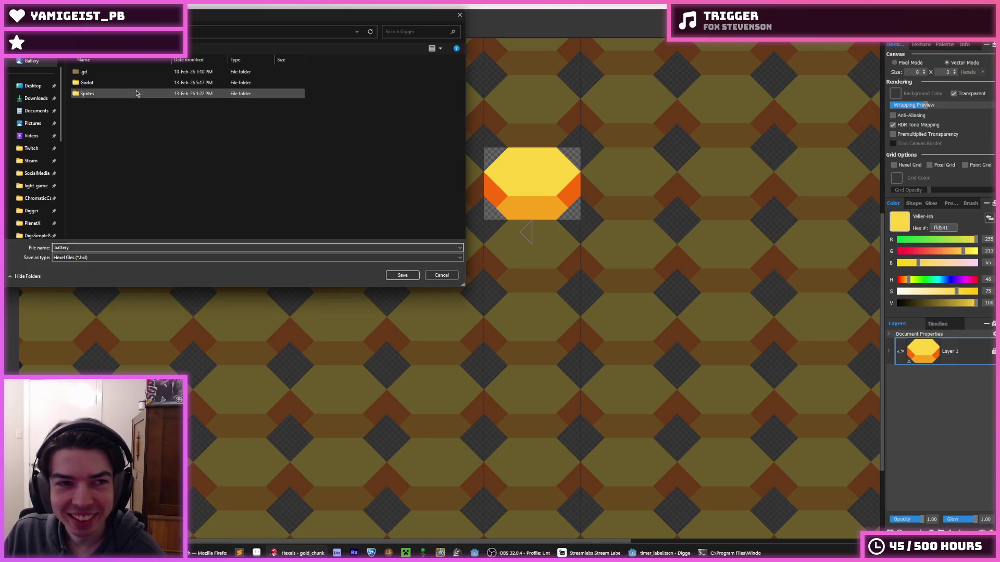
pyautogui.doubleClick(87, 93)
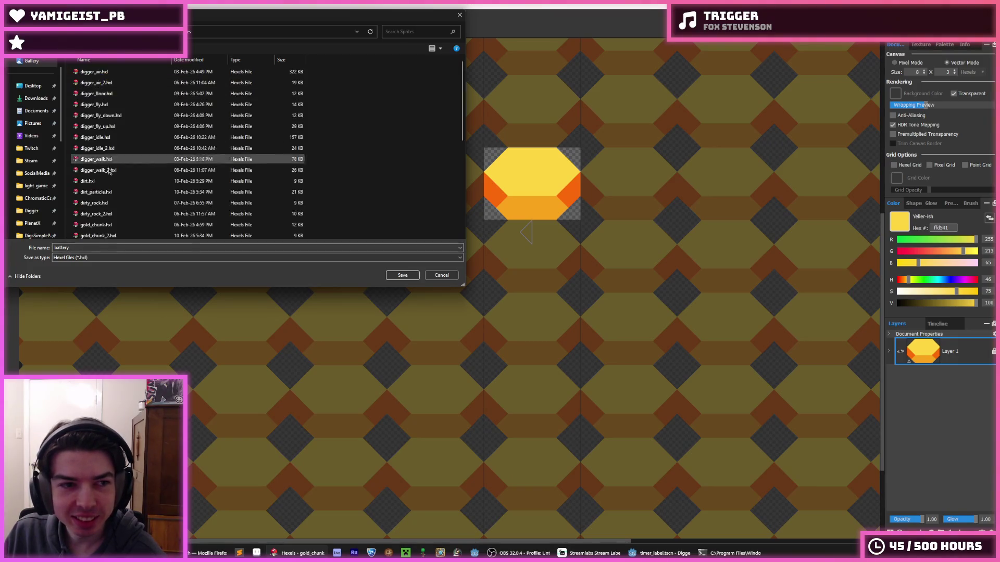
# Name the copy battery_icon, save it, and widen the canvas to 11 × 3.
pyautogui.click(108, 248)
pyautogui.click(109, 247)
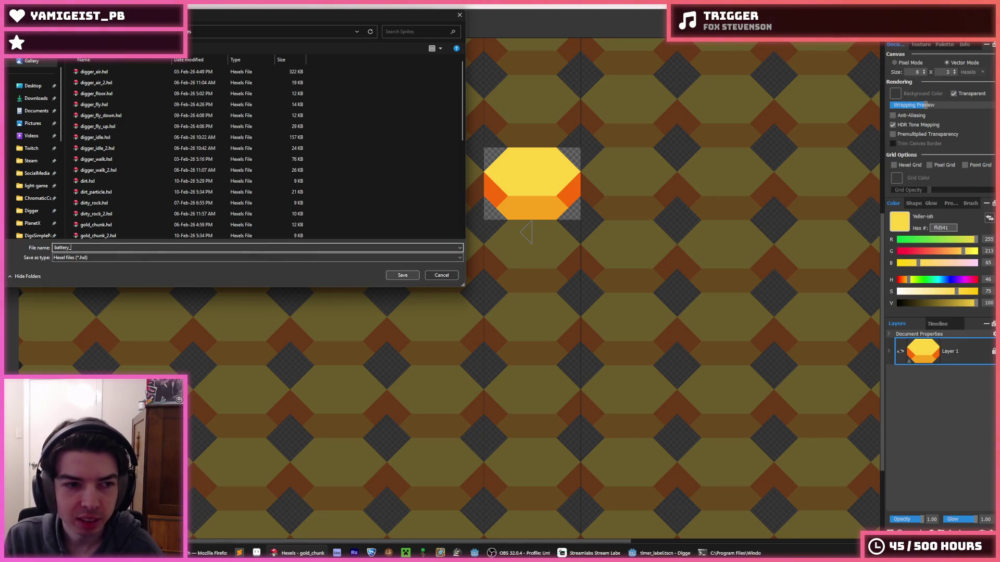
pyautogui.click(402, 276)
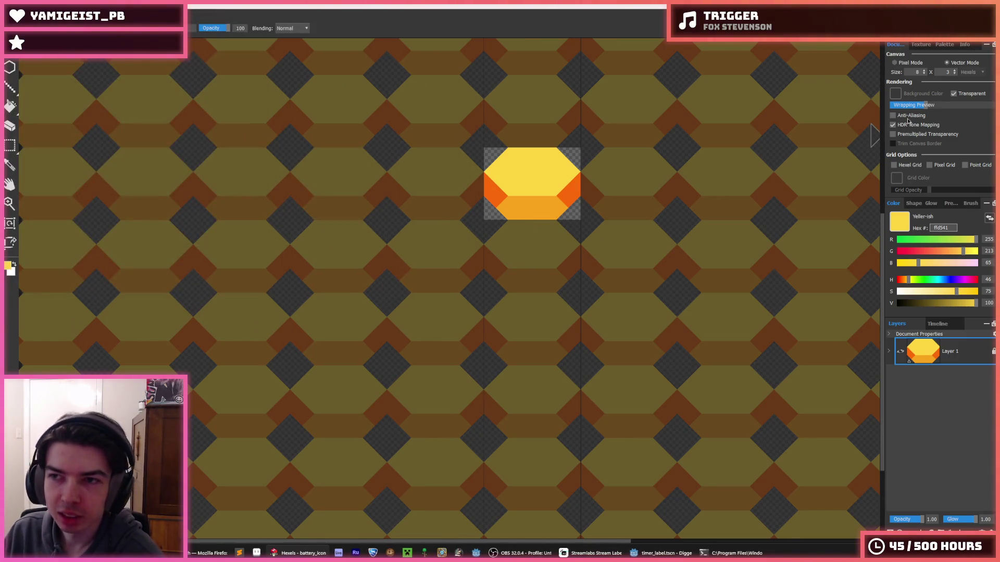
pyautogui.click(925, 72)
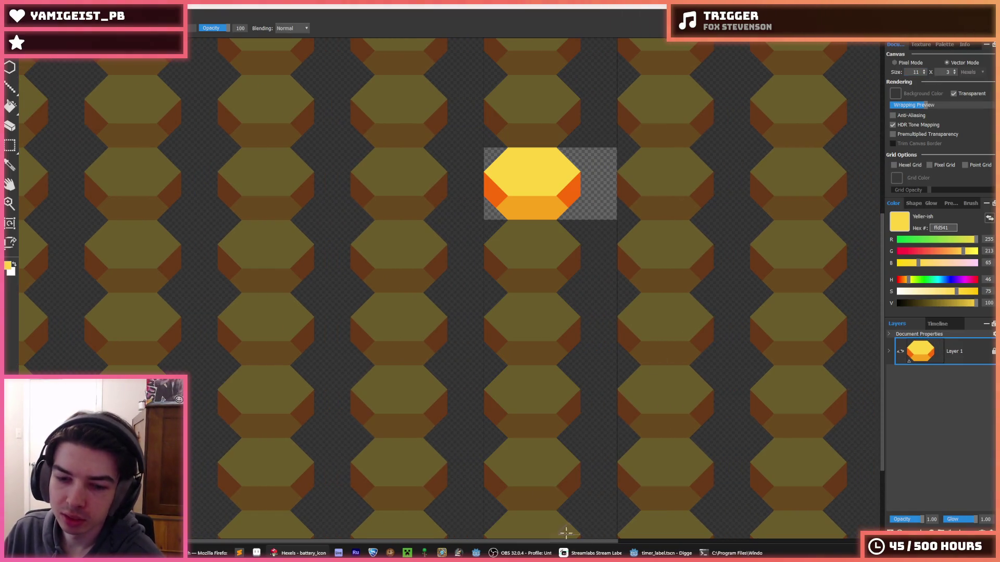
pyautogui.click(660, 553)
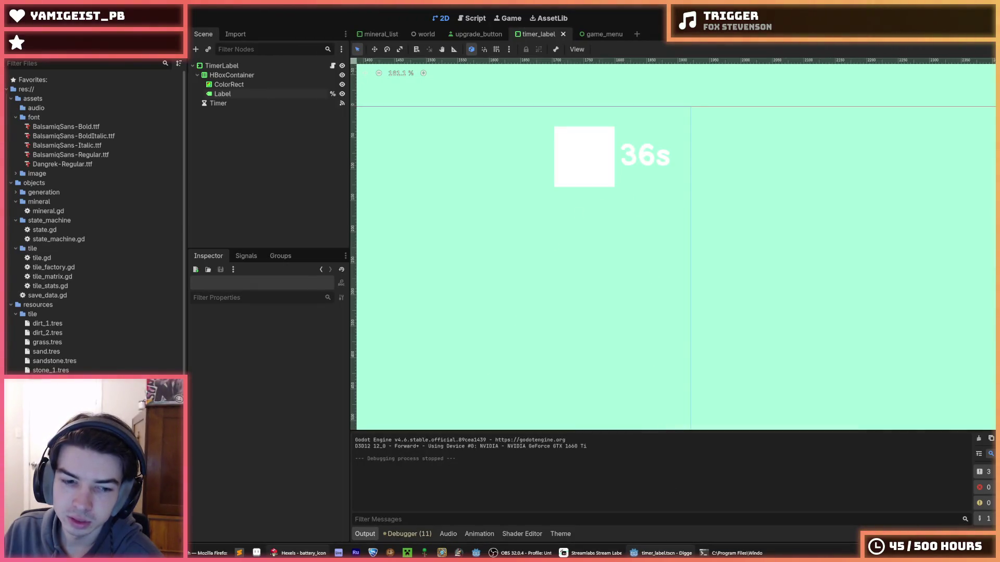
# Select the Timer node, playtest the scene with F6 through a new round, then leave the game.
pyautogui.moveTo(300, 553)
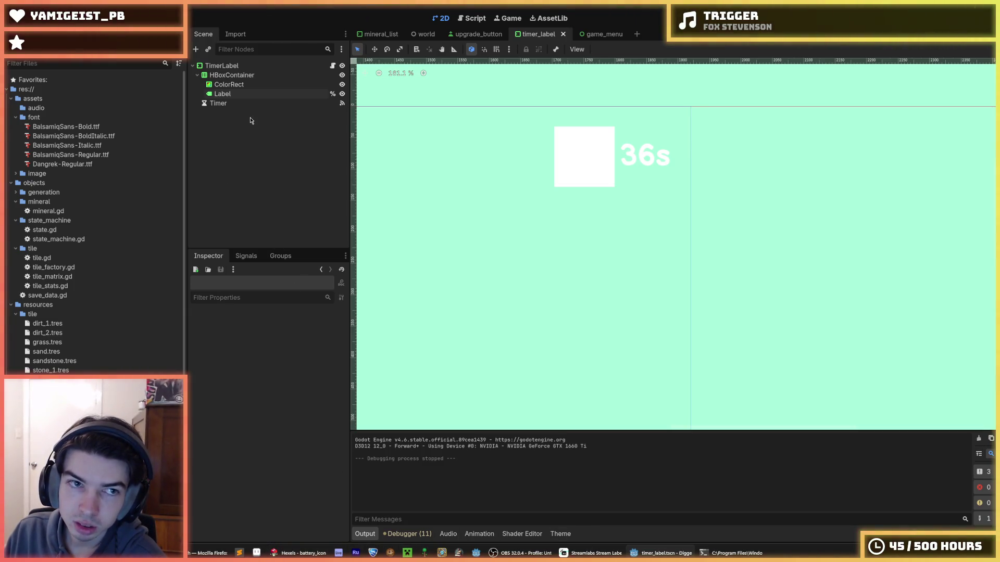
pyautogui.click(238, 104)
pyautogui.press('F6')
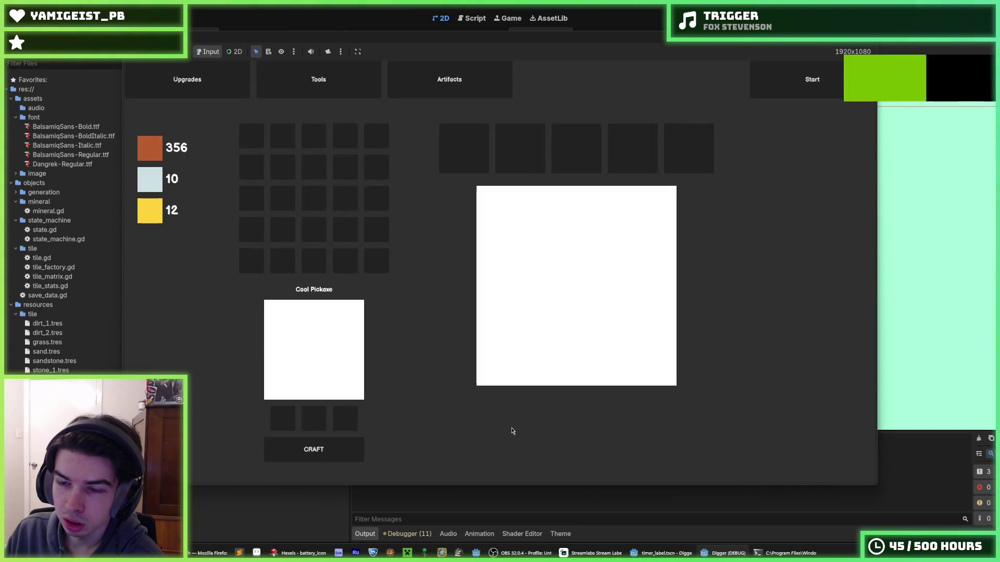
pyautogui.click(794, 90)
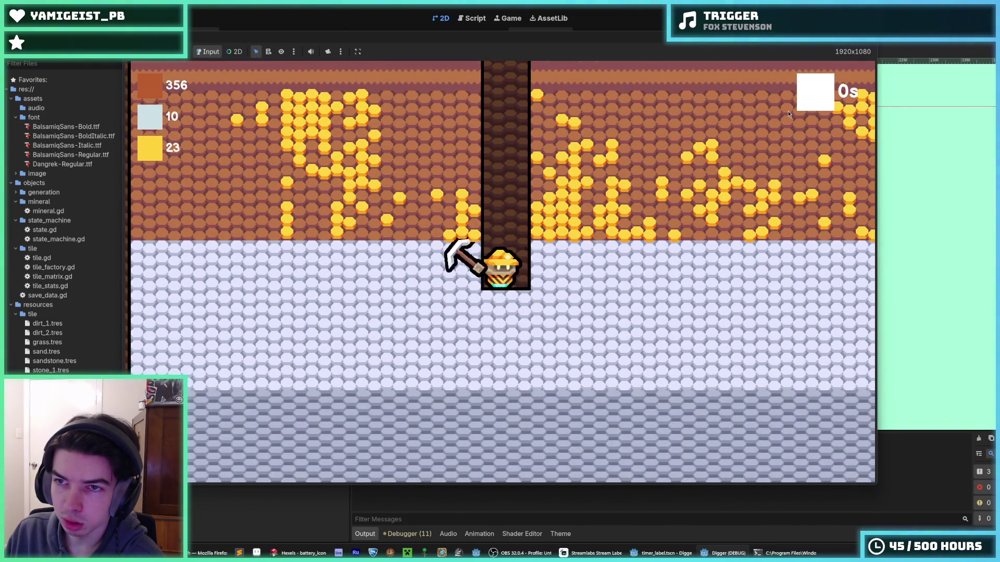
pyautogui.hotkey('alt', 'Tab')
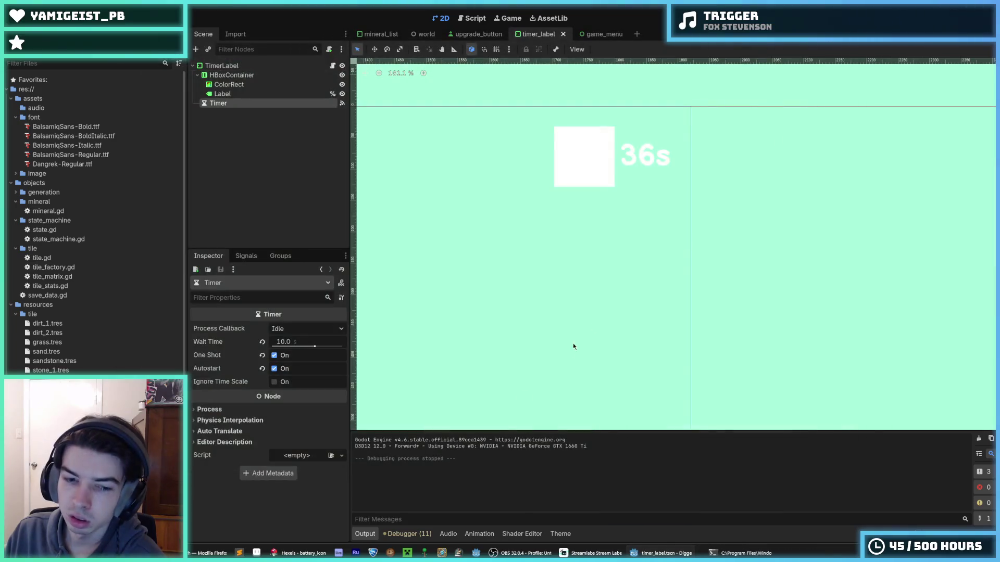
# In Hexels, resize the battery_icon canvas to 24 × 12.
pyautogui.click(299, 553)
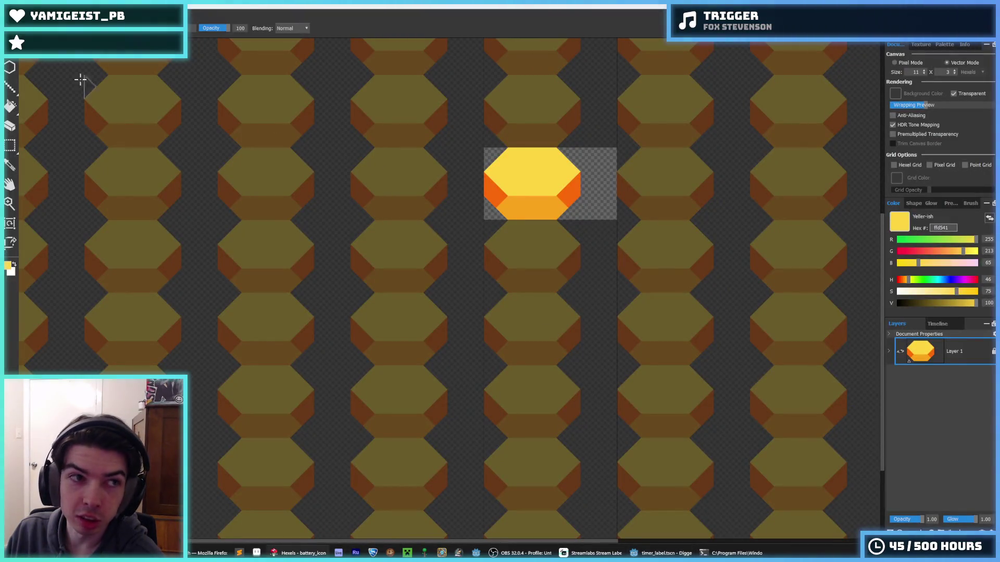
pyautogui.click(11, 15)
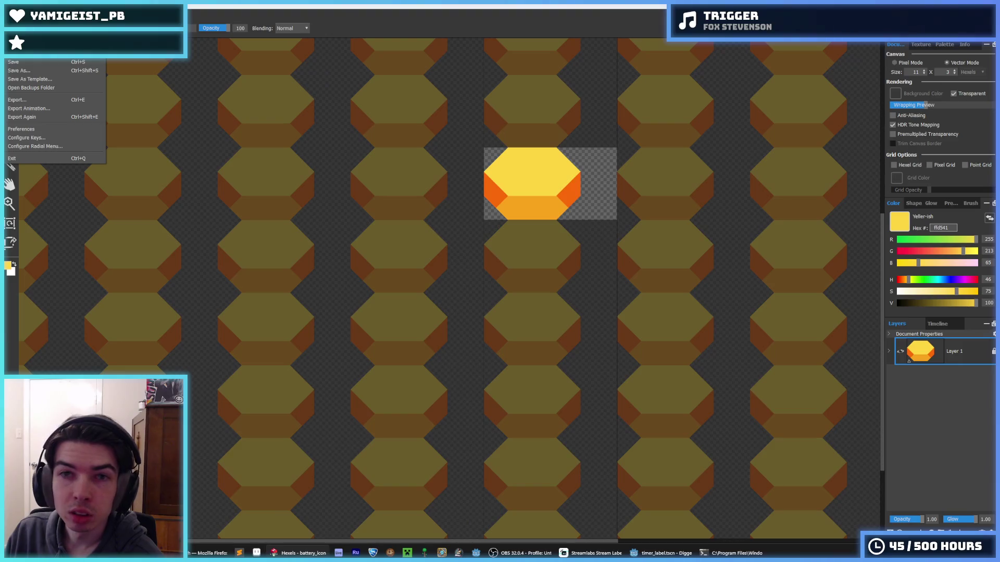
pyautogui.press('Escape')
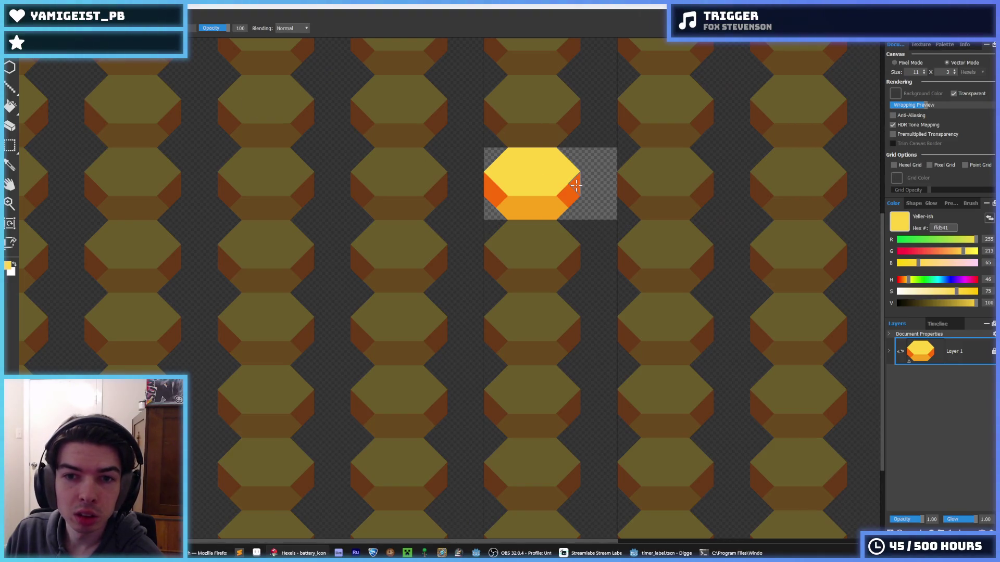
pyautogui.scroll(-4, 599, 208)
pyautogui.scroll(2, 644, 196)
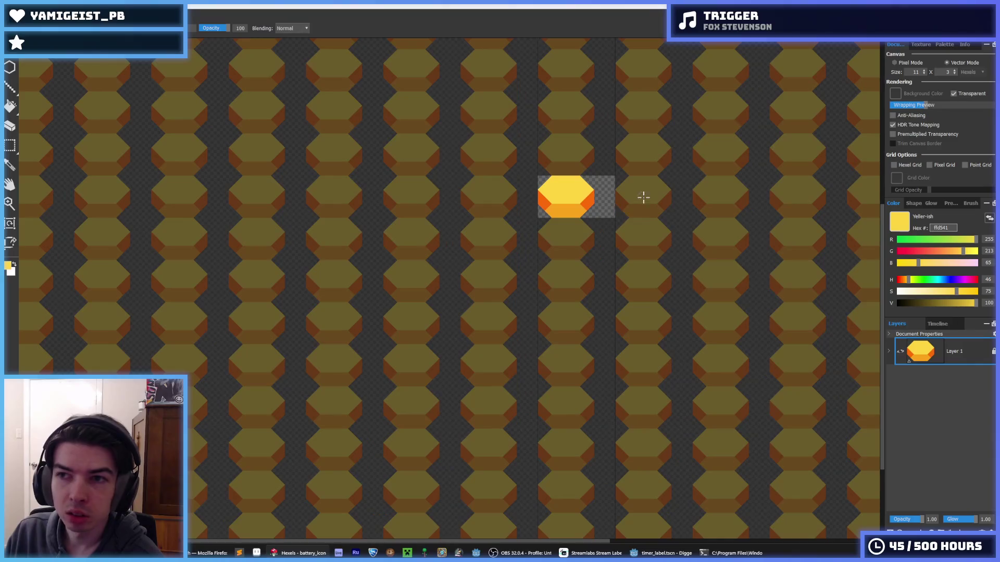
pyautogui.click(924, 70)
pyautogui.click(924, 70)
pyautogui.click(925, 69)
pyautogui.click(924, 70)
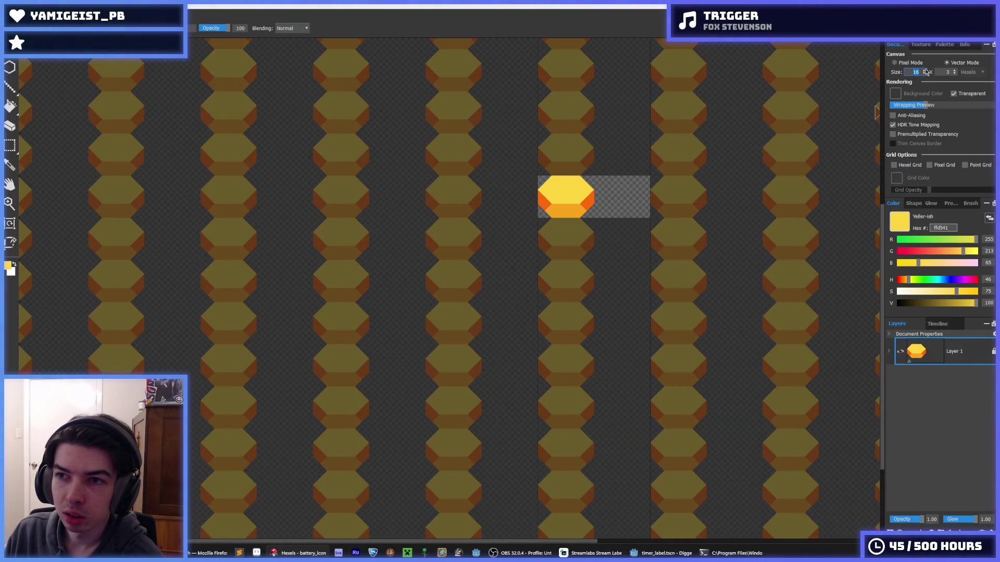
pyautogui.press('Tab')
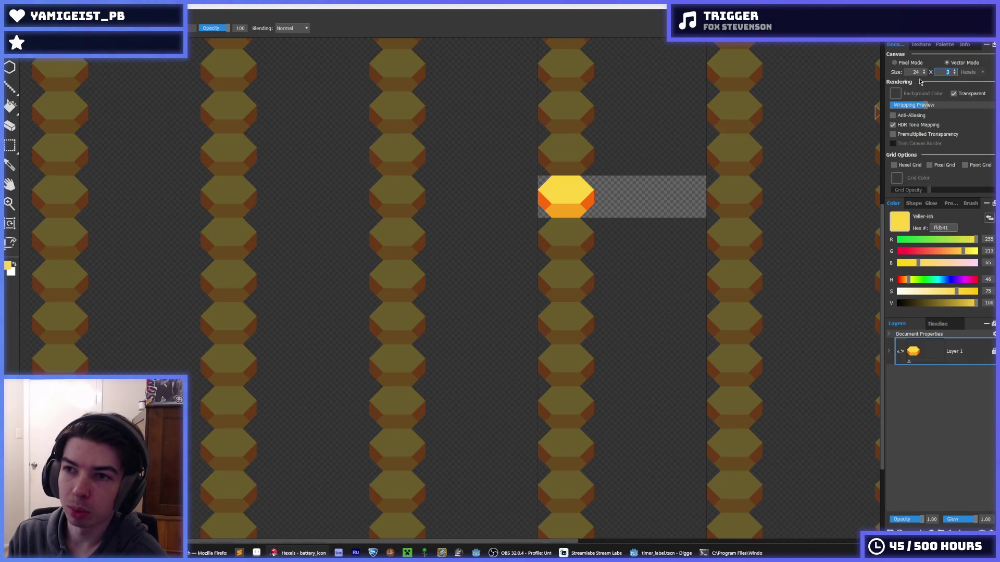
pyautogui.write('12')
pyautogui.press('Return')
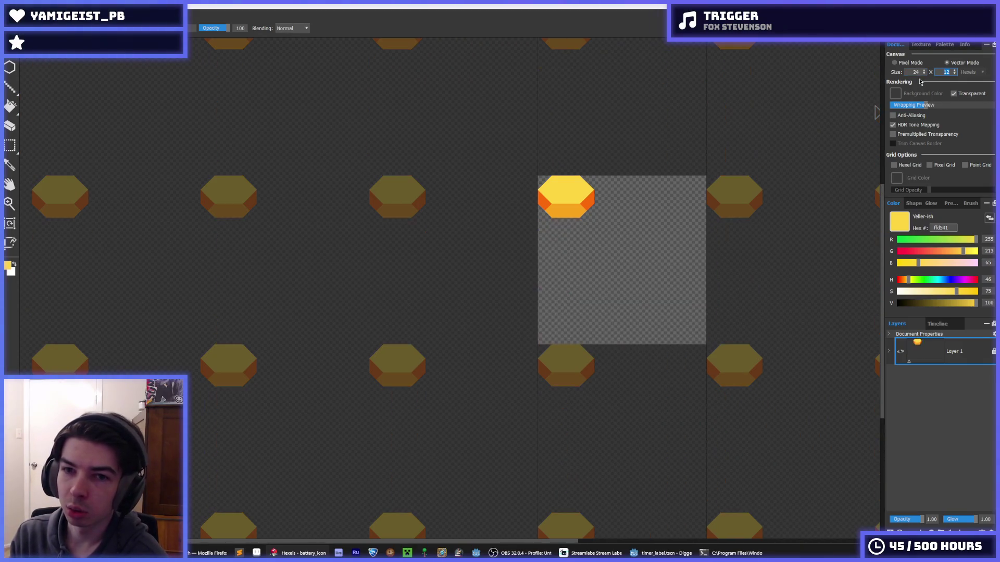
# Erase the hexagon's right-hand orange facets.
pyautogui.scroll(2, 620, 196)
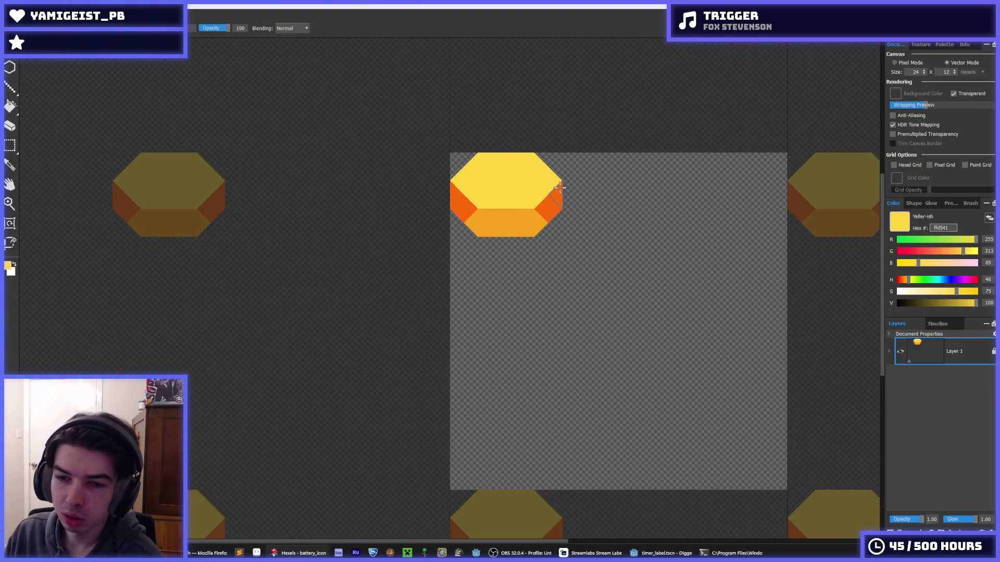
pyautogui.press('e')
pyautogui.moveTo(569, 196); pyautogui.dragTo(514, 230)
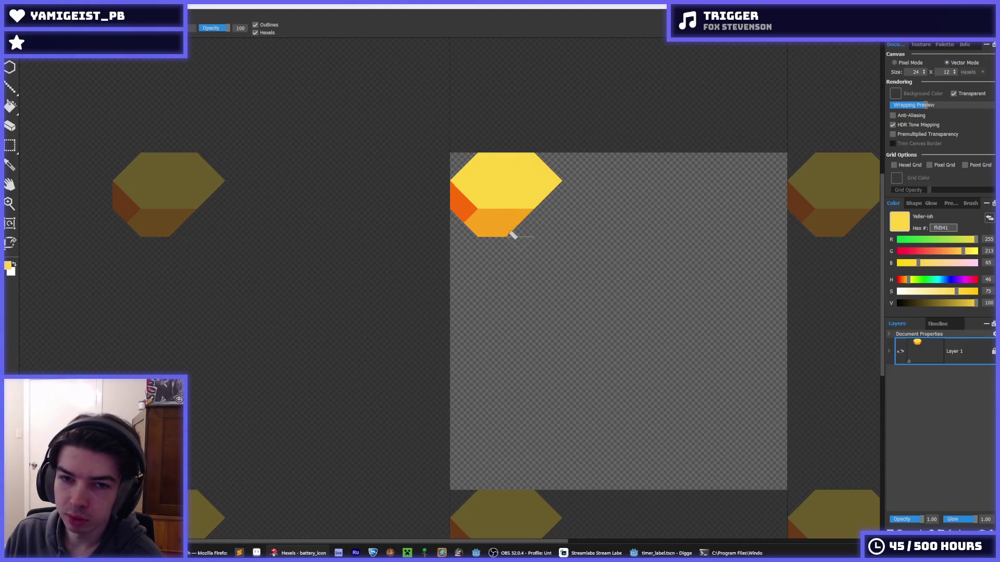
pyautogui.click(500, 211)
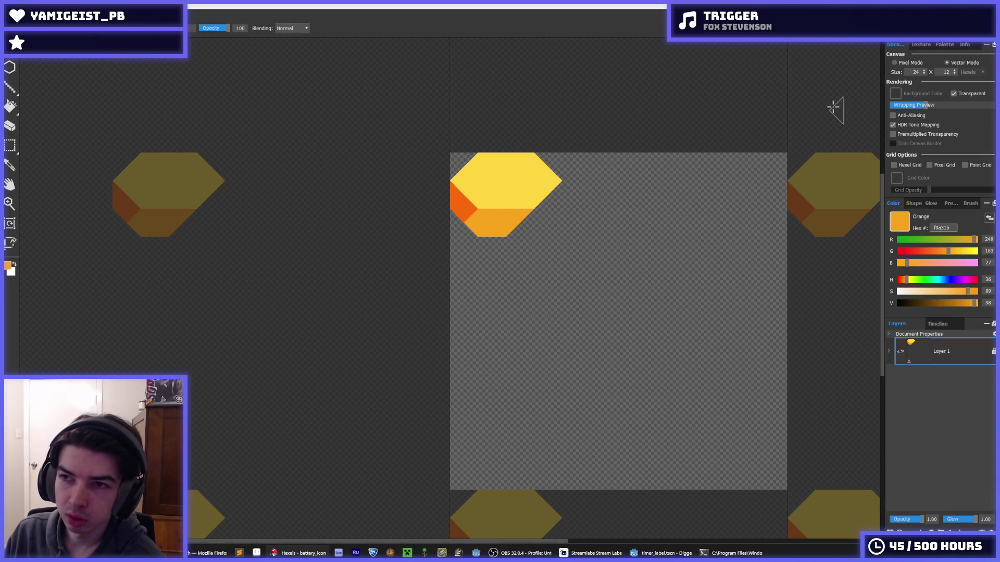
# Pick black from the palette and place a small triangle below the hexagon.
pyautogui.click(943, 46)
pyautogui.click(891, 56)
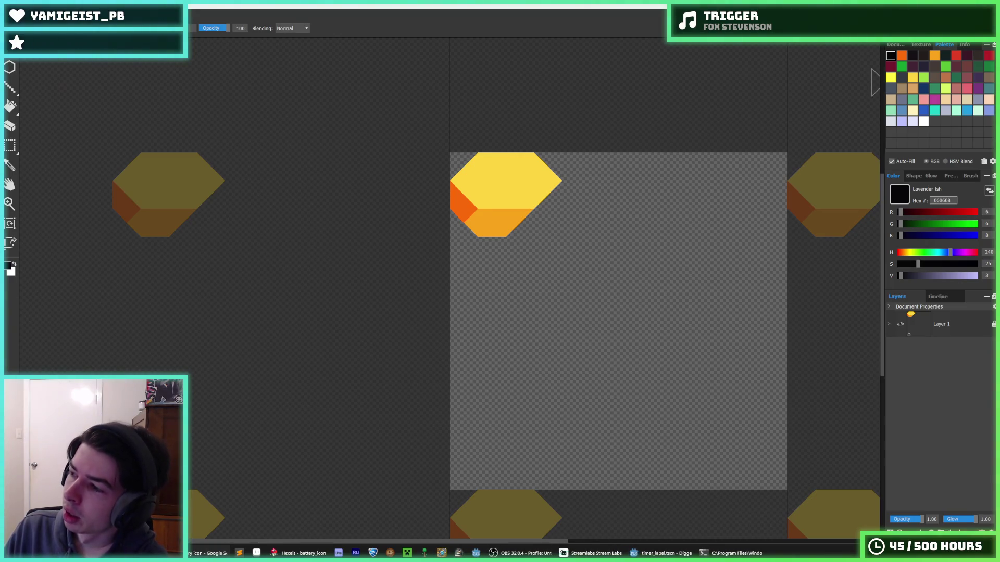
pyautogui.click(835, 329)
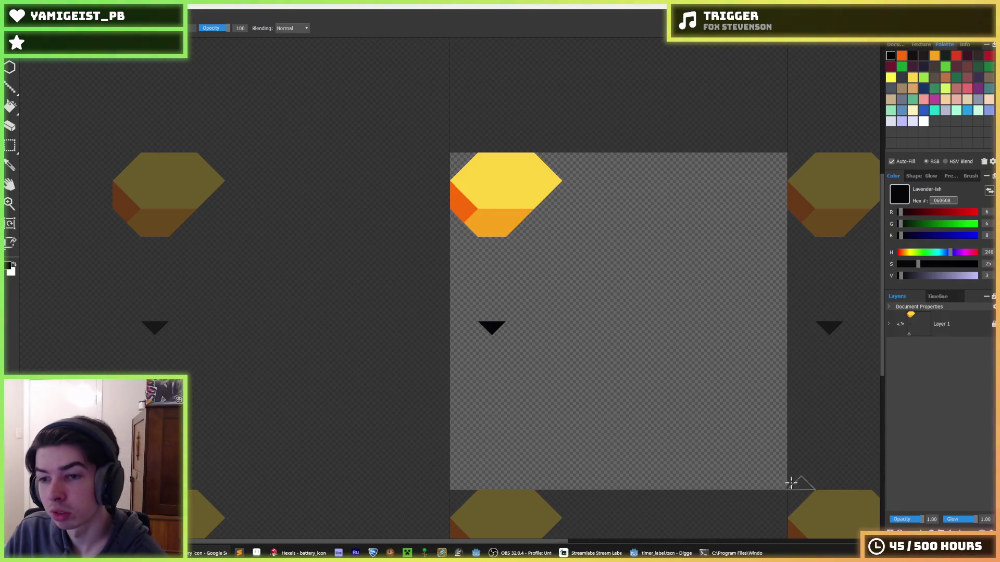
pyautogui.moveTo(495, 551)
pyautogui.click(660, 553)
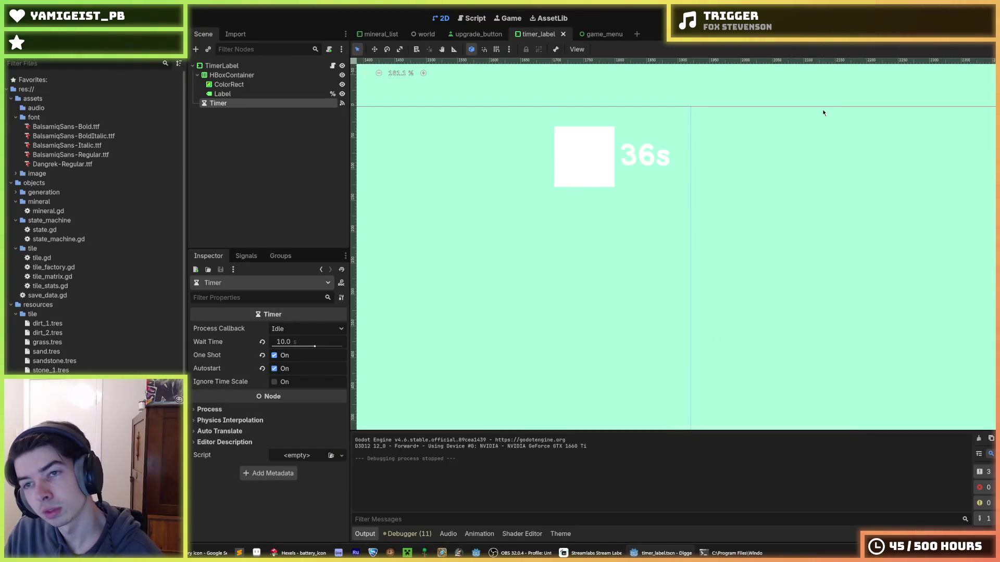
# Playtest with F5, starting a new run after the countdown ends, then stop the game.
pyautogui.press('F5')
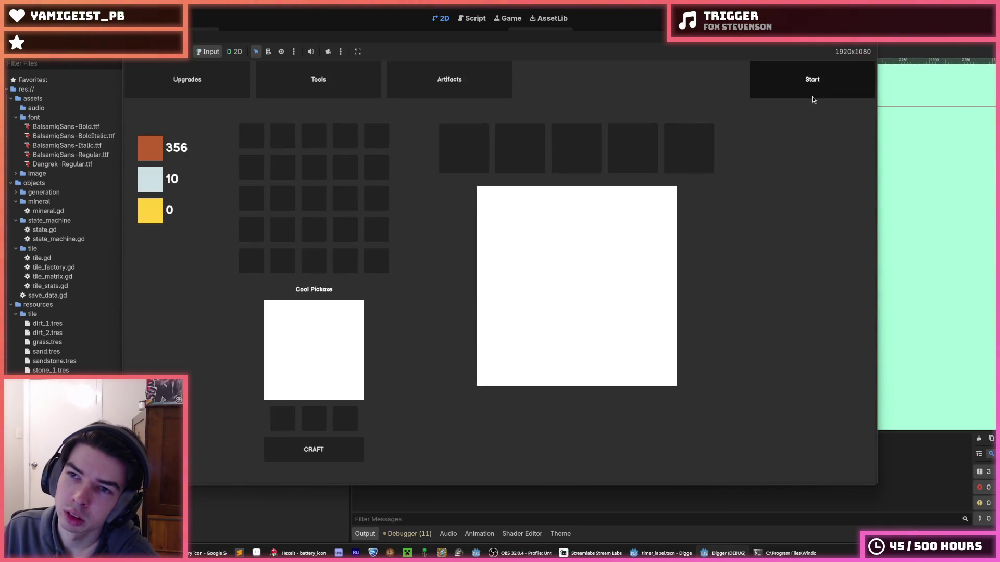
pyautogui.click(811, 84)
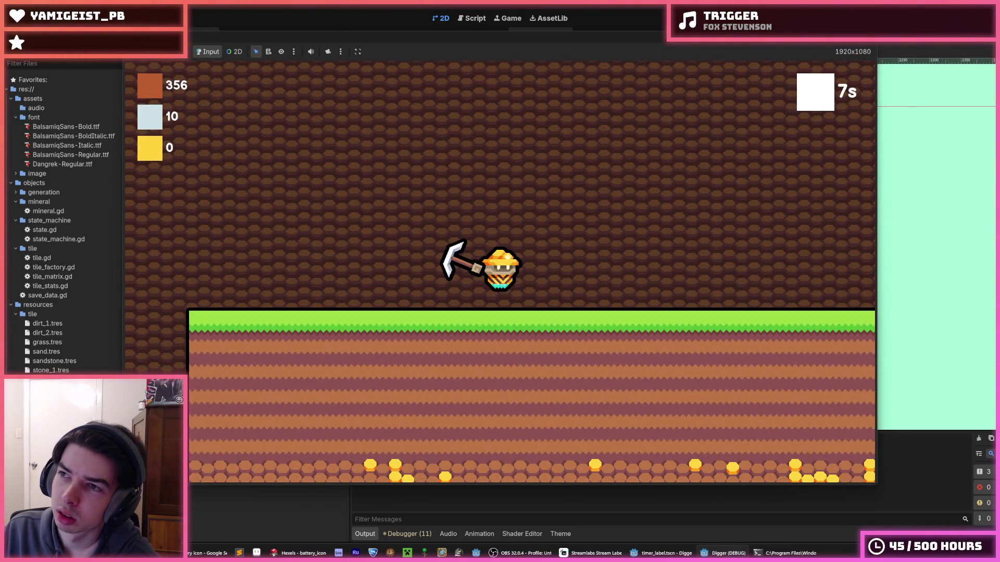
pyautogui.press('F8')
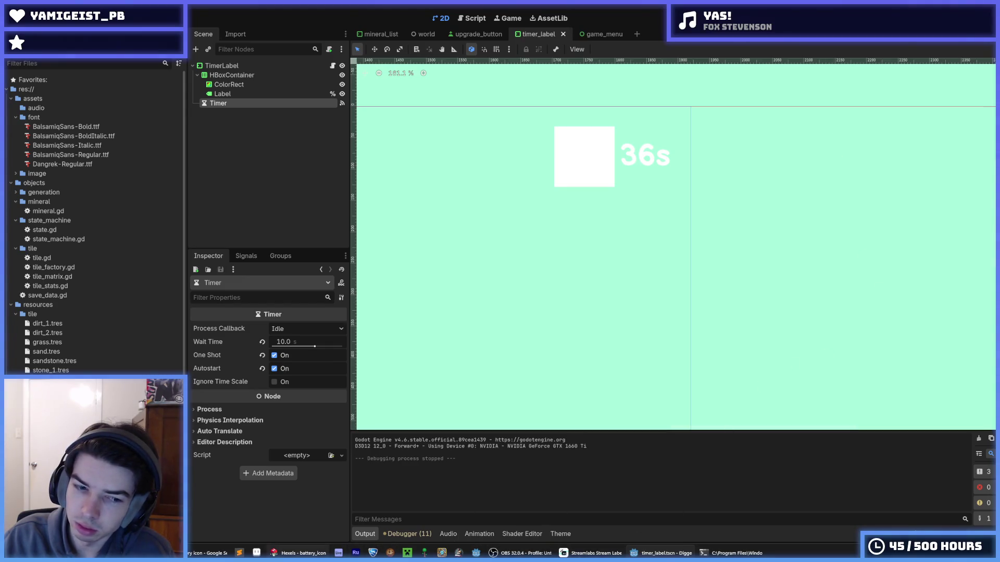
pyautogui.click(301, 553)
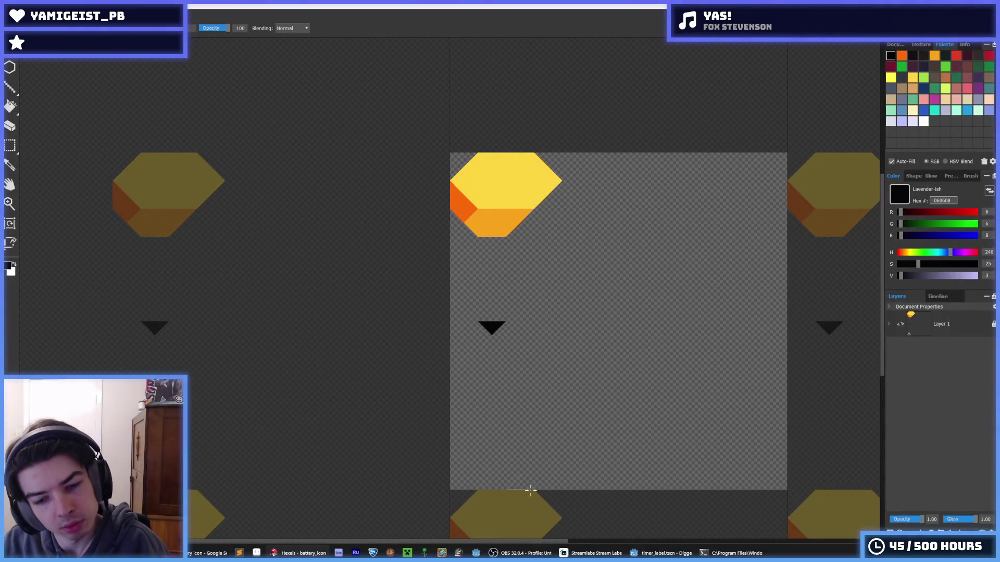
pyautogui.hotkey('alt', 'Tab')
# Playtest again with F6, starting a new run from the crafting screen, then stop it.
pyautogui.press('F6')
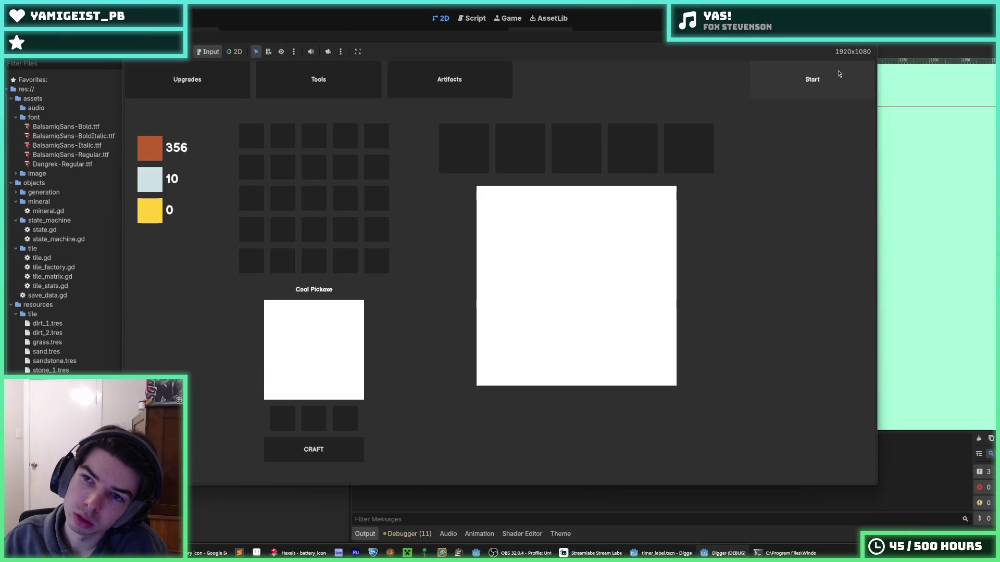
pyautogui.click(837, 75)
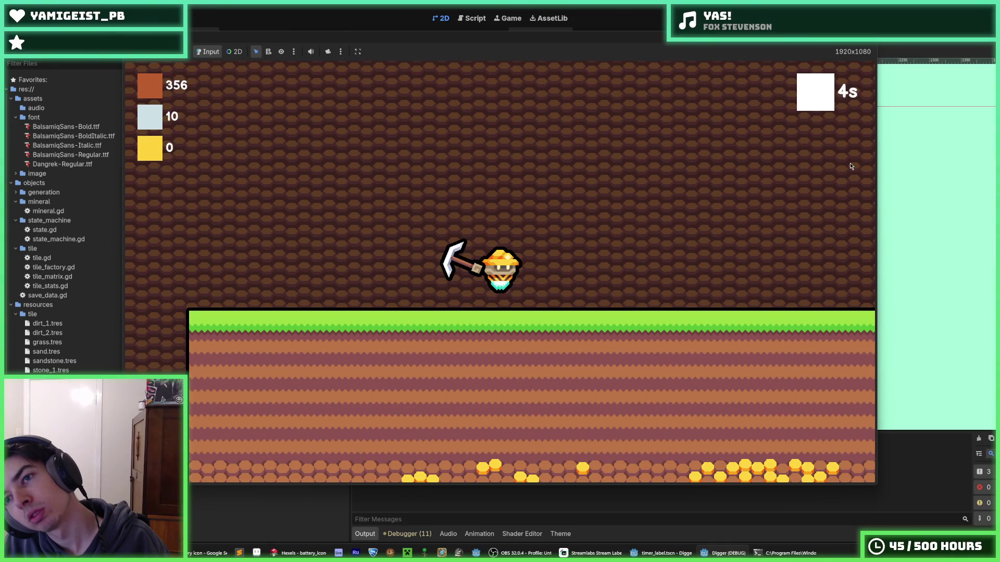
pyautogui.press('F8')
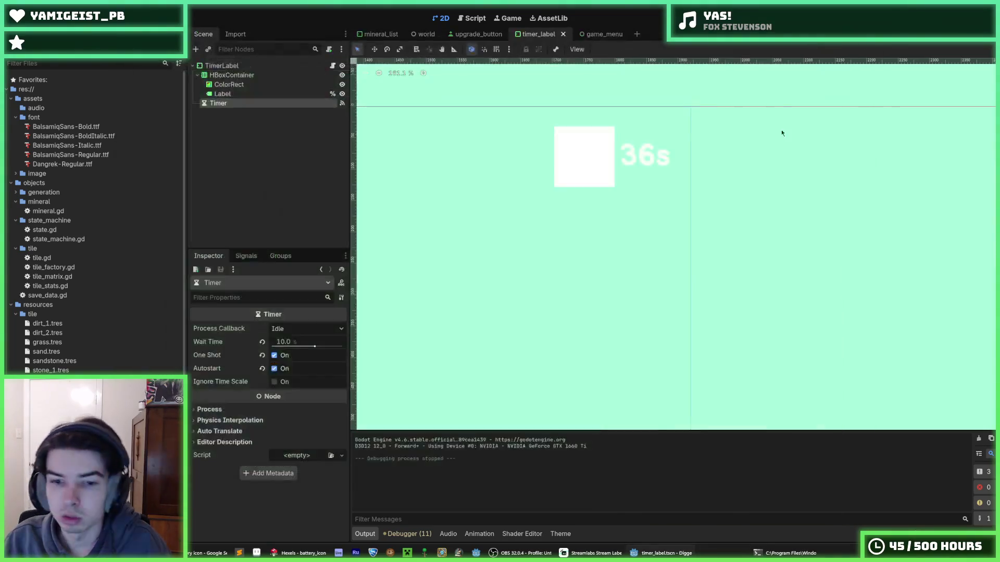
pyautogui.click(301, 553)
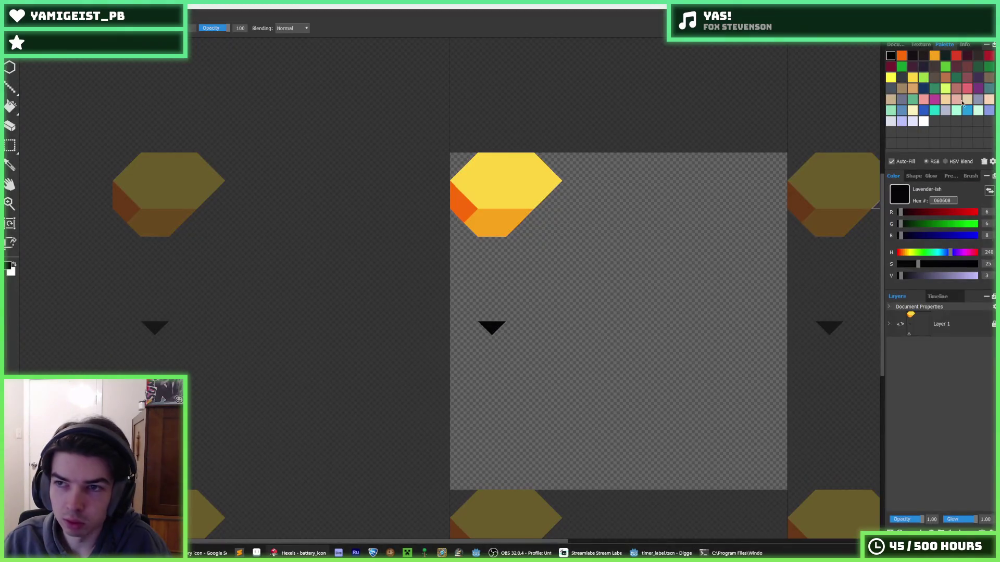
# Paint over the old yellow shape's left and top, then flood-fill the sprite area with slate.
pyautogui.click(898, 46)
pyautogui.scroll(12, 954, 72)
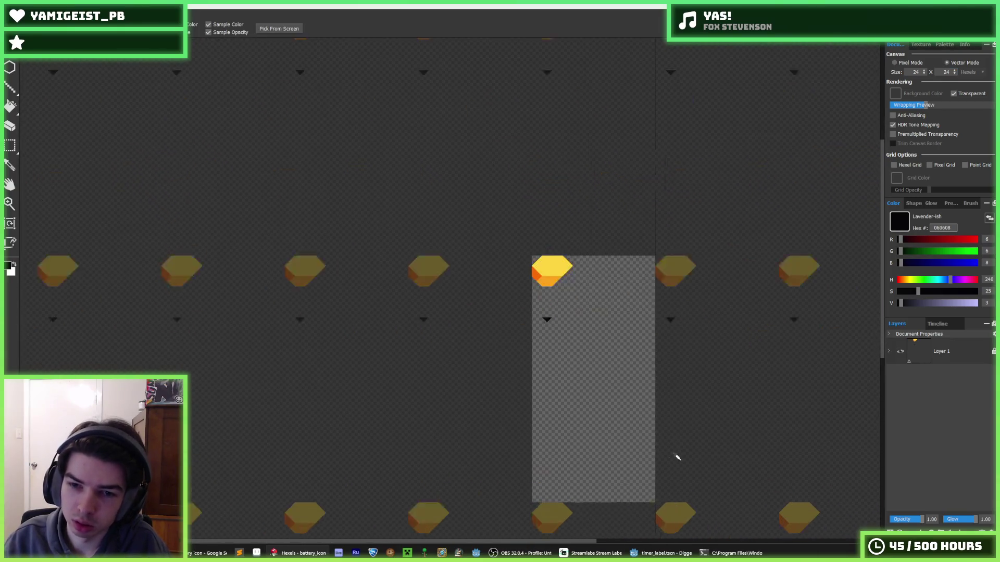
pyautogui.scroll(3, 585, 417)
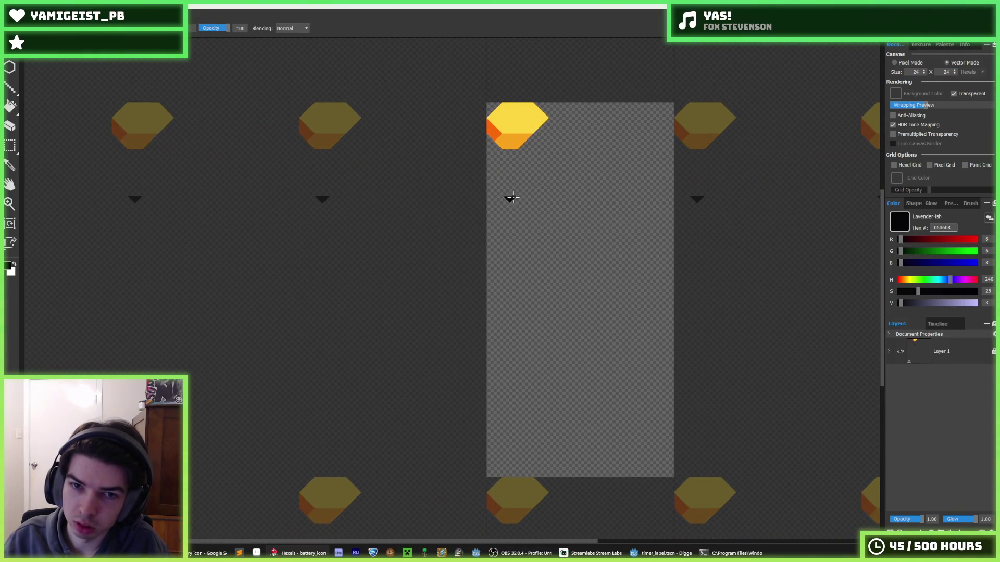
pyautogui.moveTo(497, 137)
pyautogui.mouseDown()
pyautogui.moveTo(495, 105)
pyautogui.moveTo(545, 111)
pyautogui.mouseUp()
pyautogui.click(944, 44)
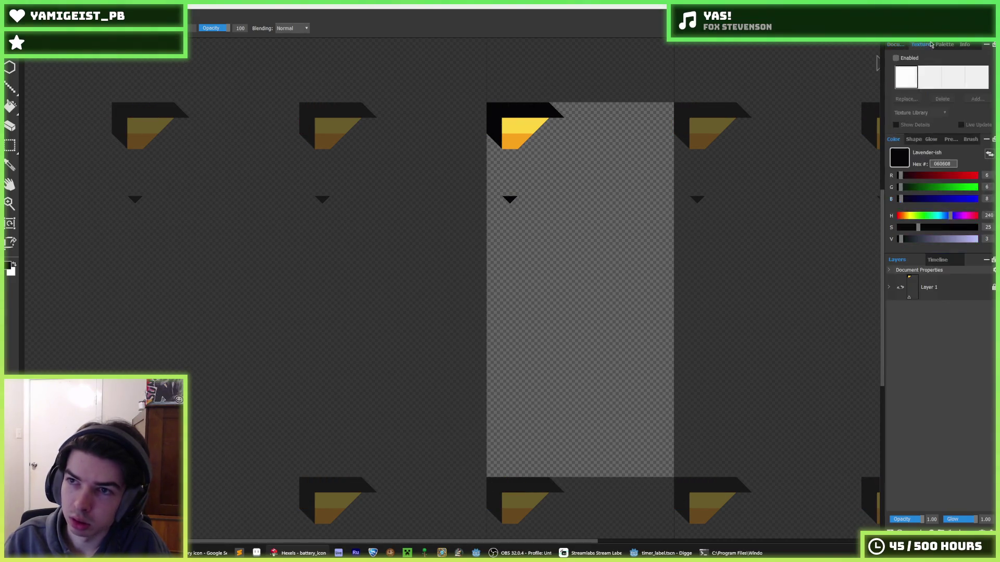
pyautogui.click(891, 88)
pyautogui.press('f')
pyautogui.click(526, 112)
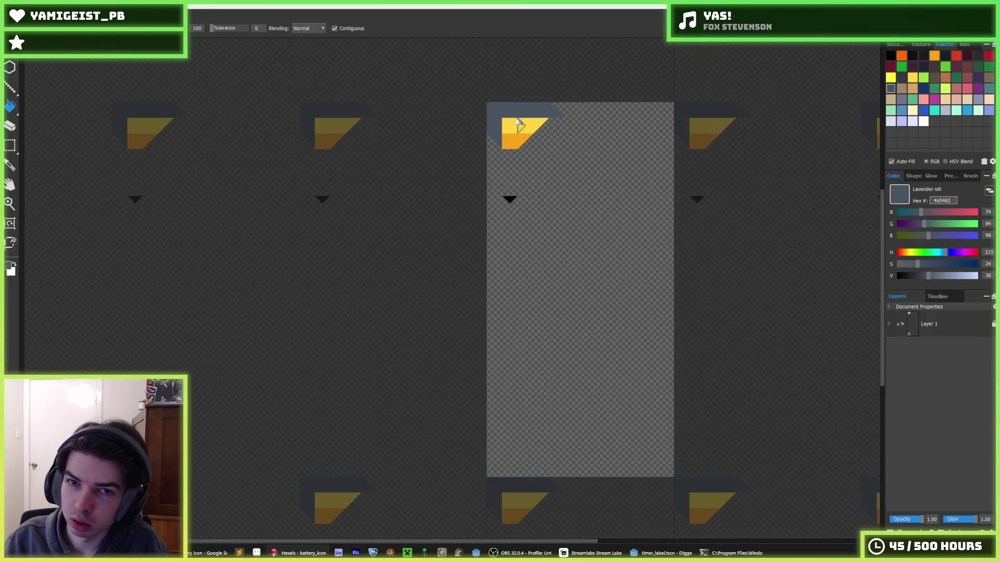
pyautogui.click(518, 123)
pyautogui.click(514, 139)
pyautogui.click(525, 162)
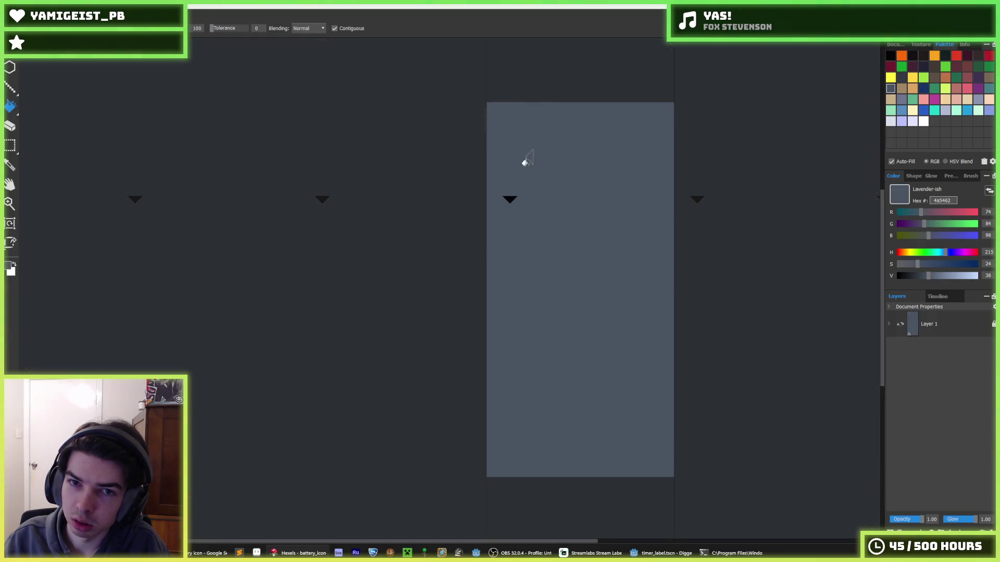
# Paint a dark slate bar across the top and down the left, and fill the frame's inside dark.
pyautogui.click(906, 78)
pyautogui.press('b')
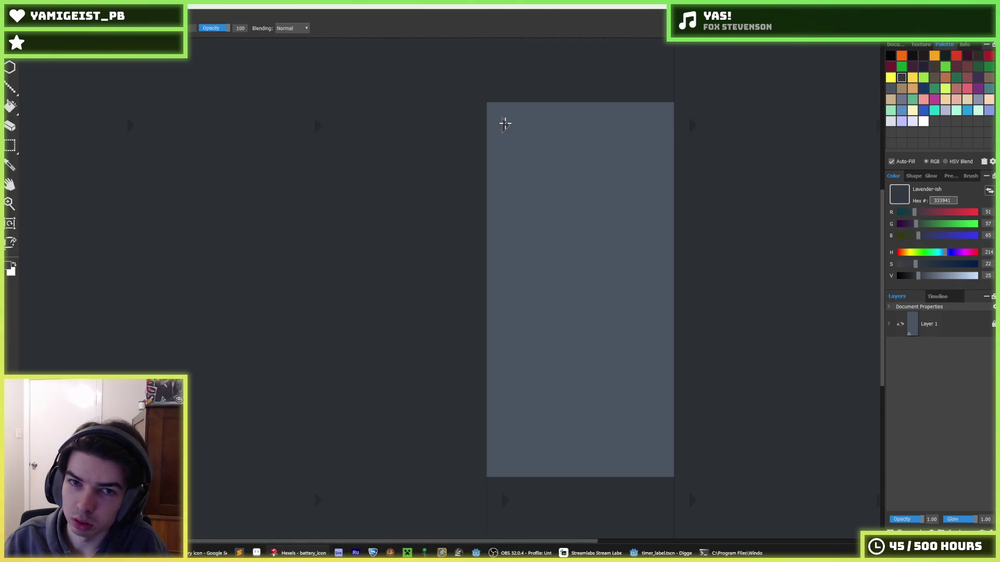
pyautogui.moveTo(519, 121)
pyautogui.mouseDown()
pyautogui.moveTo(655, 125)
pyautogui.moveTo(655, 145)
pyautogui.mouseUp()
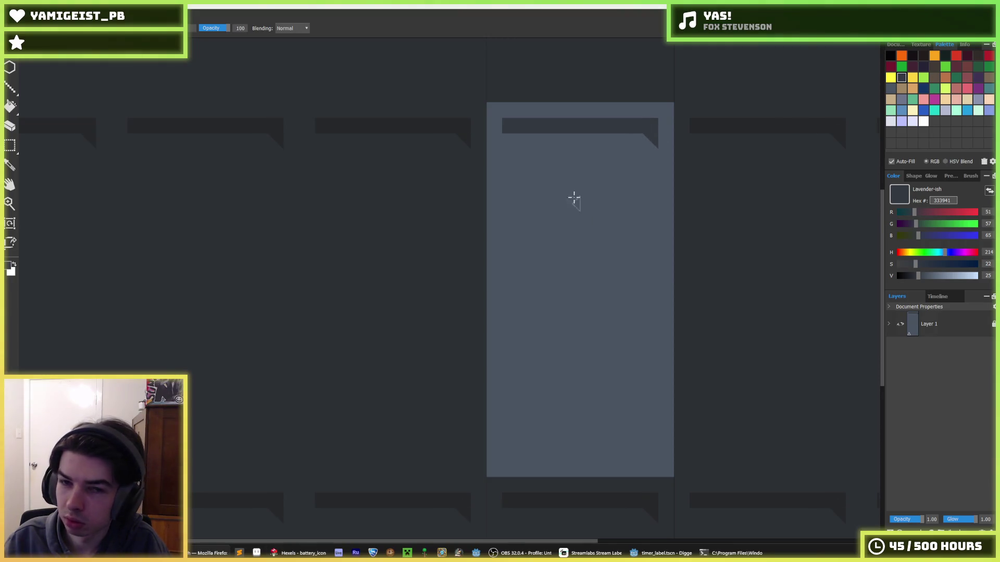
pyautogui.click(506, 140)
pyautogui.moveTo(506, 141)
pyautogui.mouseDown()
pyautogui.moveTo(508, 273)
pyautogui.moveTo(540, 448)
pyautogui.moveTo(523, 456)
pyautogui.moveTo(651, 454)
pyautogui.moveTo(588, 356)
pyautogui.moveTo(623, 415)
pyautogui.moveTo(652, 441)
pyautogui.moveTo(624, 149)
pyautogui.mouseUp()
pyautogui.press('g')
pyautogui.click(594, 171)
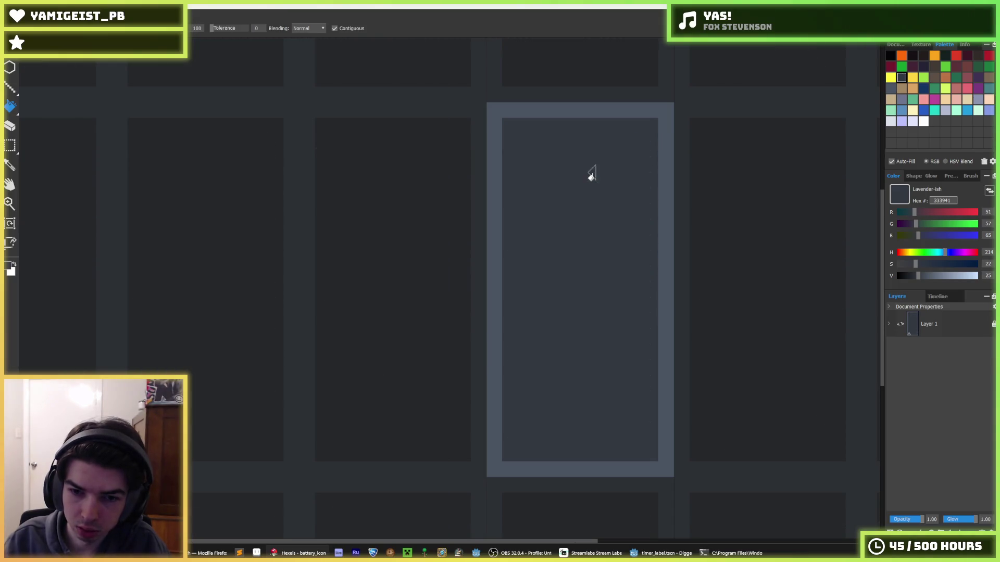
pyautogui.scroll(-4, 620, 232)
pyautogui.scroll(4, 621, 232)
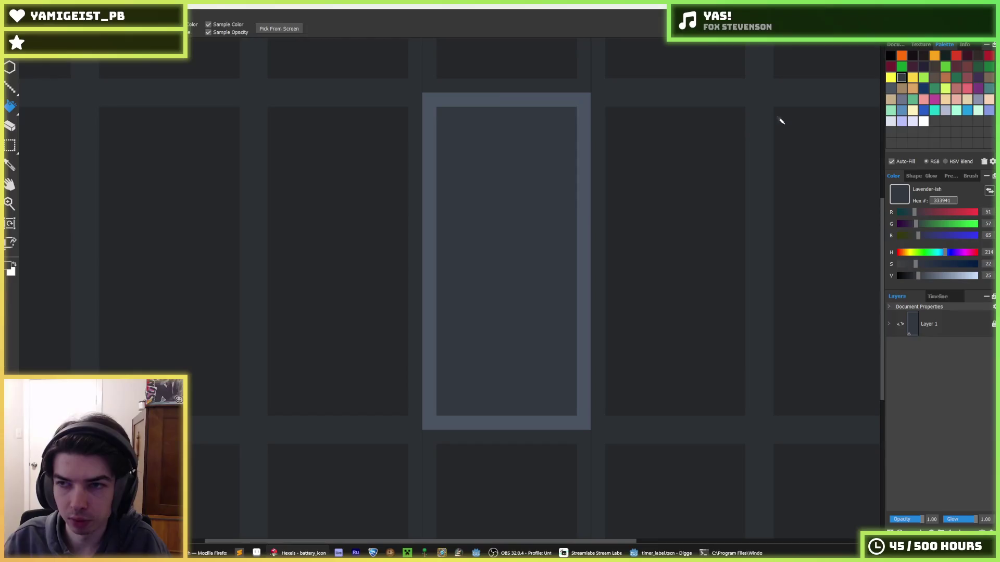
# Add a light lavender highlight at the frame's top-left.
pyautogui.click(890, 89)
pyautogui.click(901, 99)
pyautogui.press('b')
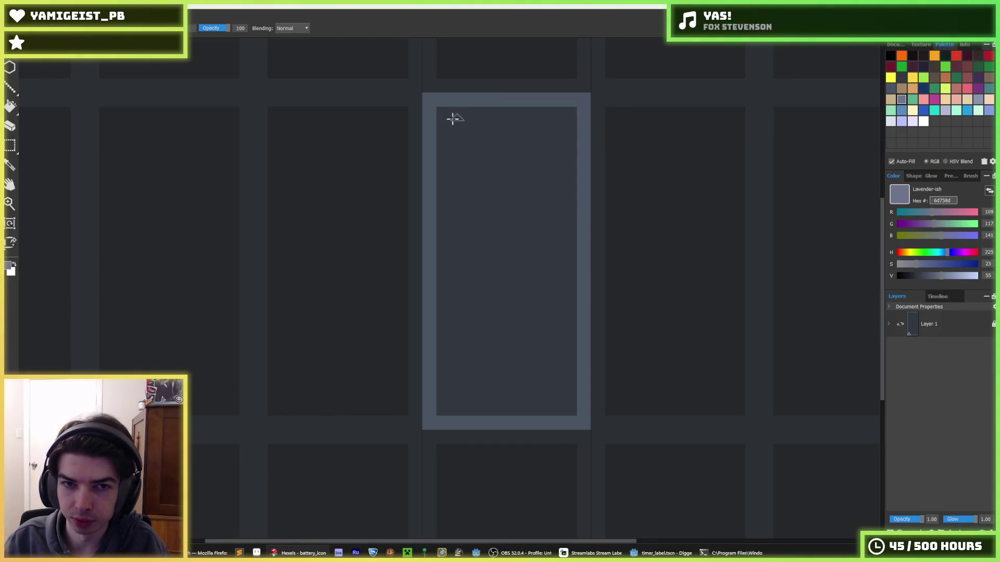
pyautogui.click(440, 111)
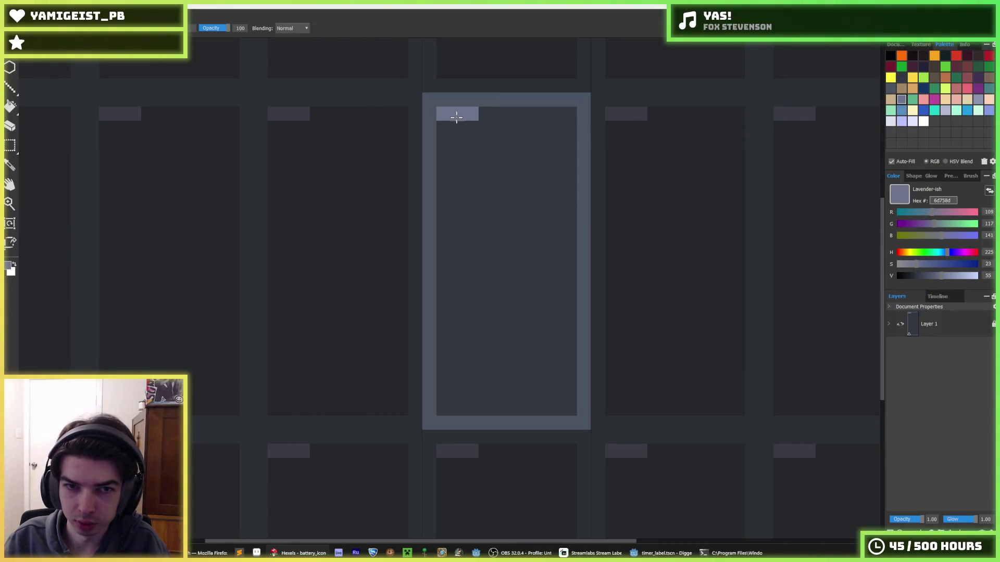
# Thicken the gray frame's top, left, bottom and inner right edges.
pyautogui.press('i')
pyautogui.click(438, 99)
pyautogui.press('b')
pyautogui.moveTo(439, 109)
pyautogui.mouseDown()
pyautogui.moveTo(570, 107)
pyautogui.moveTo(571, 120)
pyautogui.mouseUp()
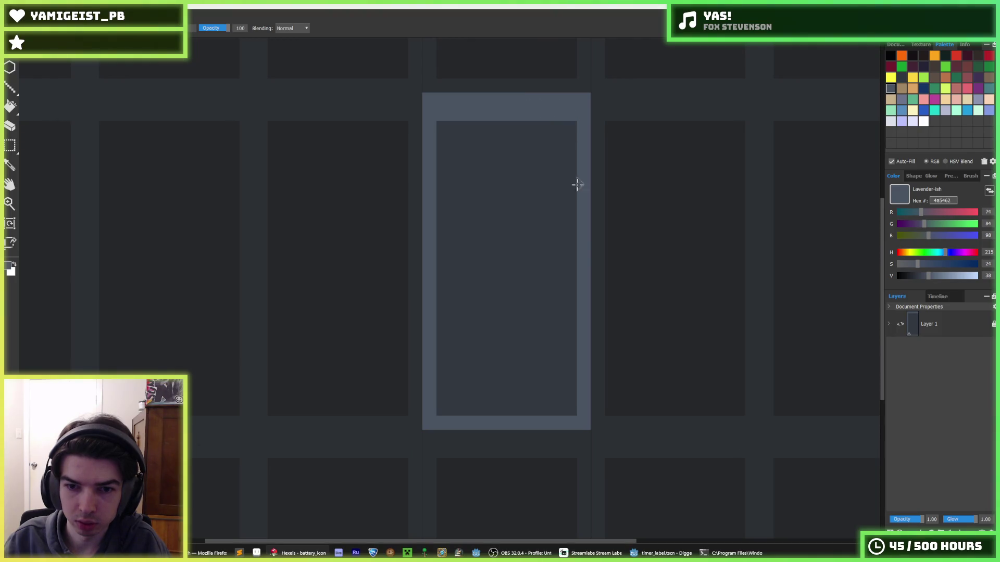
pyautogui.moveTo(570, 413); pyautogui.dragTo(575, 132)
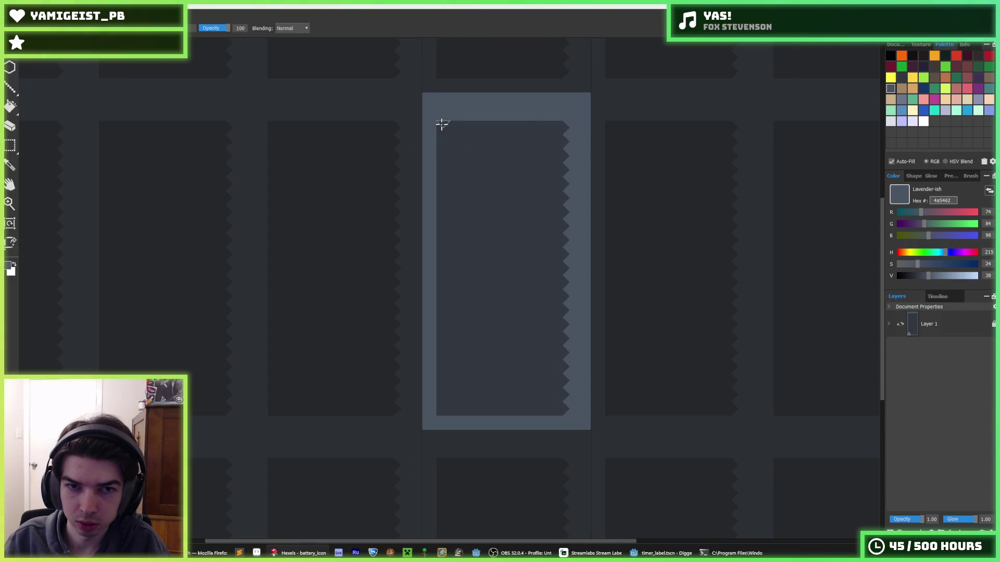
pyautogui.hotkey('ctrl', 'z')
pyautogui.hotkey('ctrl', 'z')
pyautogui.hotkey('ctrl', 'z')
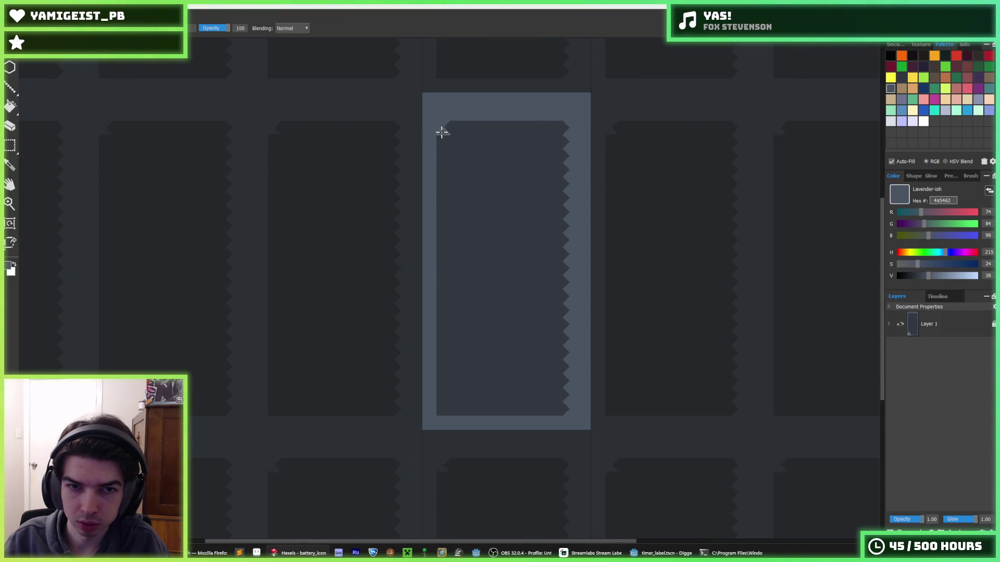
pyautogui.moveTo(441, 132)
pyautogui.mouseDown()
pyautogui.moveTo(432, 408)
pyautogui.moveTo(436, 287)
pyautogui.mouseUp()
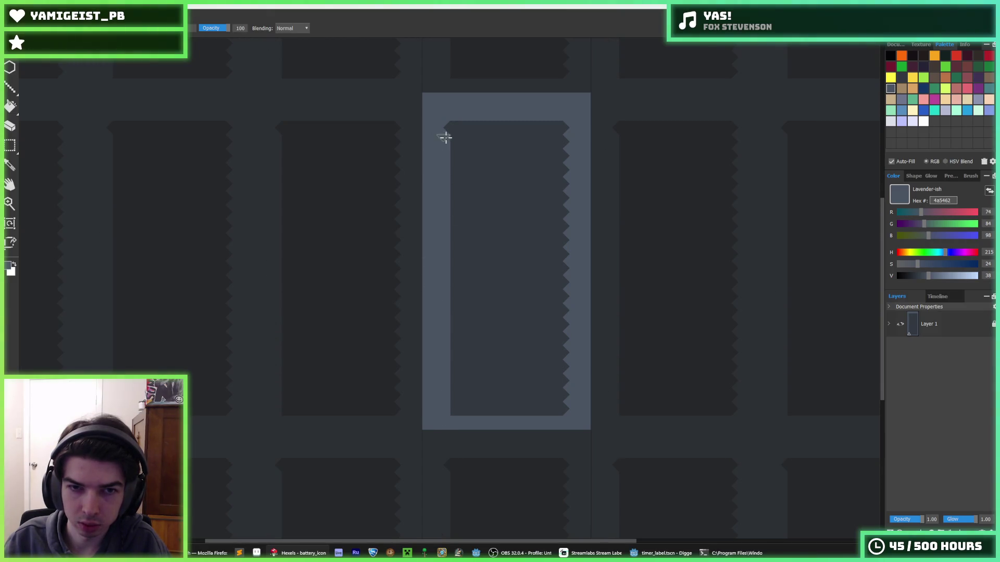
pyautogui.hotkey('ctrl', 'z')
pyautogui.moveTo(473, 412); pyautogui.dragTo(556, 414)
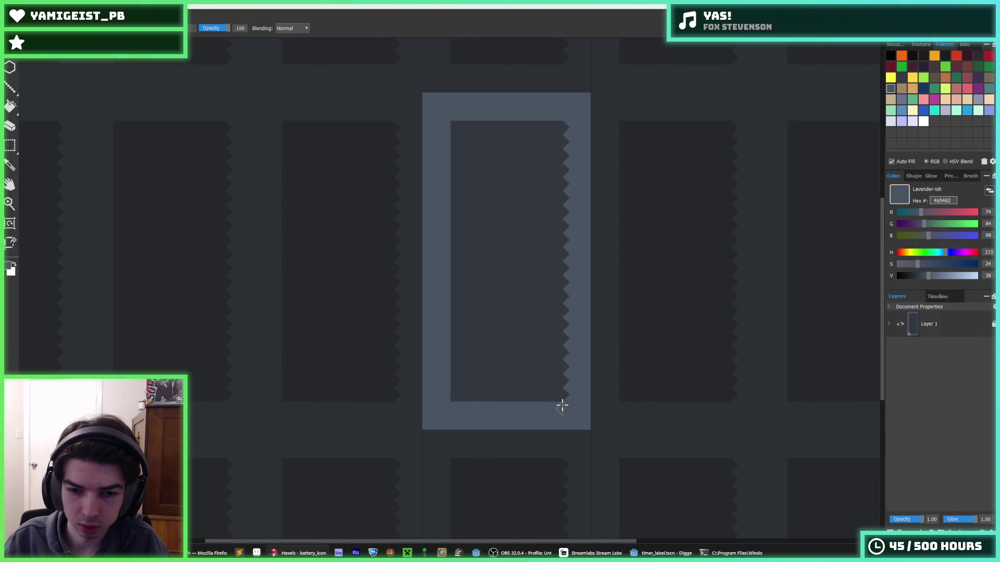
pyautogui.moveTo(564, 367)
pyautogui.mouseDown()
pyautogui.moveTo(561, 142)
pyautogui.moveTo(562, 331)
pyautogui.mouseUp()
# Straighten the jagged inner right edge with the dark interior colour.
pyautogui.scroll(2, 569, 238)
pyautogui.keyDown('alt'); pyautogui.click(529, 302); pyautogui.keyUp('alt')
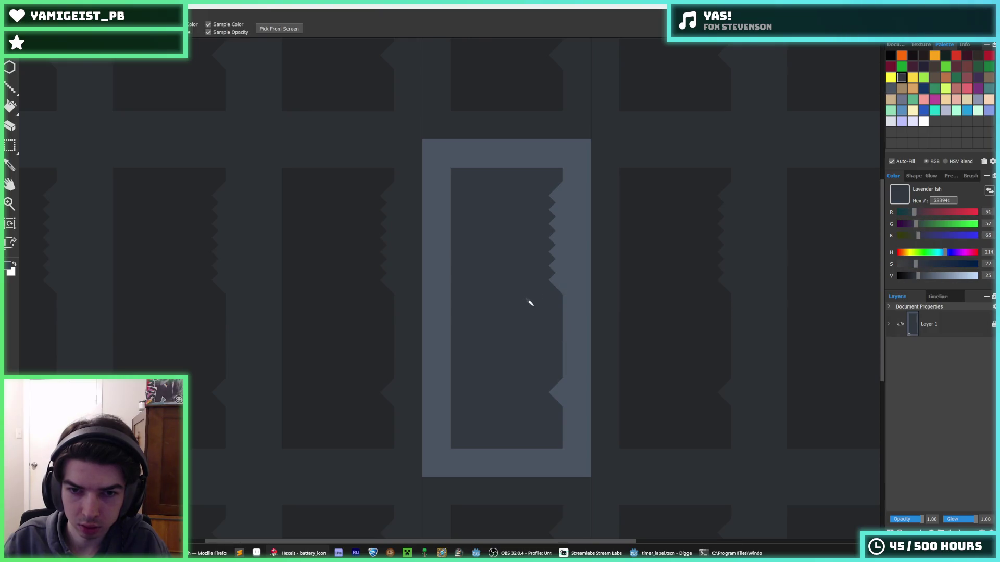
pyautogui.moveTo(556, 280); pyautogui.dragTo(557, 230)
pyautogui.moveTo(557, 301); pyautogui.dragTo(560, 192)
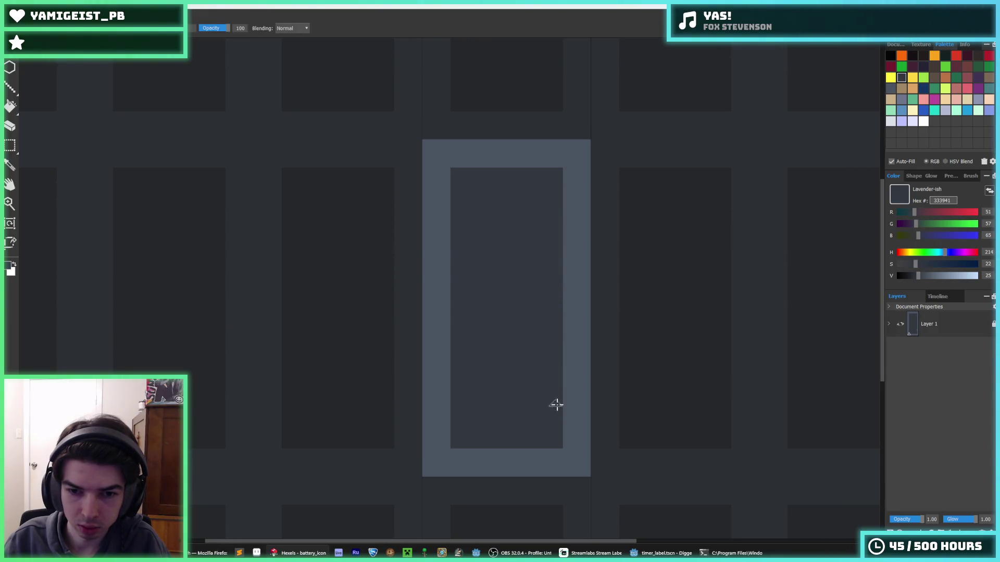
# Bevel the inner bottom-left corner in gray and erase the outer bottom corner.
pyautogui.scroll(-5, 557, 375)
pyautogui.scroll(4, 562, 353)
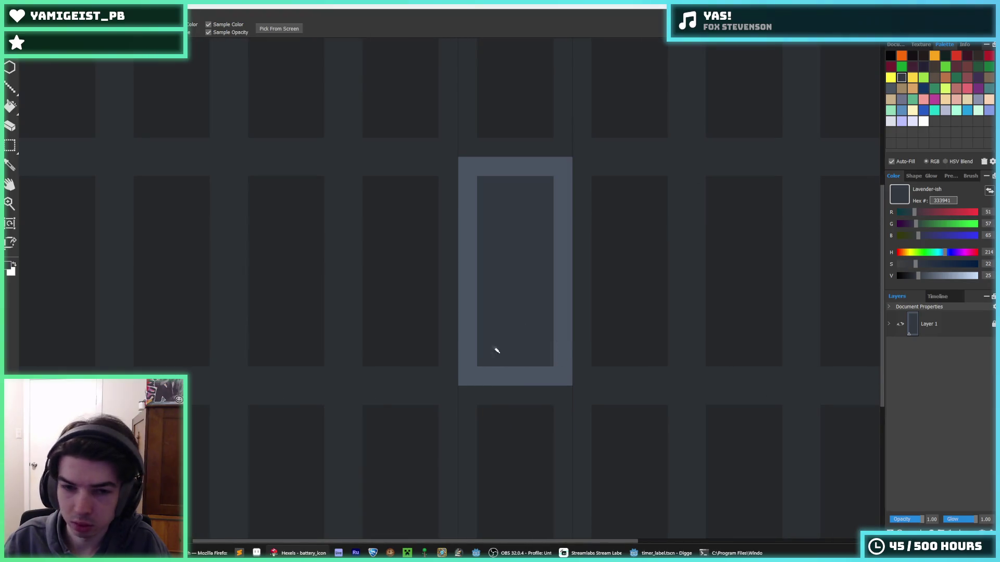
pyautogui.scroll(2, 495, 355)
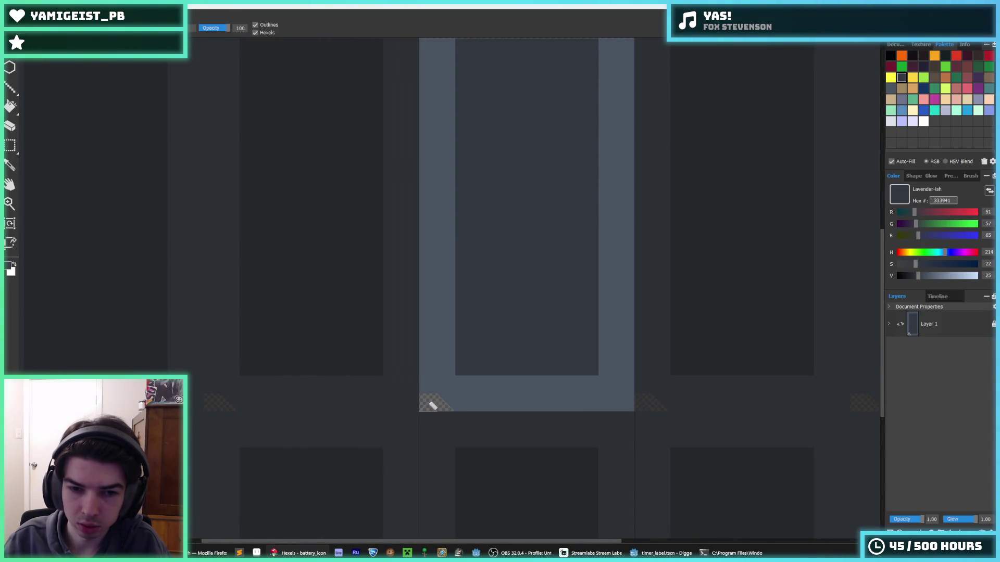
pyautogui.keyDown('alt'); pyautogui.click(448, 362); pyautogui.keyUp('alt')
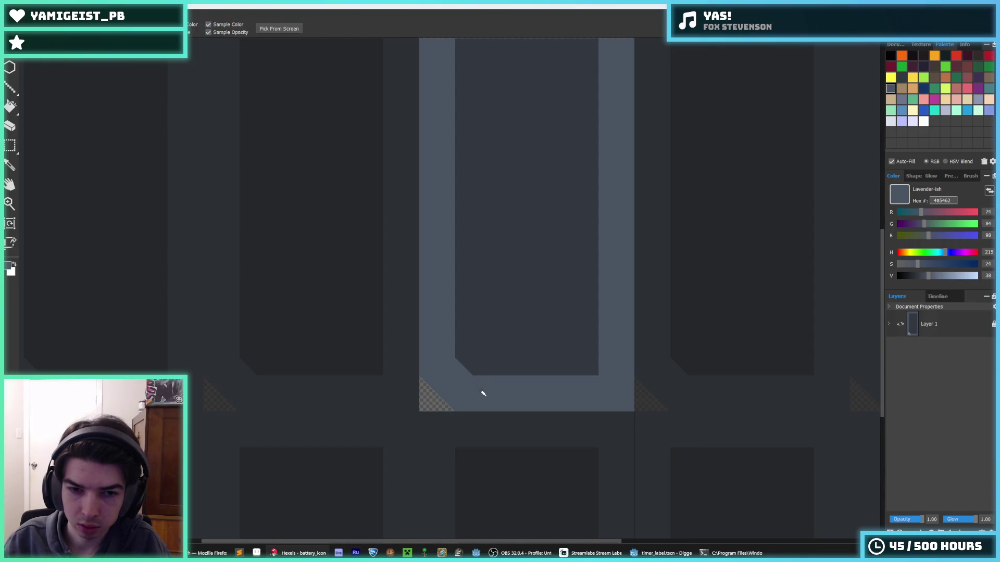
pyautogui.click(471, 367)
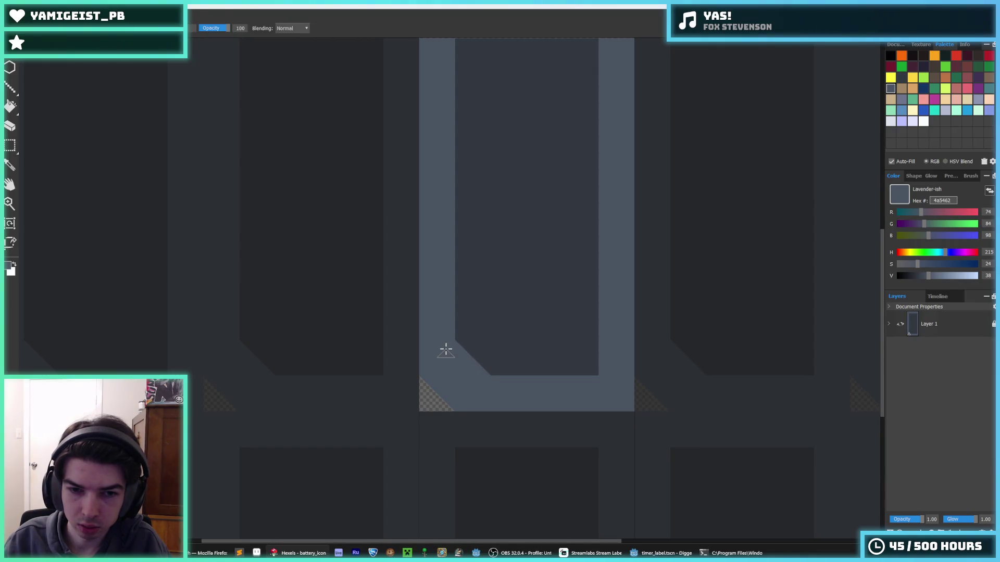
pyautogui.press('e')
pyautogui.click(630, 400)
# Bevel the inner bottom-right corner and refill the erased corner with the dark colour.
pyautogui.press('f')
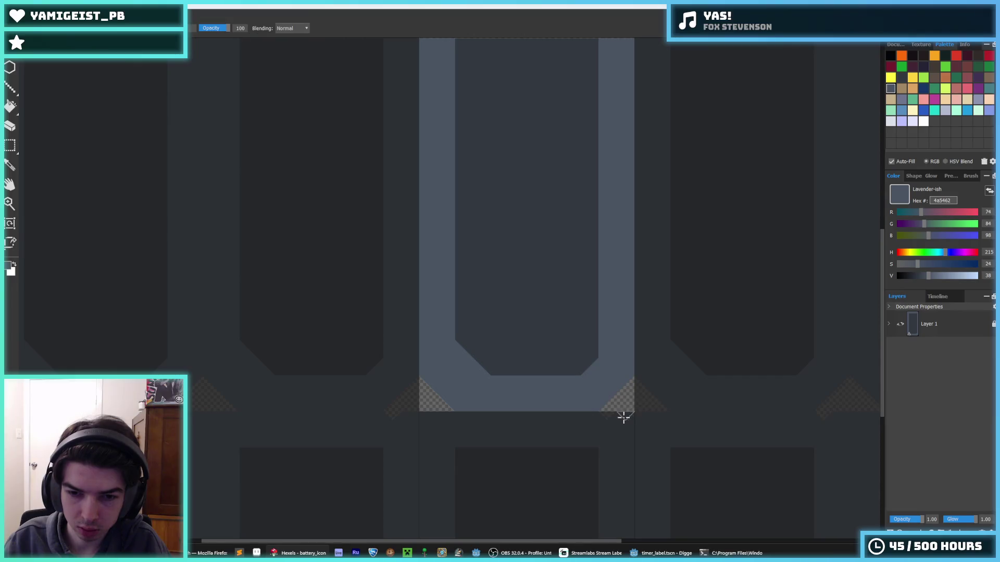
pyautogui.scroll(-3, 610, 399)
pyautogui.scroll(3, 597, 347)
pyautogui.keyDown('alt'); pyautogui.click(562, 350); pyautogui.keyUp('alt')
pyautogui.press('e')
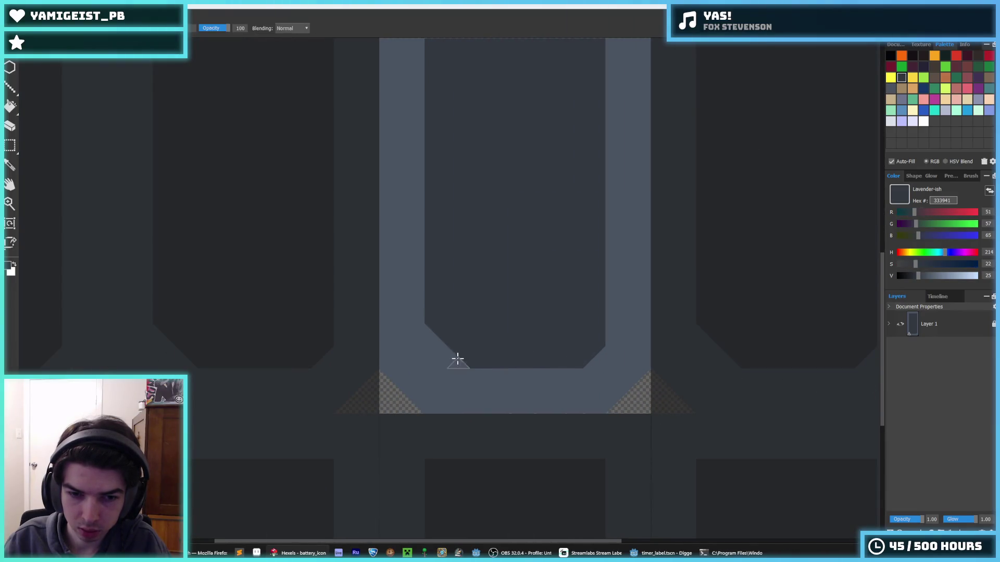
pyautogui.click(455, 359)
pyautogui.press('f')
pyautogui.click(435, 344)
pyautogui.scroll(-5, 582, 279)
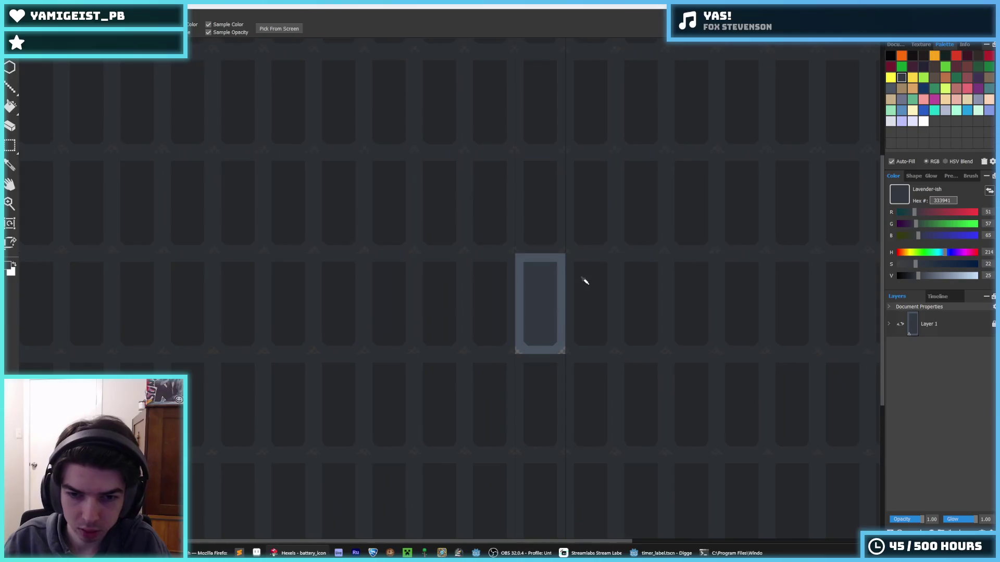
pyautogui.scroll(3, 524, 260)
# Bevel the inner top-left and top-right corners in gray and cut away the outer top-left corner.
pyautogui.press('i')
pyautogui.scroll(2, 525, 261)
pyautogui.click(430, 192)
pyautogui.press('f')
pyautogui.click(420, 225)
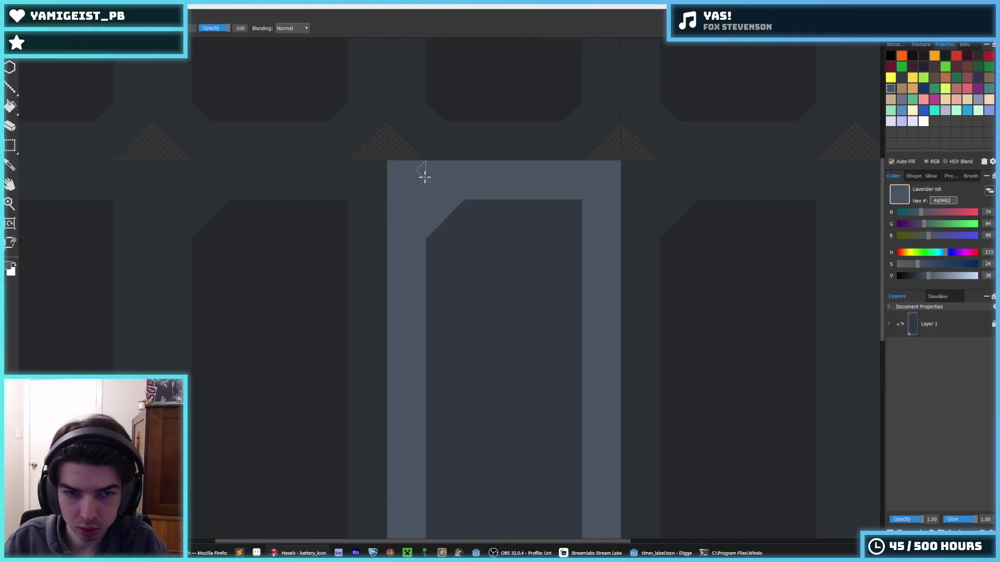
pyautogui.press('e')
pyautogui.click(392, 172)
pyautogui.click(412, 165)
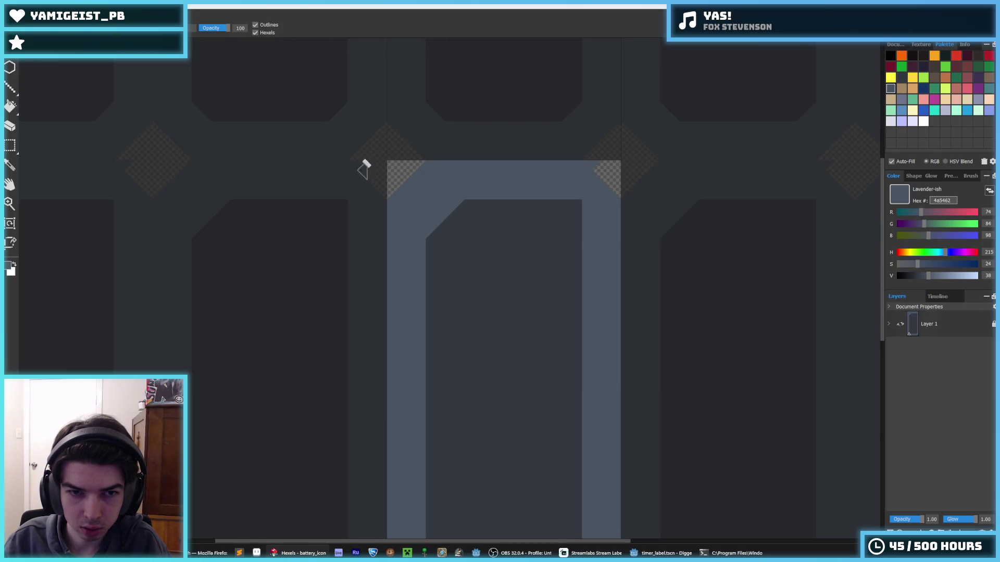
pyautogui.press('b')
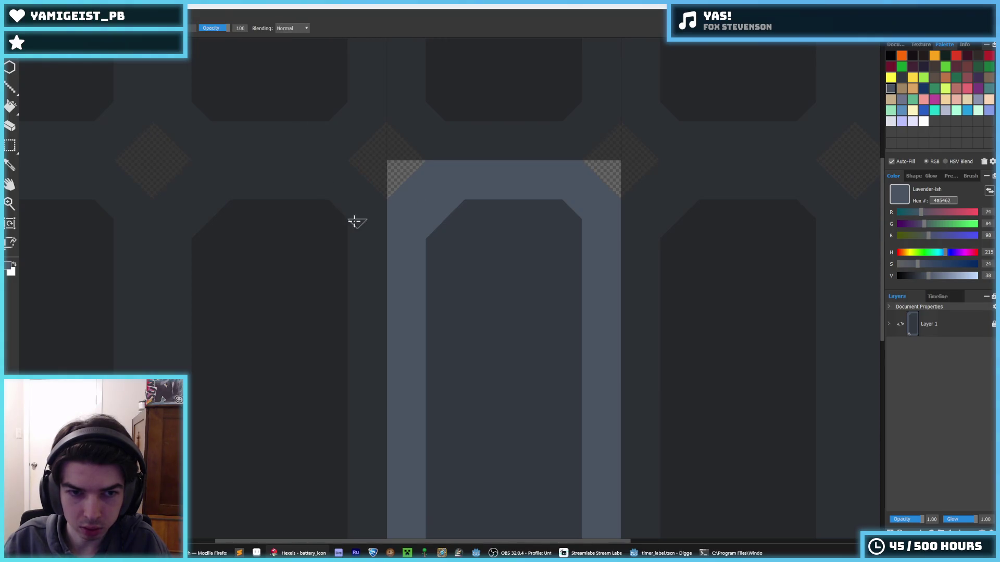
pyautogui.click(338, 221)
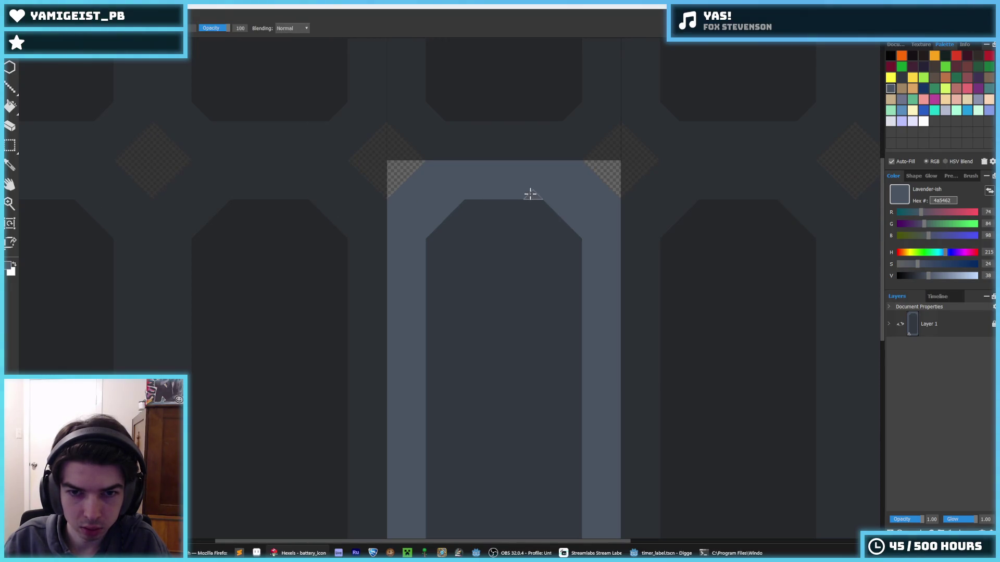
# Paint the inner top-right notch with the dark interior colour.
pyautogui.scroll(-5, 530, 194)
pyautogui.scroll(3, 550, 284)
pyautogui.scroll(5, 492, 485)
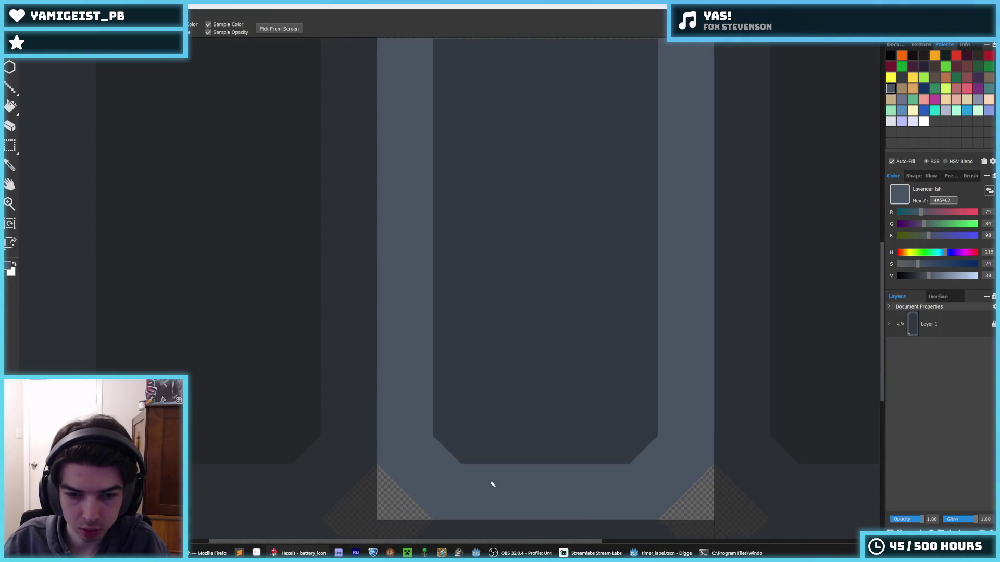
pyautogui.scroll(-5, 404, 302)
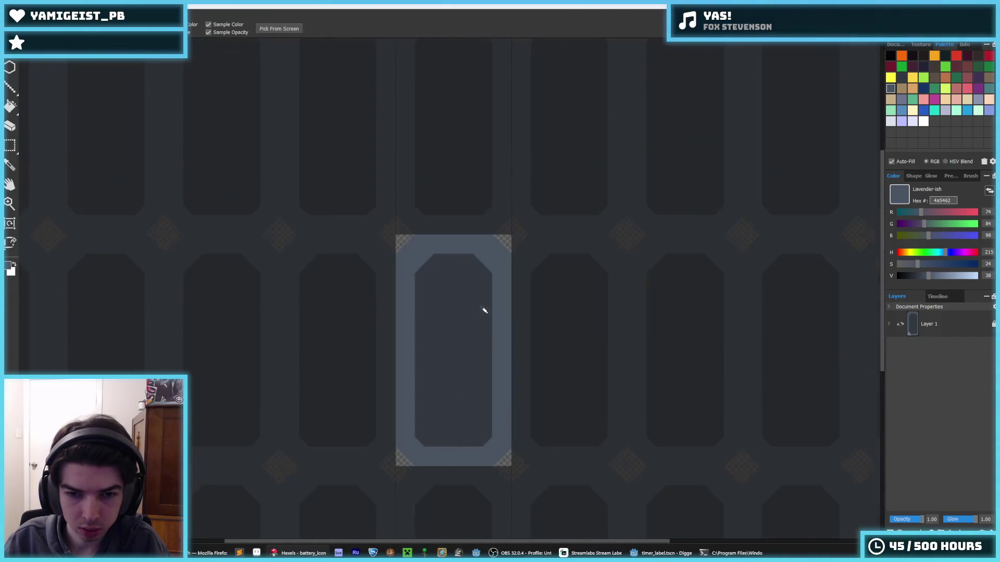
pyautogui.scroll(5, 484, 310)
pyautogui.keyDown('alt'); pyautogui.click(400, 219); pyautogui.keyUp('alt')
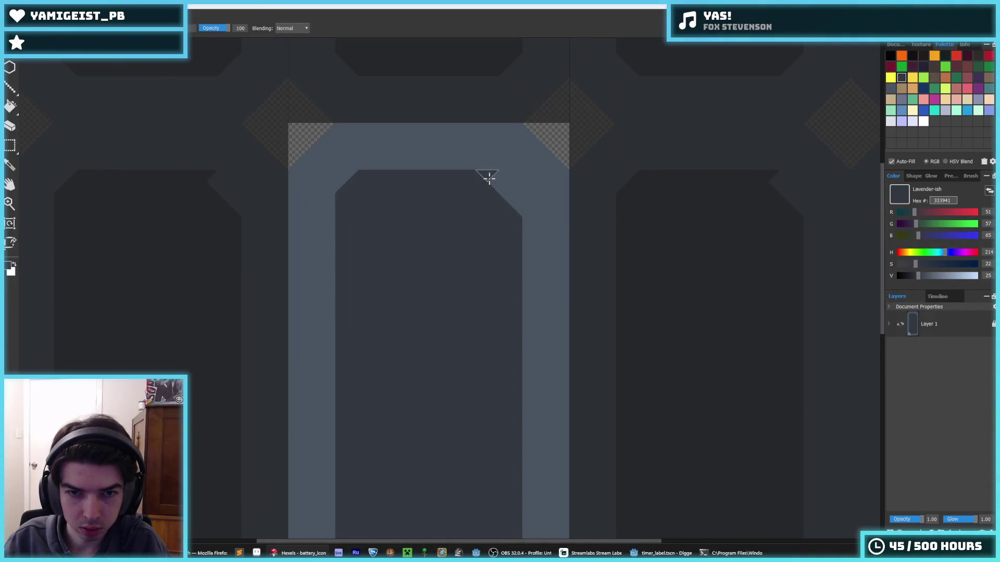
pyautogui.moveTo(489, 178); pyautogui.dragTo(516, 207)
pyautogui.press('i')
pyautogui.scroll(-4, 609, 238)
pyautogui.scroll(1, 548, 297)
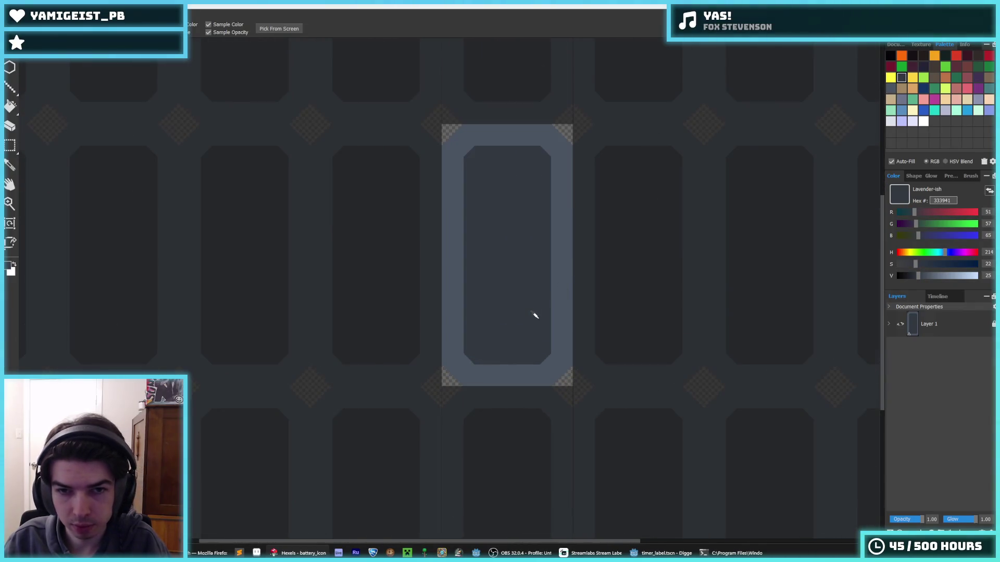
pyautogui.scroll(-5, 535, 316)
pyautogui.scroll(5, 531, 307)
# Mark the charge level line and flood the area below it light green.
pyautogui.press('b')
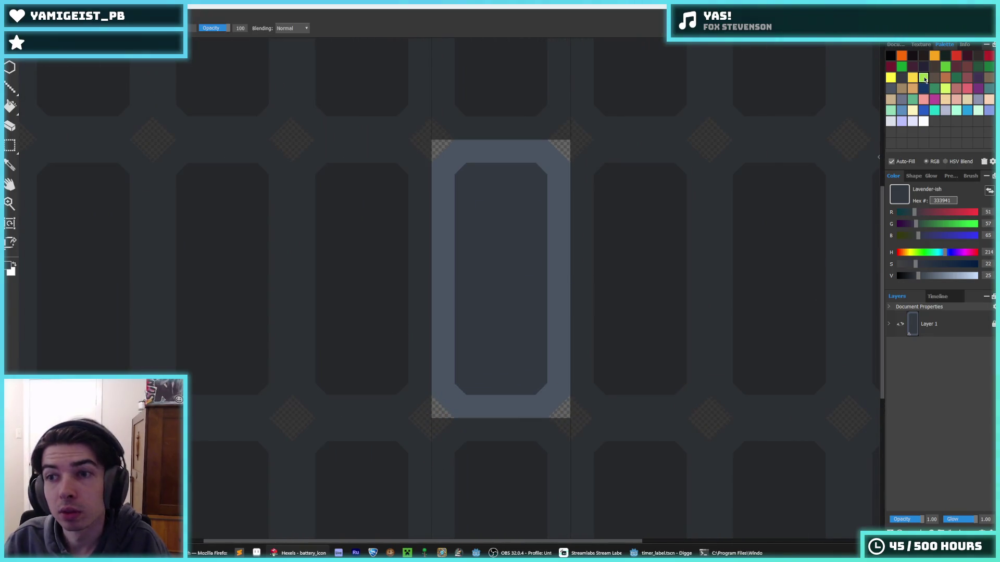
pyautogui.click(925, 79)
pyautogui.moveTo(459, 221); pyautogui.dragTo(526, 224)
pyautogui.press('f')
pyautogui.click(520, 262)
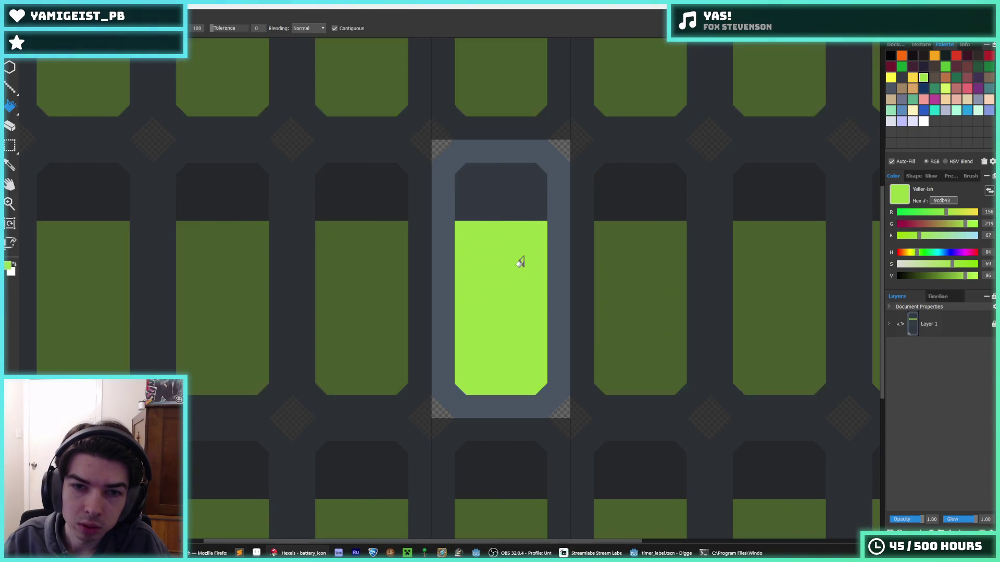
pyautogui.scroll(-5, 517, 271)
pyautogui.scroll(3, 504, 283)
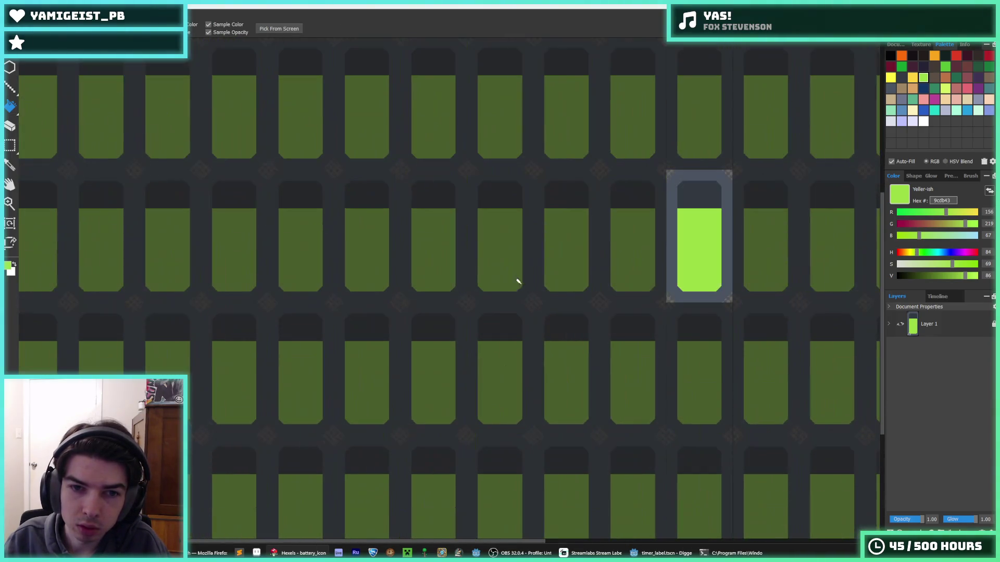
pyautogui.scroll(5, 767, 245)
# Paint a pale yellow-green strip along the top of the green fill.
pyautogui.click(945, 89)
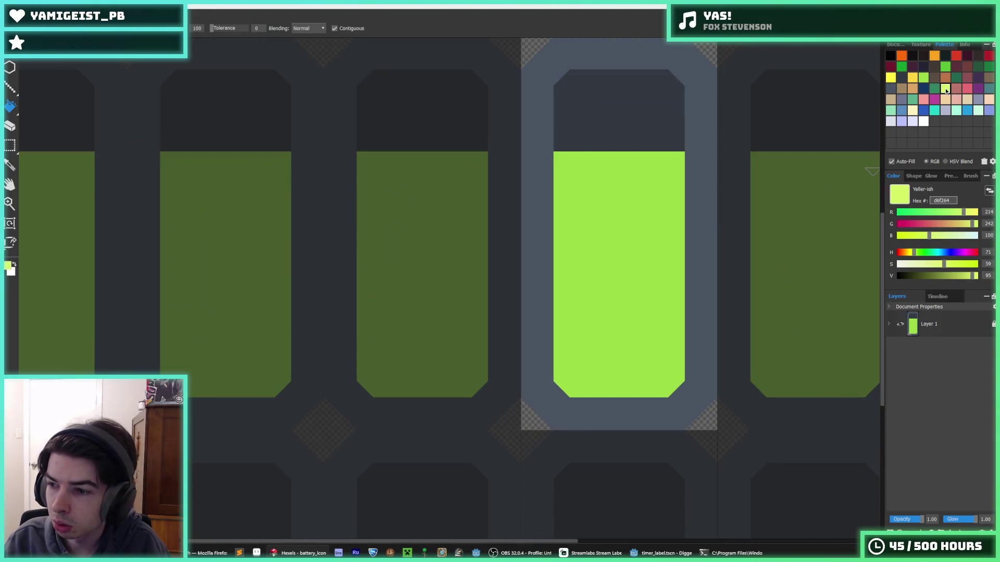
pyautogui.press('b')
pyautogui.scroll(2, 743, 232)
pyautogui.scroll(-2, 692, 225)
pyautogui.moveTo(595, 214); pyautogui.dragTo(576, 217)
pyautogui.hotkey('ctrl', 'z')
pyautogui.moveTo(556, 163); pyautogui.dragTo(660, 163)
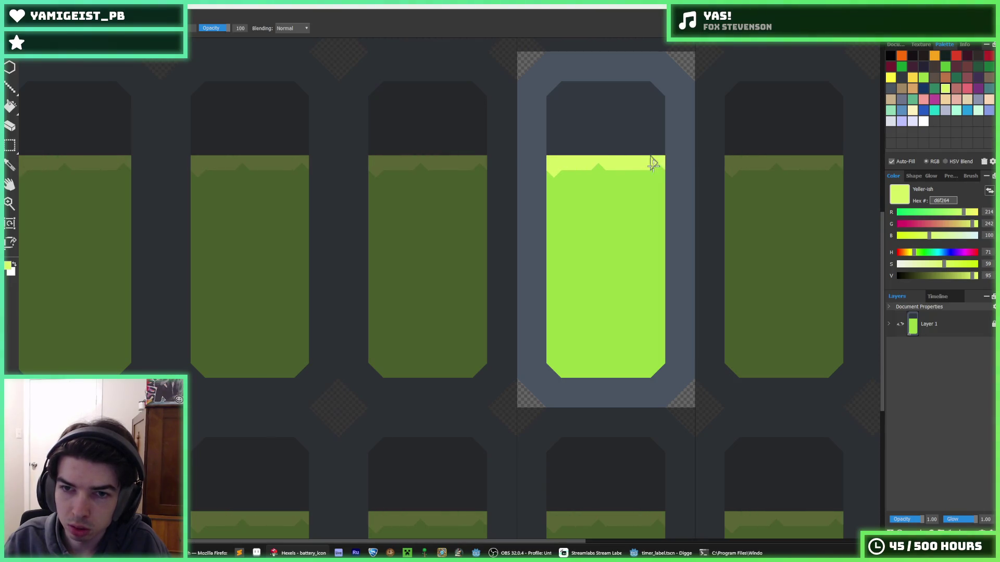
# Extend the pale yellow-green rim down the fill's left edge and along its bottom.
pyautogui.press('i')
pyautogui.click(557, 172)
pyautogui.scroll(-4, 693, 203)
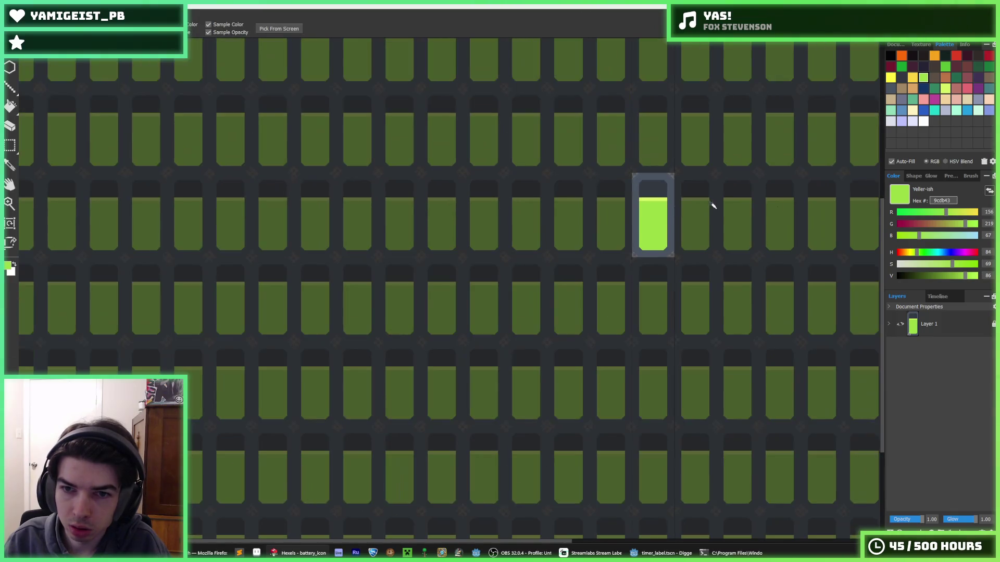
pyautogui.scroll(-2, 710, 206)
pyautogui.scroll(10, 641, 199)
pyautogui.click(576, 191)
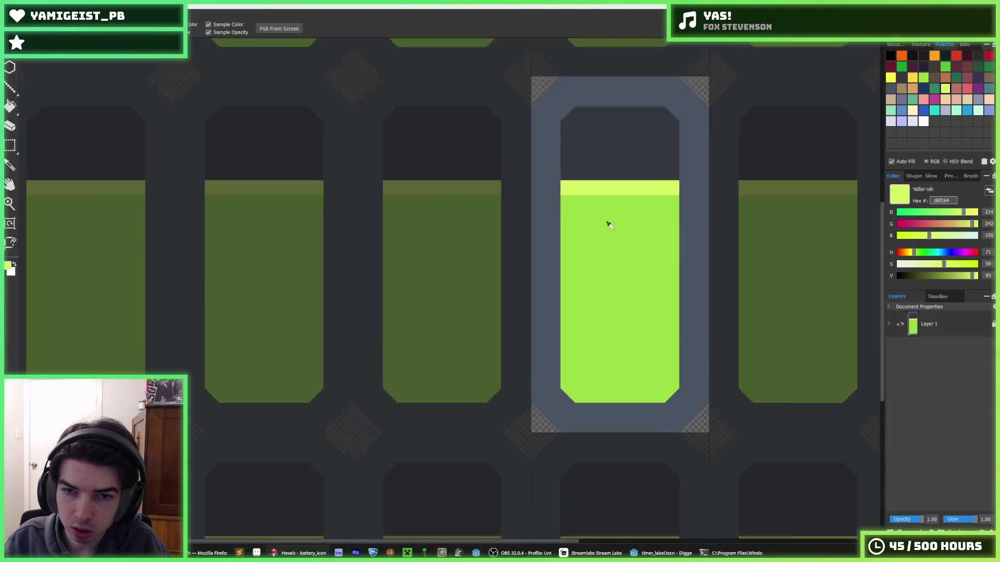
pyautogui.scroll(2, 609, 225)
pyautogui.press('b')
pyautogui.moveTo(541, 175)
pyautogui.mouseDown()
pyautogui.moveTo(538, 471)
pyautogui.moveTo(556, 491)
pyautogui.moveTo(594, 493)
pyautogui.mouseUp()
pyautogui.moveTo(542, 472)
pyautogui.mouseDown()
pyautogui.moveTo(540, 440)
pyautogui.moveTo(578, 486)
pyautogui.moveTo(682, 494)
pyautogui.moveTo(704, 476)
pyautogui.moveTo(704, 178)
pyautogui.moveTo(700, 475)
pyautogui.mouseUp()
# Centre the battery tile in the view.
pyautogui.press('i')
pyautogui.scroll(-8, 710, 428)
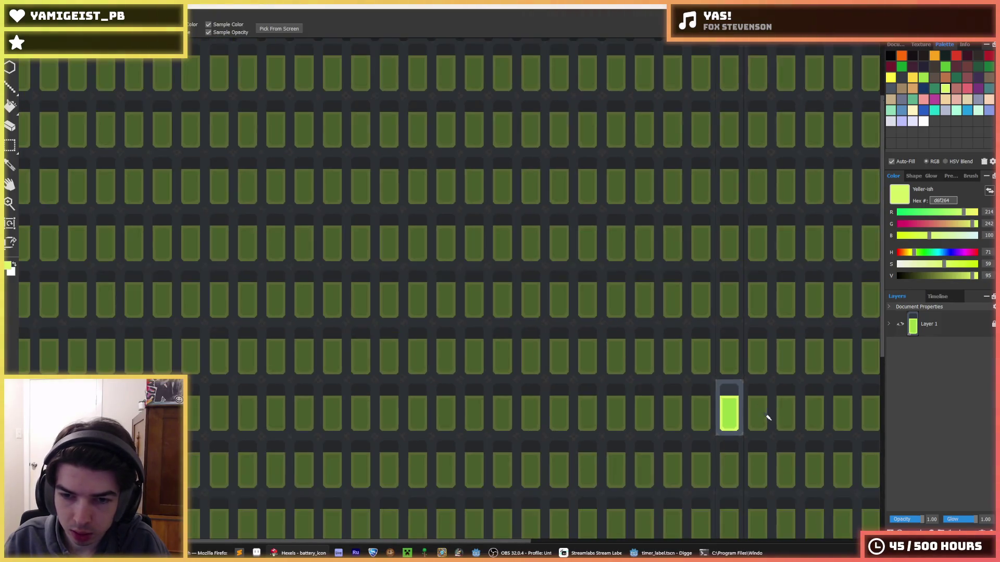
pyautogui.scroll(-3, 784, 426)
pyautogui.scroll(10, 729, 411)
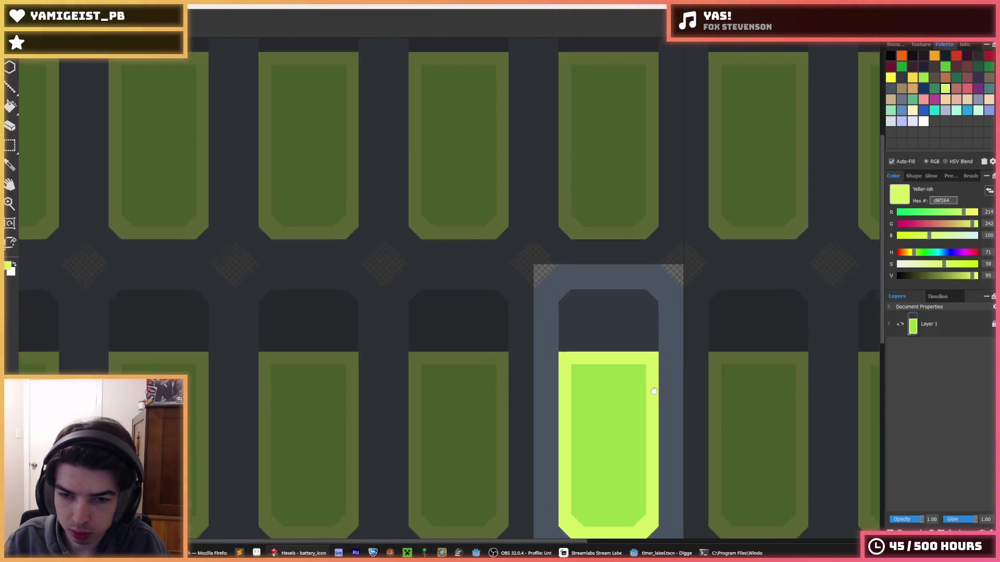
pyautogui.moveTo(718, 465); pyautogui.dragTo(643, 327)
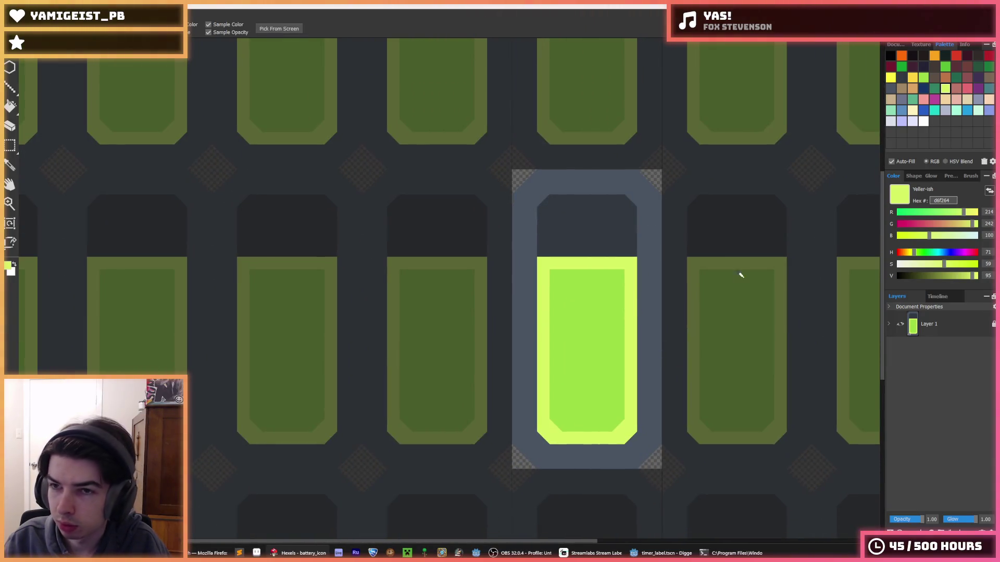
pyautogui.rightClick(940, 325)
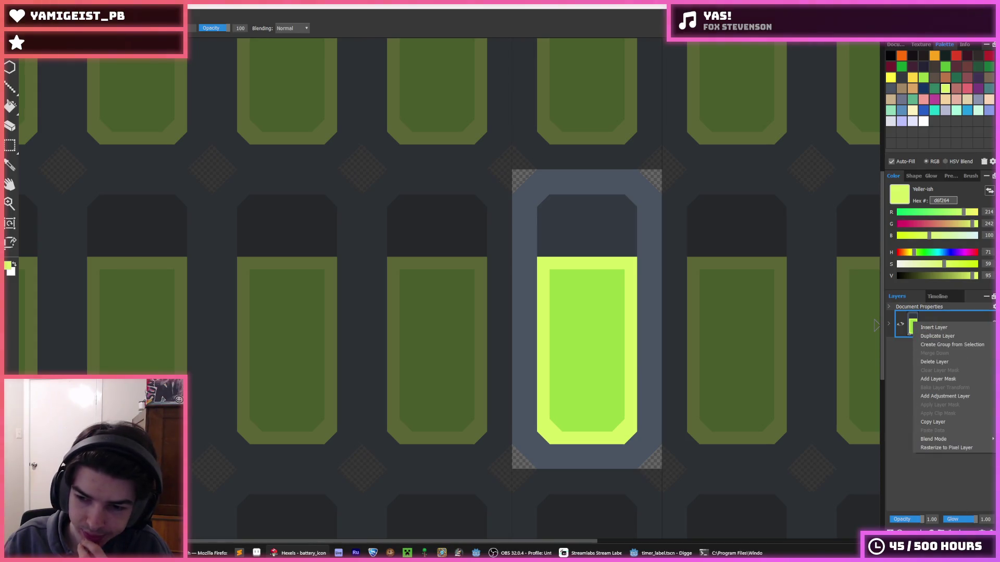
# Set Layer 1's wrapping to No Wrapping in Layer Properties.
pyautogui.doubleClick(932, 324)
pyautogui.click(538, 204)
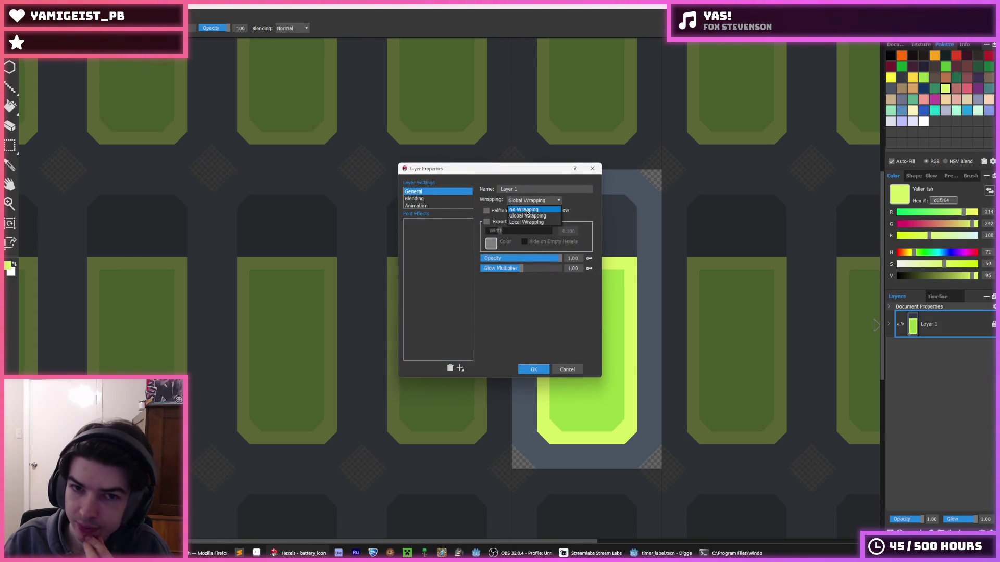
pyautogui.click(528, 209)
pyautogui.click(533, 369)
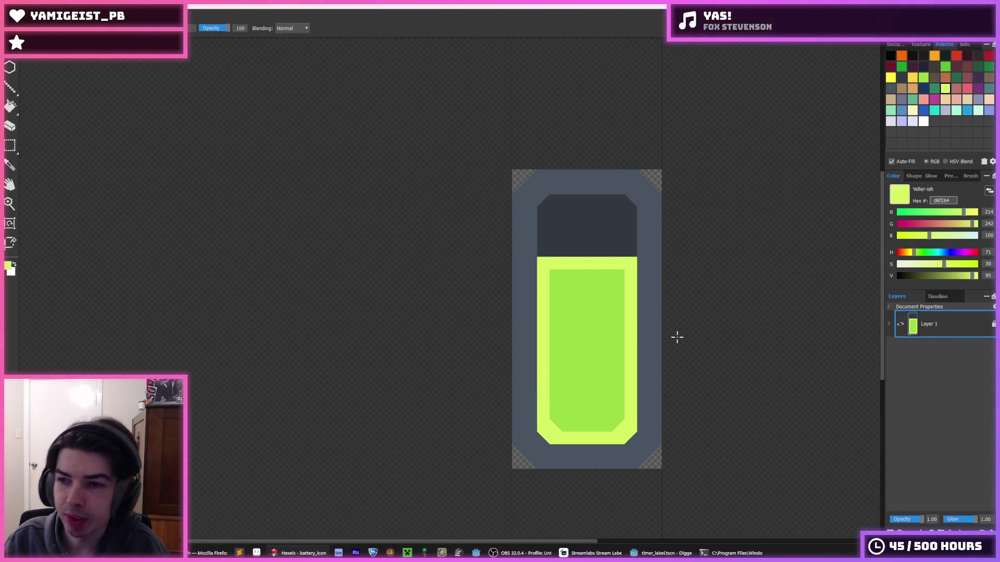
# Pick a dark palette colour for the battery's top compartment.
pyautogui.scroll(-5, 679, 343)
pyautogui.scroll(6, 725, 357)
pyautogui.scroll(-2, 655, 363)
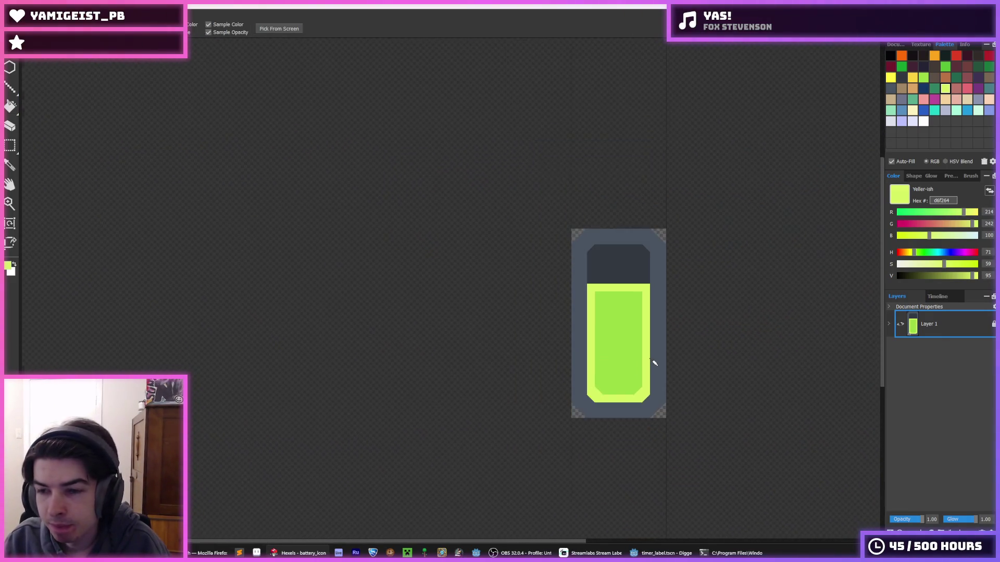
pyautogui.scroll(3, 655, 363)
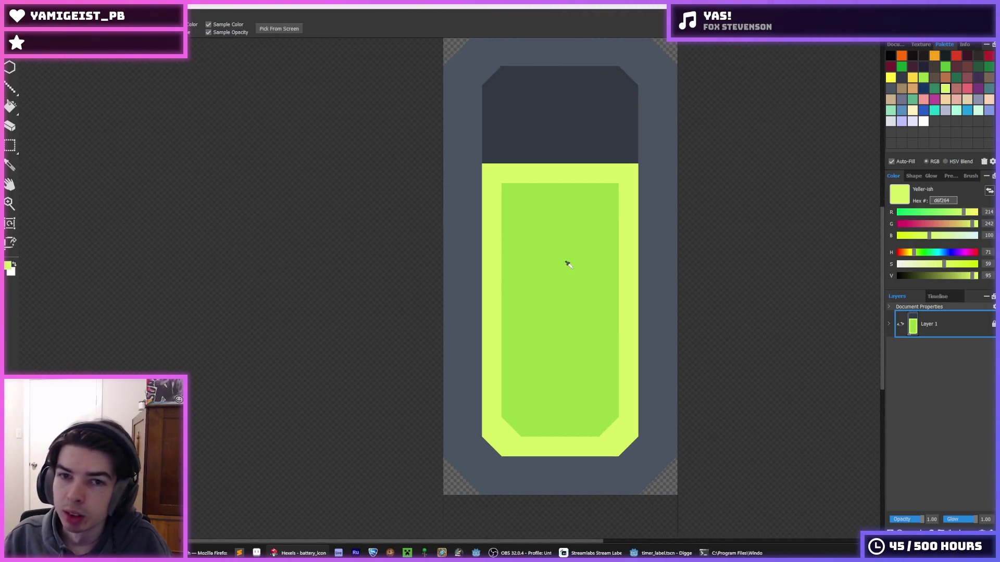
pyautogui.scroll(-2, 569, 264)
pyautogui.click(902, 78)
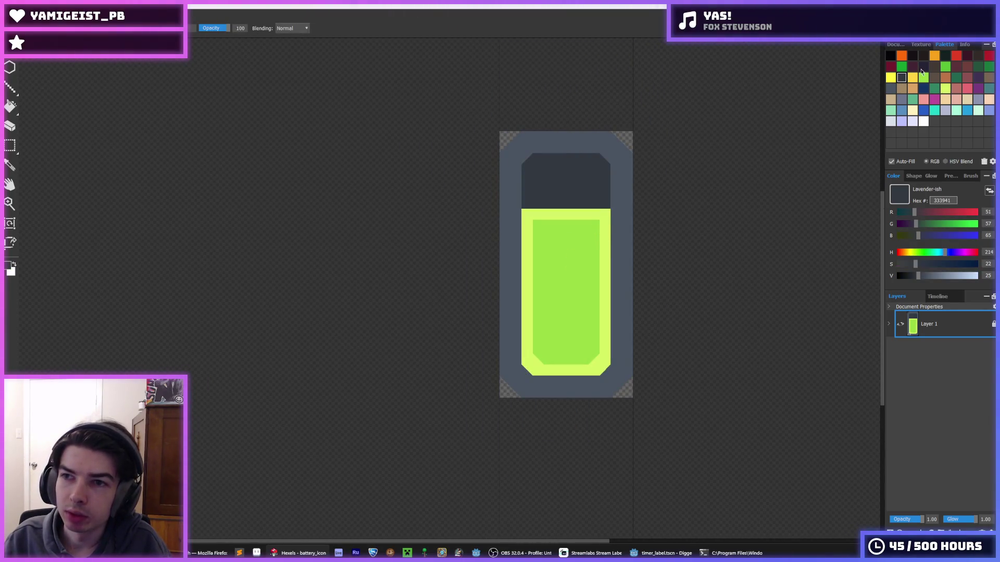
# Outline the top compartment's left edge and upper-right corner in dark 242234.
pyautogui.scroll(2, 614, 151)
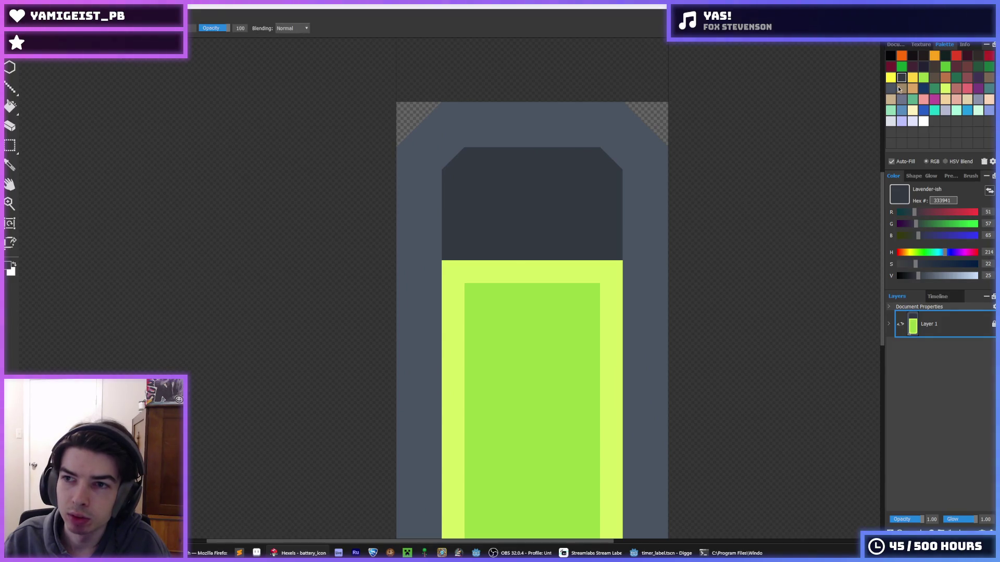
pyautogui.click(923, 67)
pyautogui.moveTo(455, 252)
pyautogui.mouseDown()
pyautogui.moveTo(454, 195)
pyautogui.moveTo(477, 156)
pyautogui.moveTo(569, 156)
pyautogui.moveTo(614, 171)
pyautogui.moveTo(612, 238)
pyautogui.mouseUp()
pyautogui.keyDown('alt'); pyautogui.click(609, 274); pyautogui.keyUp('alt')
pyautogui.click(612, 265)
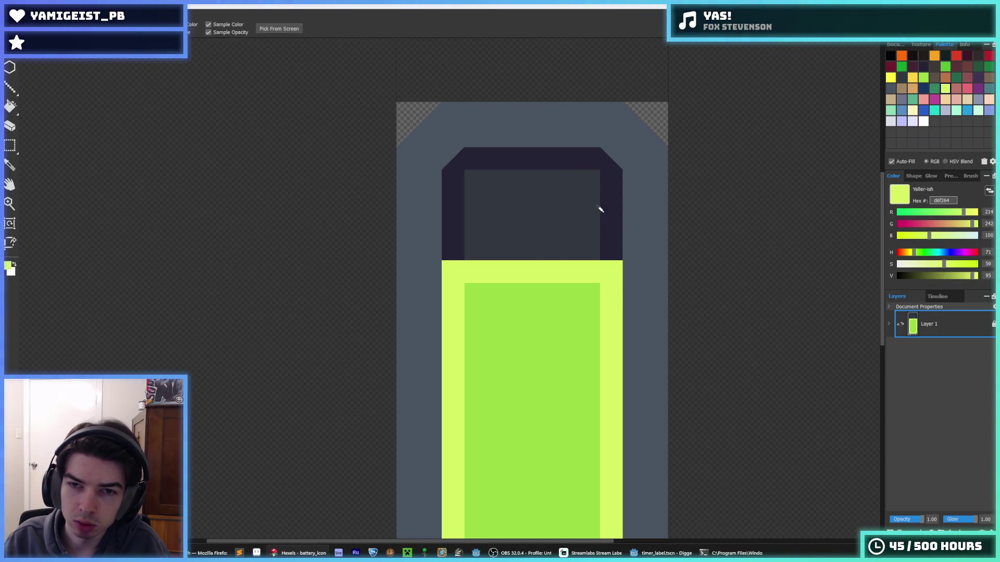
pyautogui.keyDown('alt'); pyautogui.click(604, 209); pyautogui.keyUp('alt')
pyautogui.click(591, 175)
pyautogui.scroll(-10, 614, 183)
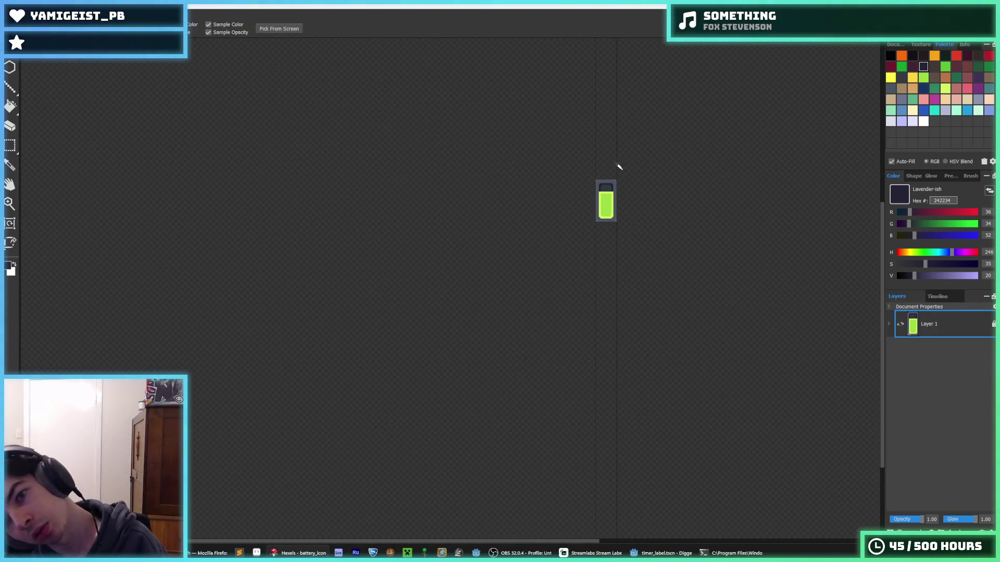
pyautogui.scroll(-2, 607, 177)
pyautogui.scroll(6, 605, 179)
pyautogui.scroll(4, 593, 198)
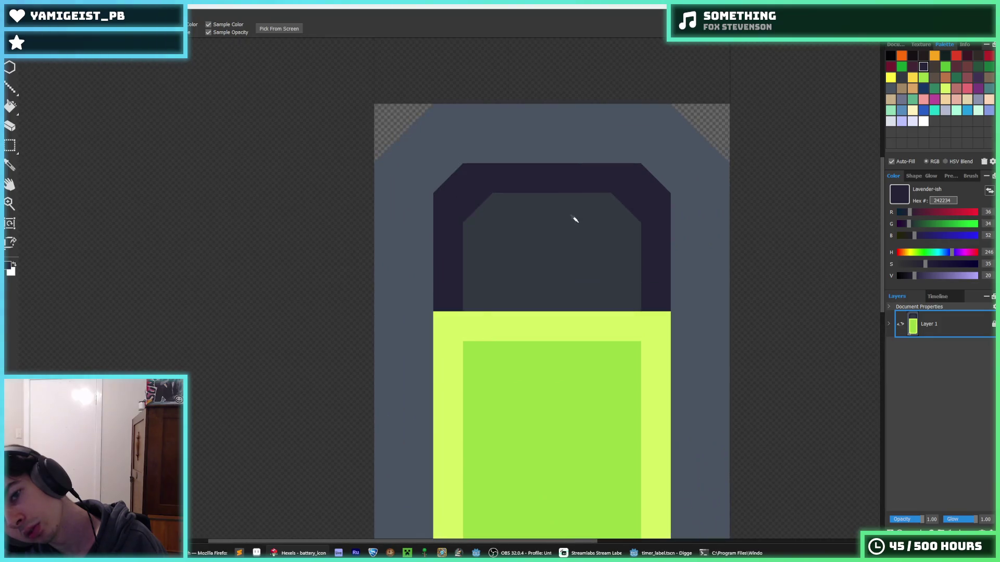
pyautogui.scroll(-4, 570, 226)
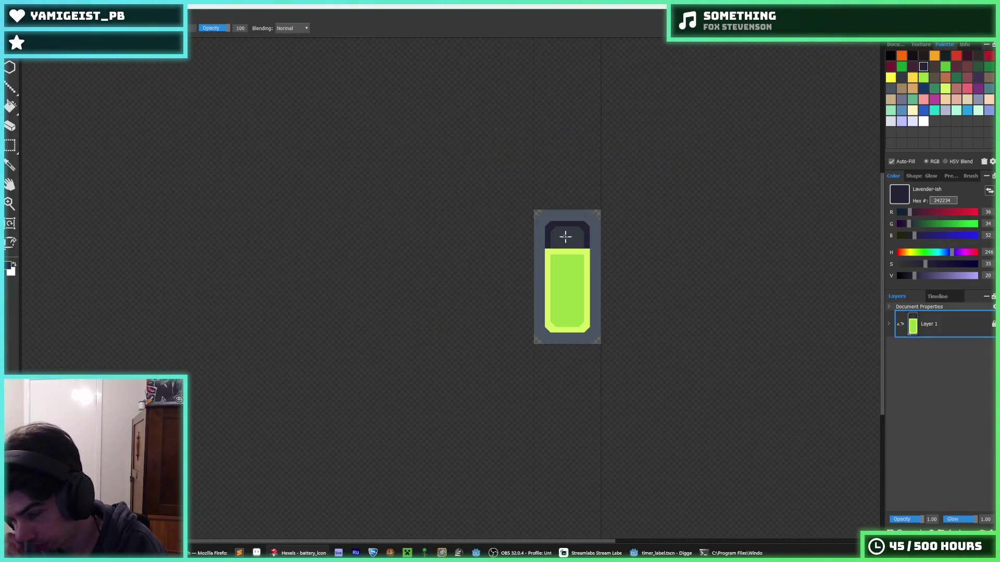
pyautogui.press('f')
pyautogui.scroll(3, 565, 234)
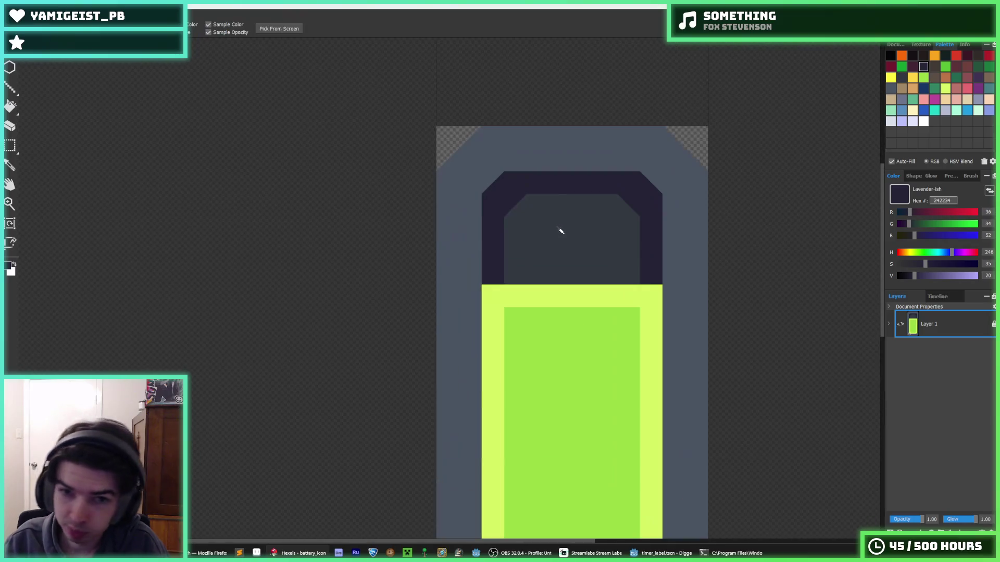
# Sample the pale d6f264 rim and draw a diagonal bolt stroke across the green fill.
pyautogui.scroll(-6, 591, 263)
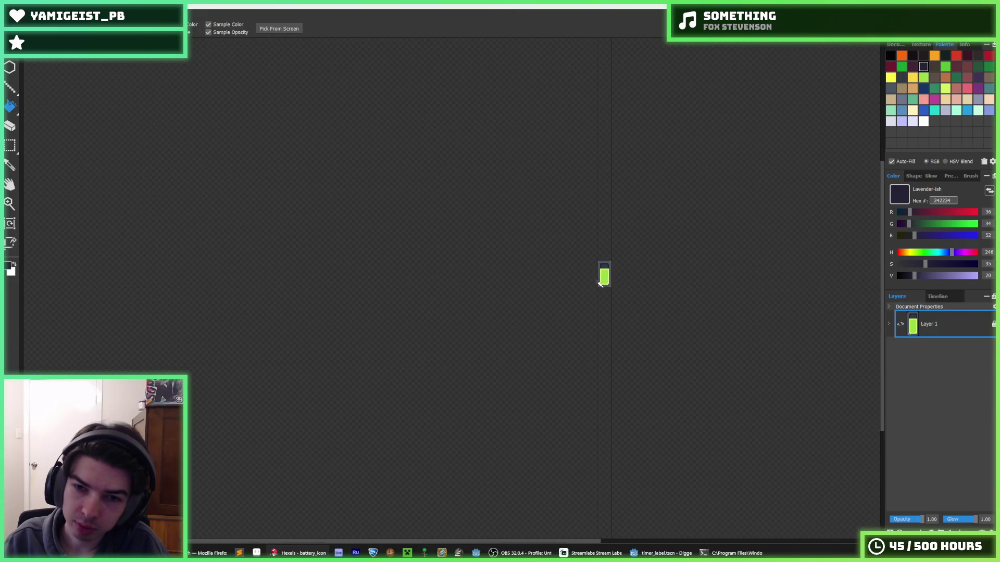
pyautogui.scroll(5, 600, 283)
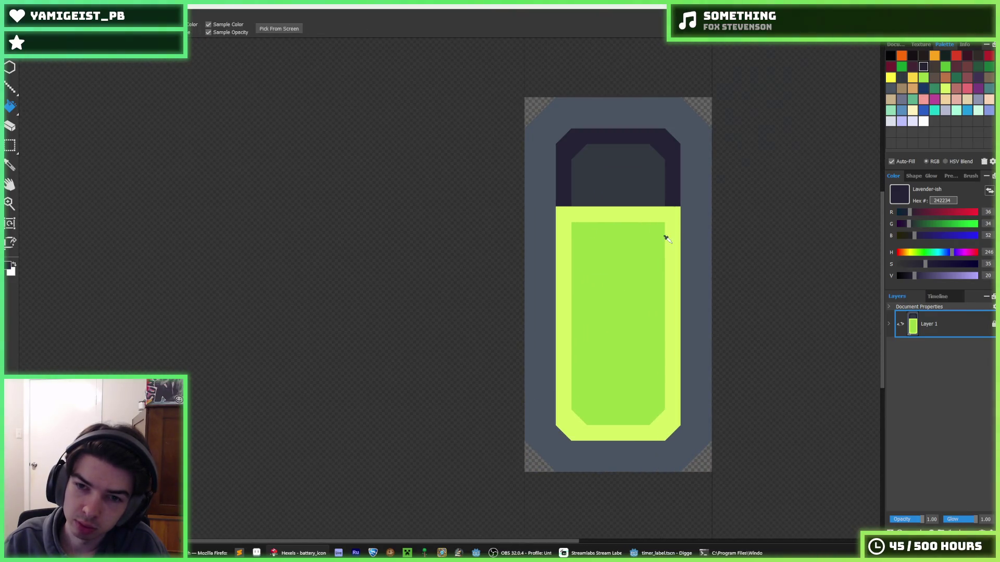
pyautogui.click(667, 239)
pyautogui.moveTo(596, 302)
pyautogui.mouseDown()
pyautogui.moveTo(604, 307)
pyautogui.moveTo(629, 276)
pyautogui.mouseUp()
pyautogui.moveTo(599, 306); pyautogui.dragTo(607, 287)
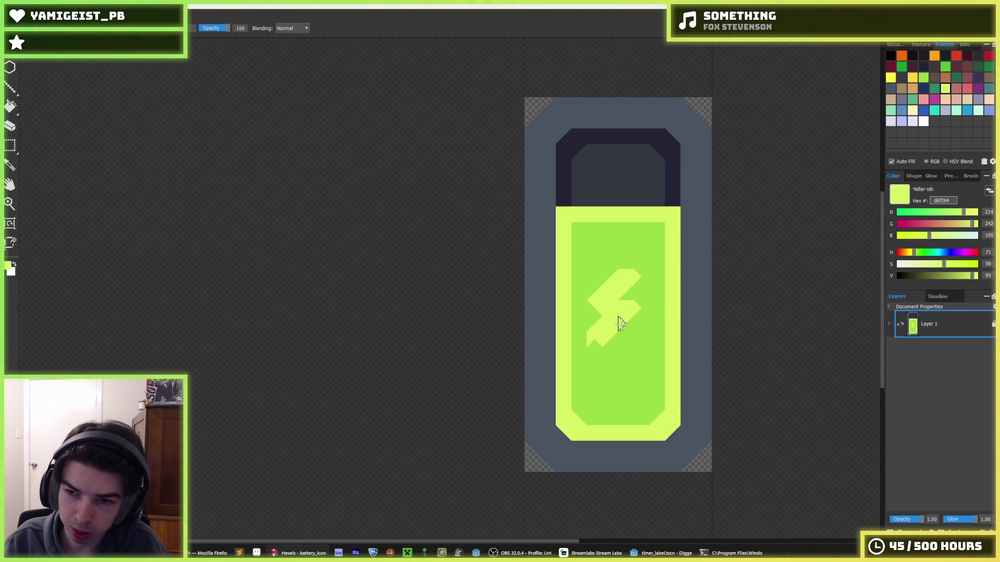
# Trim the bolt's lower tail with the green fill and fill its middle with pale yellow.
pyautogui.keyDown('alt'); pyautogui.click(610, 356); pyautogui.keyUp('alt')
pyautogui.click(589, 338)
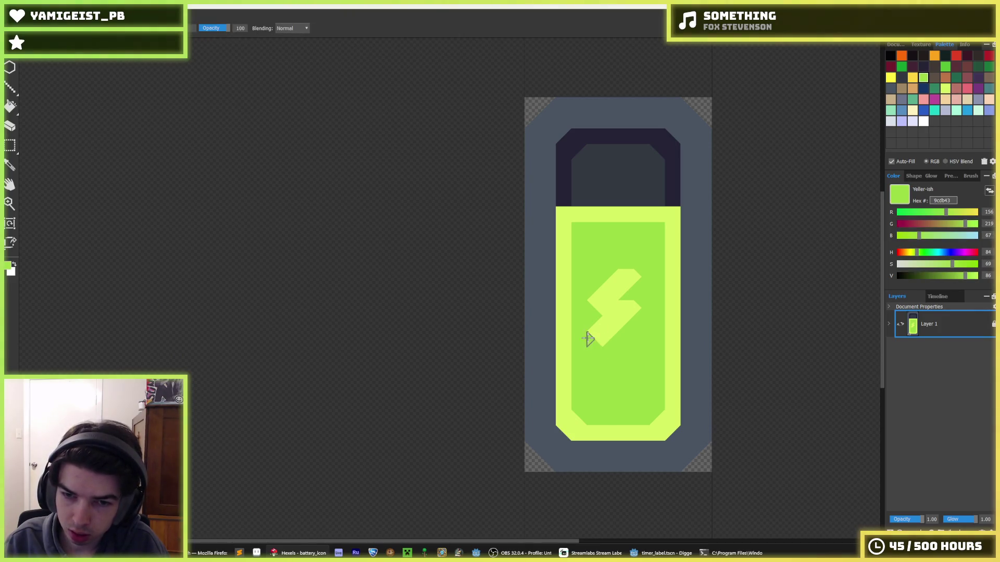
pyautogui.keyDown('alt'); pyautogui.click(618, 283); pyautogui.keyUp('alt')
pyautogui.moveTo(623, 294); pyautogui.dragTo(627, 299)
pyautogui.scroll(2, 637, 288)
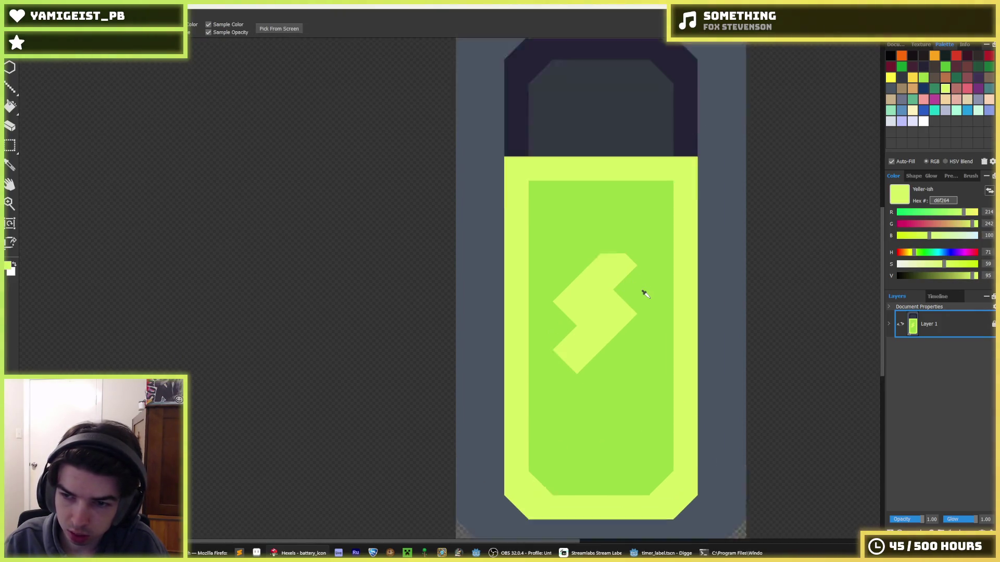
pyautogui.scroll(-5, 659, 254)
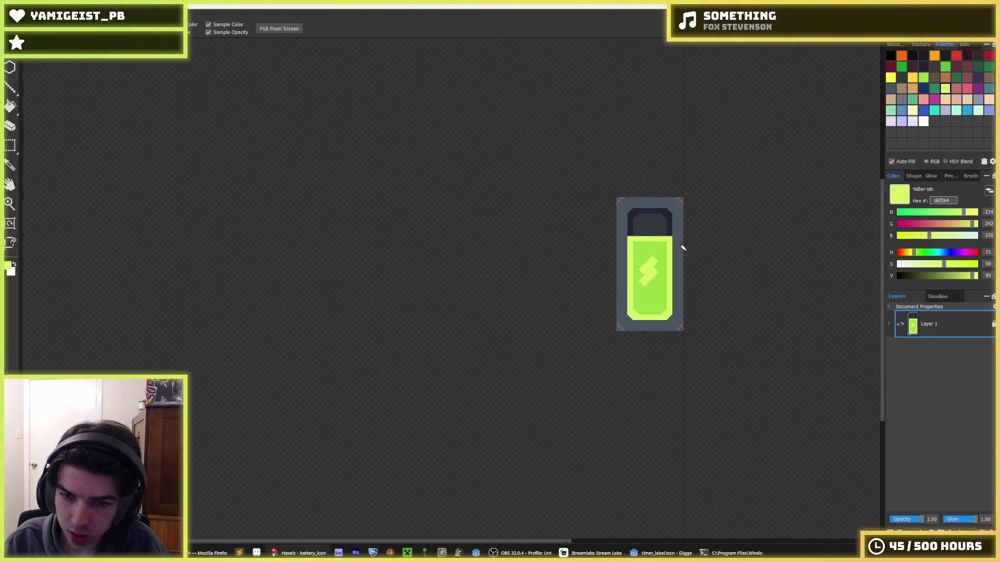
pyautogui.scroll(3, 698, 239)
pyautogui.scroll(2, 647, 271)
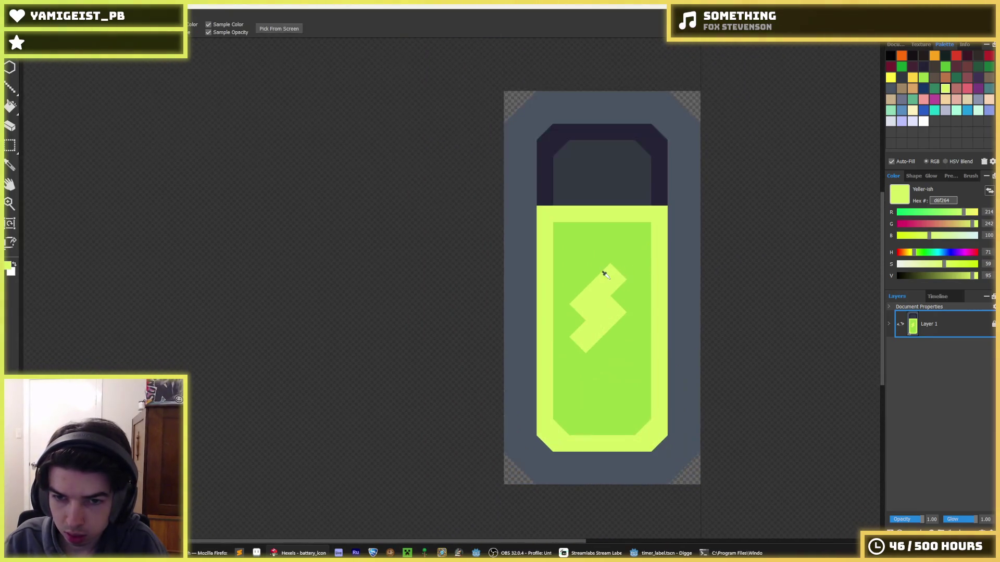
# Fill the bolt's top-right corner and extend it to its lower-left corner in pale yellow.
pyautogui.keyDown('alt'); pyautogui.click(630, 279); pyautogui.keyUp('alt')
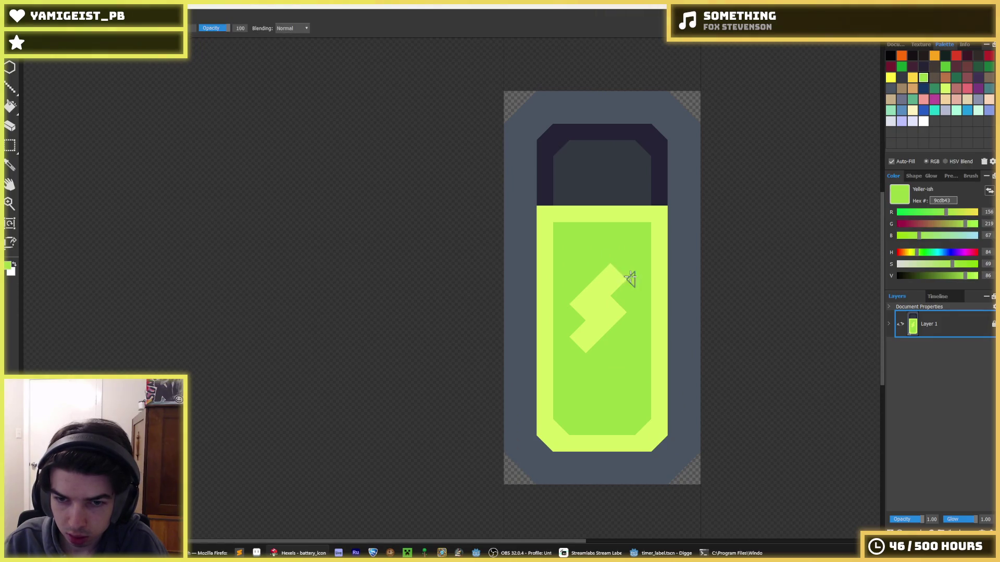
pyautogui.keyDown('alt'); pyautogui.click(605, 285); pyautogui.keyUp('alt')
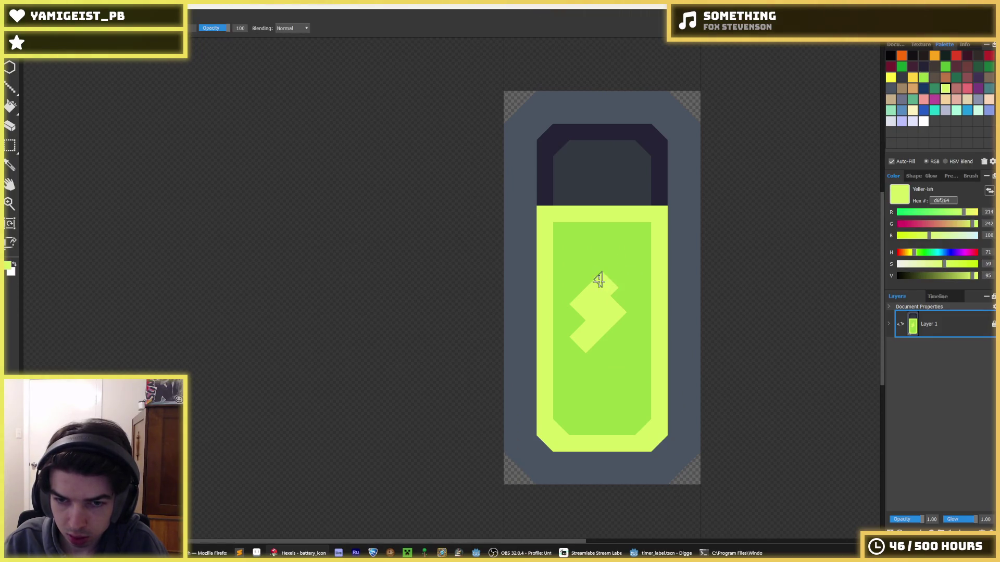
pyautogui.click(627, 275)
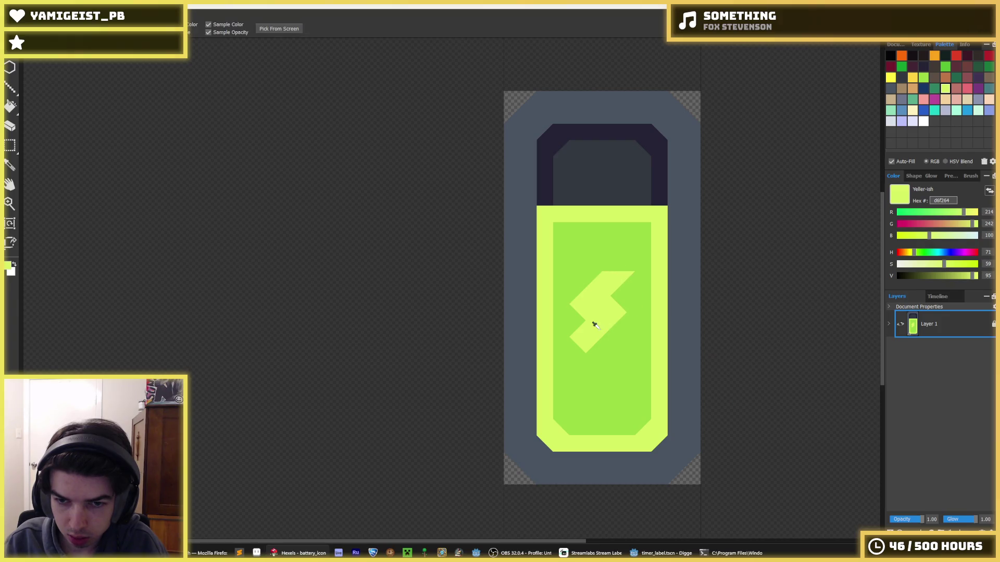
pyautogui.click(564, 346)
pyautogui.scroll(-2, 636, 330)
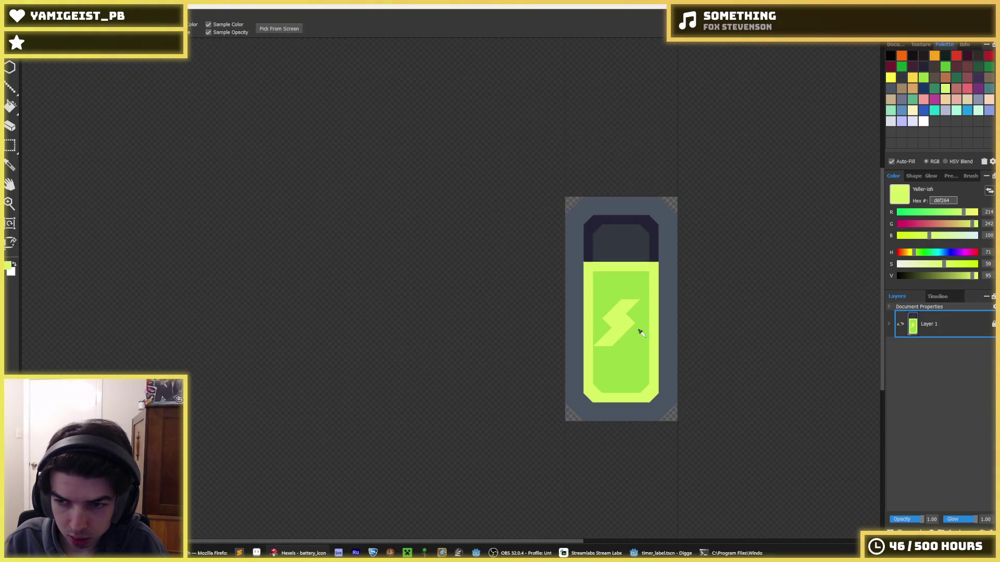
pyautogui.scroll(4, 636, 330)
# Extend the bolt's left point and reshape its right notch, pushing it outward.
pyautogui.keyDown('alt'); pyautogui.click(611, 373); pyautogui.keyUp('alt')
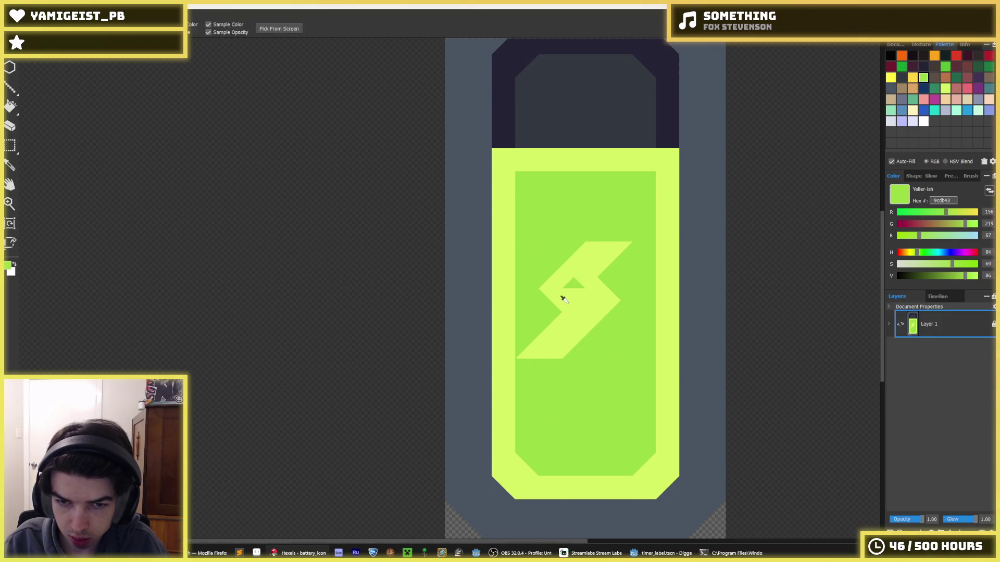
pyautogui.keyDown('alt'); pyautogui.click(559, 287); pyautogui.keyUp('alt')
pyautogui.click(528, 307)
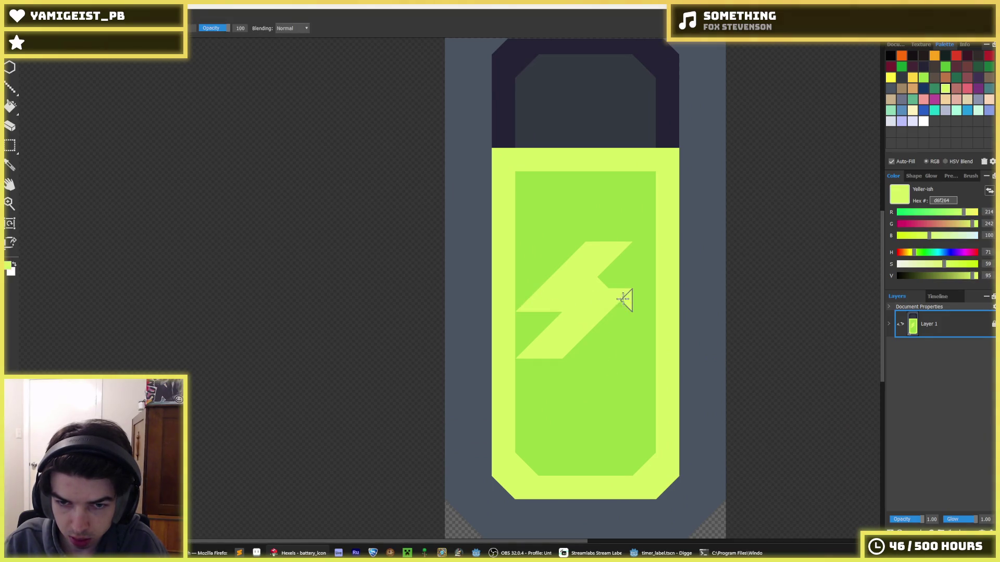
pyautogui.click(615, 287)
pyautogui.keyDown('alt'); pyautogui.click(608, 274); pyautogui.keyUp('alt')
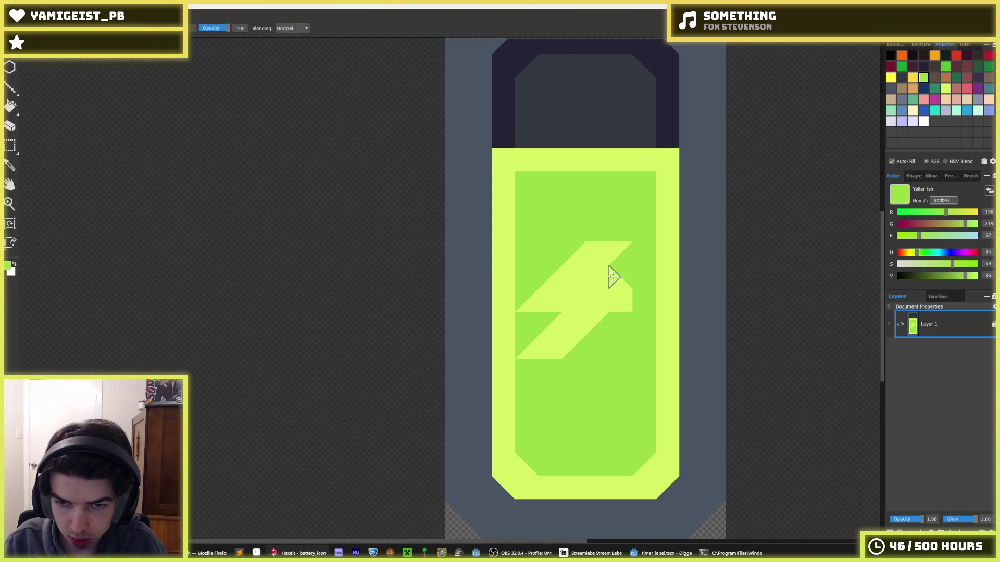
pyautogui.click(611, 271)
pyautogui.keyDown('alt'); pyautogui.click(594, 290); pyautogui.keyUp('alt')
pyautogui.click(620, 282)
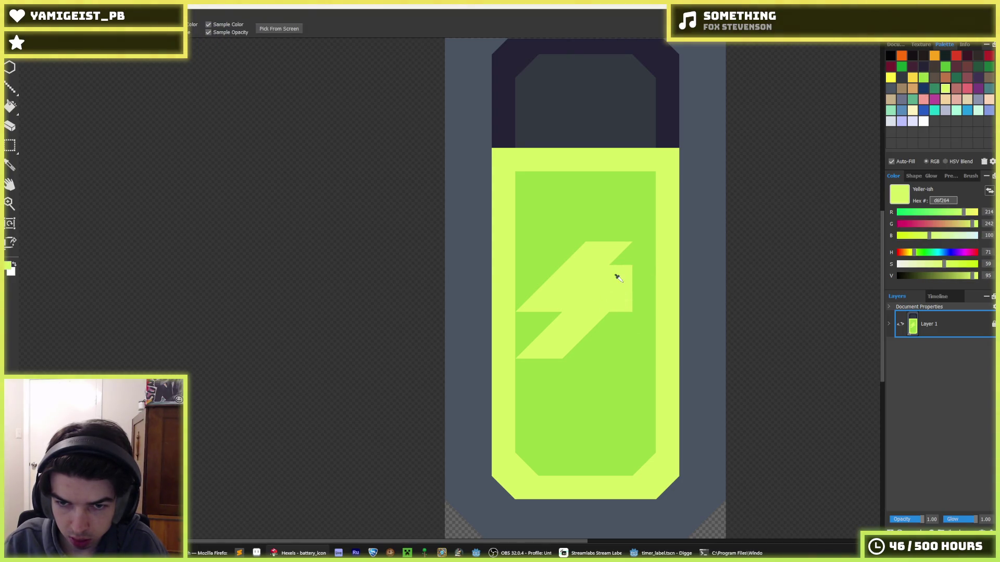
pyautogui.click(639, 274)
# Paint pale triangles along the bolt's upper edge to extend it upward.
pyautogui.keyDown('alt'); pyautogui.click(624, 307); pyautogui.keyUp('alt')
pyautogui.keyDown('alt'); pyautogui.click(609, 267); pyautogui.keyUp('alt')
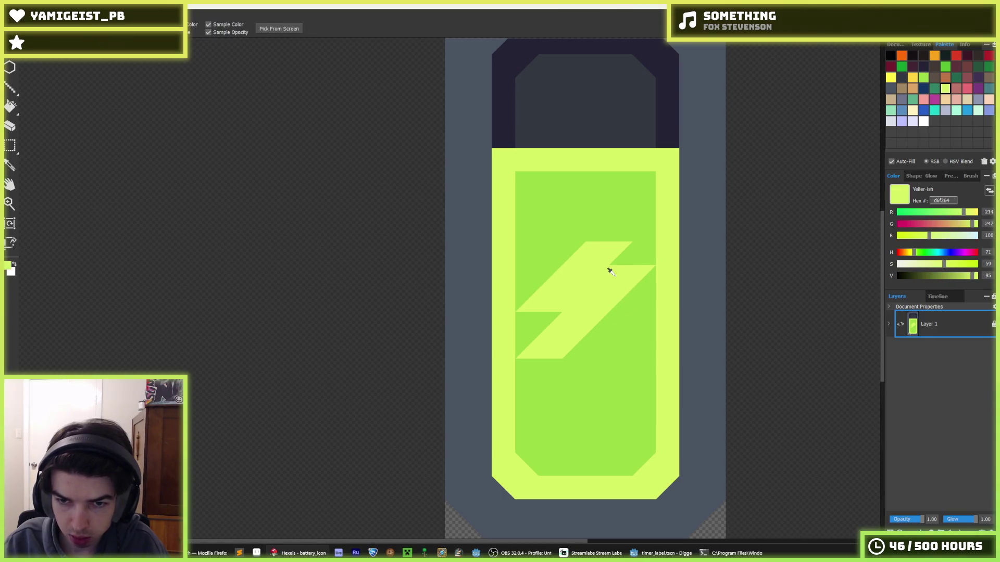
pyautogui.moveTo(620, 240); pyautogui.dragTo(625, 228)
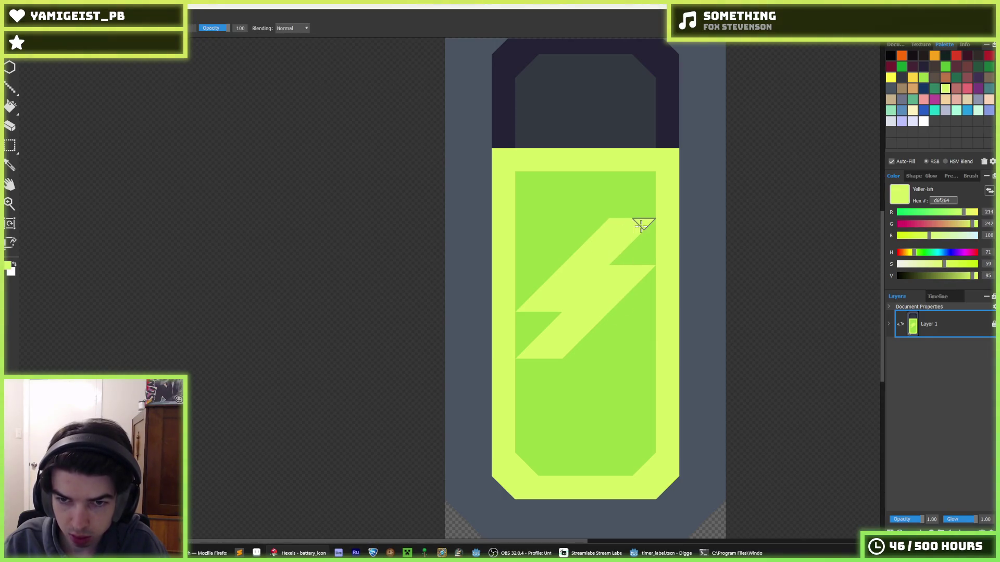
pyautogui.scroll(-5, 639, 270)
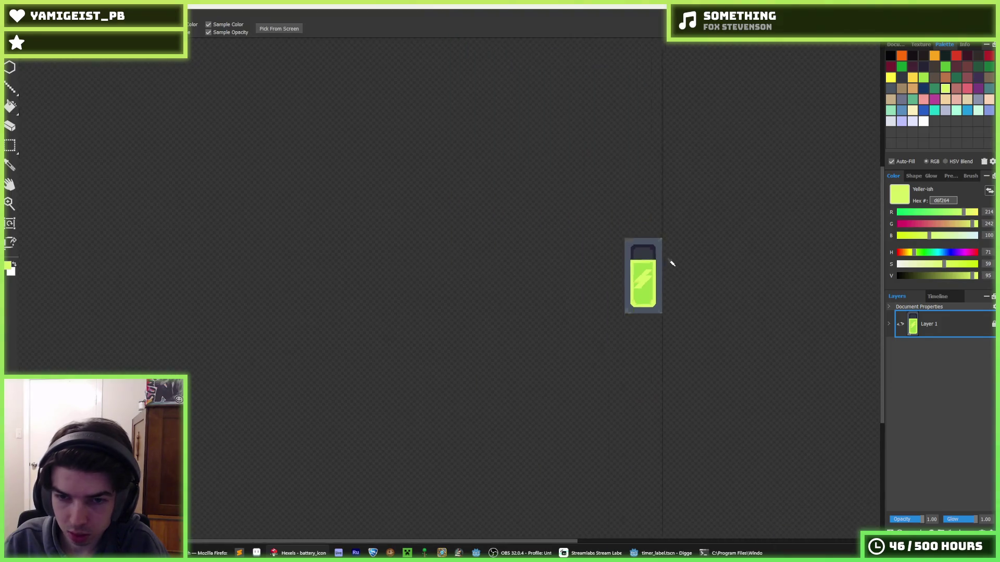
# Sample the inner 9cdb43 green and brush it over the left border strip.
pyautogui.scroll(2, 670, 265)
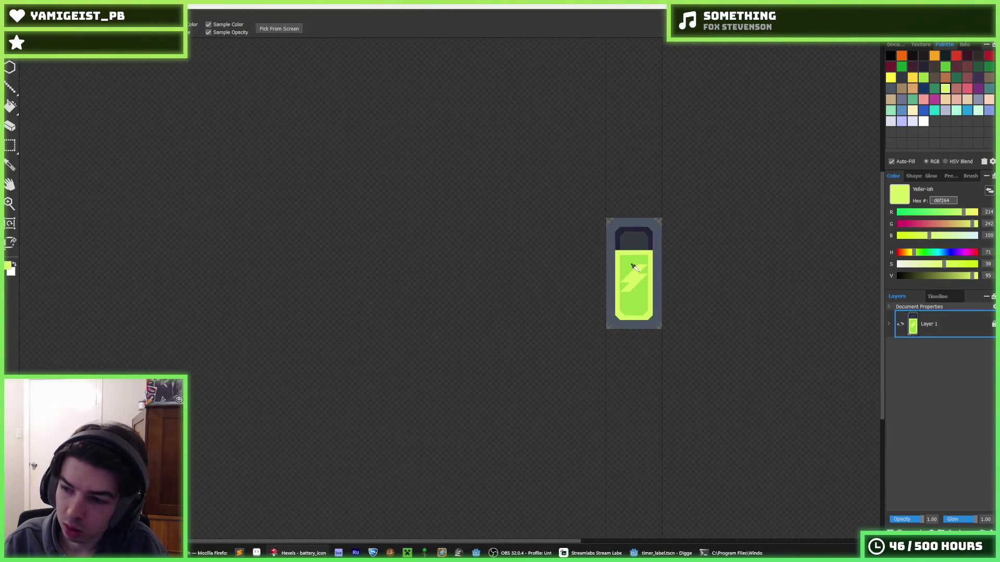
pyautogui.scroll(-2, 634, 267)
pyautogui.press('b')
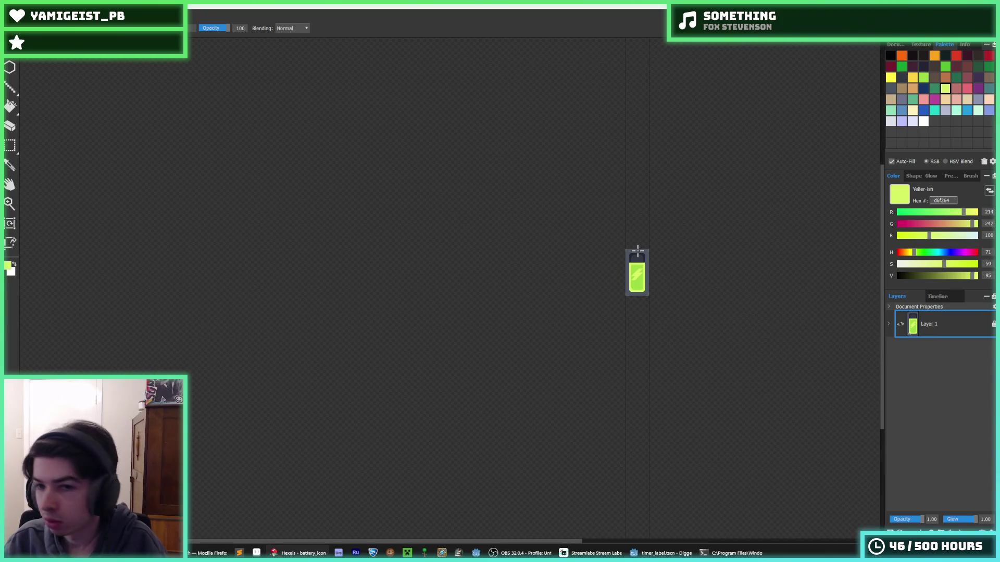
pyautogui.scroll(5, 651, 258)
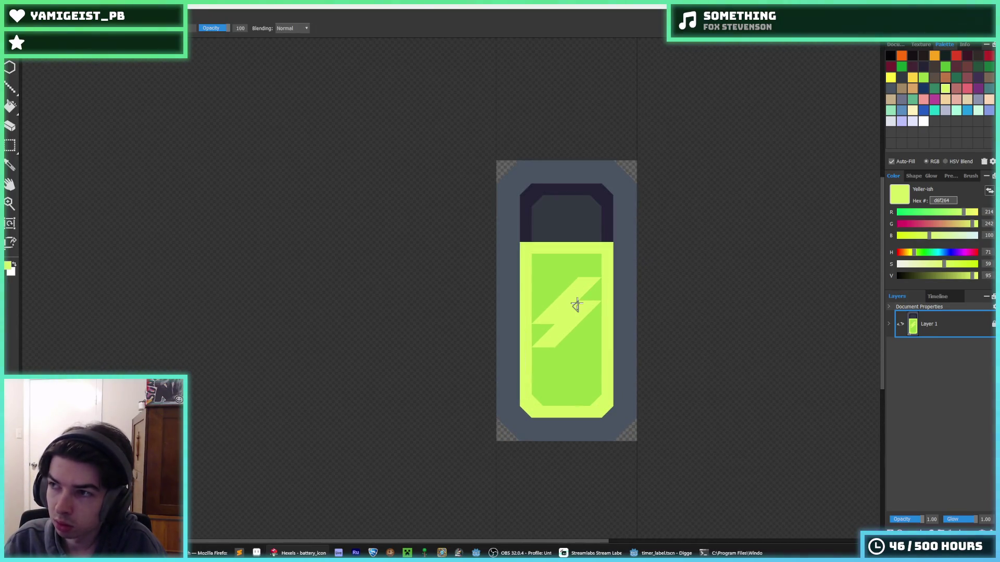
pyautogui.press('alt')
pyautogui.scroll(-5, 576, 305)
pyautogui.press('alt')
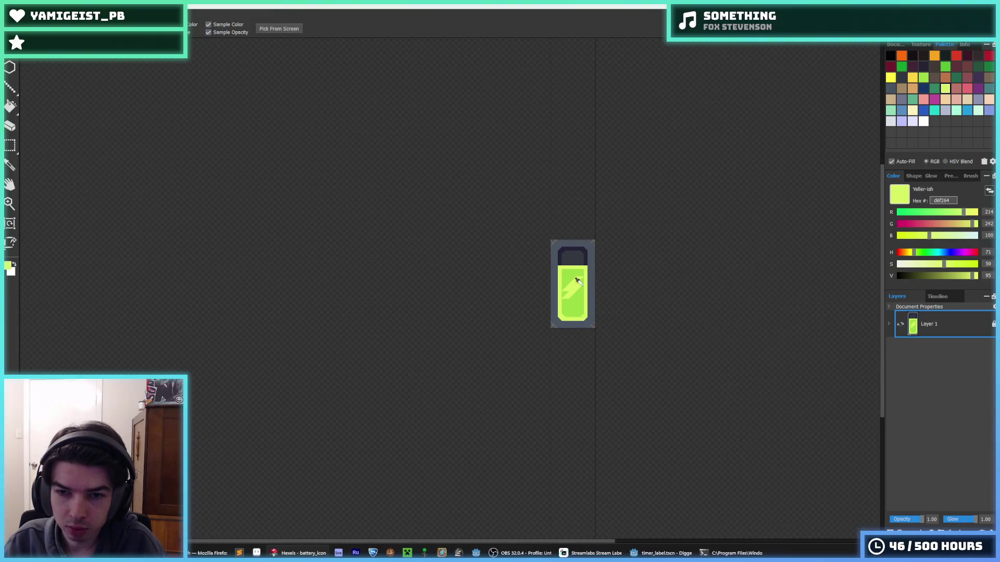
pyautogui.scroll(5, 567, 279)
pyautogui.keyDown('alt'); pyautogui.click(545, 192); pyautogui.keyUp('alt')
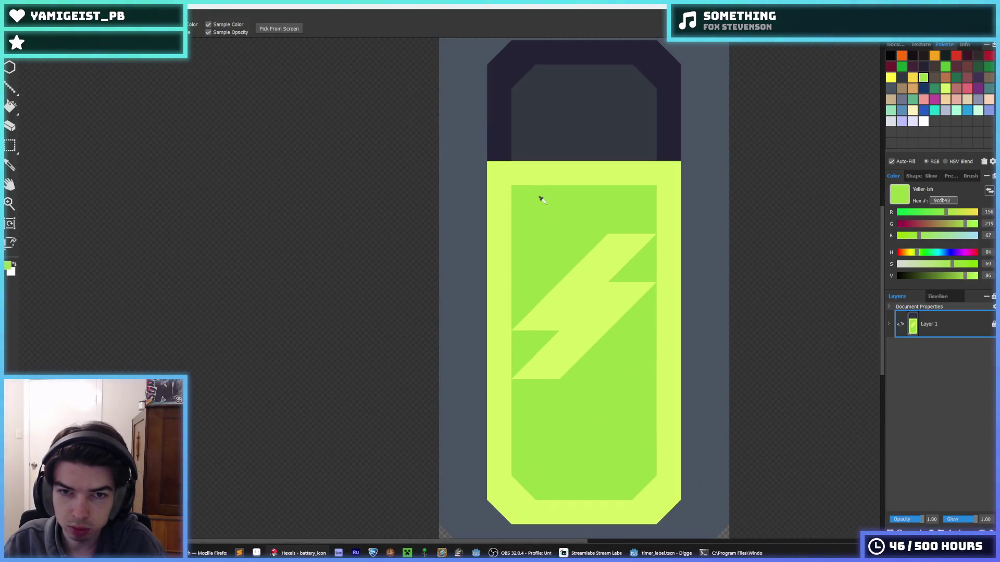
pyautogui.moveTo(512, 192)
pyautogui.mouseDown()
pyautogui.moveTo(496, 218)
pyautogui.moveTo(661, 197)
pyautogui.mouseUp()
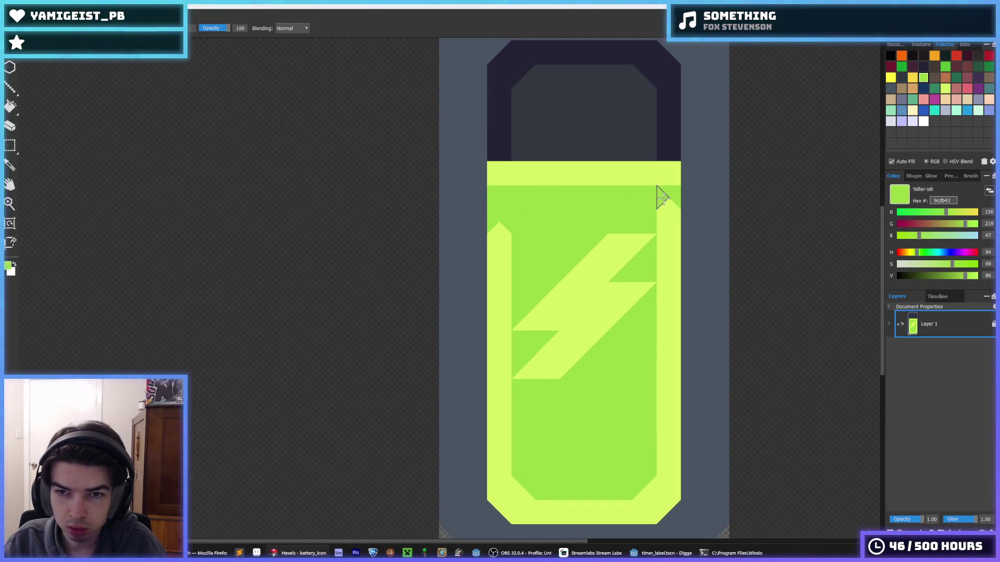
# Flood-fill the connected side and bottom border strips with the same green.
pyautogui.press('f')
pyautogui.click(667, 263)
pyautogui.scroll(-3, 664, 267)
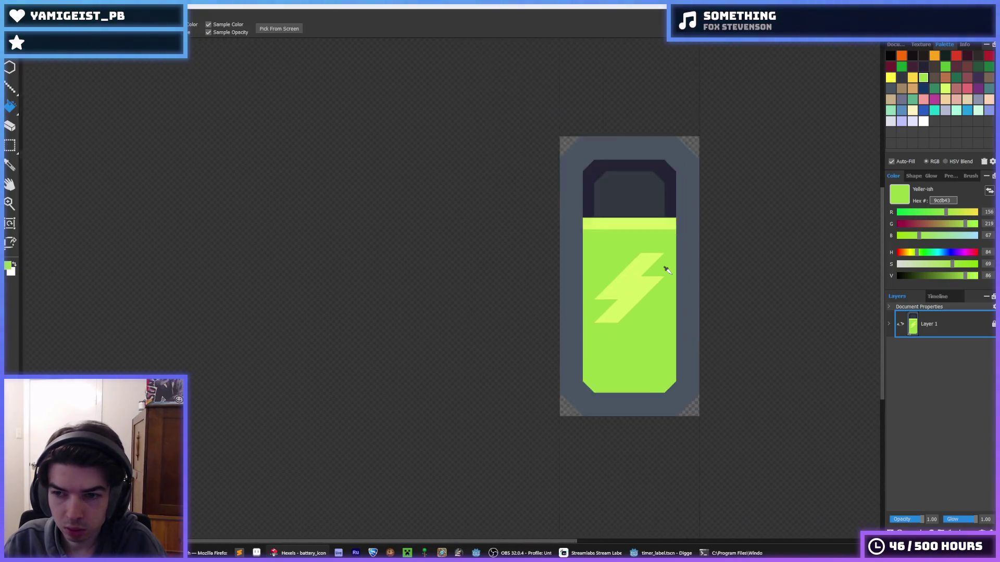
pyautogui.scroll(3, 667, 270)
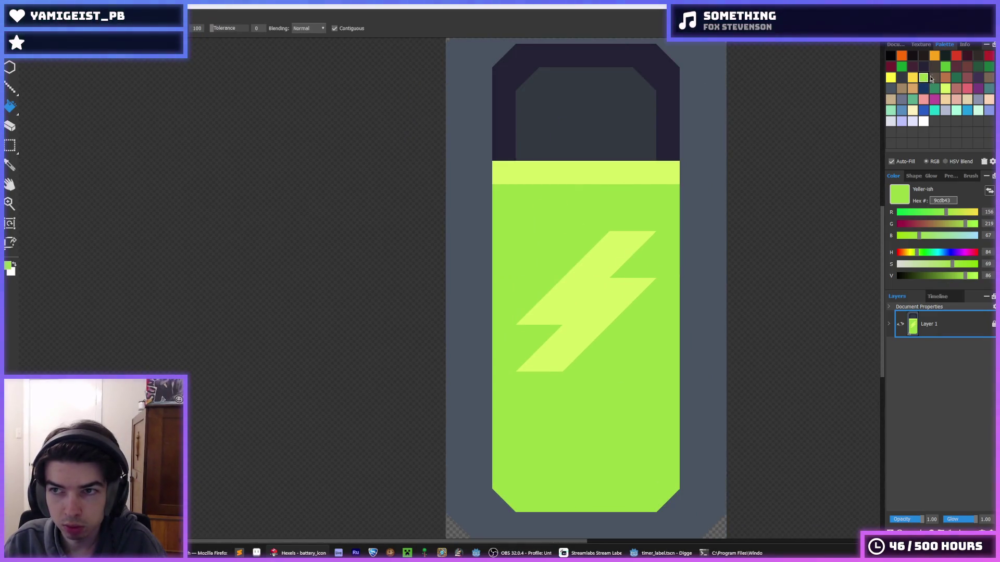
# Pick the 59c135 swatch and flood-fill the side and bottom border strips with it.
pyautogui.click(945, 66)
pyautogui.press('b')
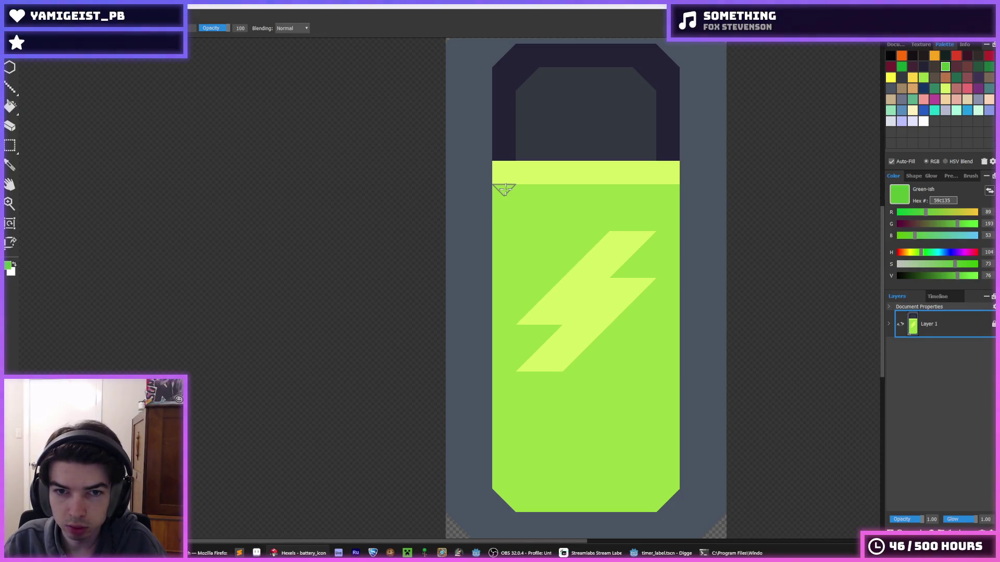
pyautogui.press('f')
pyautogui.click(504, 245)
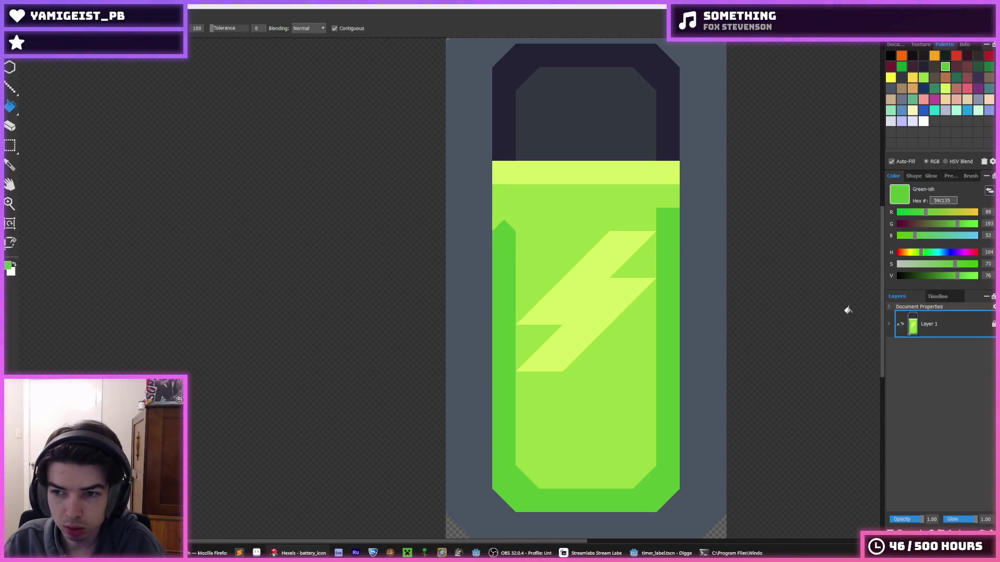
pyautogui.scroll(2, 639, 233)
# Paint the left border's top and leftover corner triangle, then fill the top band 59c135.
pyautogui.press('b')
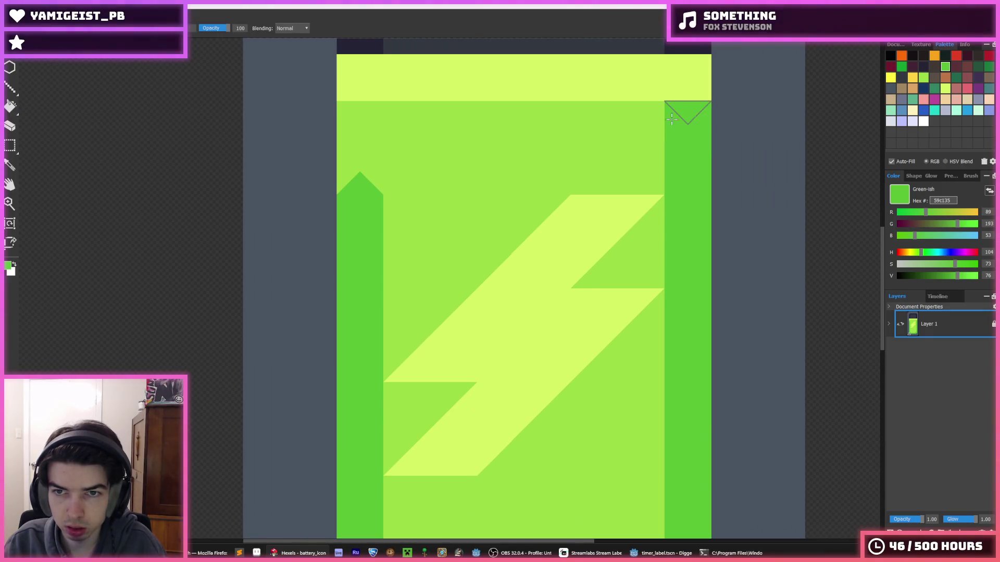
pyautogui.moveTo(364, 173); pyautogui.dragTo(345, 167)
pyautogui.click(406, 89)
pyautogui.press('f')
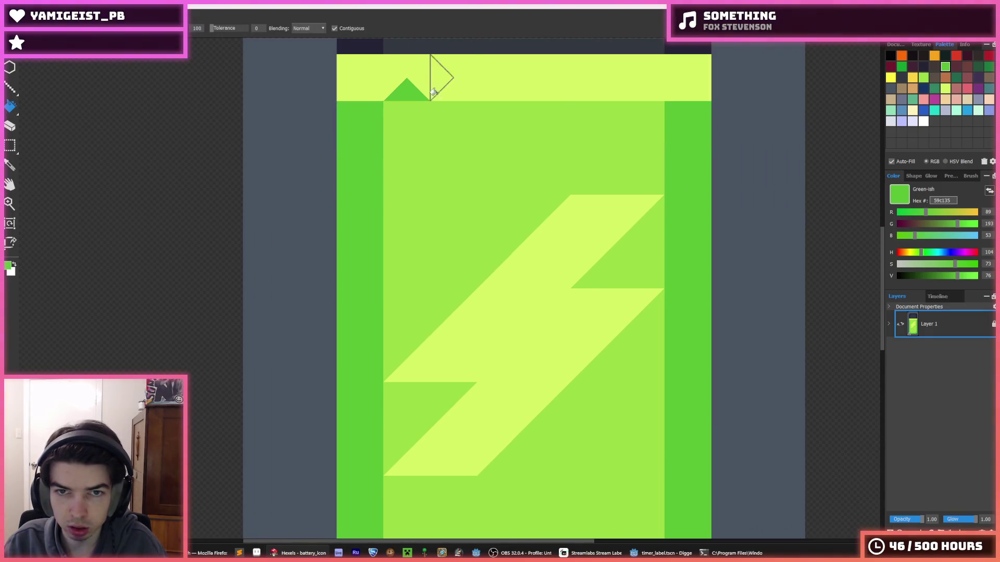
pyautogui.click(464, 78)
pyautogui.scroll(-4, 718, 292)
pyautogui.press('alt')
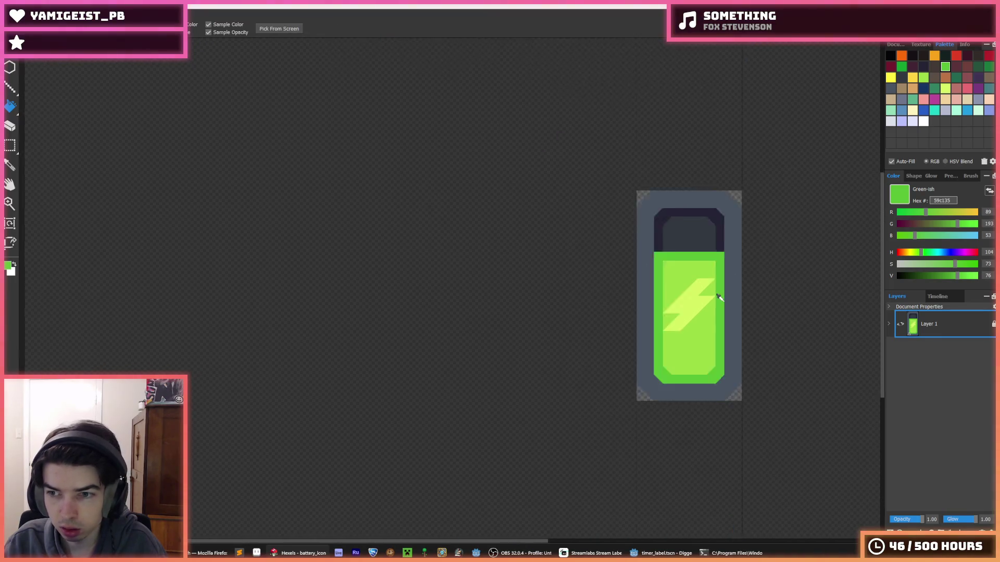
pyautogui.scroll(-5, 718, 297)
pyautogui.scroll(3, 786, 277)
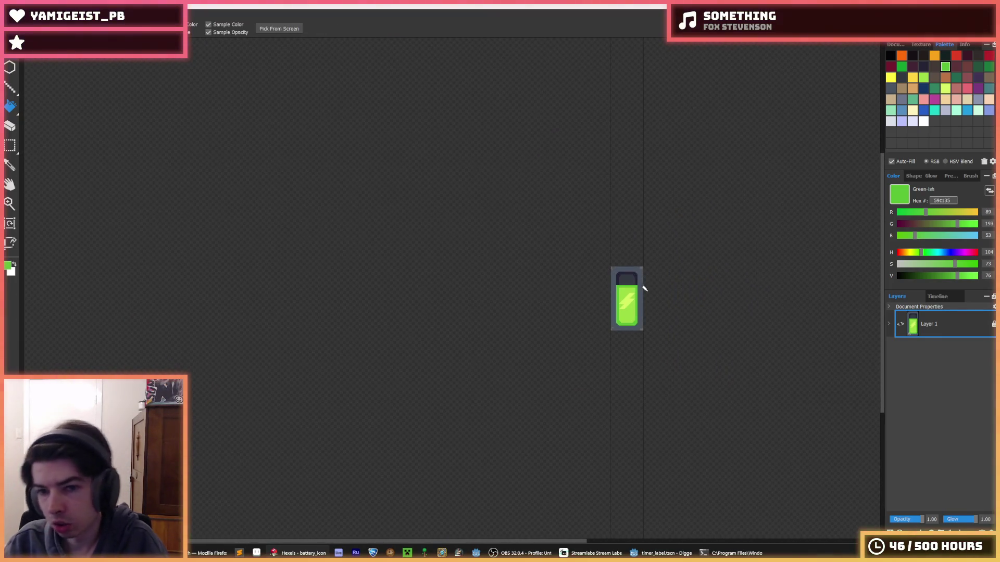
pyautogui.scroll(5, 594, 308)
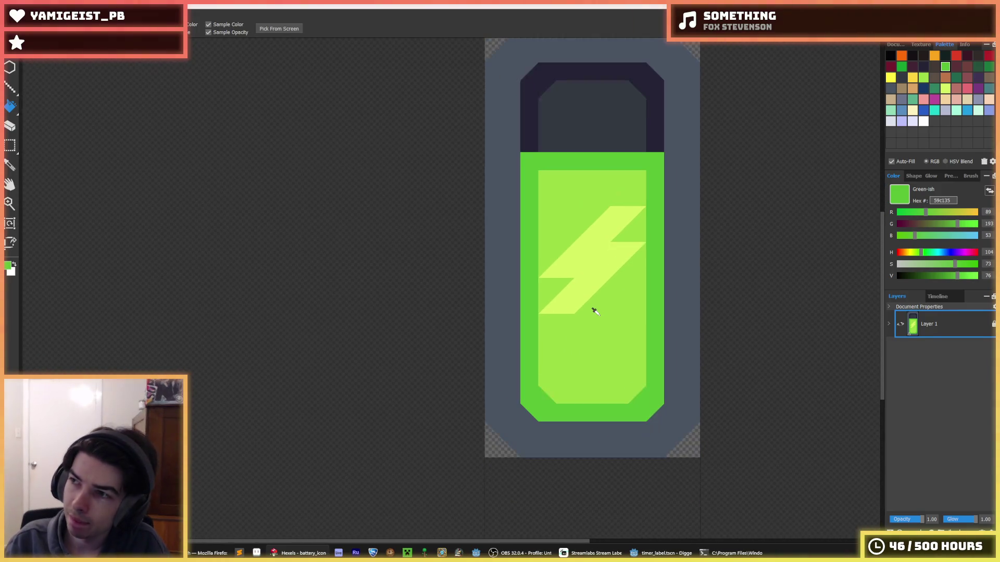
# Refill the outer border dark green, then paint the top-left and top-right corner triangles light green.
pyautogui.click(647, 310)
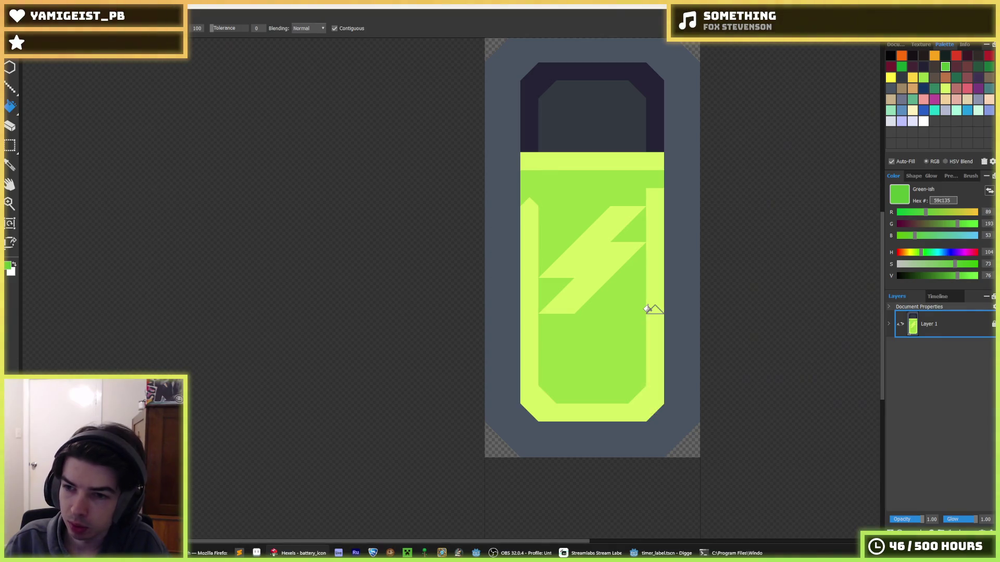
pyautogui.click(646, 310)
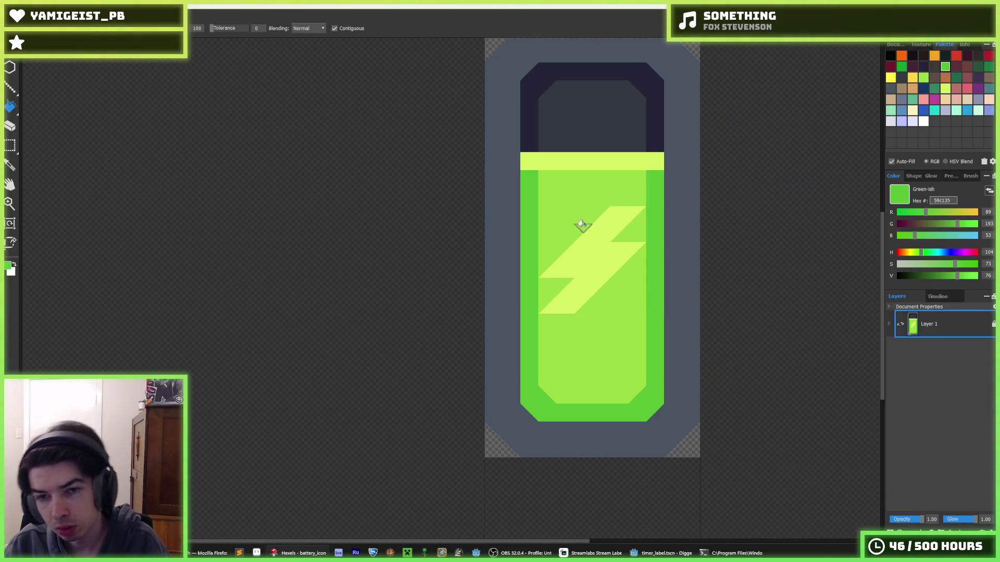
pyautogui.keyDown('alt'); pyautogui.click(576, 213); pyautogui.keyUp('alt')
pyautogui.press('b')
pyautogui.click(524, 177)
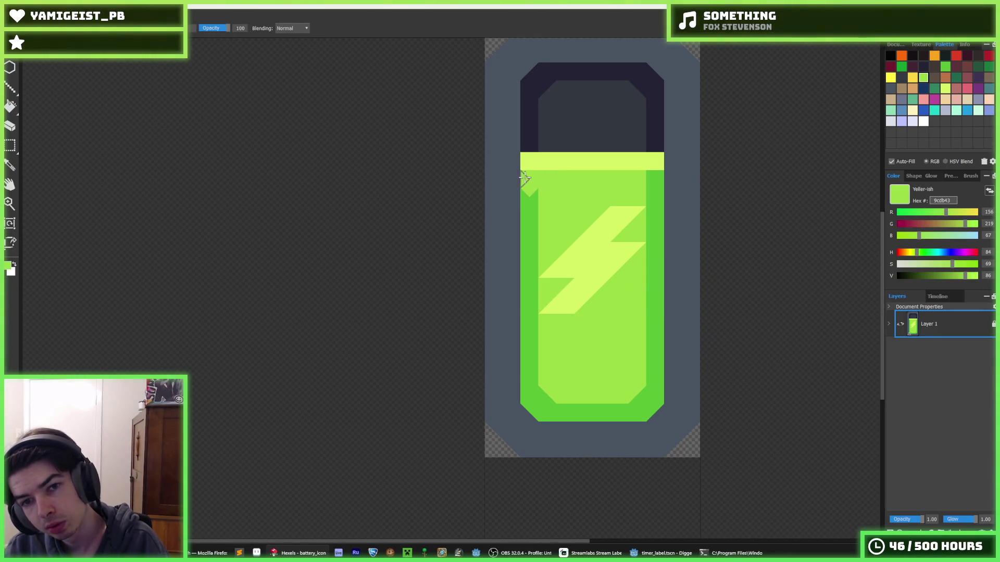
pyautogui.click(654, 179)
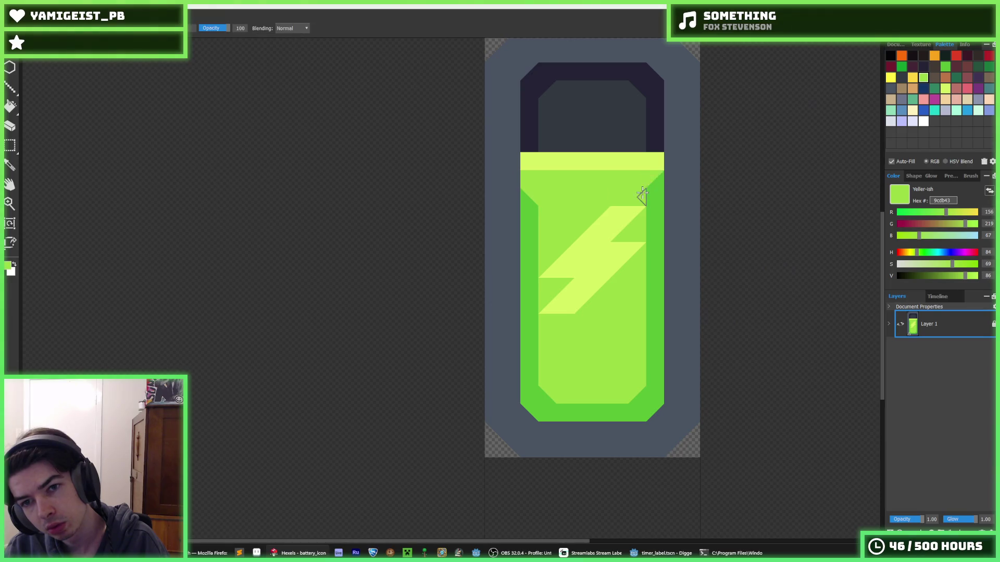
# Sample the darker 59c135 border green and repaint the top-left border triangles with it.
pyautogui.press('alt')
pyautogui.scroll(2, 639, 215)
pyautogui.keyDown('alt'); pyautogui.click(473, 200); pyautogui.keyUp('alt')
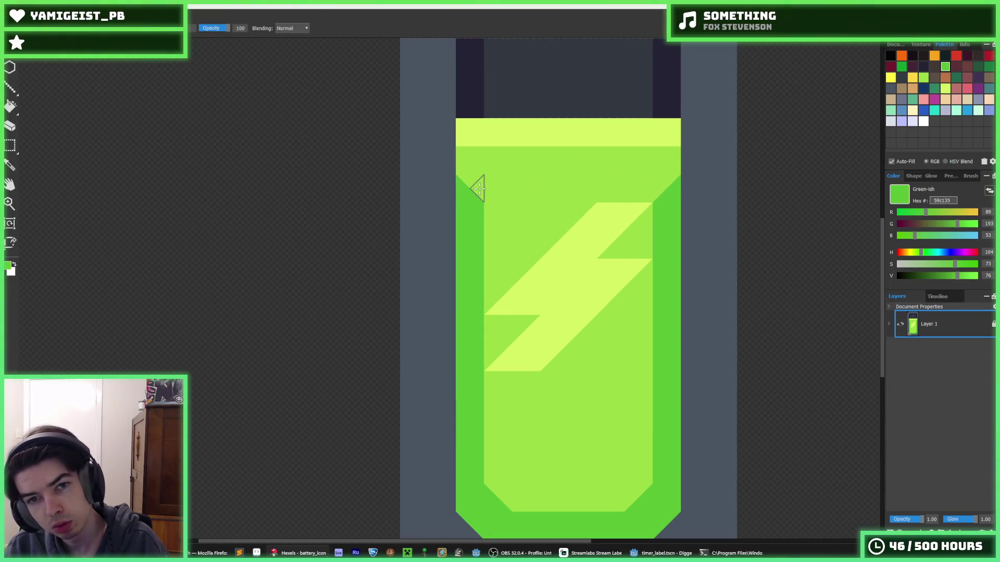
pyautogui.moveTo(473, 187)
pyautogui.mouseDown()
pyautogui.moveTo(468, 163)
pyautogui.moveTo(459, 168)
pyautogui.moveTo(559, 127)
pyautogui.moveTo(665, 152)
pyautogui.moveTo(672, 166)
pyautogui.mouseUp()
pyautogui.press('alt')
pyautogui.scroll(-3, 699, 240)
pyautogui.scroll(2, 647, 313)
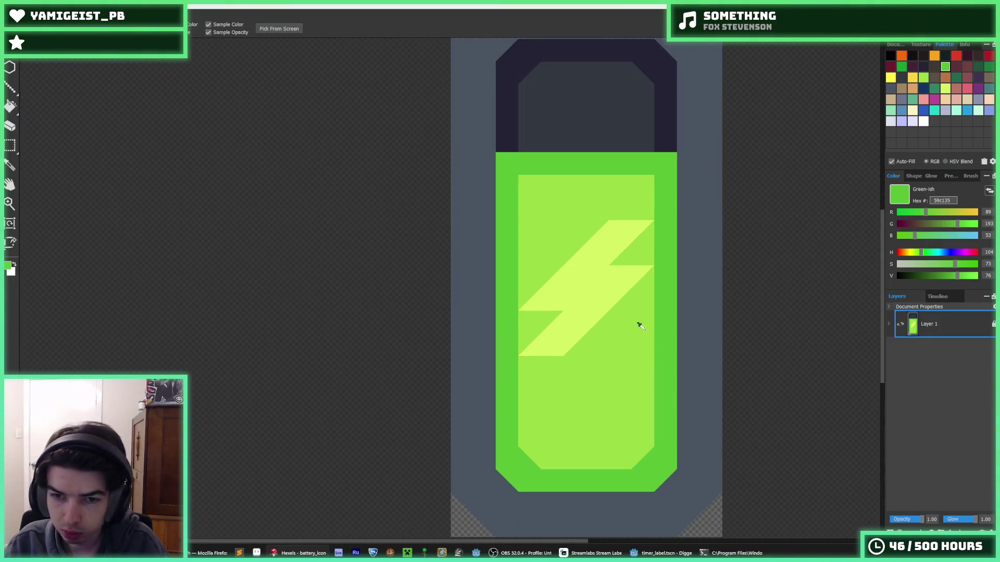
pyautogui.scroll(-4, 639, 326)
pyautogui.scroll(-2, 644, 353)
pyautogui.scroll(5, 643, 353)
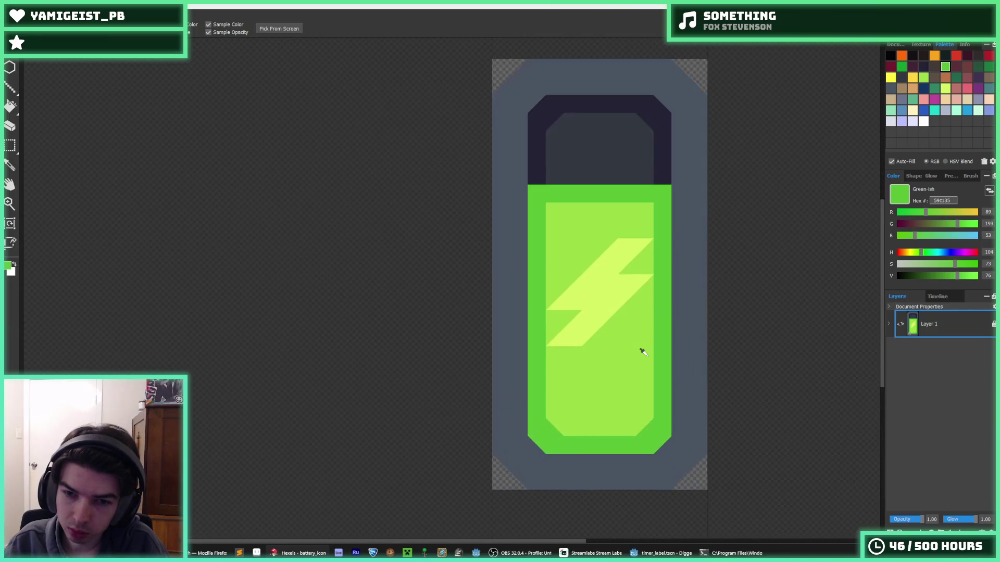
pyautogui.scroll(-2, 657, 350)
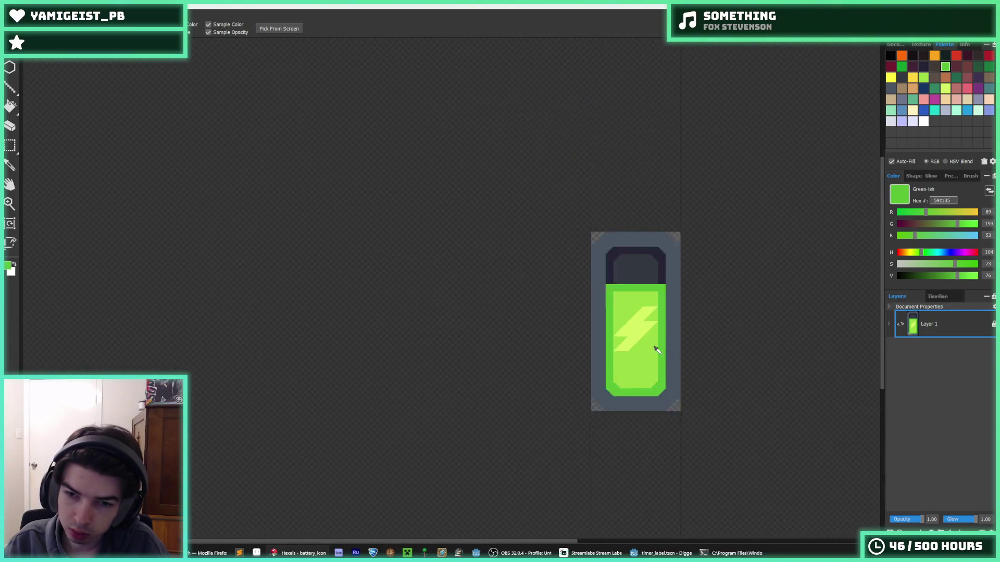
pyautogui.scroll(1, 654, 345)
pyautogui.scroll(-4, 647, 342)
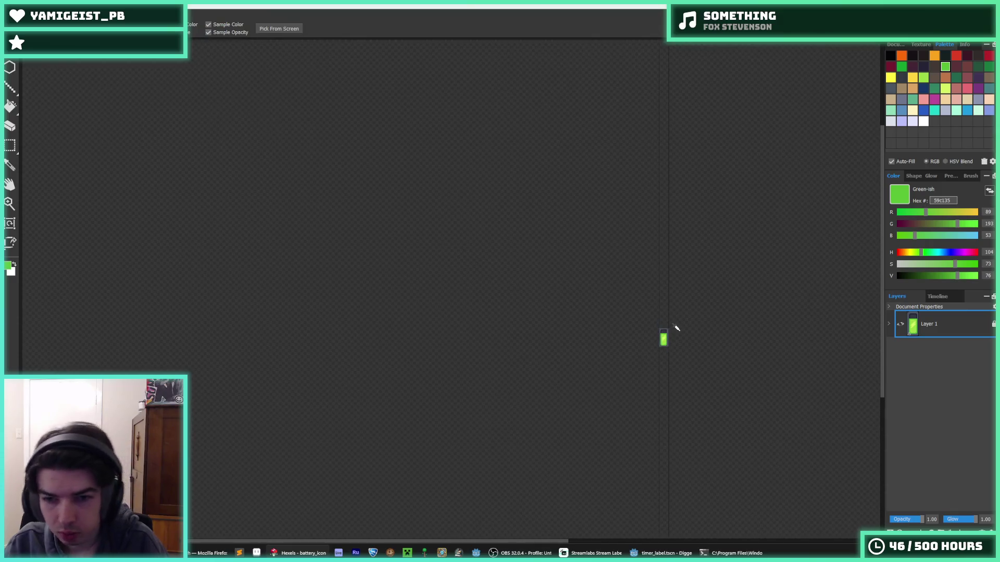
pyautogui.scroll(-1, 680, 330)
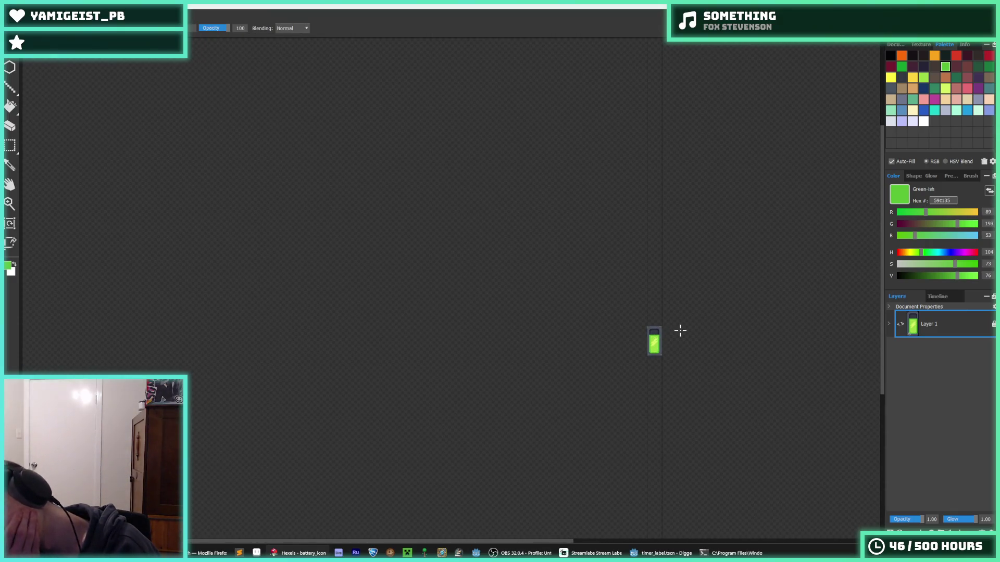
pyautogui.press('i')
pyautogui.scroll(4, 652, 330)
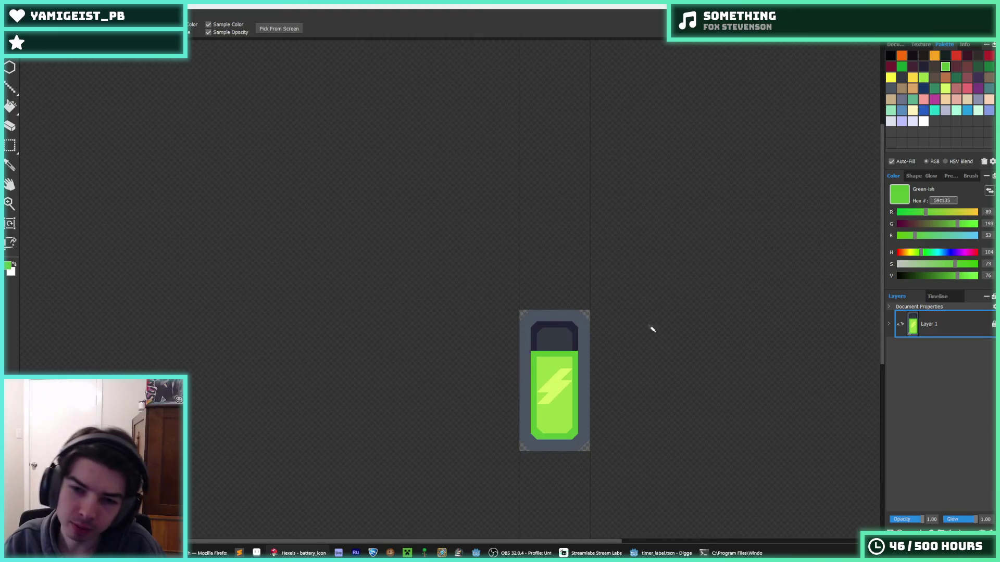
pyautogui.scroll(-4, 542, 364)
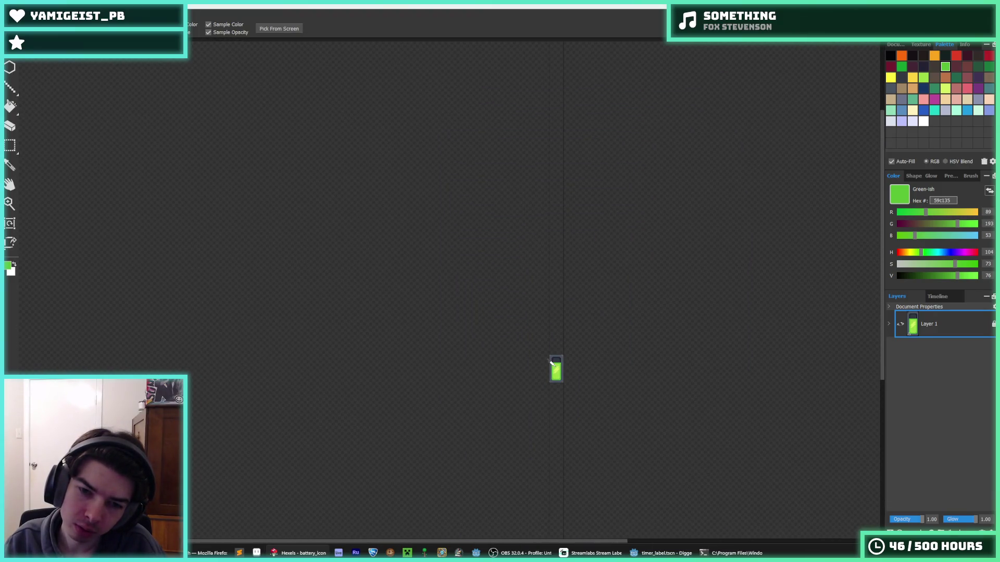
pyautogui.scroll(5, 547, 357)
pyautogui.press('b')
pyautogui.moveTo(638, 317); pyautogui.dragTo(688, 250)
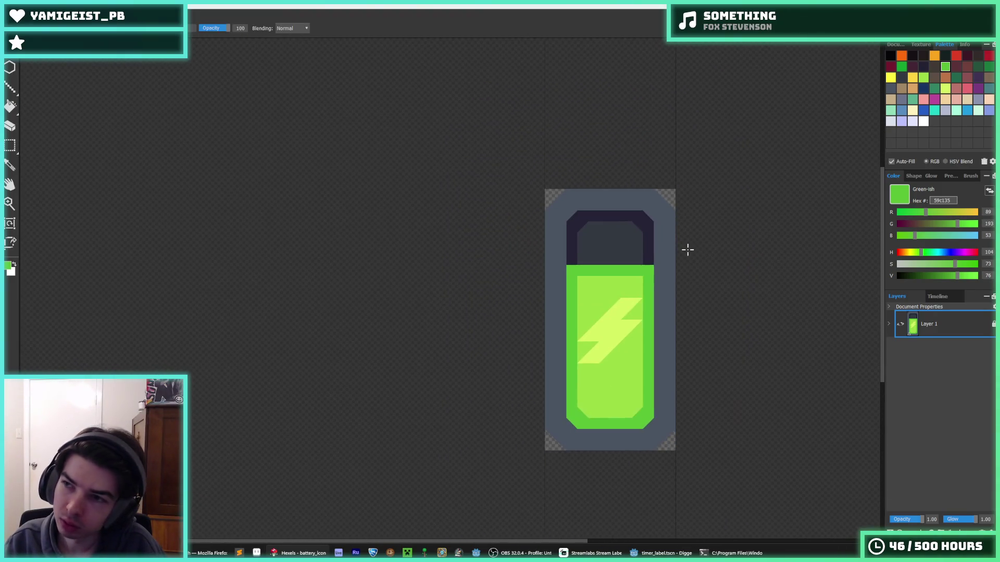
pyautogui.scroll(1, 672, 324)
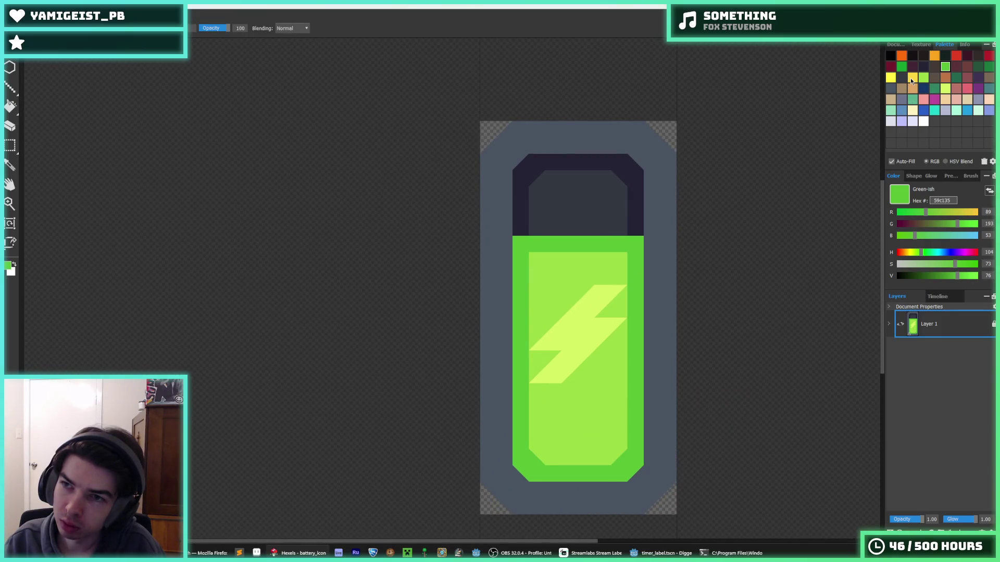
pyautogui.click(911, 78)
pyautogui.press('f')
pyautogui.click(660, 324)
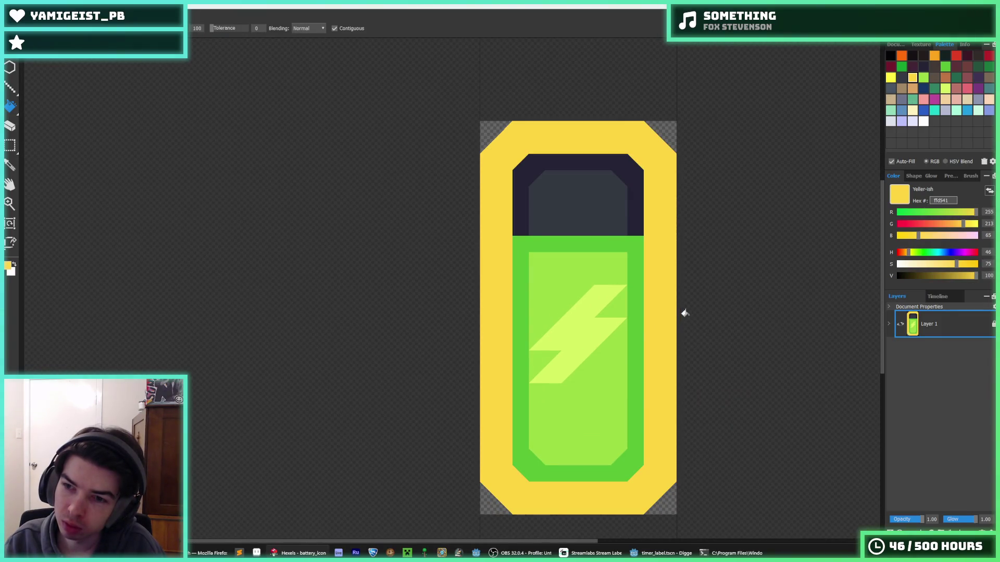
pyautogui.scroll(-6, 683, 315)
pyautogui.scroll(4, 674, 319)
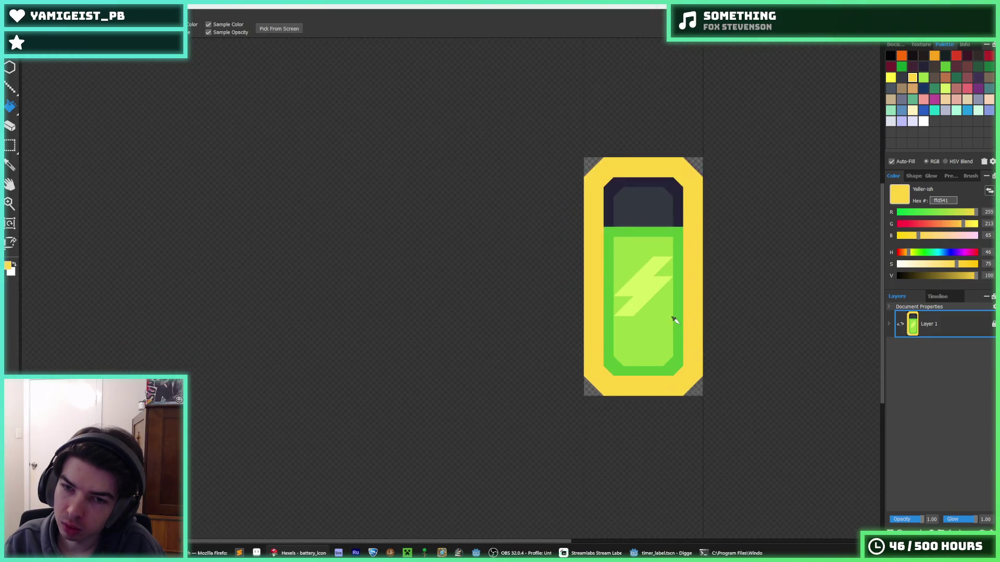
pyautogui.scroll(2, 677, 322)
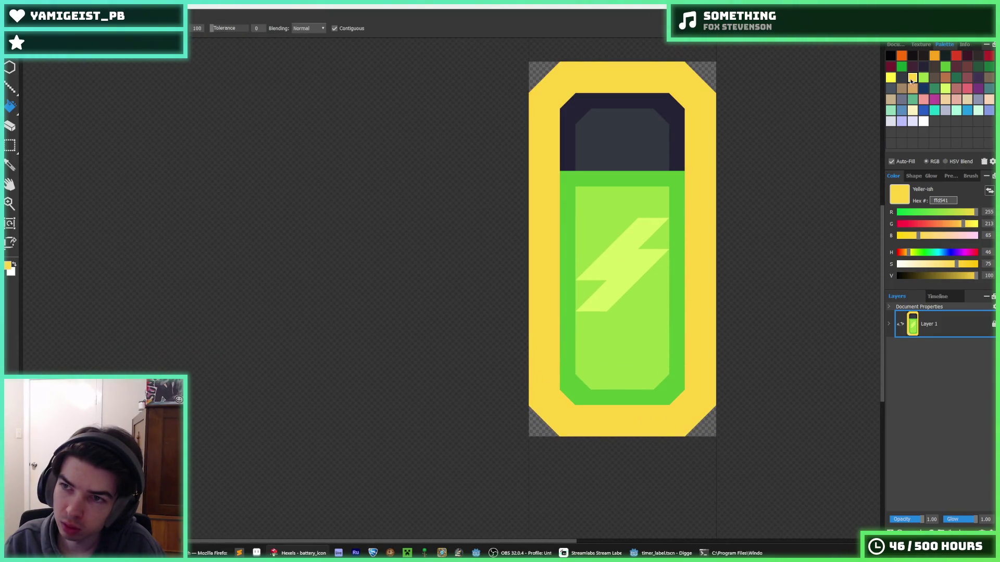
pyautogui.click(978, 56)
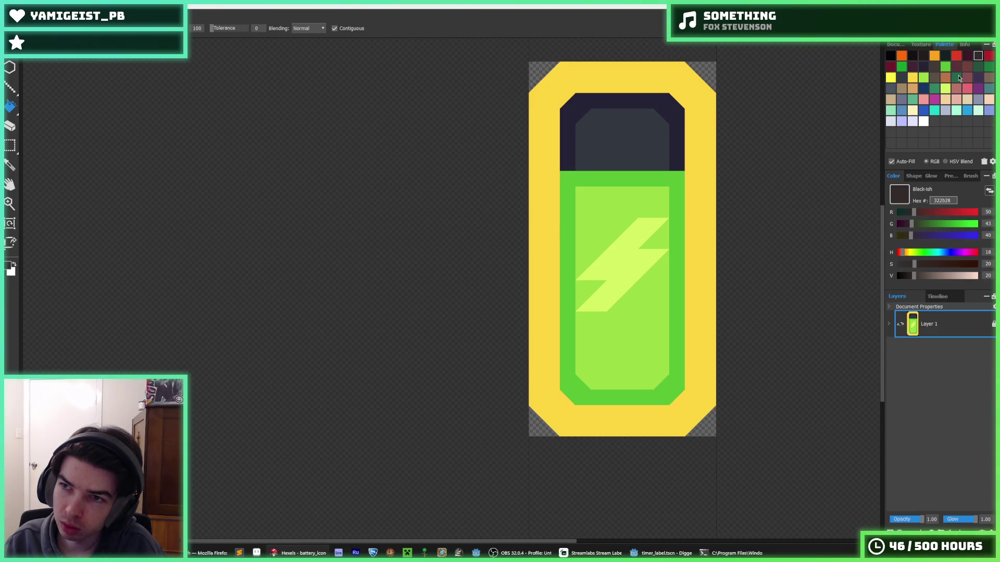
pyautogui.click(989, 77)
pyautogui.press('b')
pyautogui.press('g')
pyautogui.click(703, 204)
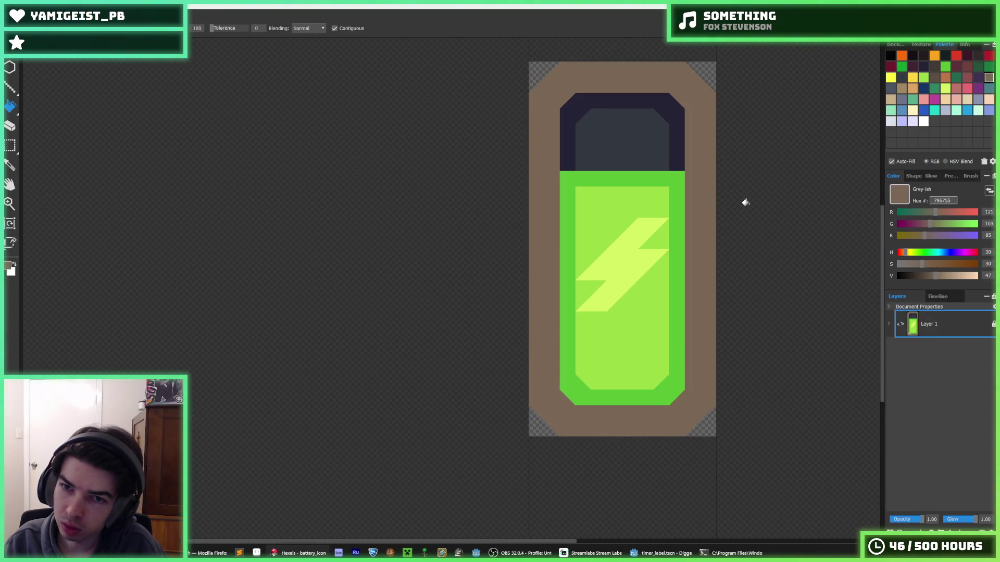
pyautogui.click(968, 80)
pyautogui.press('b')
pyautogui.press('g')
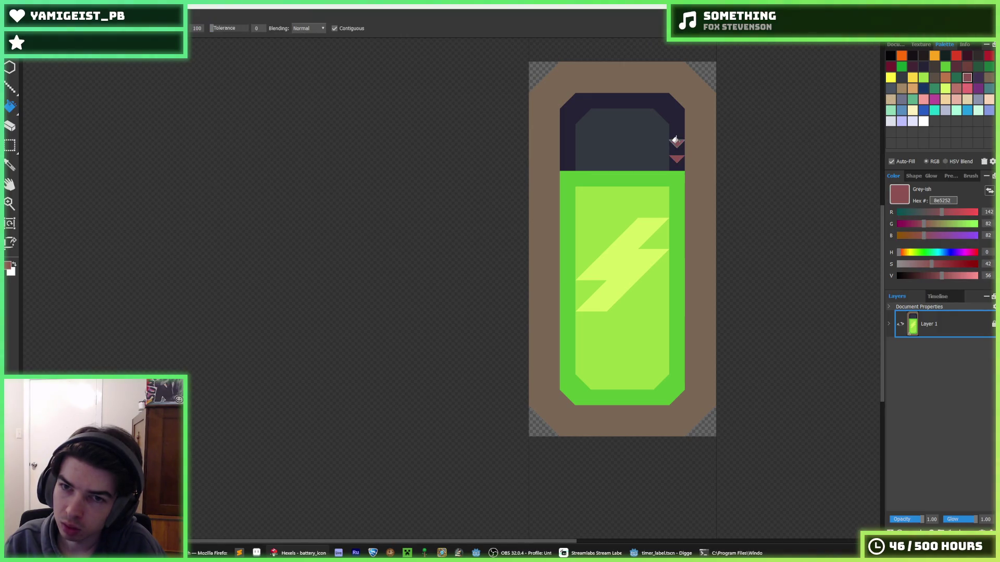
pyautogui.click(677, 117)
pyautogui.click(685, 150)
pyautogui.hotkey('ctrl', 'z')
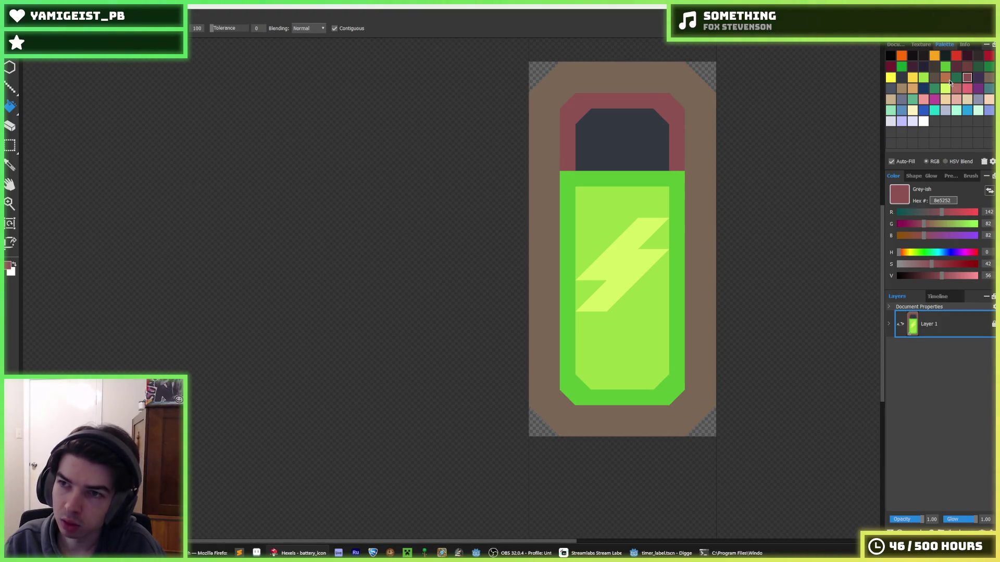
pyautogui.click(957, 68)
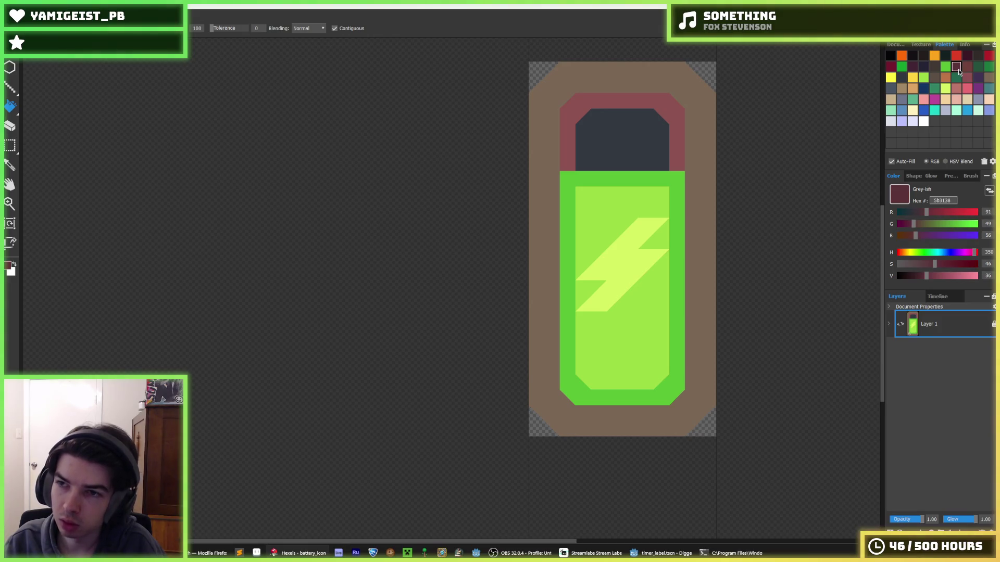
pyautogui.click(673, 158)
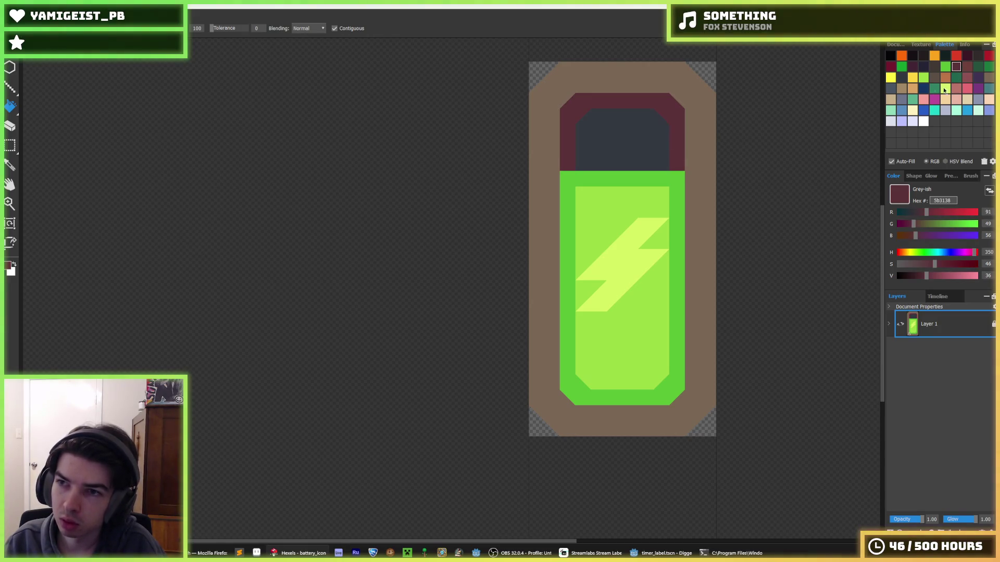
pyautogui.click(967, 66)
pyautogui.click(646, 156)
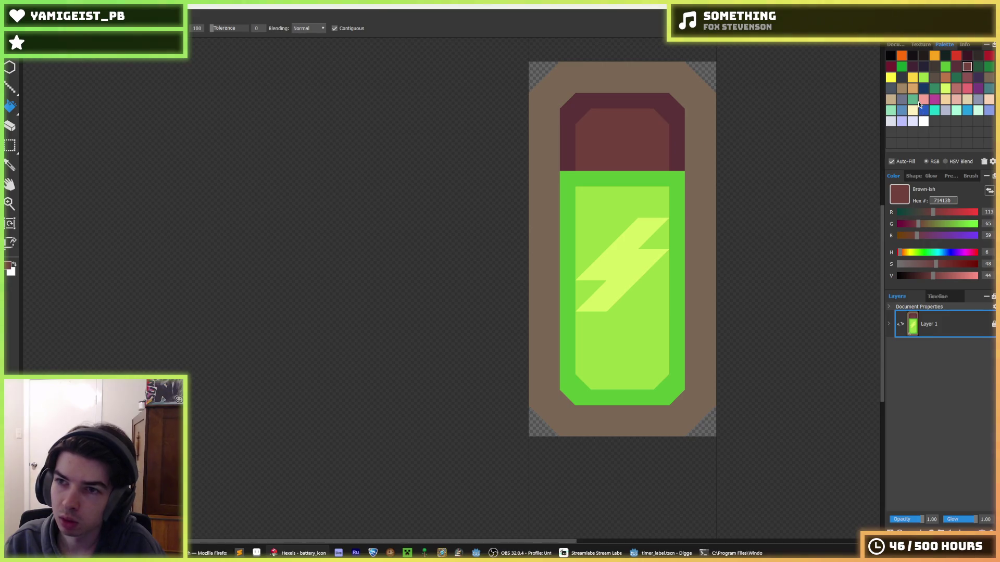
pyautogui.click(903, 88)
pyautogui.click(705, 192)
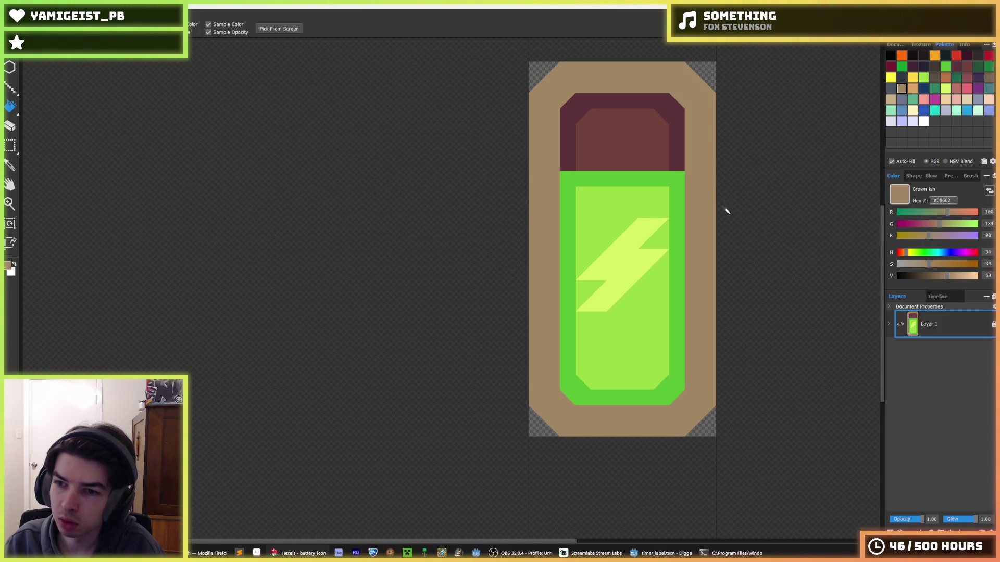
pyautogui.scroll(-5, 727, 228)
pyautogui.scroll(5, 708, 234)
pyautogui.scroll(-2, 706, 234)
pyautogui.scroll(2, 706, 235)
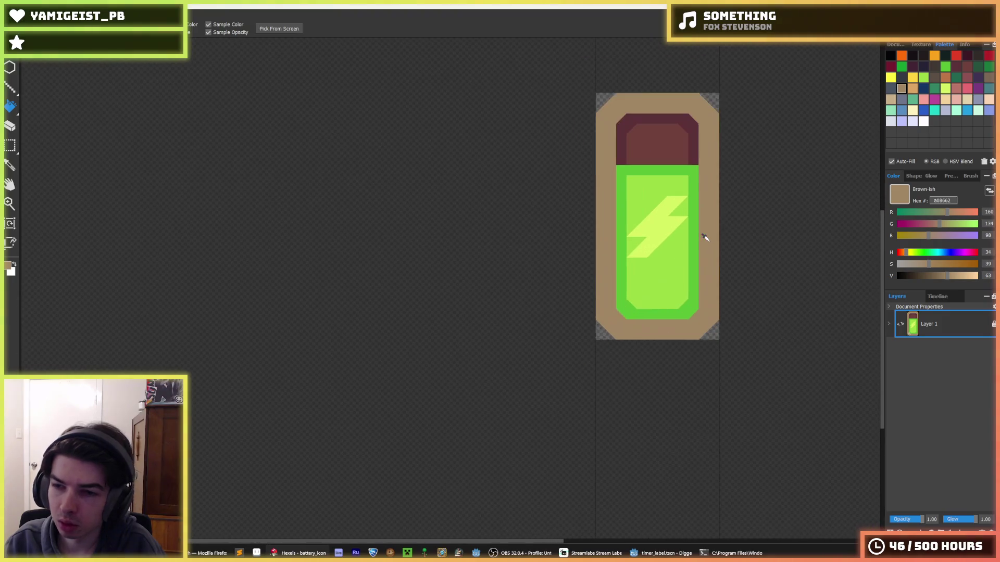
pyautogui.scroll(-1, 705, 238)
pyautogui.click(912, 78)
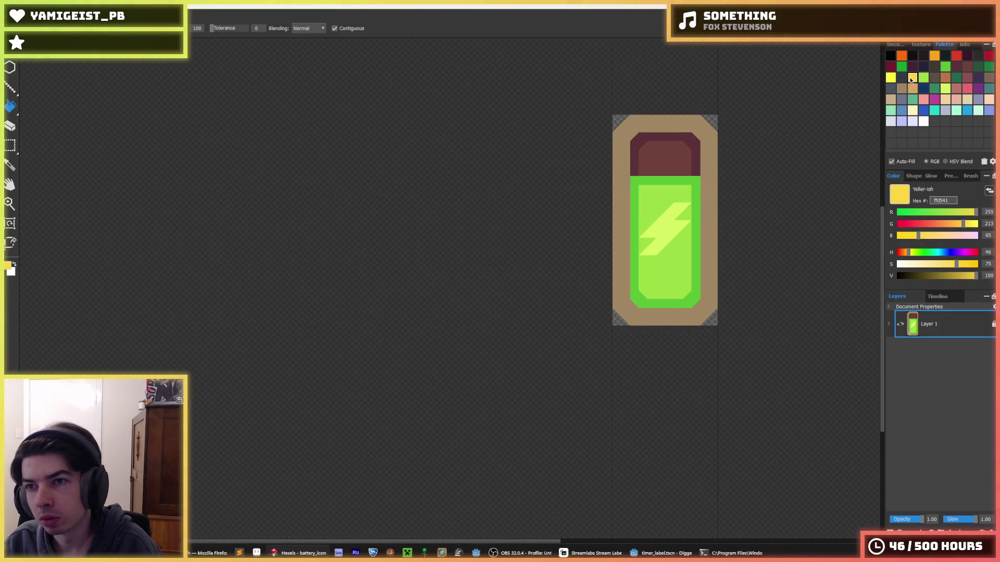
pyautogui.click(937, 58)
pyautogui.click(705, 230)
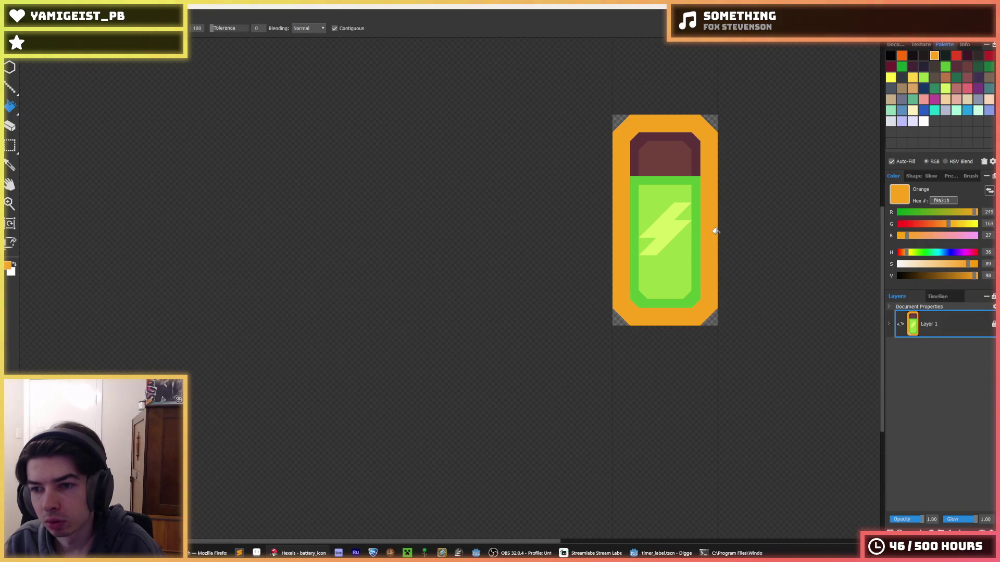
pyautogui.scroll(2, 674, 226)
pyautogui.hotkey('ctrl', 'z')
pyautogui.scroll(-3, 732, 201)
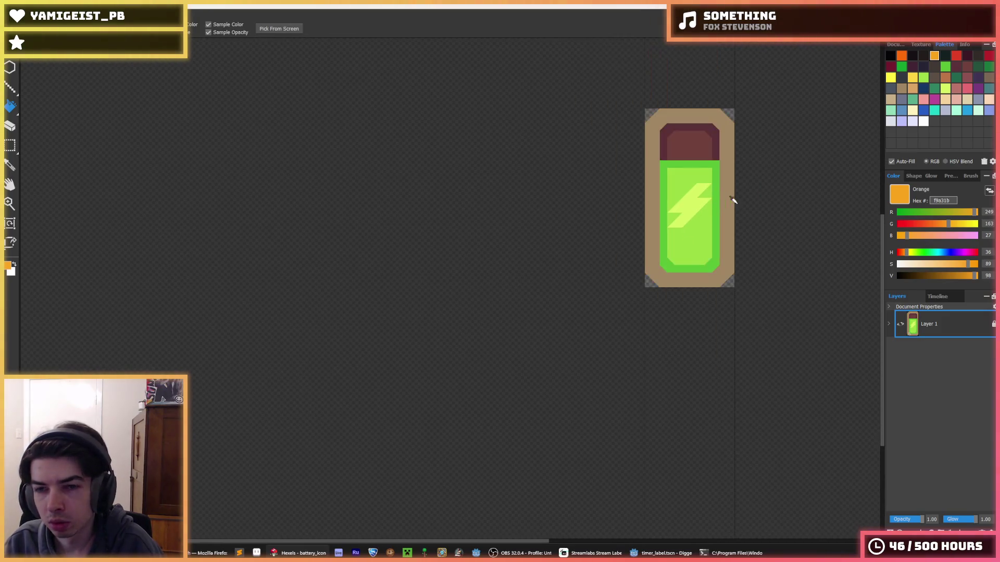
pyautogui.hotkey('ctrl', 'z')
pyautogui.hotkey('ctrl', 'z')
pyautogui.hotkey('ctrl', 'z')
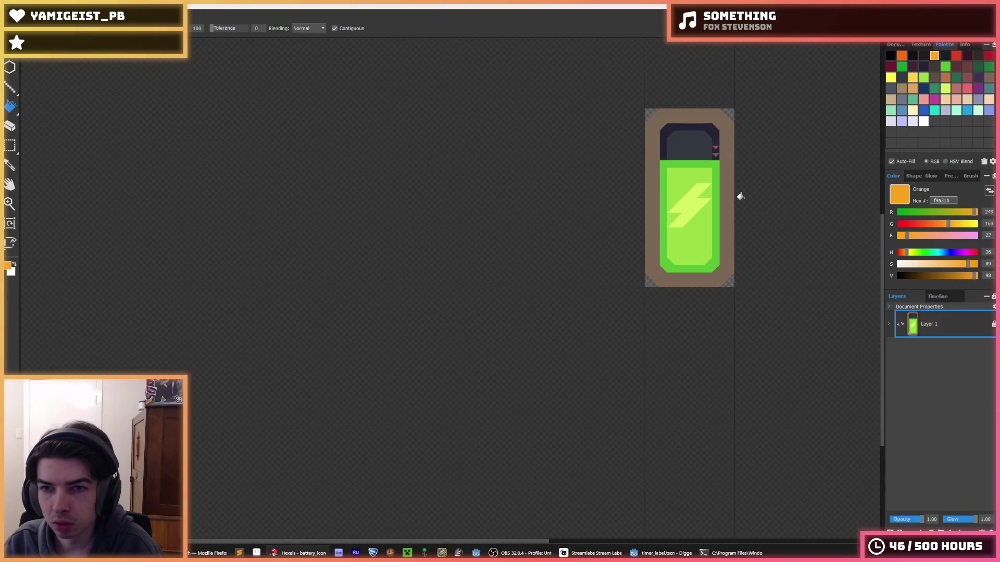
pyautogui.hotkey('ctrl', 'z')
pyautogui.hotkey('ctrl', 'z')
pyautogui.press('alt')
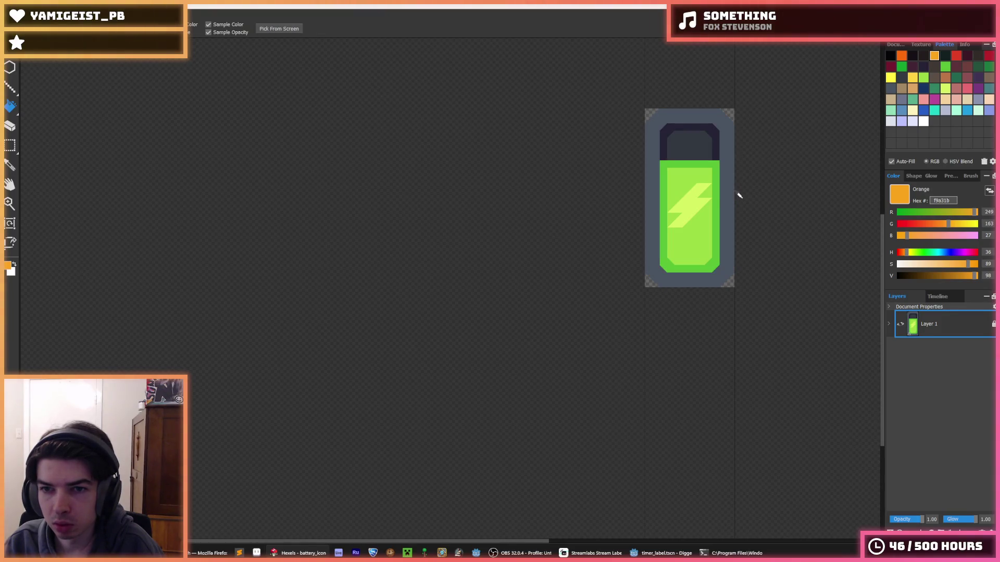
pyautogui.scroll(2, 729, 197)
pyautogui.scroll(3, 700, 196)
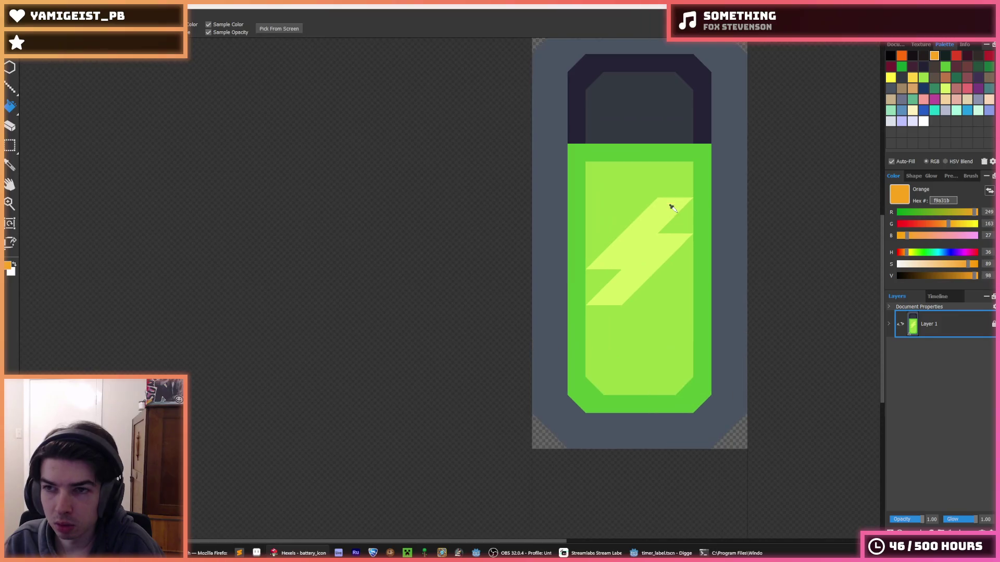
pyautogui.click(935, 67)
pyautogui.click(734, 209)
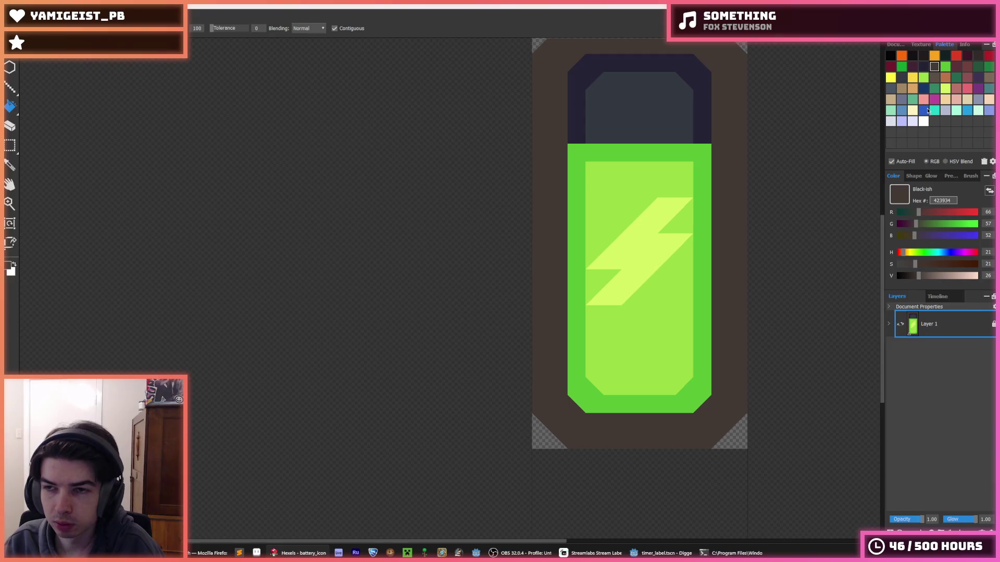
pyautogui.hotkey('ctrl', 'z')
pyautogui.scroll(-3, 746, 152)
pyautogui.scroll(4, 680, 161)
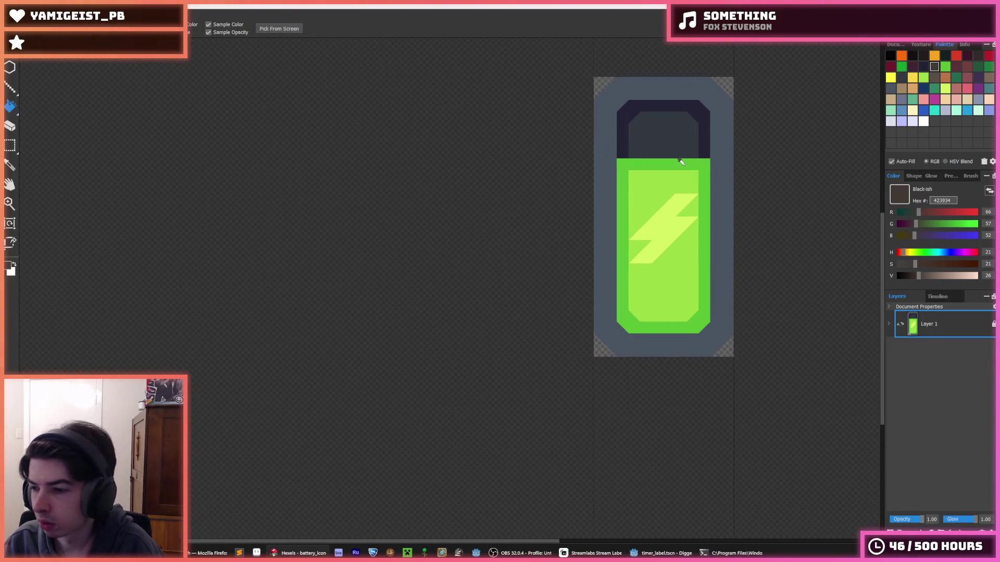
pyautogui.scroll(2, 683, 183)
pyautogui.keyDown('alt'); pyautogui.click(599, 125); pyautogui.keyUp('alt')
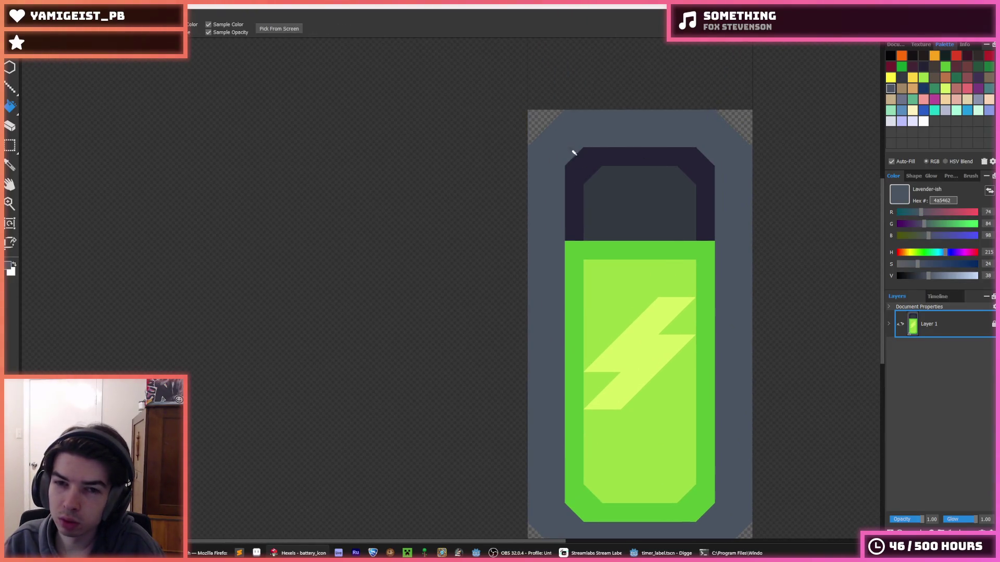
pyautogui.scroll(-3, 562, 198)
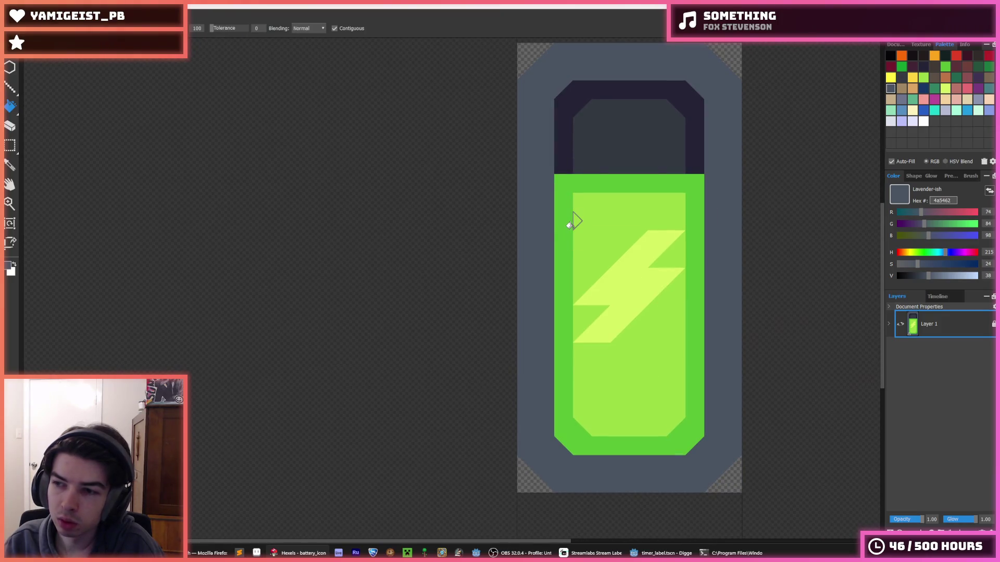
pyautogui.press('alt')
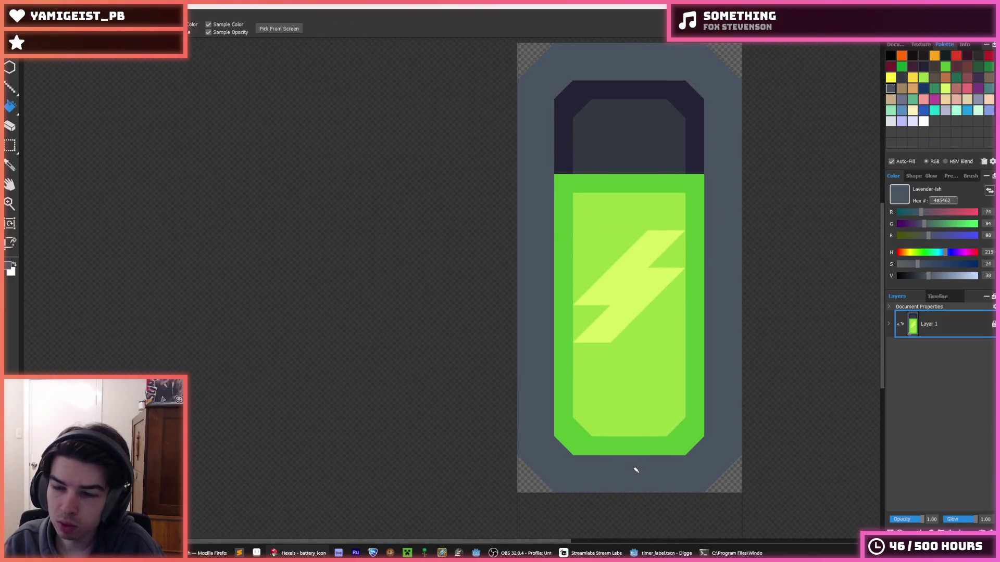
pyautogui.click(901, 77)
pyautogui.click(901, 100)
pyautogui.press('b')
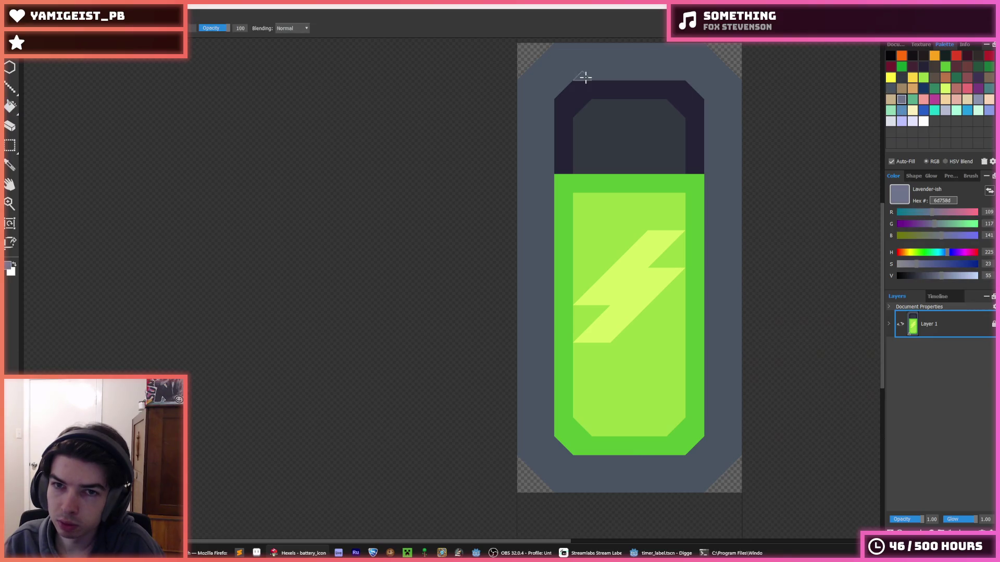
# Brush 6d758d lavender along the frame's top-left, then fill the frame's top band with it.
pyautogui.moveTo(565, 61)
pyautogui.mouseDown()
pyautogui.moveTo(547, 78)
pyautogui.moveTo(536, 73)
pyautogui.moveTo(562, 56)
pyautogui.mouseUp()
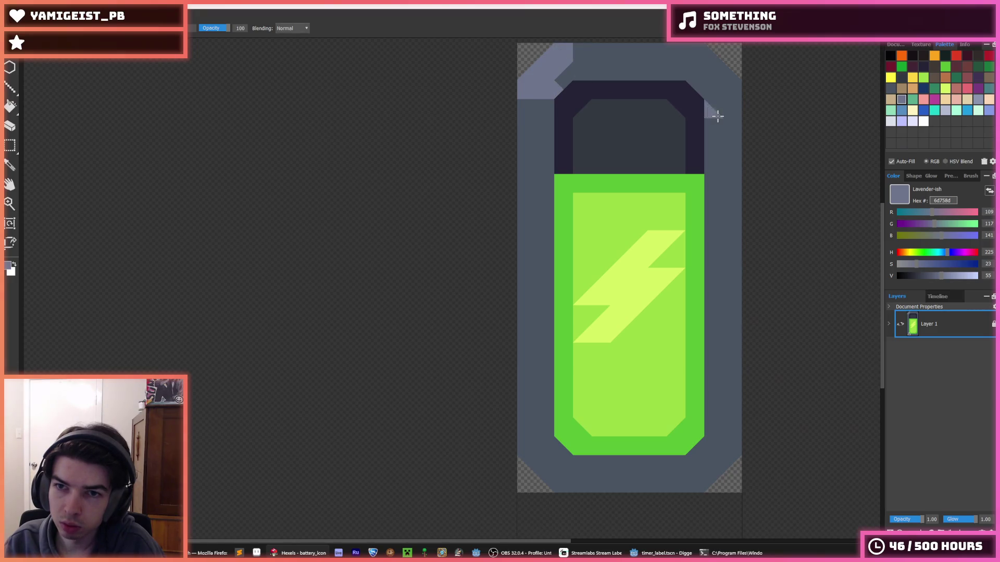
pyautogui.moveTo(717, 116)
pyautogui.mouseDown()
pyautogui.moveTo(724, 96)
pyautogui.moveTo(603, 151)
pyautogui.mouseUp()
pyautogui.press('g')
pyautogui.click(723, 95)
pyautogui.scroll(-2, 600, 152)
pyautogui.scroll(1, 575, 141)
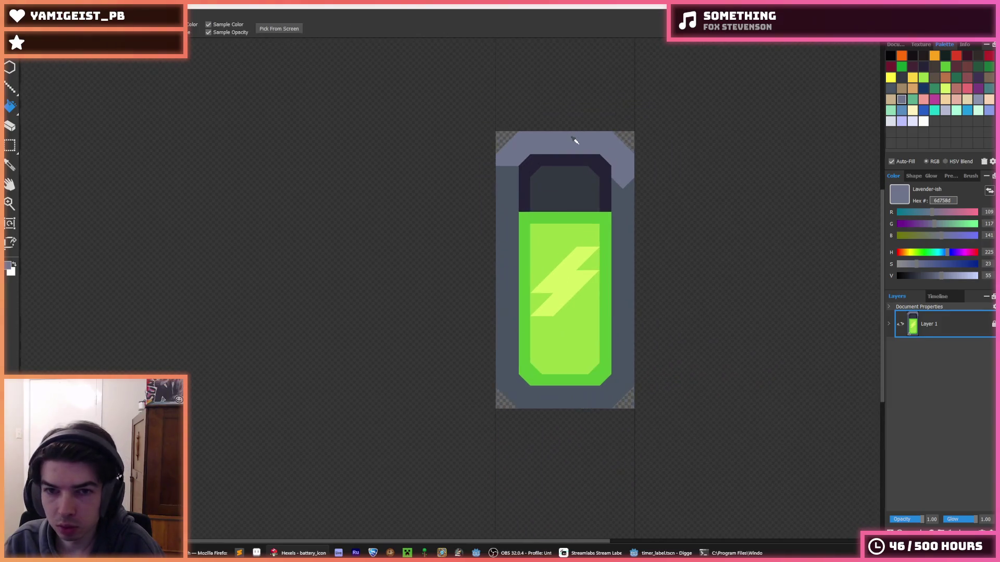
pyautogui.press('b')
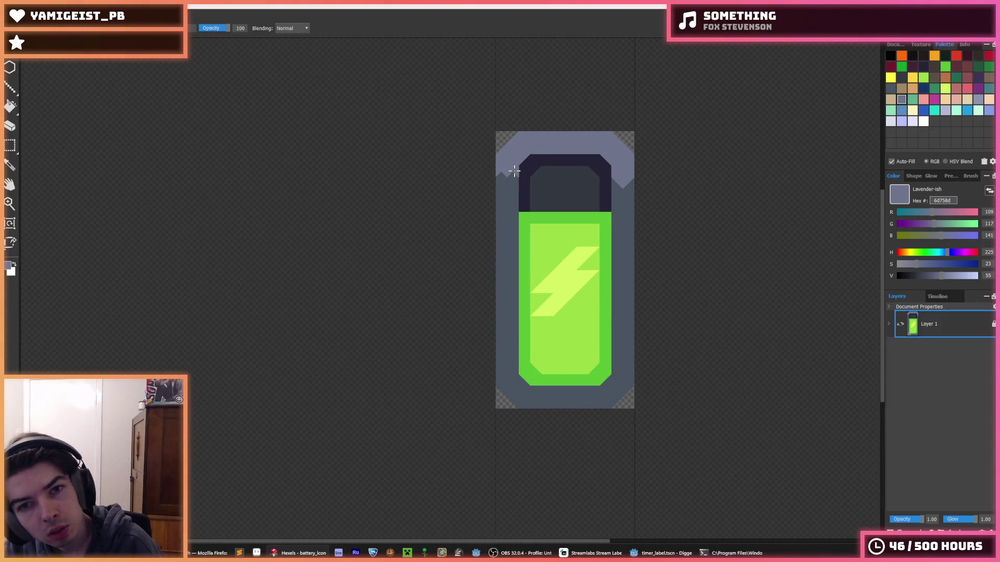
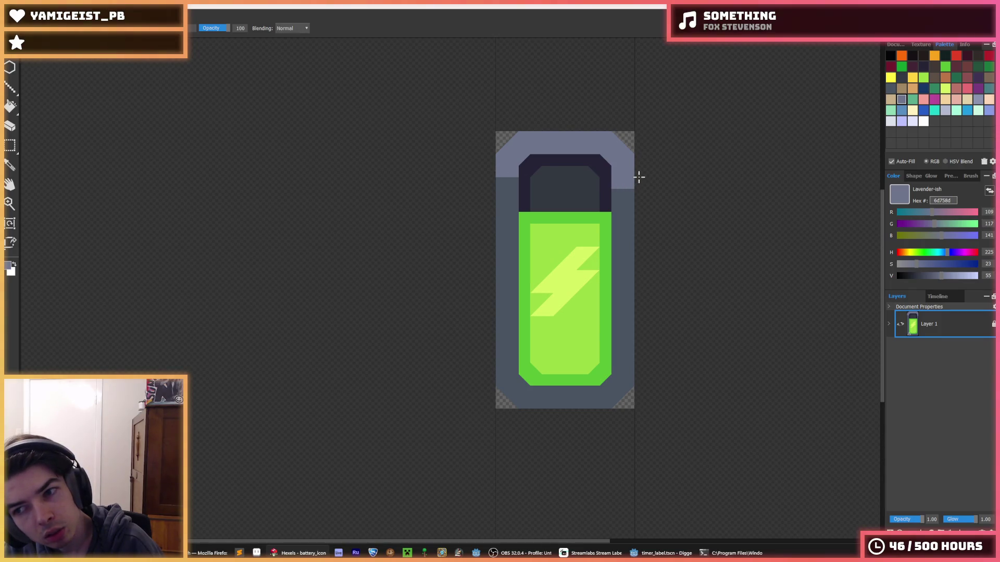
# Paint a lavender diagonal at the battery's lower-left and fill the left grey strip lavender.
pyautogui.scroll(2, 578, 201)
pyautogui.moveTo(516, 130); pyautogui.dragTo(504, 201)
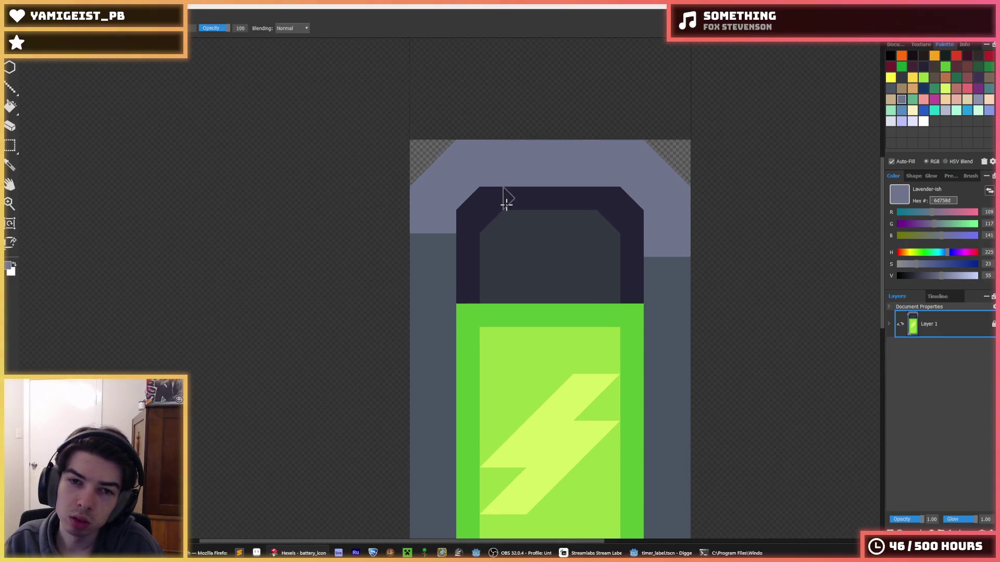
pyautogui.scroll(-3, 495, 292)
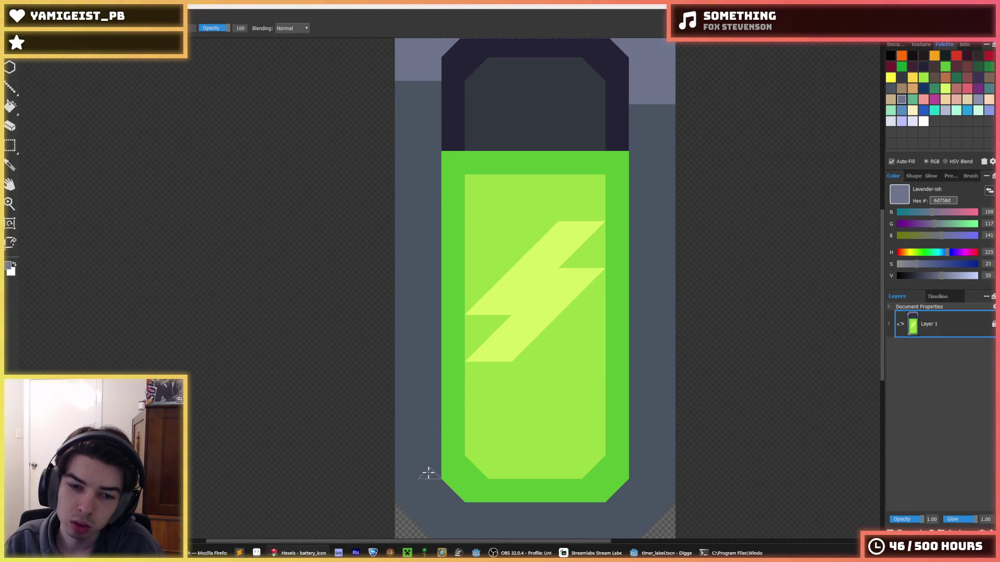
pyautogui.moveTo(428, 472); pyautogui.dragTo(423, 438)
pyautogui.press('f')
pyautogui.click(422, 415)
# Draw a lavender diagonal at the bottom right and fill the right grey strip lavender.
pyautogui.press('b')
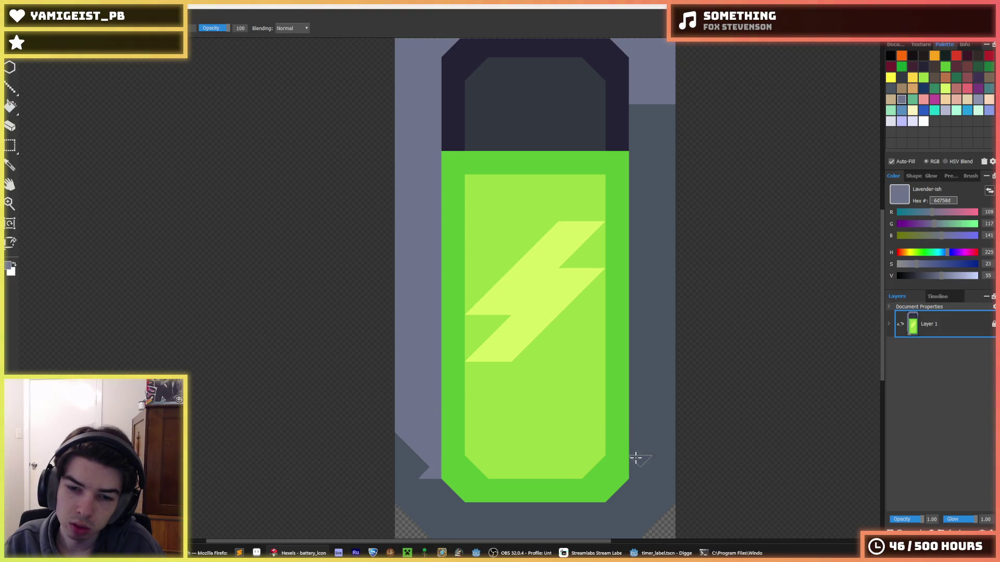
pyautogui.moveTo(632, 458); pyautogui.dragTo(670, 417)
pyautogui.press('f')
pyautogui.click(666, 364)
# Re-sample the lavender frame colour and paint lavender along the lower-left bevel diagonal.
pyautogui.press('i')
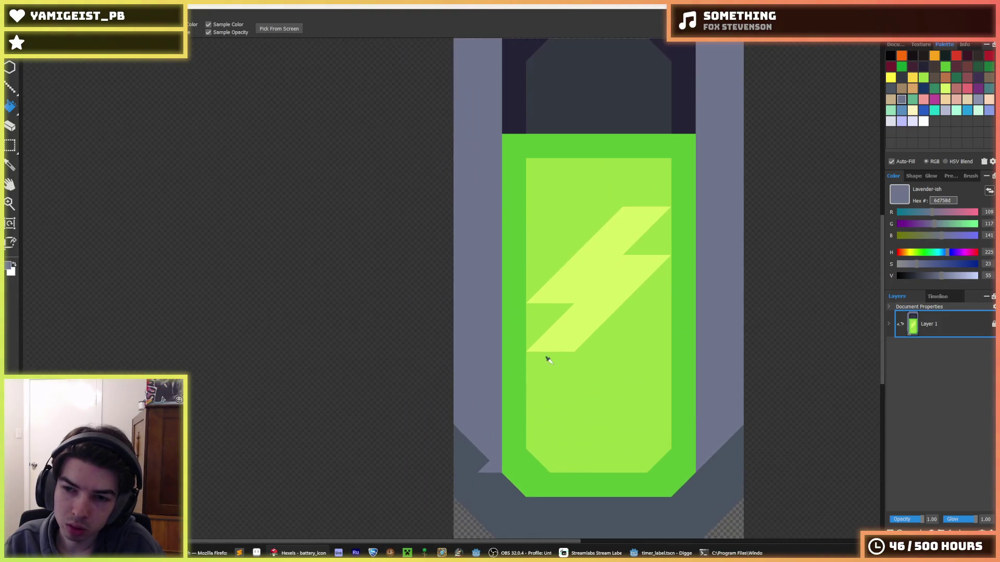
pyautogui.click(493, 475)
pyautogui.scroll(-6, 627, 276)
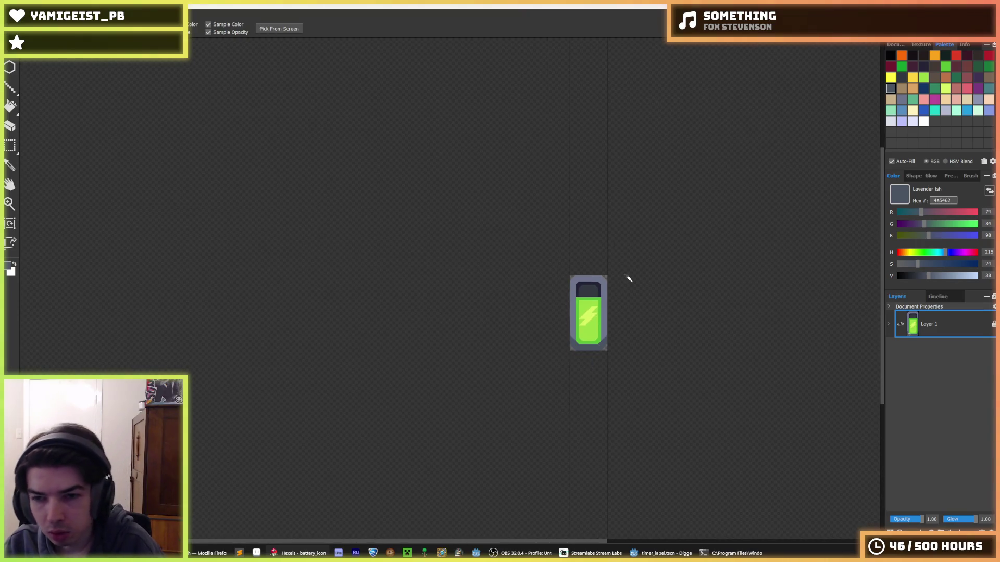
pyautogui.scroll(2, 627, 276)
pyautogui.scroll(5, 493, 409)
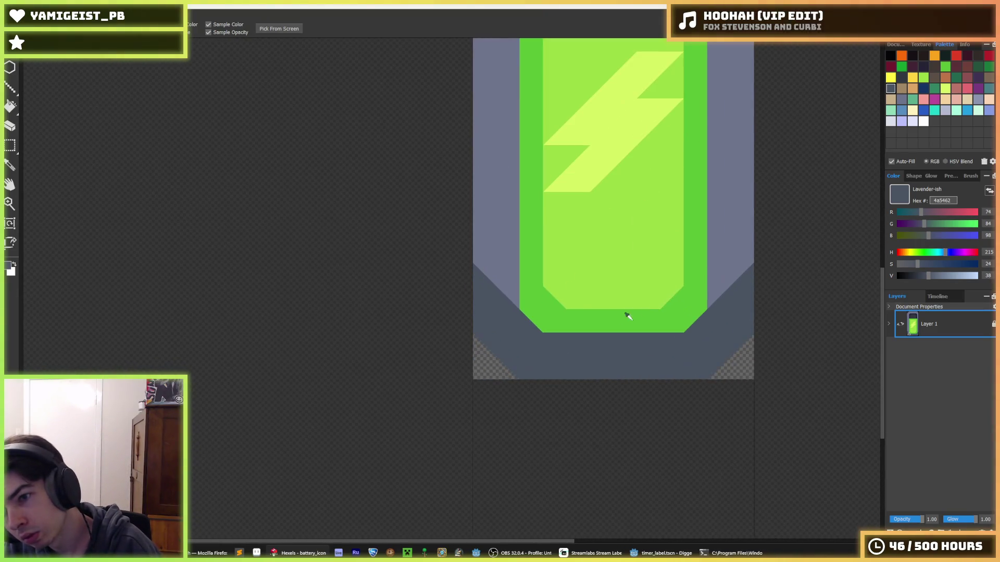
pyautogui.press('space')
pyautogui.click(500, 261)
pyautogui.press('b')
pyautogui.moveTo(486, 274)
pyautogui.mouseDown()
pyautogui.moveTo(477, 288)
pyautogui.moveTo(538, 342)
pyautogui.moveTo(583, 346)
pyautogui.moveTo(676, 341)
pyautogui.moveTo(764, 267)
pyautogui.mouseUp()
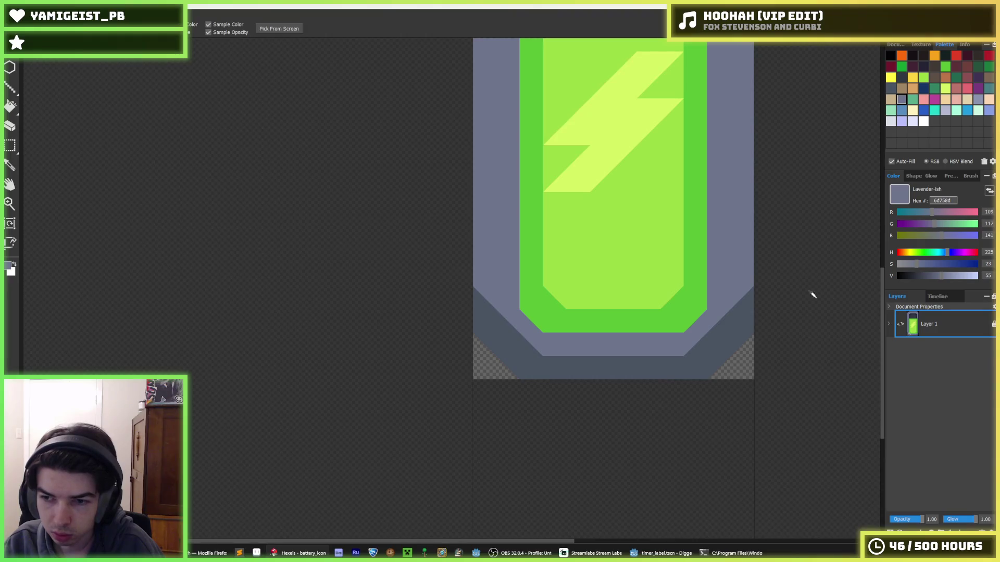
# Sample the dark grey at the corner and bring the battery's top into view.
pyautogui.scroll(-4, 800, 293)
pyautogui.scroll(4, 746, 276)
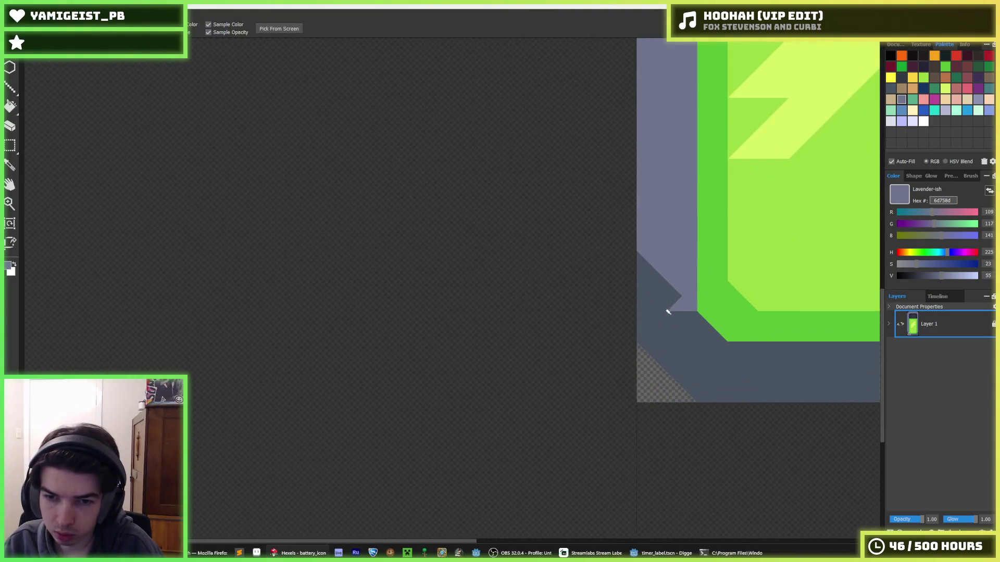
pyautogui.keyDown('alt'); pyautogui.click(669, 307); pyautogui.keyUp('alt')
pyautogui.moveTo(676, 304); pyautogui.dragTo(595, 384)
pyautogui.moveTo(684, 286); pyautogui.dragTo(645, 390)
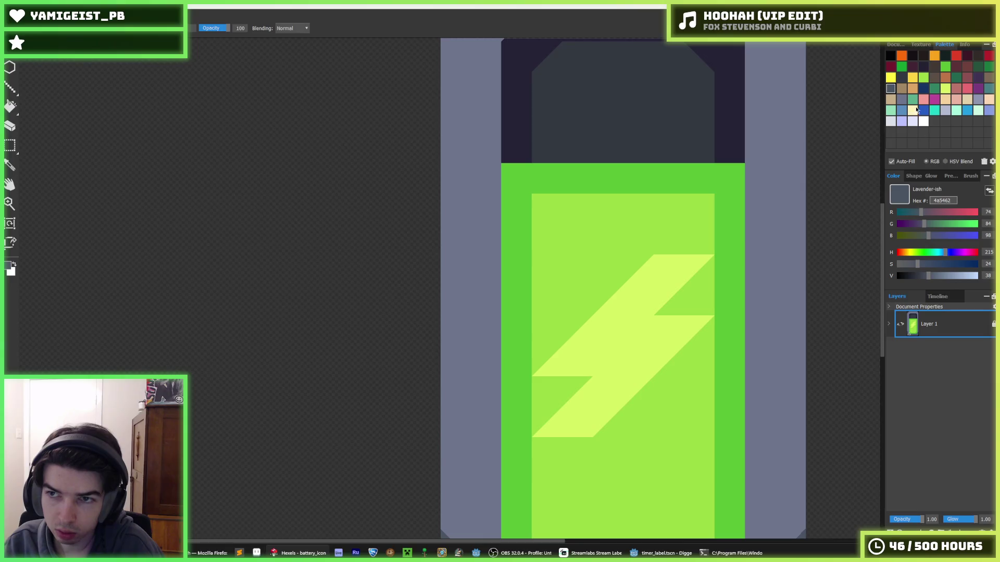
# Paint a light lavender 8b93af highlight at the top-left corner, trimming its edges in frame grey.
pyautogui.click(972, 100)
pyautogui.moveTo(596, 139); pyautogui.dragTo(587, 268)
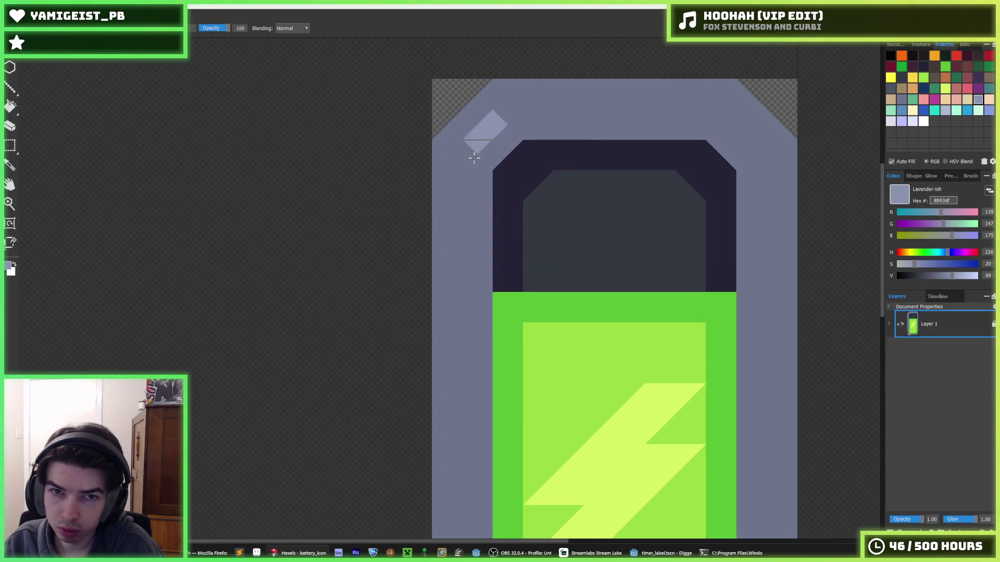
pyautogui.moveTo(479, 125)
pyautogui.mouseDown()
pyautogui.moveTo(471, 156)
pyautogui.moveTo(487, 142)
pyautogui.moveTo(458, 172)
pyautogui.moveTo(516, 125)
pyautogui.moveTo(456, 181)
pyautogui.moveTo(508, 104)
pyautogui.mouseUp()
pyautogui.keyDown('alt'); pyautogui.click(571, 103); pyautogui.keyUp('alt')
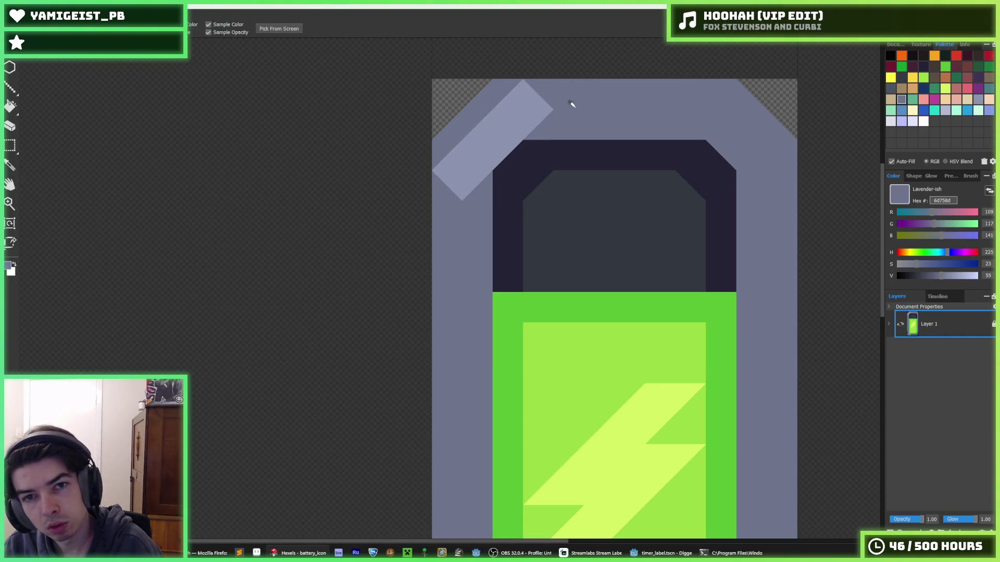
pyautogui.moveTo(571, 102)
pyautogui.mouseDown()
pyautogui.moveTo(526, 89)
pyautogui.moveTo(545, 110)
pyautogui.mouseUp()
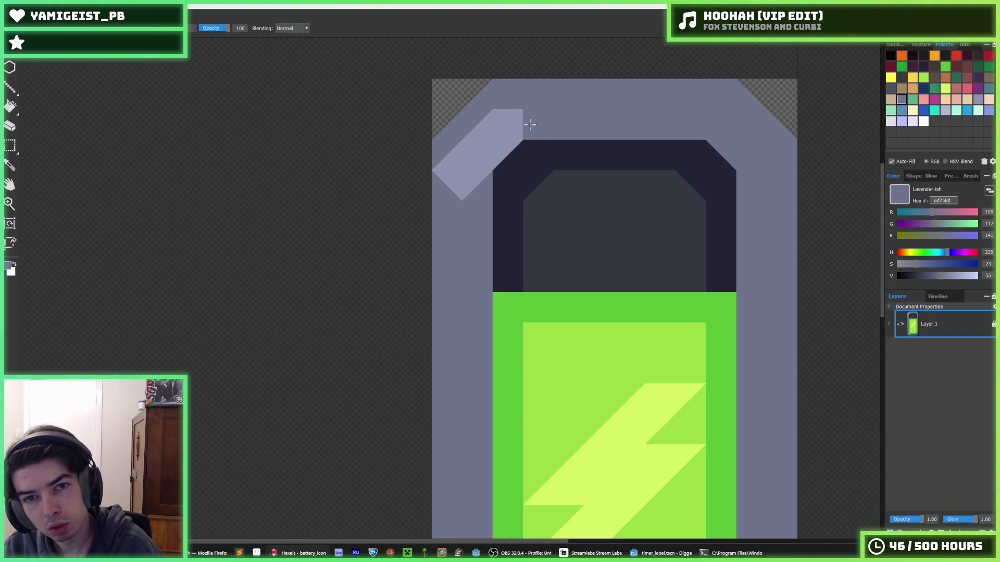
pyautogui.moveTo(456, 167)
pyautogui.mouseDown()
pyautogui.moveTo(453, 145)
pyautogui.moveTo(469, 201)
pyautogui.moveTo(442, 188)
pyautogui.moveTo(480, 175)
pyautogui.mouseUp()
pyautogui.keyDown('alt'); pyautogui.click(474, 169); pyautogui.keyUp('alt')
pyautogui.keyDown('alt'); pyautogui.click(468, 201); pyautogui.keyUp('alt')
# Extend the highlight band up-right, darkening its right end with frame grey.
pyautogui.scroll(-5, 676, 235)
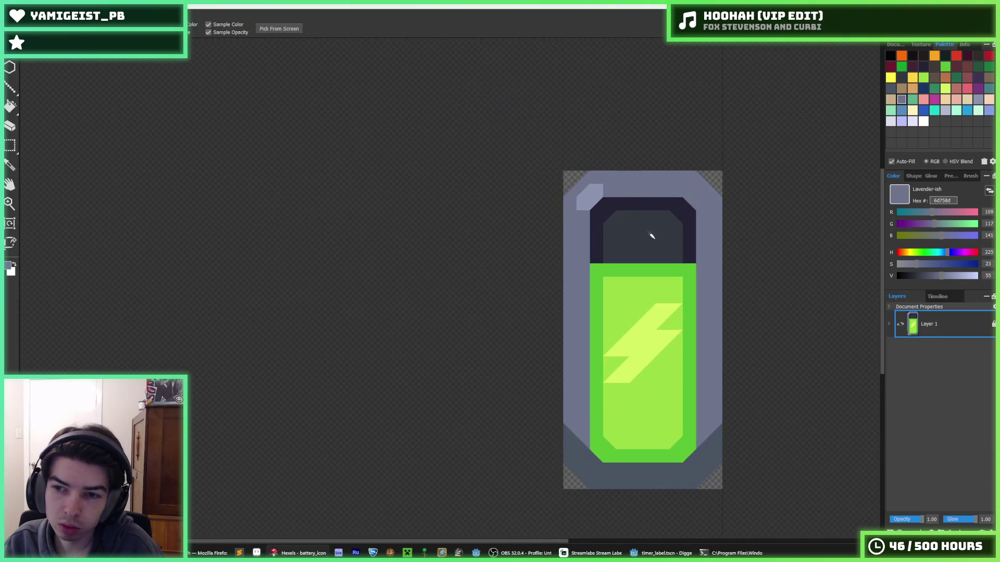
pyautogui.scroll(5, 629, 161)
pyautogui.keyDown('alt'); pyautogui.click(565, 185); pyautogui.keyUp('alt')
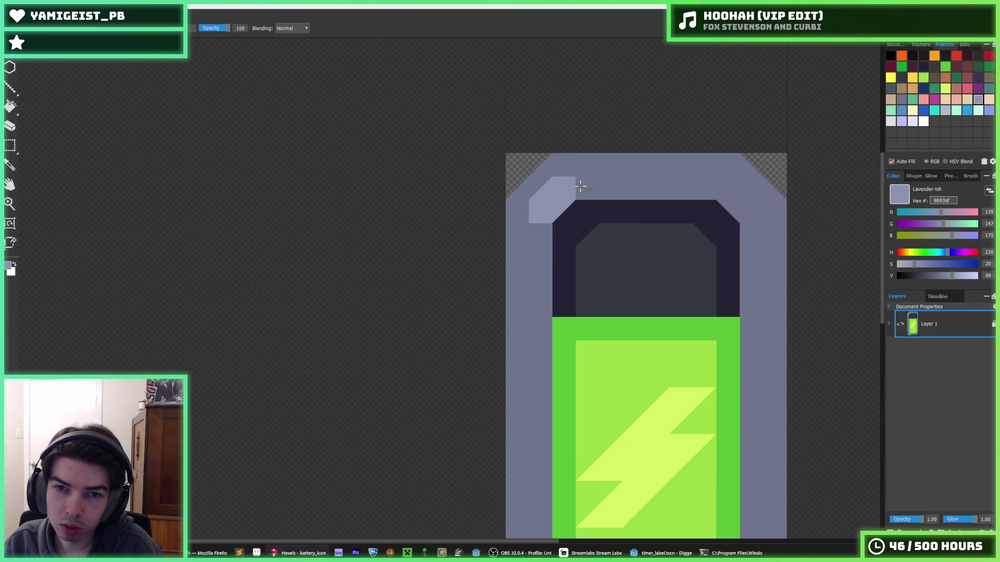
pyautogui.moveTo(573, 193)
pyautogui.mouseDown()
pyautogui.moveTo(609, 177)
pyautogui.moveTo(577, 169)
pyautogui.moveTo(632, 185)
pyautogui.moveTo(557, 172)
pyautogui.moveTo(525, 203)
pyautogui.mouseUp()
pyautogui.keyDown('alt'); pyautogui.click(683, 165); pyautogui.keyUp('alt')
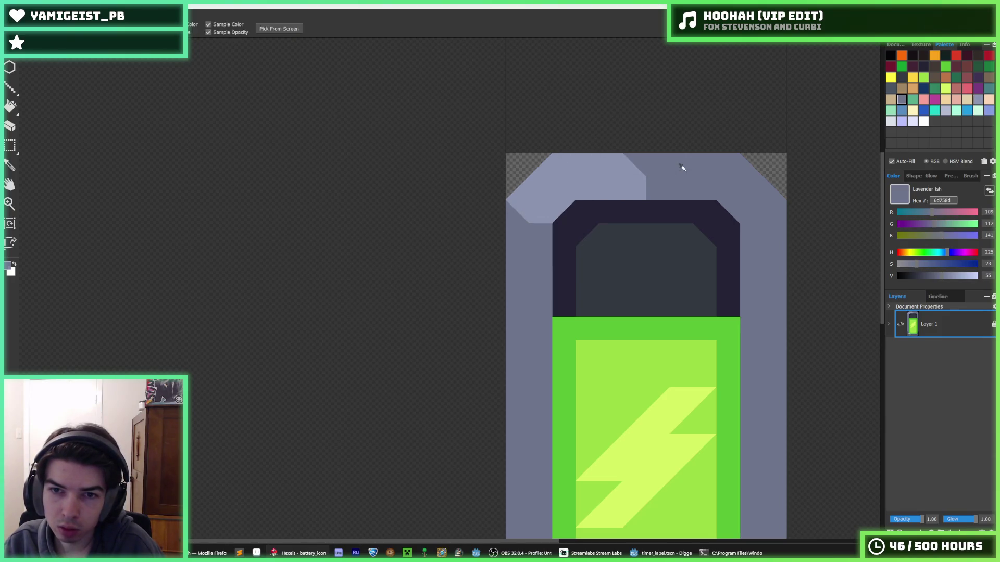
pyautogui.moveTo(641, 193)
pyautogui.mouseDown()
pyautogui.moveTo(632, 169)
pyautogui.moveTo(590, 192)
pyautogui.moveTo(627, 154)
pyautogui.mouseUp()
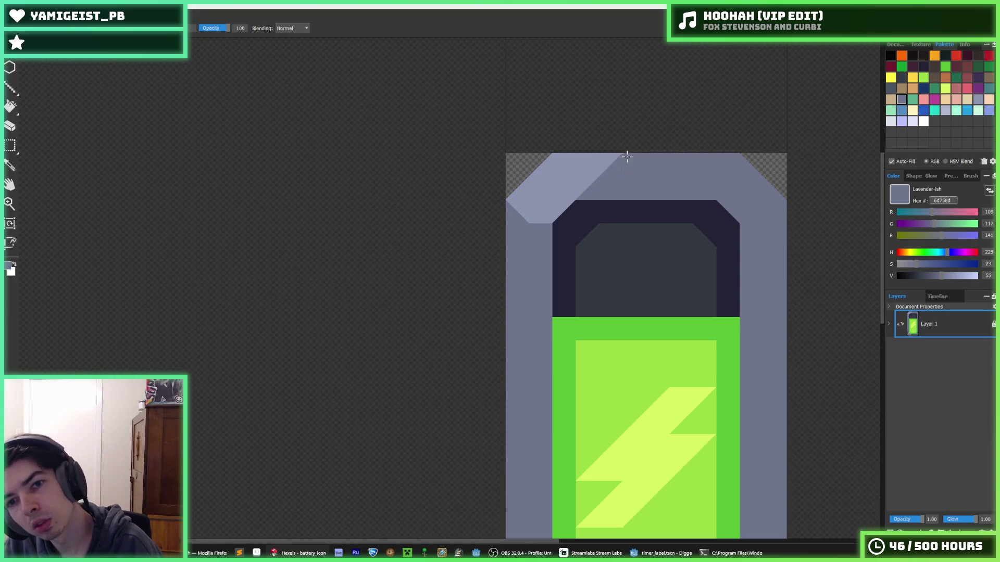
pyautogui.keyDown('alt'); pyautogui.click(580, 174); pyautogui.keyUp('alt')
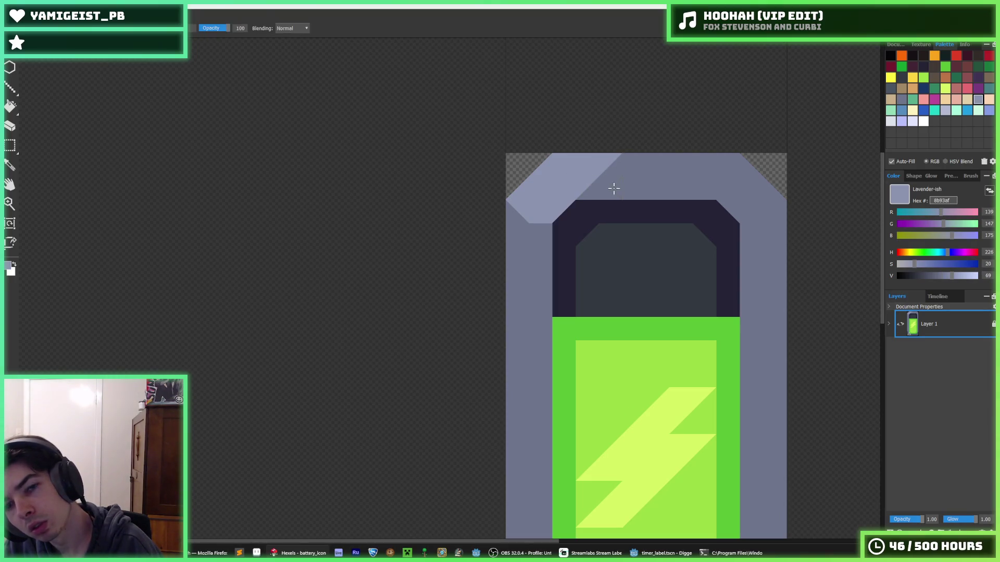
pyautogui.moveTo(588, 192)
pyautogui.mouseDown()
pyautogui.moveTo(636, 168)
pyautogui.moveTo(625, 173)
pyautogui.mouseUp()
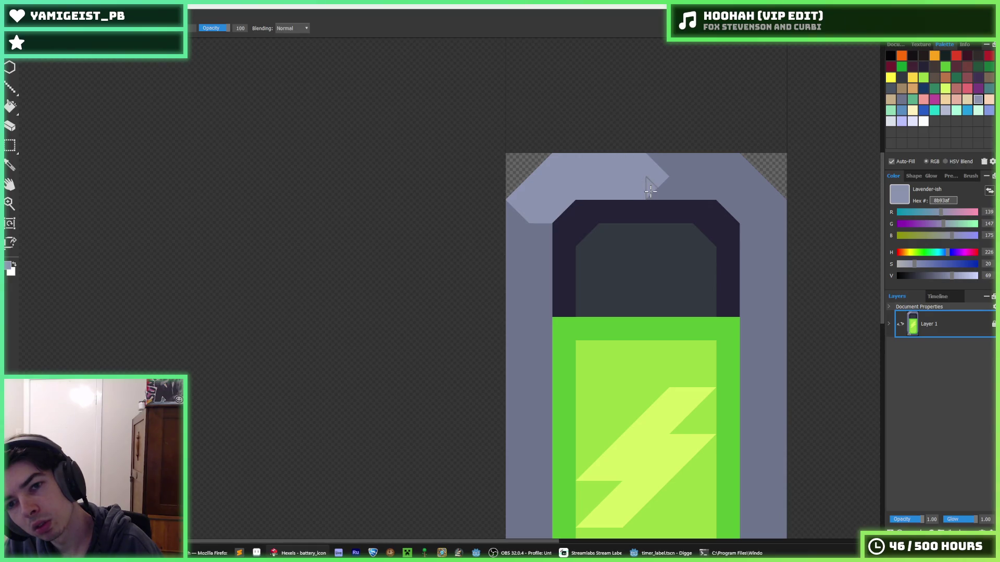
# Paint the highlight down the left edge and retouch it with frame grey.
pyautogui.scroll(-5, 722, 181)
pyautogui.scroll(-2, 718, 169)
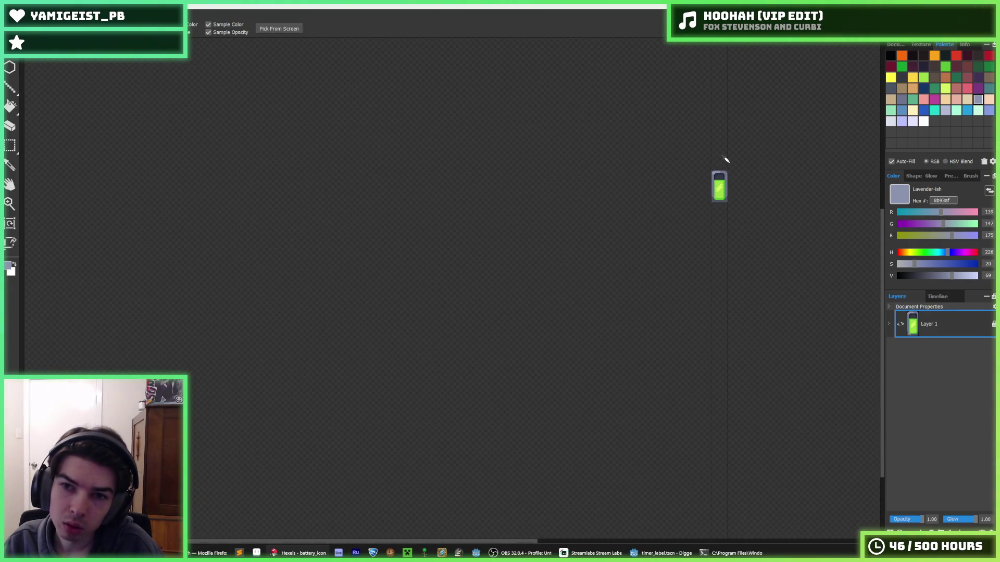
pyautogui.scroll(6, 719, 170)
pyautogui.moveTo(612, 219)
pyautogui.mouseDown()
pyautogui.moveTo(589, 251)
pyautogui.moveTo(600, 236)
pyautogui.moveTo(598, 255)
pyautogui.mouseUp()
pyautogui.keyDown('alt'); pyautogui.click(599, 251); pyautogui.keyUp('alt')
pyautogui.keyDown('alt'); pyautogui.click(599, 223); pyautogui.keyUp('alt')
pyautogui.moveTo(615, 218); pyautogui.dragTo(607, 246)
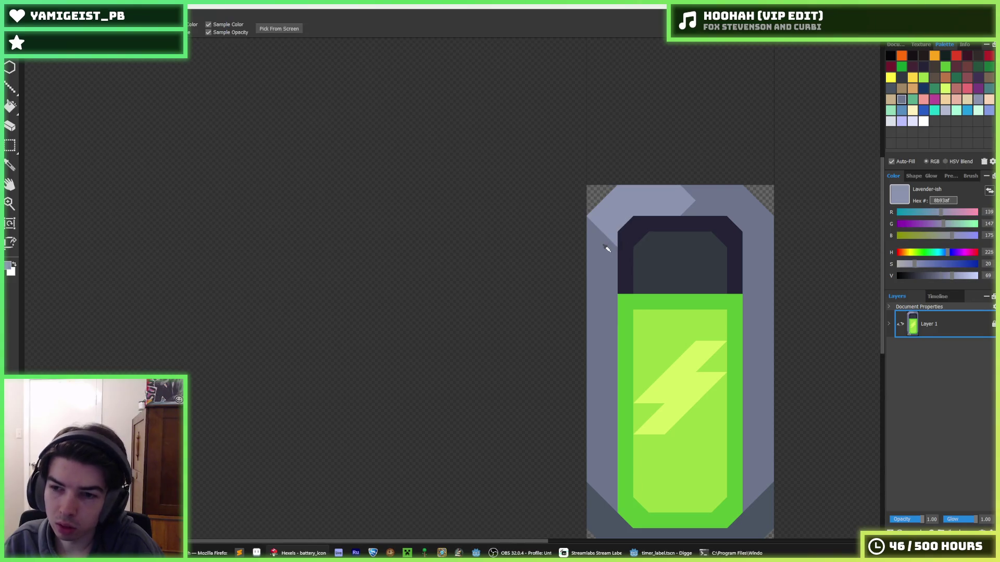
# Lighten the dark top-left corner with light lavender 8b93af.
pyautogui.keyDown('alt'); pyautogui.click(611, 251); pyautogui.keyUp('alt')
pyautogui.scroll(1, 609, 246)
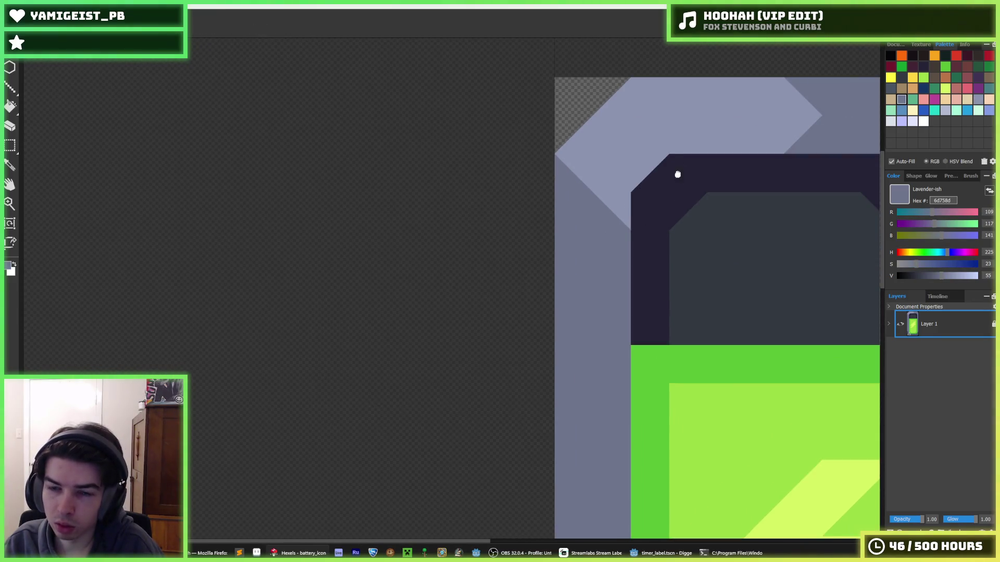
pyautogui.scroll(1, 557, 215)
pyautogui.keyDown('alt'); pyautogui.click(557, 215); pyautogui.keyUp('alt')
pyautogui.moveTo(573, 218); pyautogui.dragTo(542, 276)
pyautogui.scroll(-1, 562, 172)
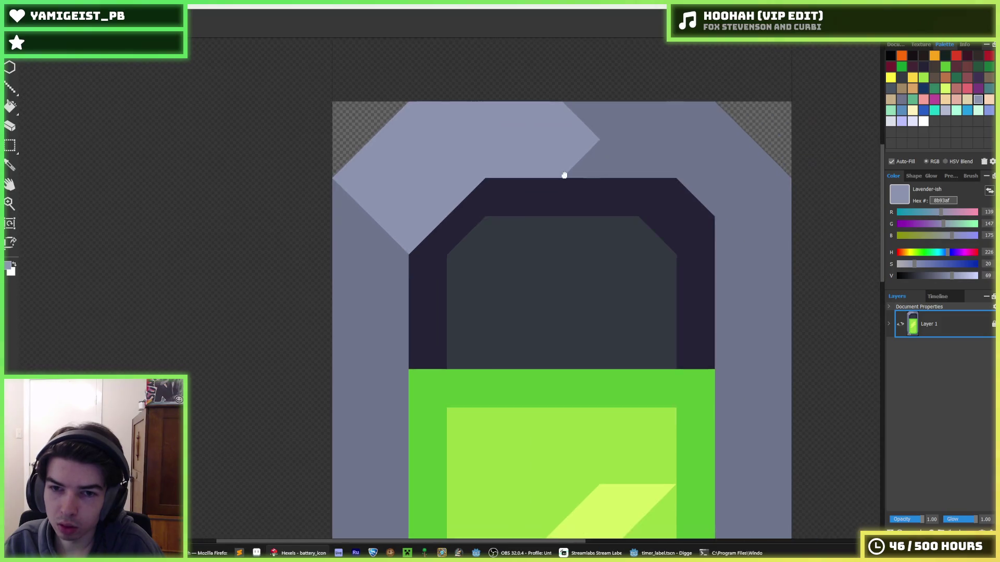
pyautogui.scroll(-1, 595, 180)
pyautogui.scroll(-1, 595, 181)
pyautogui.scroll(-1, 616, 170)
pyautogui.scroll(2, 596, 167)
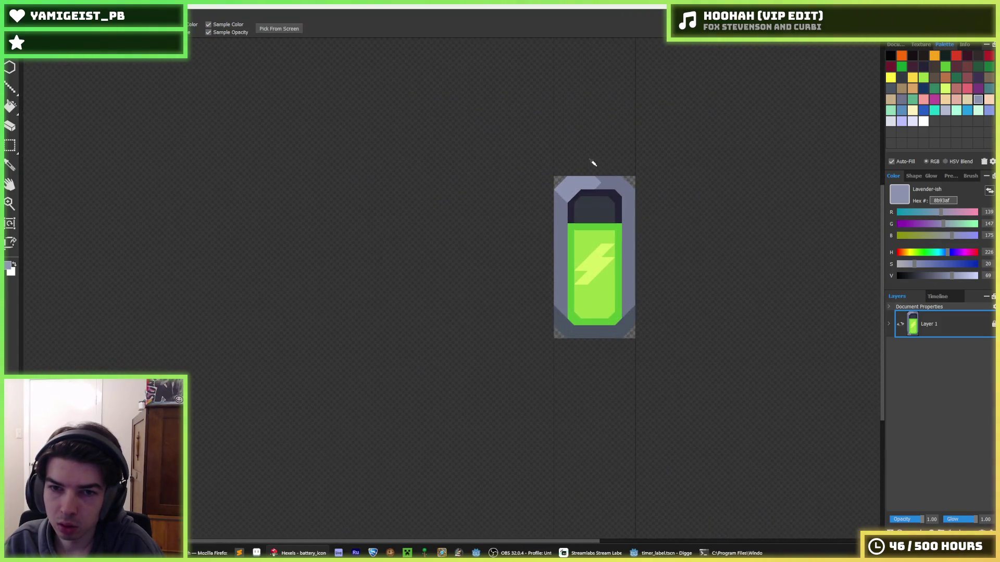
pyautogui.scroll(-1, 592, 161)
pyautogui.scroll(4, 593, 172)
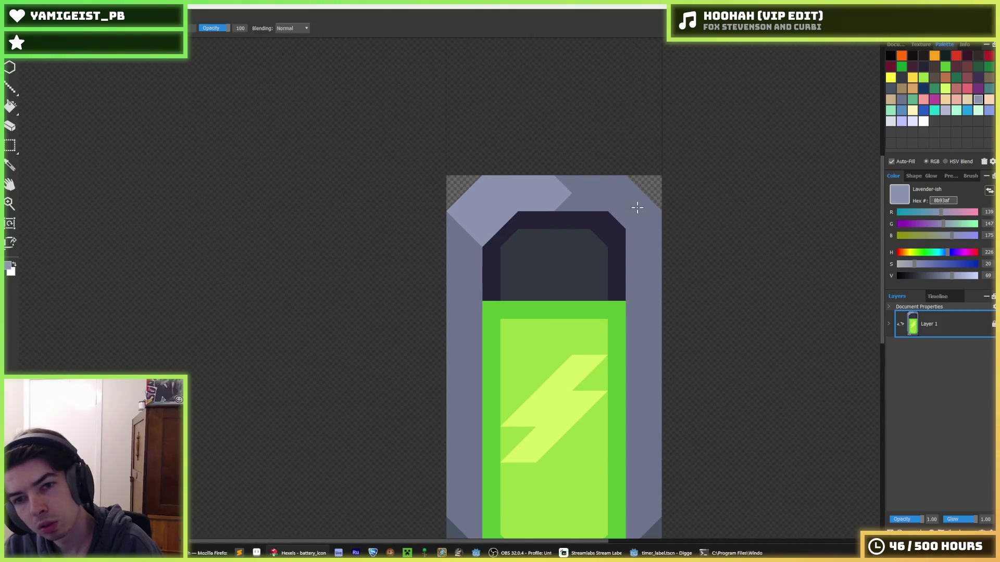
# Outline and fill the top-right bevel in light lavender.
pyautogui.moveTo(602, 208); pyautogui.dragTo(629, 188)
pyautogui.press('f')
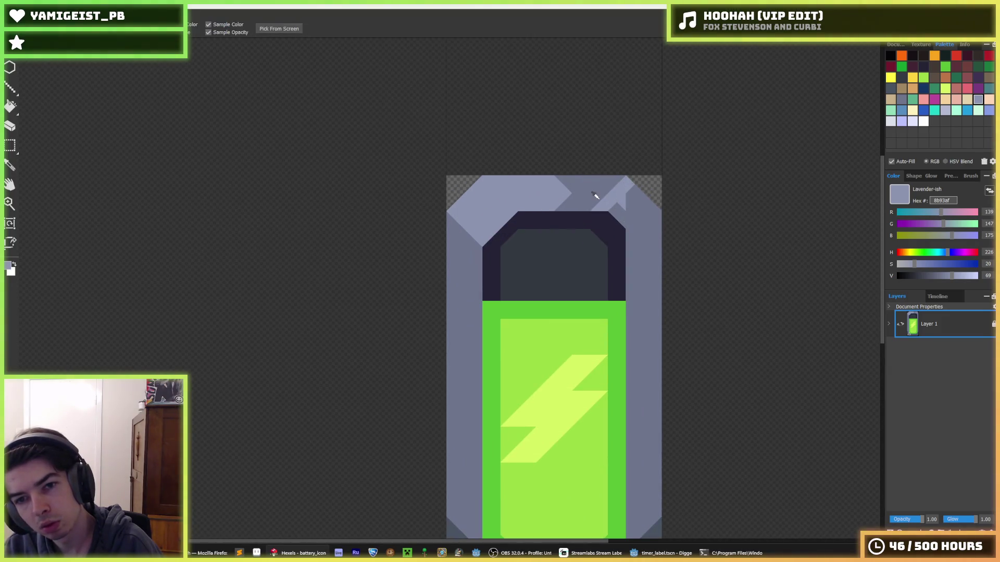
pyautogui.click(579, 192)
pyautogui.scroll(-3, 599, 193)
pyautogui.scroll(3, 645, 190)
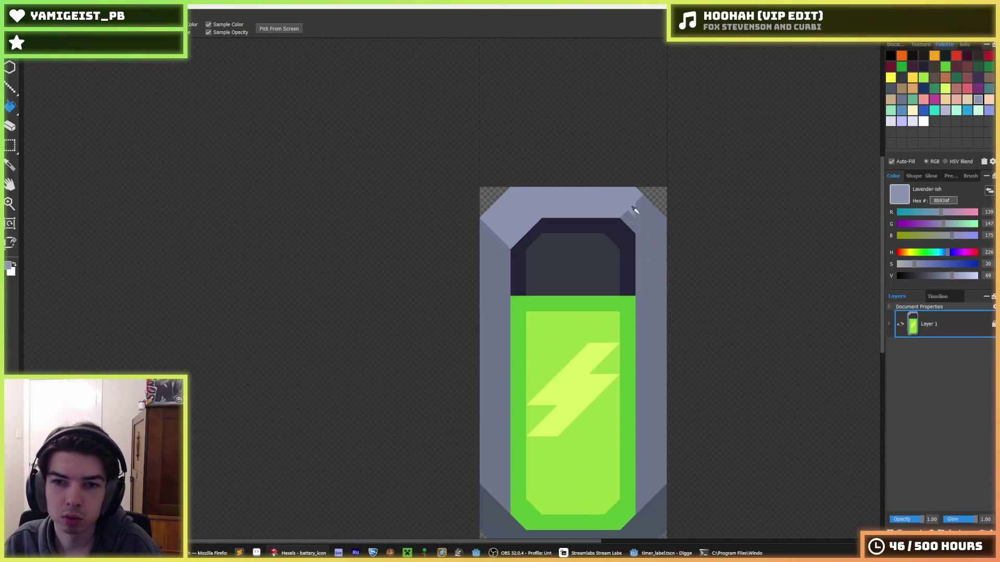
pyautogui.press('b')
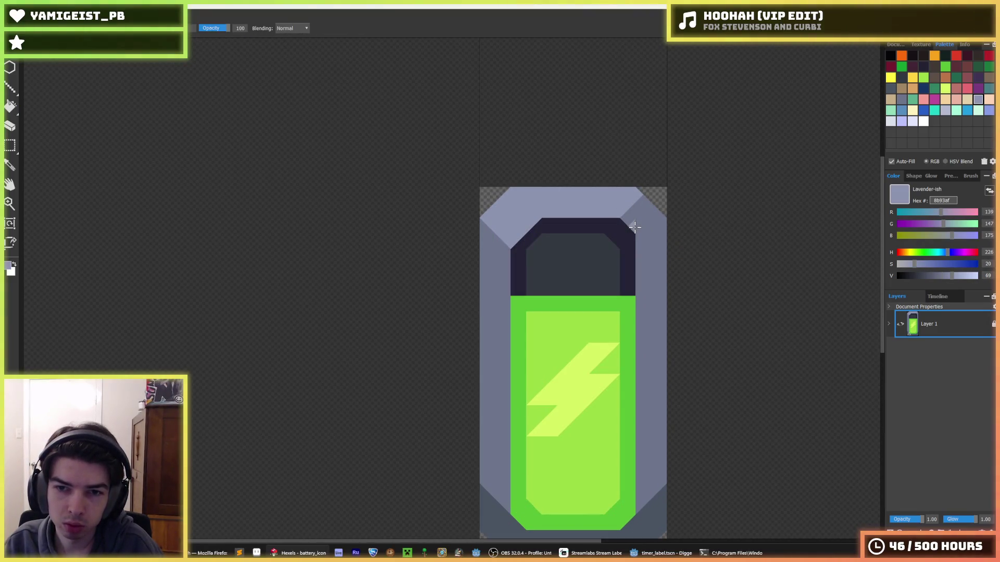
pyautogui.moveTo(635, 227); pyautogui.dragTo(653, 206)
# Reshape the dark outline's top-left corner, then undo the stray corner paint.
pyautogui.press('i')
pyautogui.scroll(-5, 646, 208)
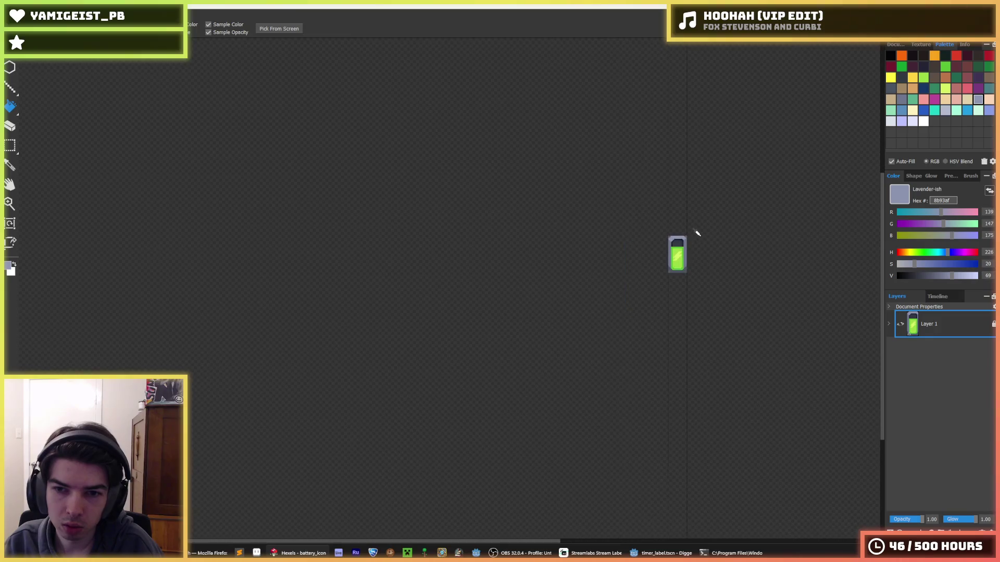
pyautogui.scroll(5, 696, 233)
pyautogui.click(549, 266)
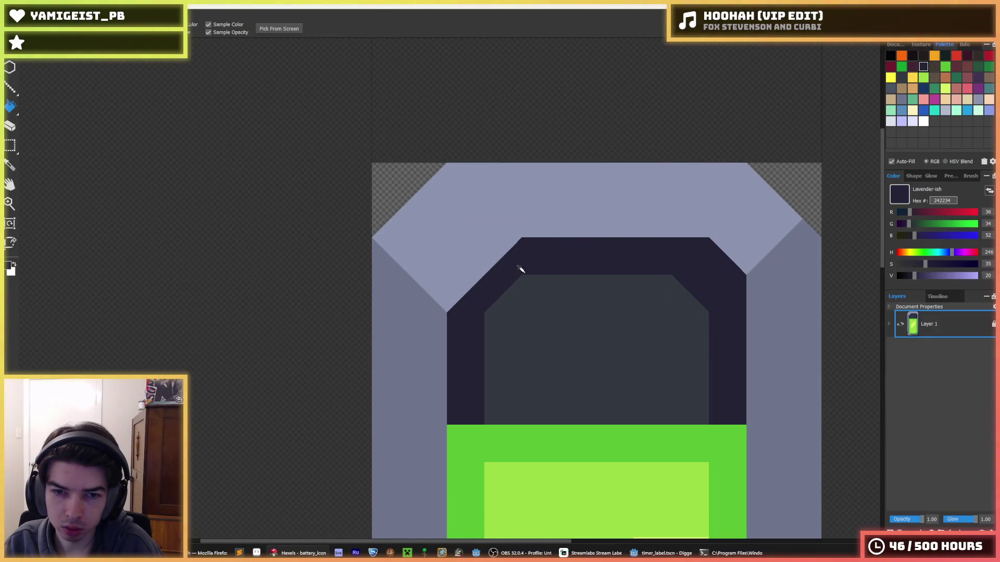
pyautogui.moveTo(520, 268)
pyautogui.mouseDown()
pyautogui.moveTo(502, 247)
pyautogui.moveTo(453, 292)
pyautogui.moveTo(386, 243)
pyautogui.moveTo(379, 212)
pyautogui.moveTo(431, 163)
pyautogui.moveTo(473, 223)
pyautogui.mouseUp()
pyautogui.keyDown('alt'); pyautogui.click(430, 297); pyautogui.keyUp('alt')
pyautogui.hotkey('ctrl', 'z')
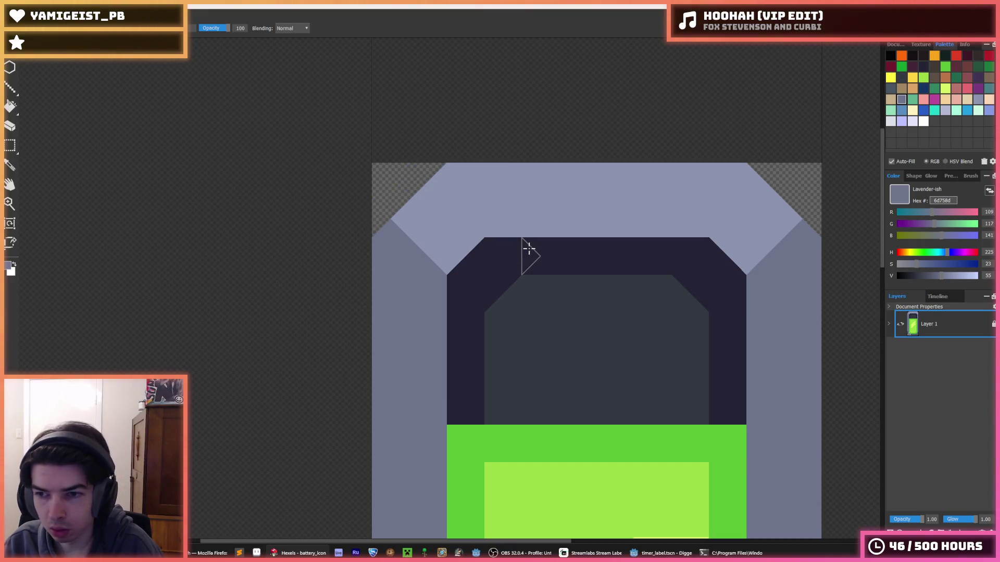
# Sample the light lavender cap colour, then the grey border colour.
pyautogui.scroll(-2, 564, 250)
pyautogui.scroll(2, 545, 250)
pyautogui.click(458, 231)
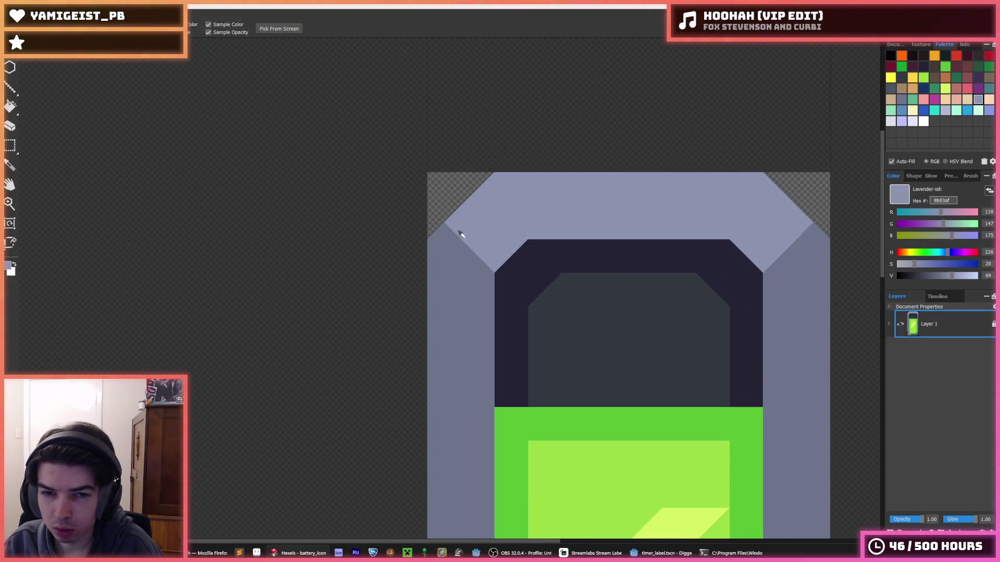
pyautogui.press('b')
pyautogui.press('i')
pyautogui.scroll(-4, 578, 241)
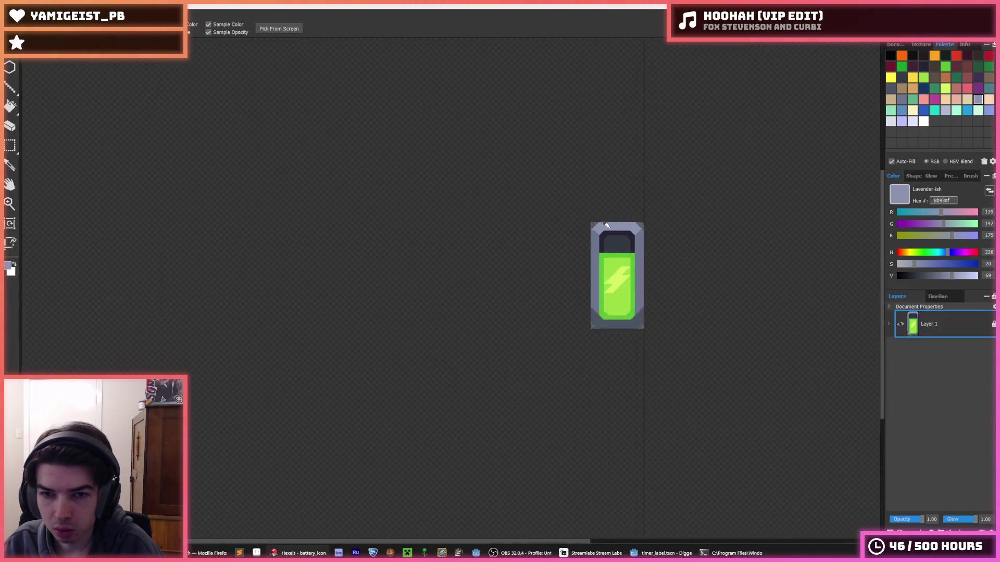
pyautogui.scroll(3, 573, 245)
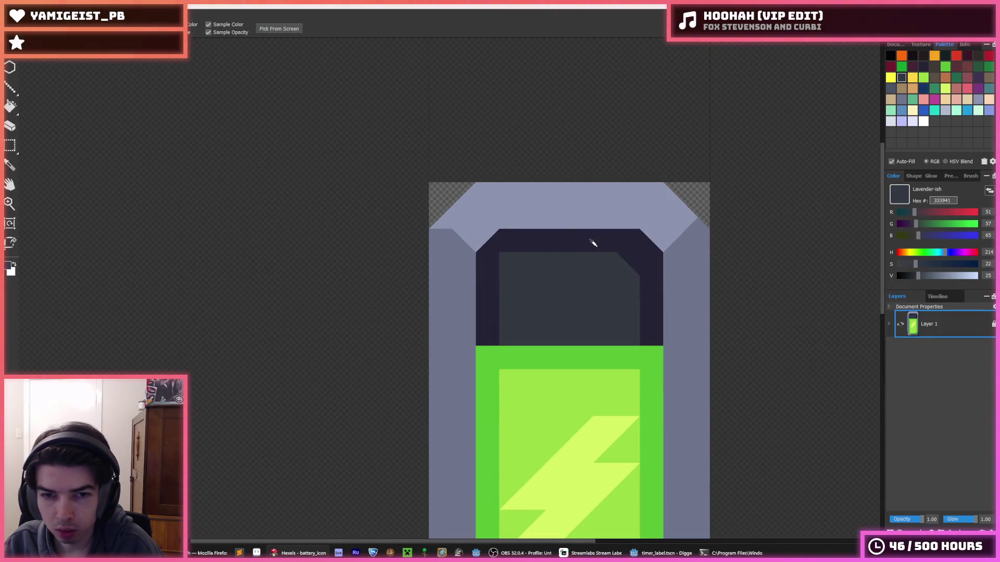
pyautogui.scroll(-5, 676, 239)
pyautogui.scroll(2, 633, 235)
pyautogui.scroll(2, 727, 279)
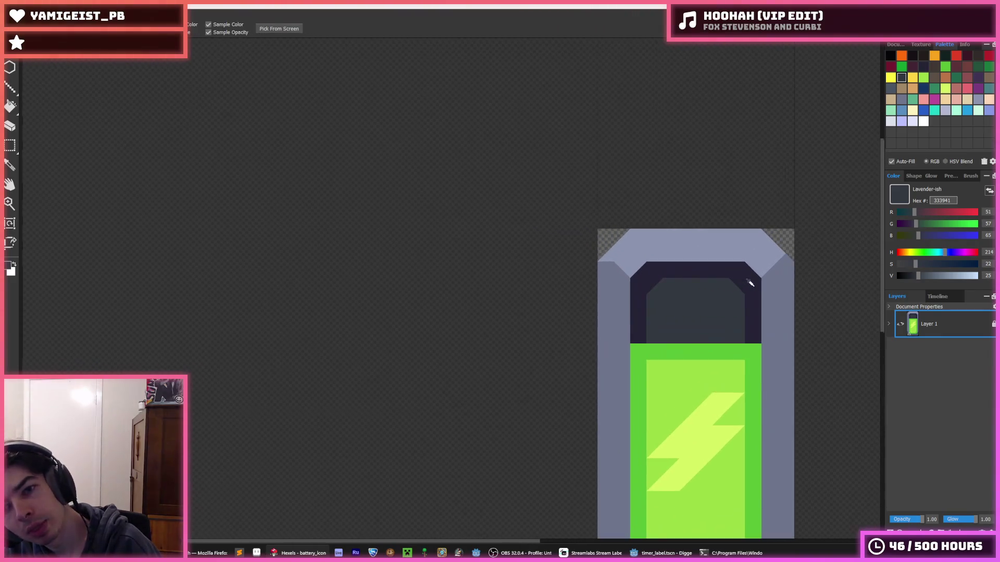
pyautogui.scroll(-5, 754, 286)
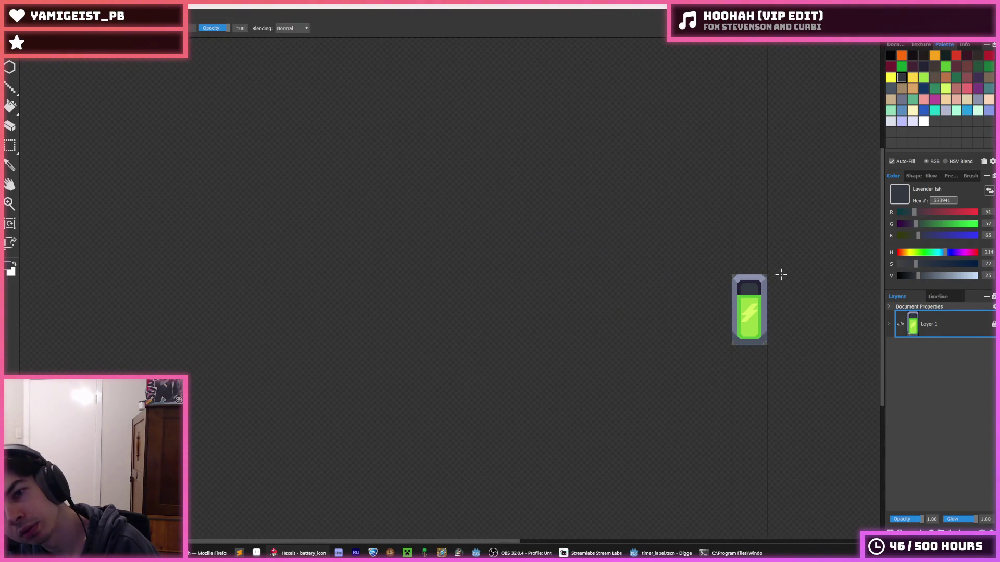
pyautogui.scroll(2, 774, 278)
pyautogui.scroll(-2, 773, 286)
pyautogui.scroll(3, 773, 329)
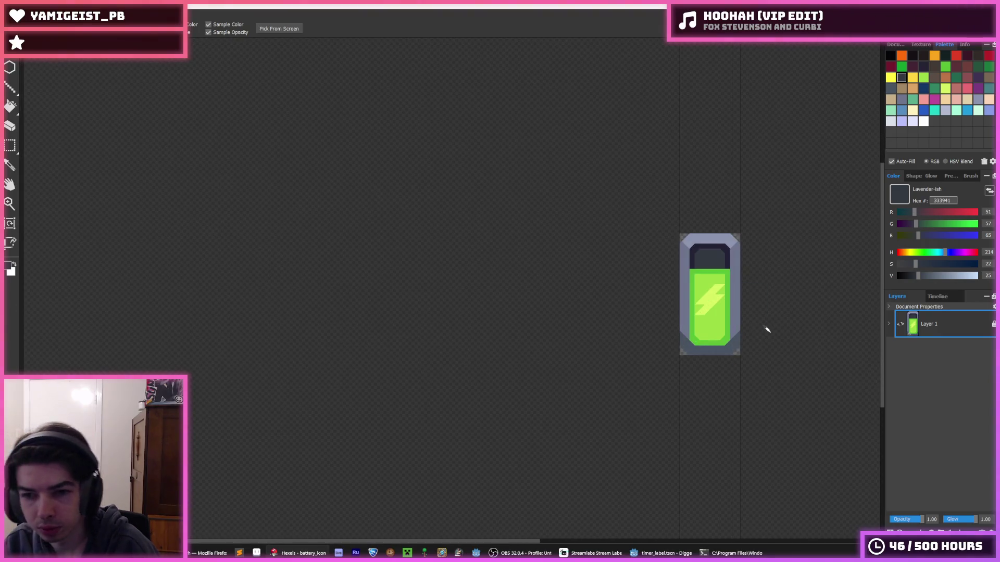
pyautogui.scroll(2, 767, 329)
pyautogui.keyDown('alt'); pyautogui.click(716, 341); pyautogui.keyUp('alt')
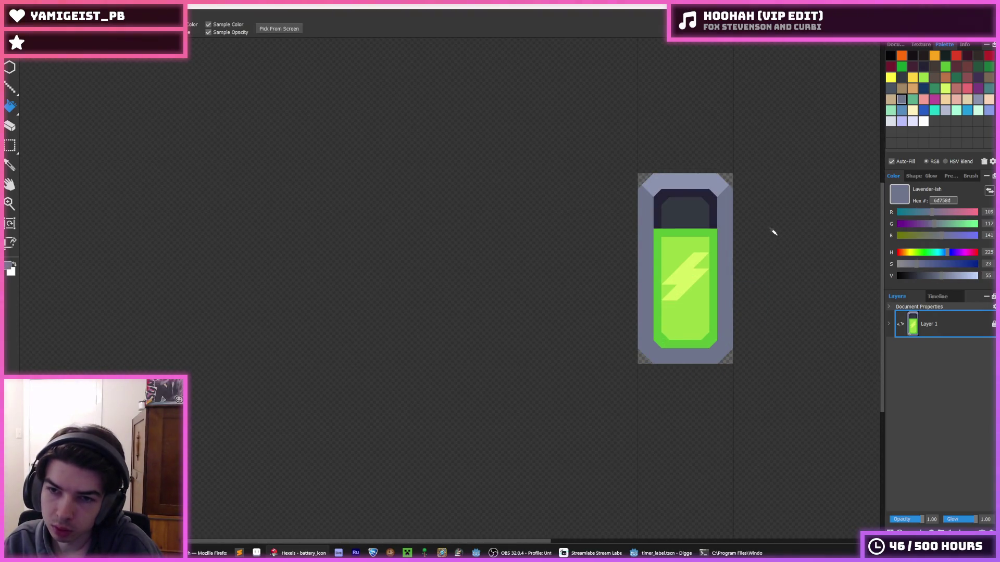
# Recentre the battery and sample the charge area's green.
pyautogui.scroll(-4, 774, 232)
pyautogui.scroll(-1, 795, 223)
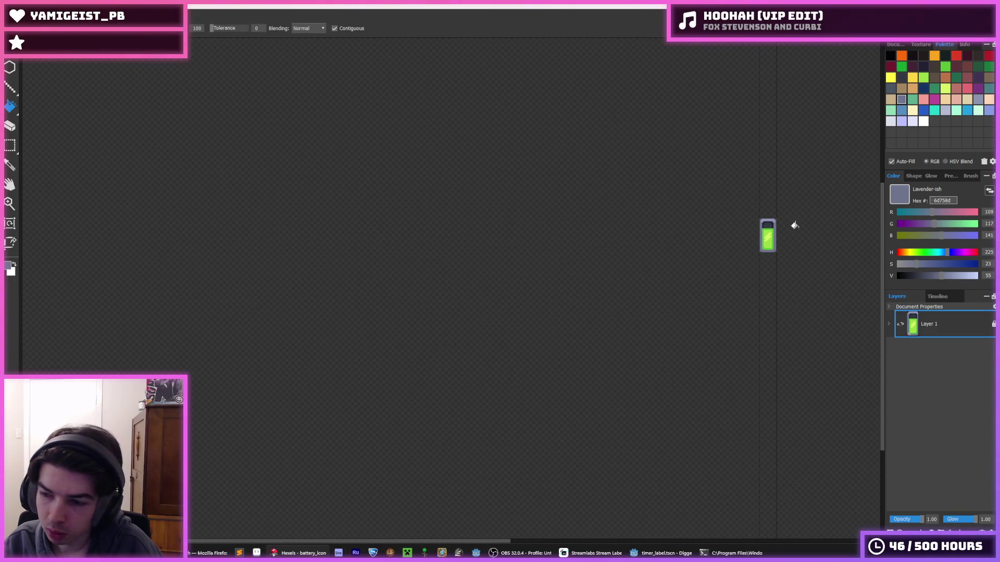
pyautogui.moveTo(814, 225)
pyautogui.mouseDown()
pyautogui.moveTo(688, 267)
pyautogui.moveTo(616, 245)
pyautogui.mouseUp()
pyautogui.scroll(3, 617, 255)
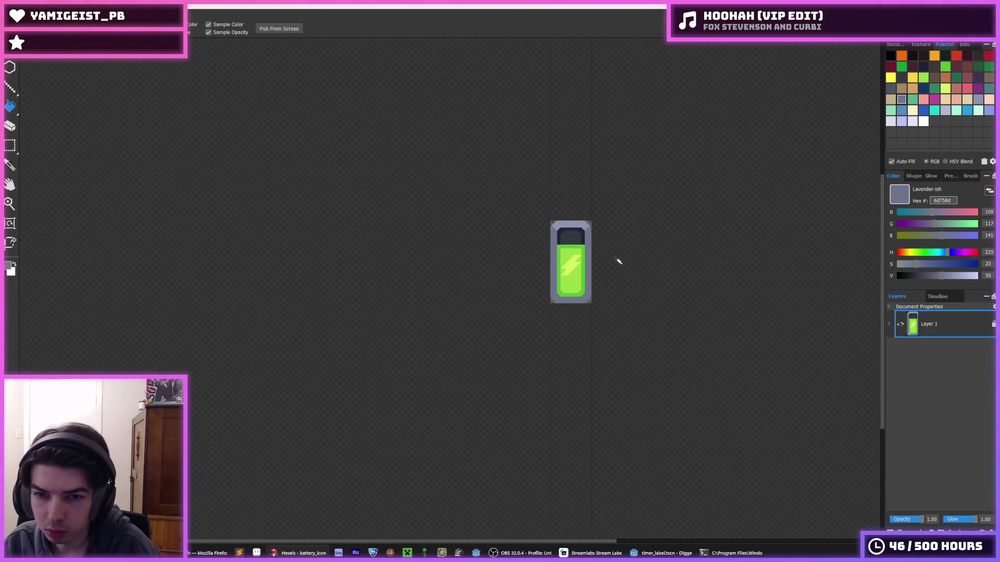
pyautogui.keyDown('alt'); pyautogui.click(558, 281); pyautogui.keyUp('alt')
pyautogui.scroll(-3, 605, 234)
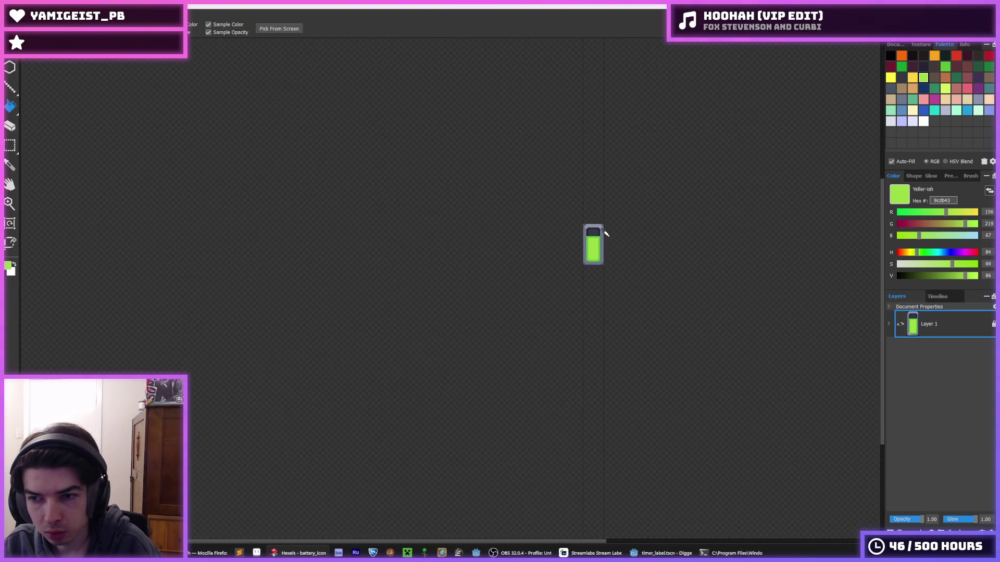
pyautogui.scroll(3, 604, 239)
# Fill the area around the lightning bolt pale yellow-green and paint over its outline.
pyautogui.hotkey('ctrl', 'z')
pyautogui.keyDown('alt'); pyautogui.click(593, 244); pyautogui.keyUp('alt')
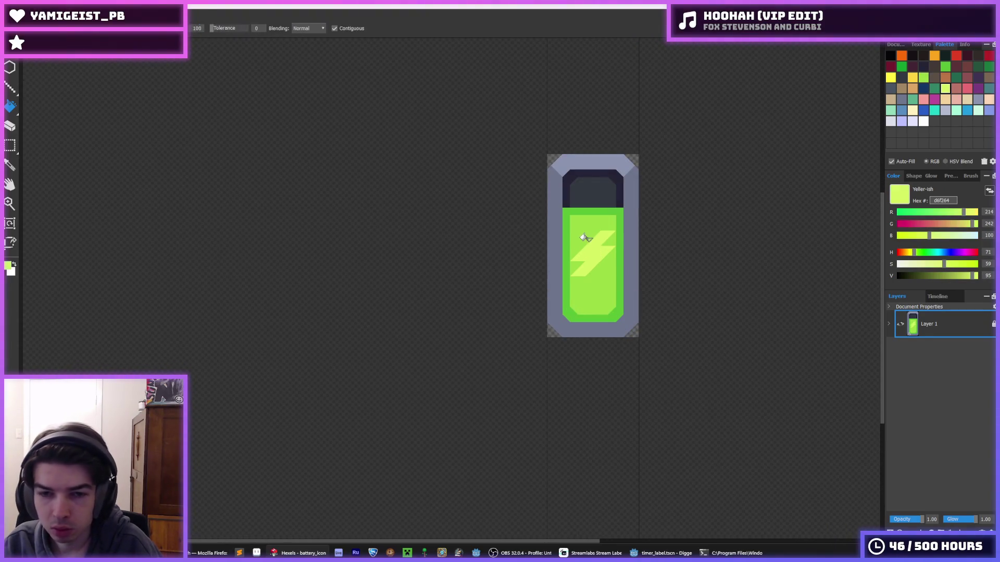
pyautogui.click(578, 234)
pyautogui.press('b')
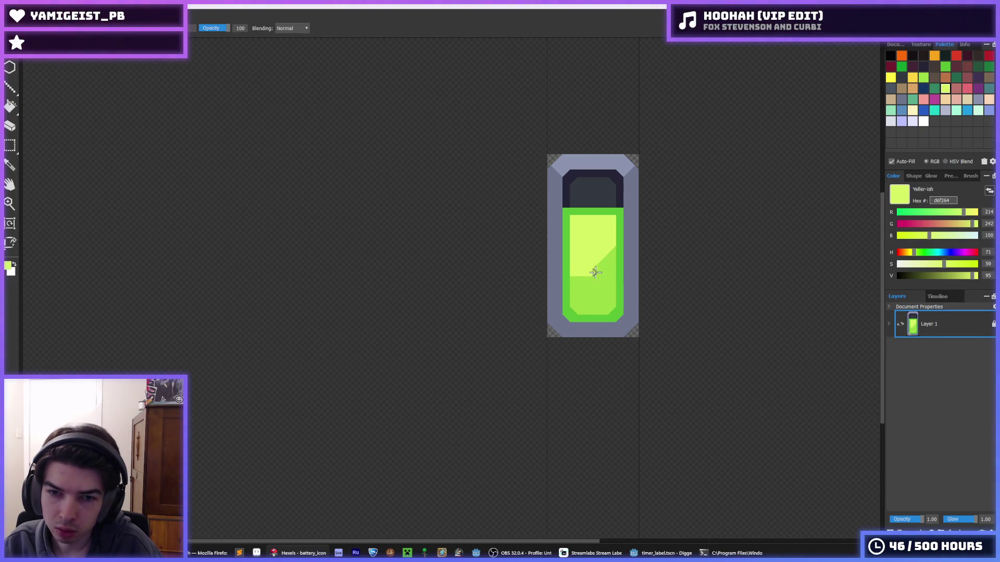
pyautogui.moveTo(612, 274); pyautogui.dragTo(606, 254)
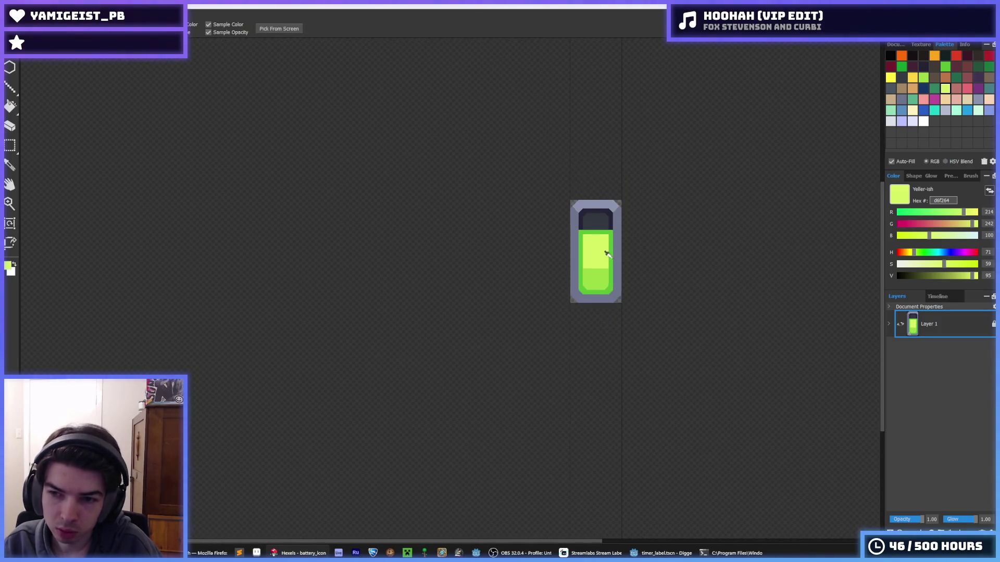
# Flood-fill the upper border lighter green and the dark band around the window green.
pyautogui.scroll(2, 608, 255)
pyautogui.keyDown('alt'); pyautogui.click(540, 287); pyautogui.keyUp('alt')
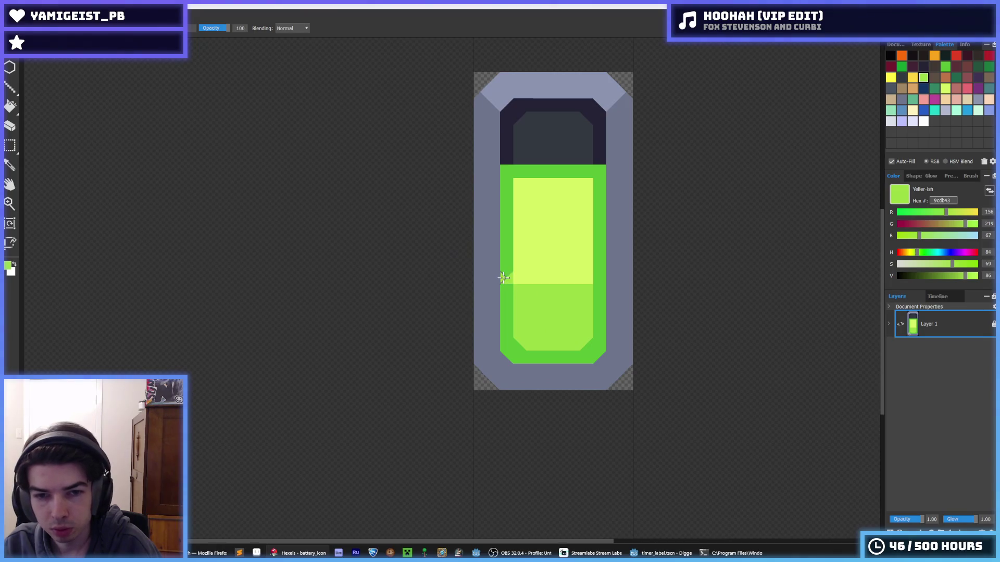
pyautogui.press('g')
pyautogui.click(600, 267)
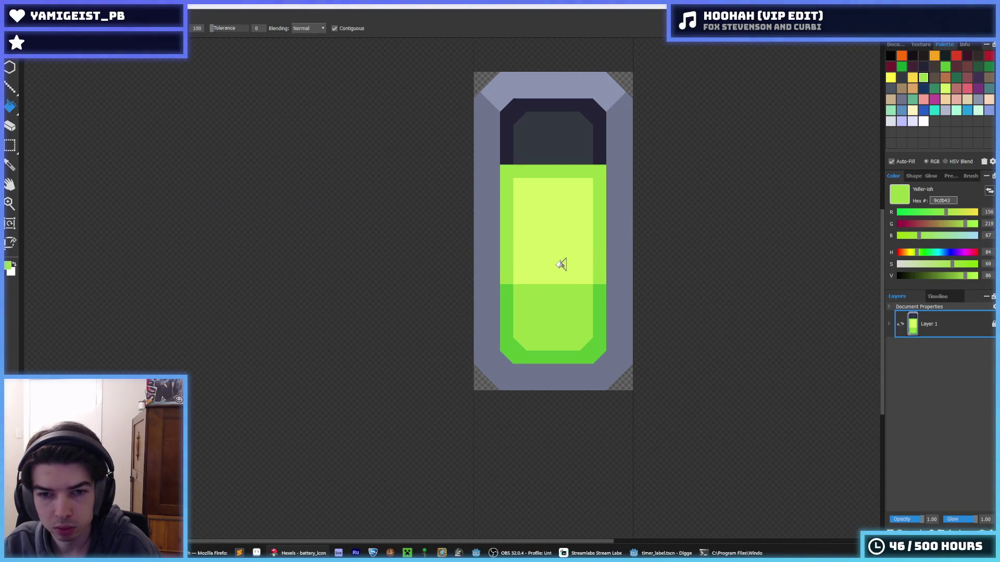
pyautogui.scroll(-5, 596, 262)
pyautogui.scroll(2, 612, 265)
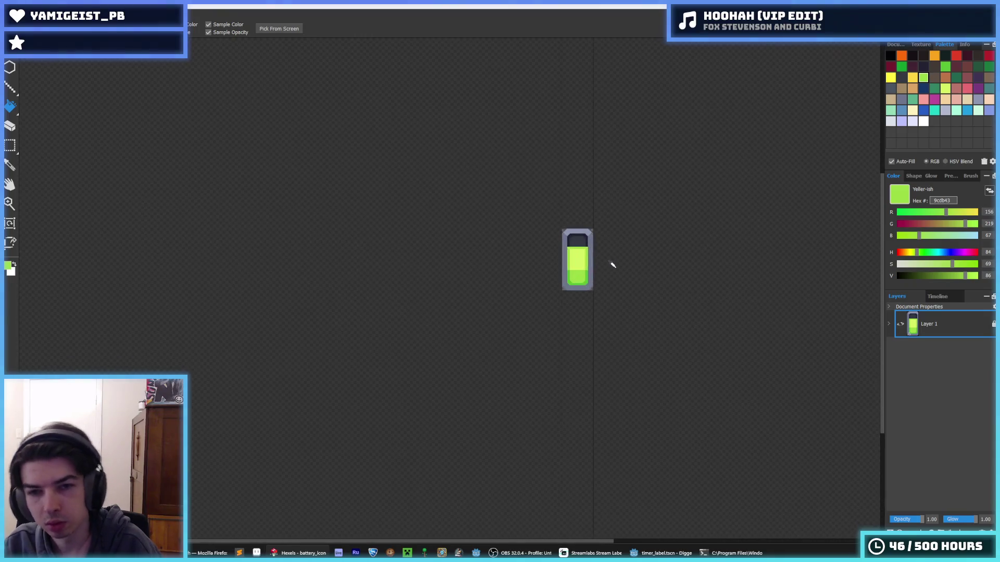
pyautogui.scroll(-1, 580, 244)
pyautogui.scroll(3, 579, 244)
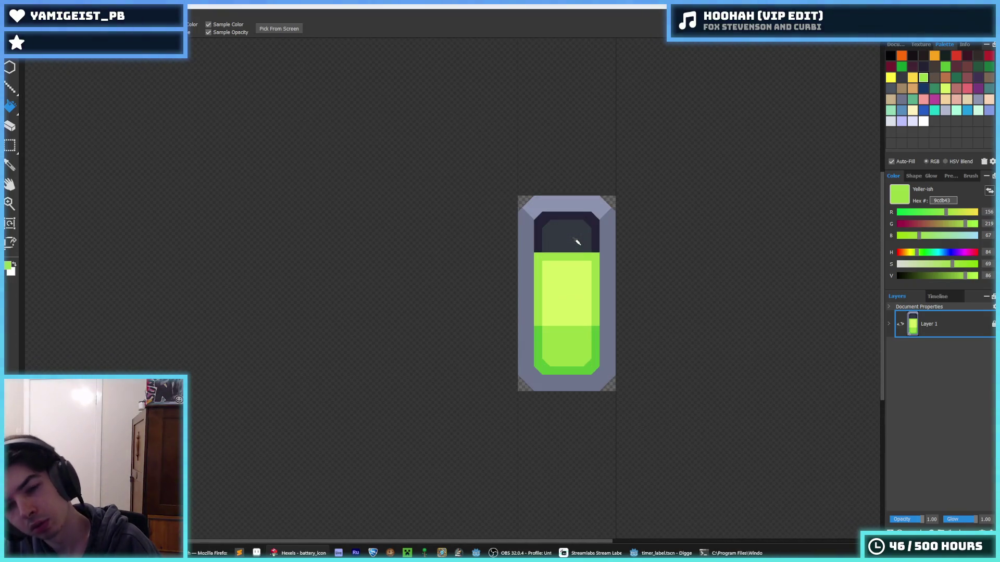
pyautogui.scroll(-2, 578, 242)
pyautogui.scroll(-2, 578, 242)
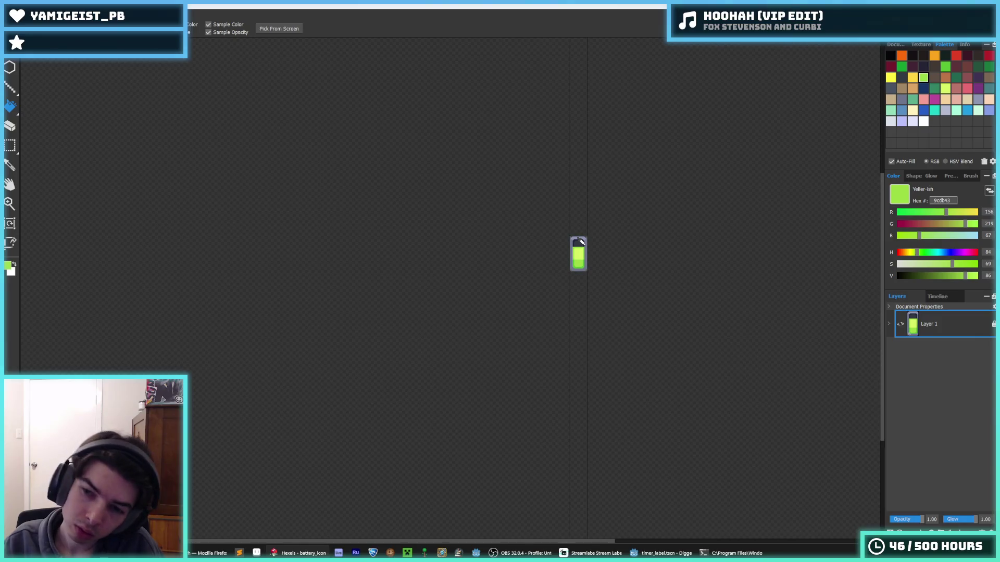
pyautogui.scroll(5, 578, 241)
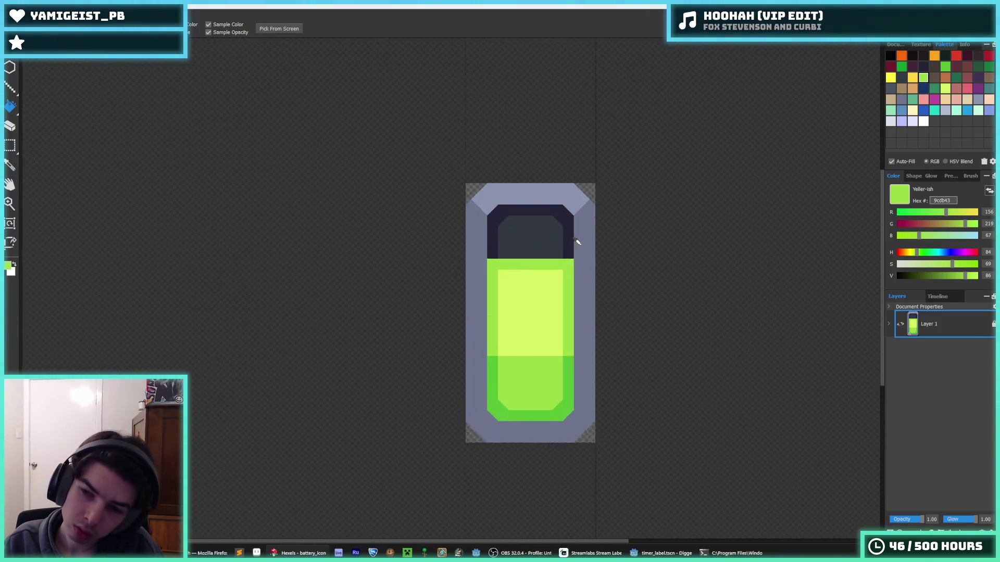
pyautogui.click(471, 248)
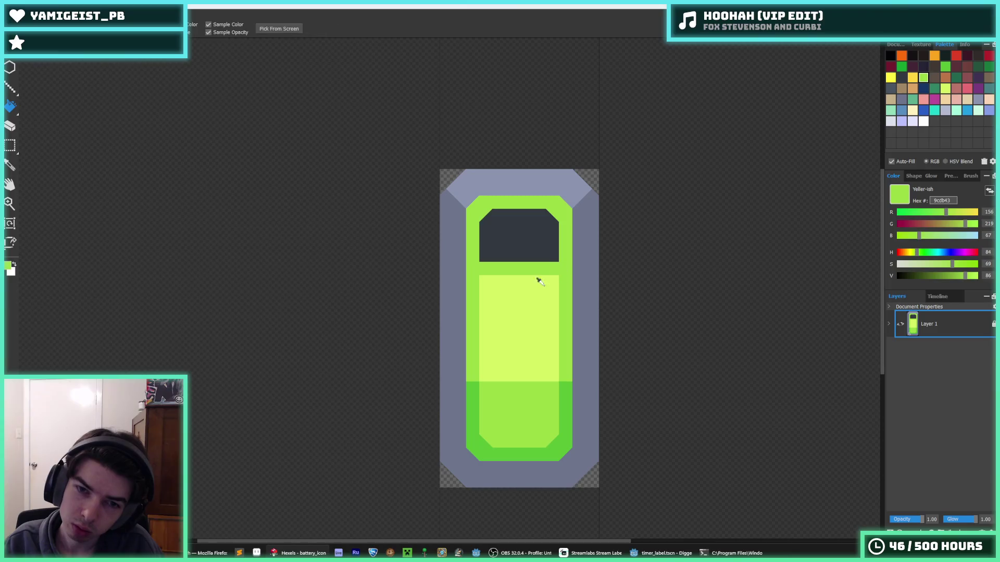
# Paint the band below the window and the remaining dark window pale yellow.
pyautogui.keyDown('alt'); pyautogui.click(539, 279); pyautogui.keyUp('alt')
pyautogui.moveTo(553, 282)
pyautogui.mouseDown()
pyautogui.moveTo(487, 266)
pyautogui.moveTo(538, 267)
pyautogui.moveTo(526, 240)
pyautogui.mouseUp()
pyautogui.press('f')
pyautogui.click(489, 254)
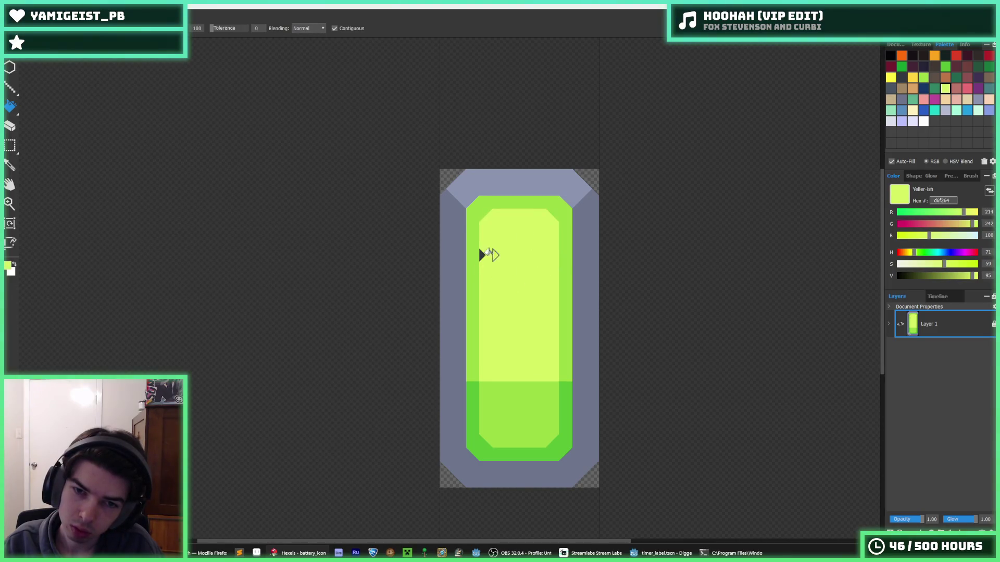
pyautogui.press('b')
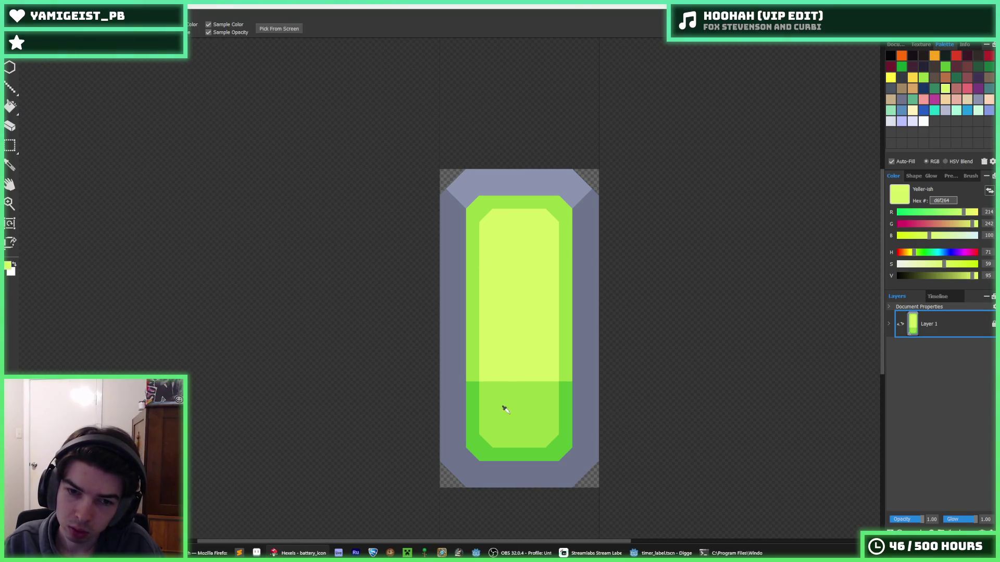
# Paint green down the left of the upper block and dark green along both inner edges.
pyautogui.keyDown('alt'); pyautogui.click(504, 407); pyautogui.keyUp('alt')
pyautogui.moveTo(491, 376)
pyautogui.mouseDown()
pyautogui.moveTo(495, 339)
pyautogui.moveTo(514, 335)
pyautogui.moveTo(543, 357)
pyautogui.moveTo(553, 337)
pyautogui.moveTo(531, 373)
pyautogui.mouseUp()
pyautogui.click(543, 376)
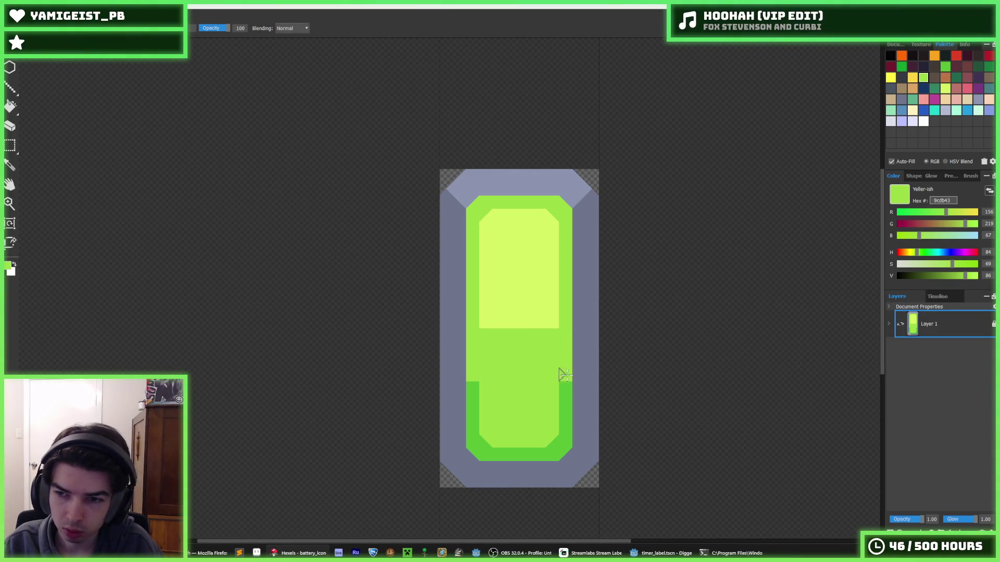
pyautogui.keyDown('alt'); pyautogui.click(569, 385); pyautogui.keyUp('alt')
pyautogui.moveTo(565, 380)
pyautogui.mouseDown()
pyautogui.moveTo(568, 335)
pyautogui.moveTo(567, 382)
pyautogui.mouseUp()
pyautogui.moveTo(476, 365)
pyautogui.mouseDown()
pyautogui.moveTo(467, 345)
pyautogui.moveTo(469, 380)
pyautogui.mouseUp()
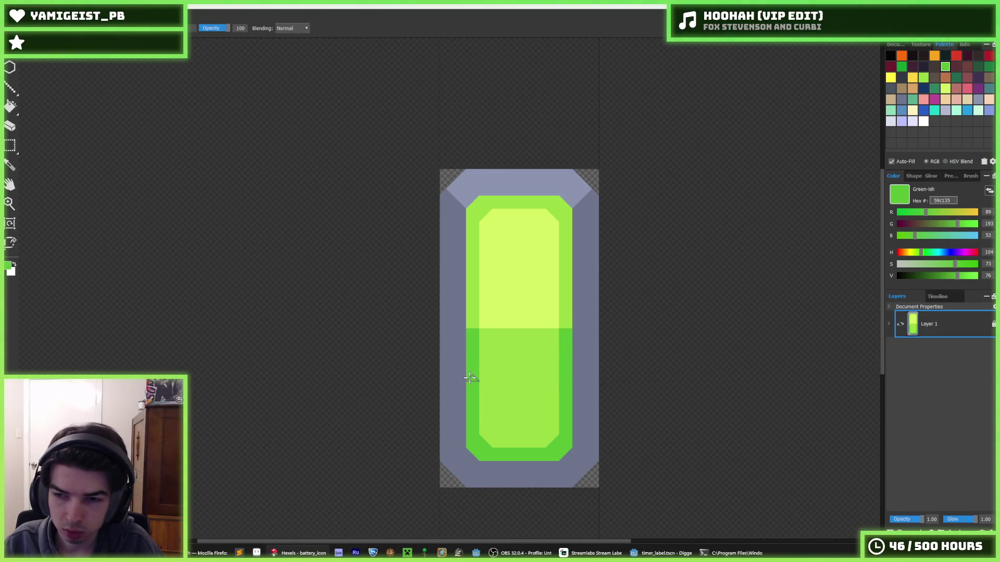
# Paint a dark cap across the battery top, undo it, and sample the pale yellow highlight.
pyautogui.press('i')
pyautogui.scroll(-5, 585, 286)
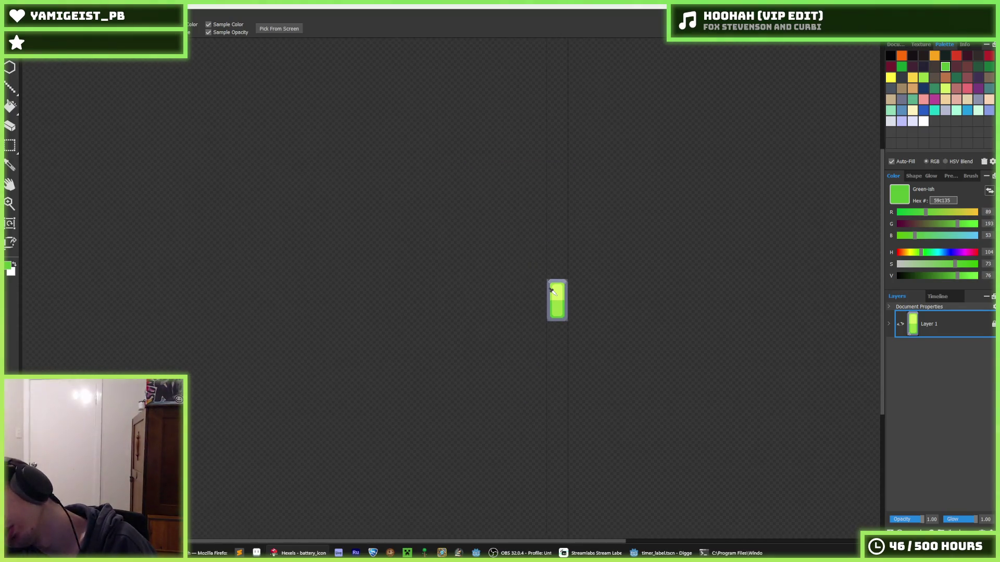
pyautogui.scroll(2, 539, 269)
pyautogui.press('b')
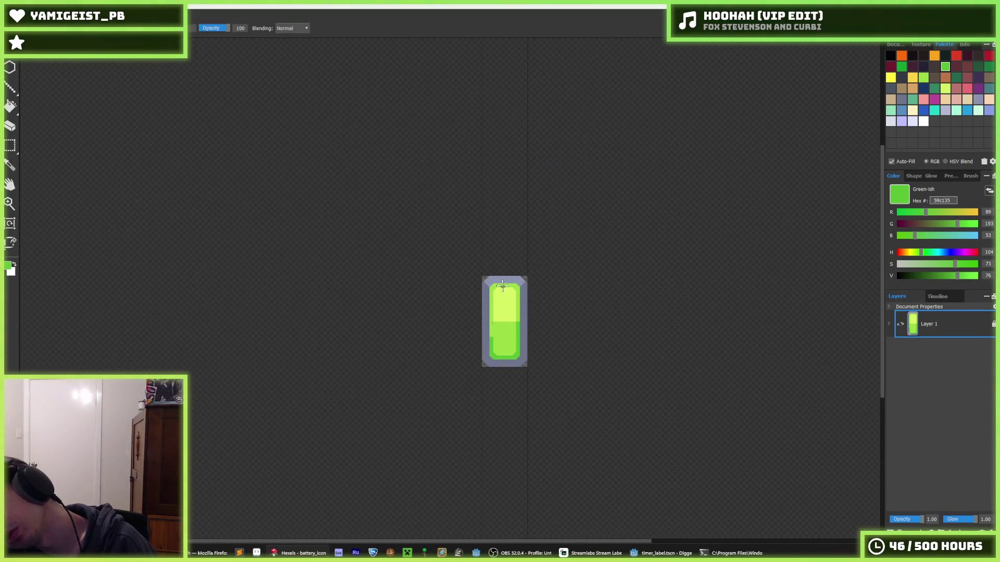
pyautogui.moveTo(502, 286)
pyautogui.mouseDown()
pyautogui.moveTo(504, 299)
pyautogui.moveTo(502, 286)
pyautogui.mouseUp()
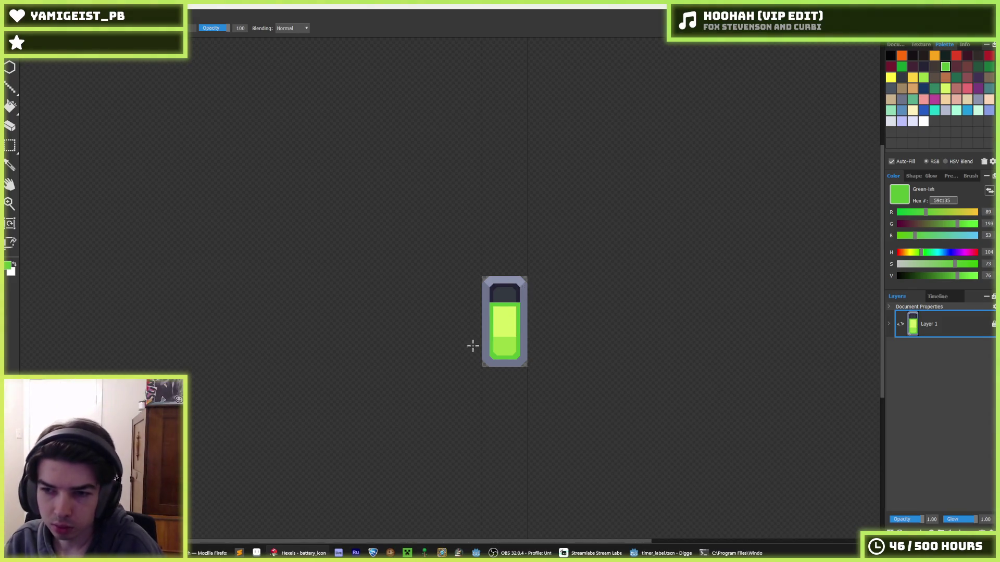
pyautogui.hotkey('ctrl', 'z')
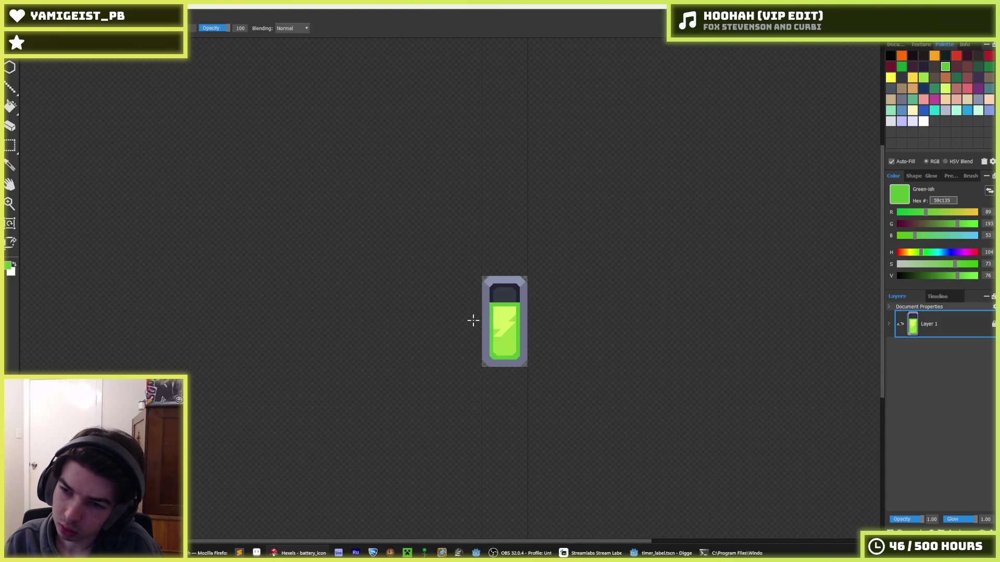
pyautogui.scroll(4, 480, 315)
pyautogui.keyDown('alt'); pyautogui.click(527, 219); pyautogui.keyUp('alt')
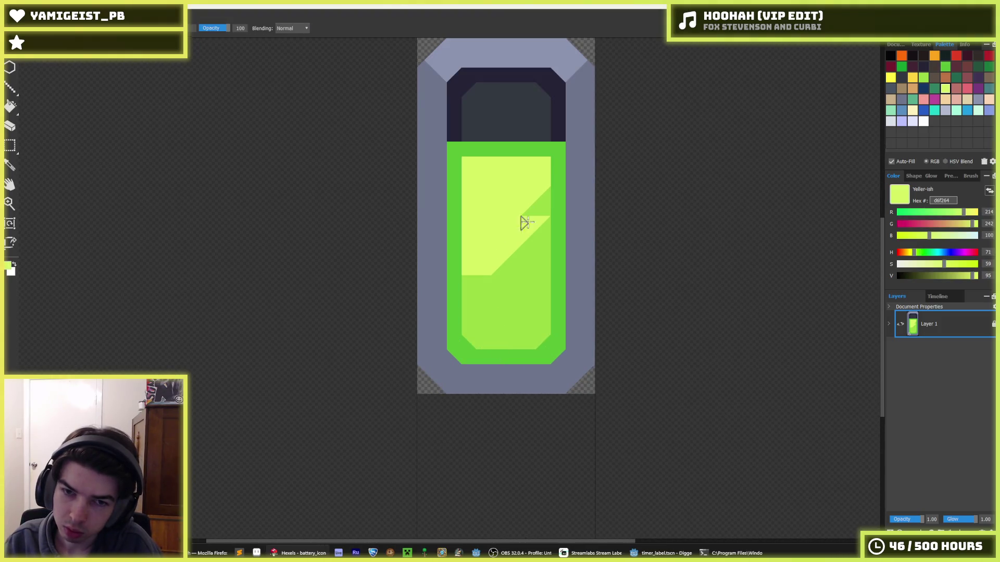
# Extend the yellow highlight down the right side and fill the darker lower area yellow-green.
pyautogui.moveTo(526, 219)
pyautogui.mouseDown()
pyautogui.moveTo(542, 189)
pyautogui.moveTo(529, 263)
pyautogui.moveTo(504, 252)
pyautogui.moveTo(542, 273)
pyautogui.moveTo(479, 281)
pyautogui.moveTo(471, 271)
pyautogui.moveTo(474, 281)
pyautogui.mouseUp()
pyautogui.press('alt')
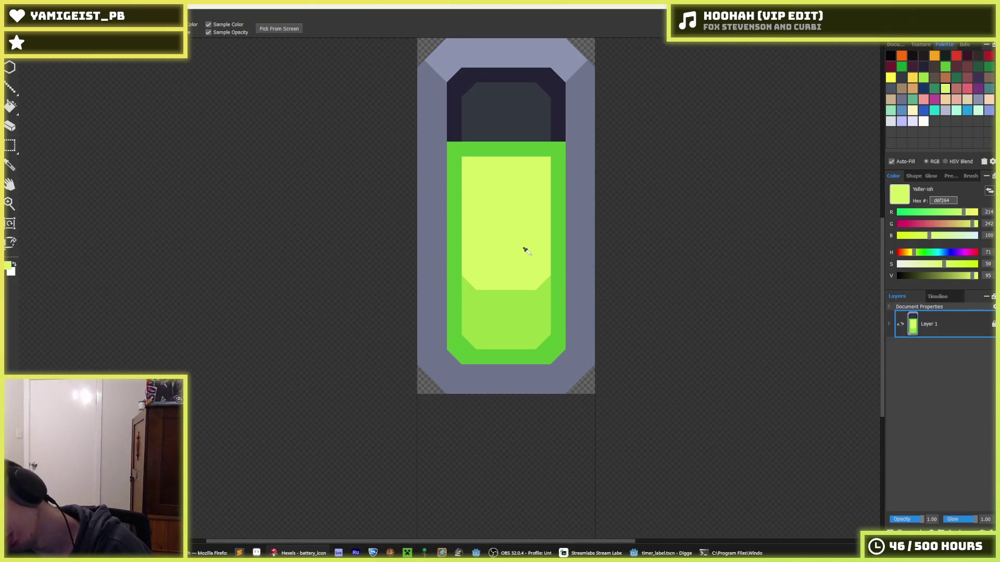
pyautogui.scroll(-5, 526, 251)
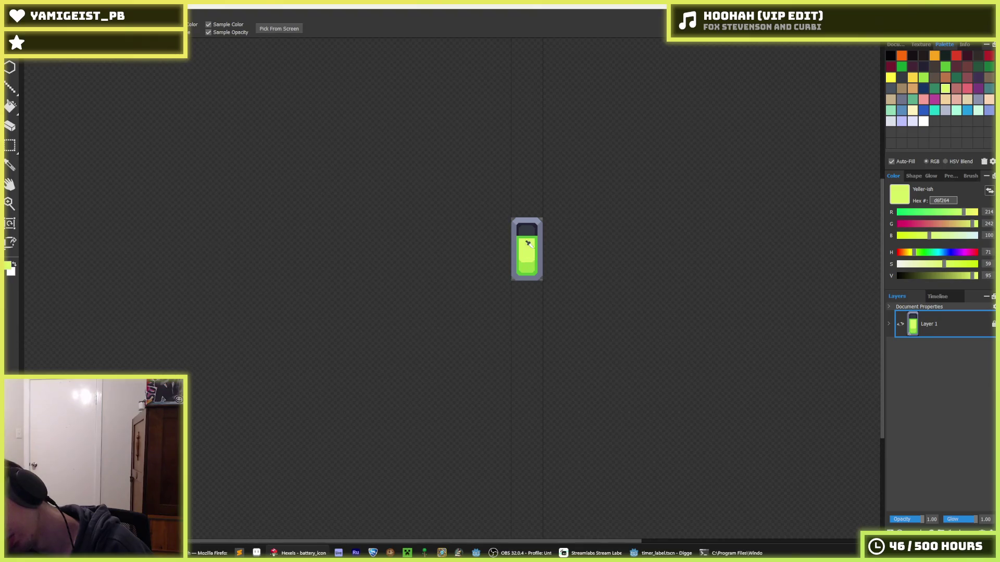
pyautogui.scroll(5, 520, 234)
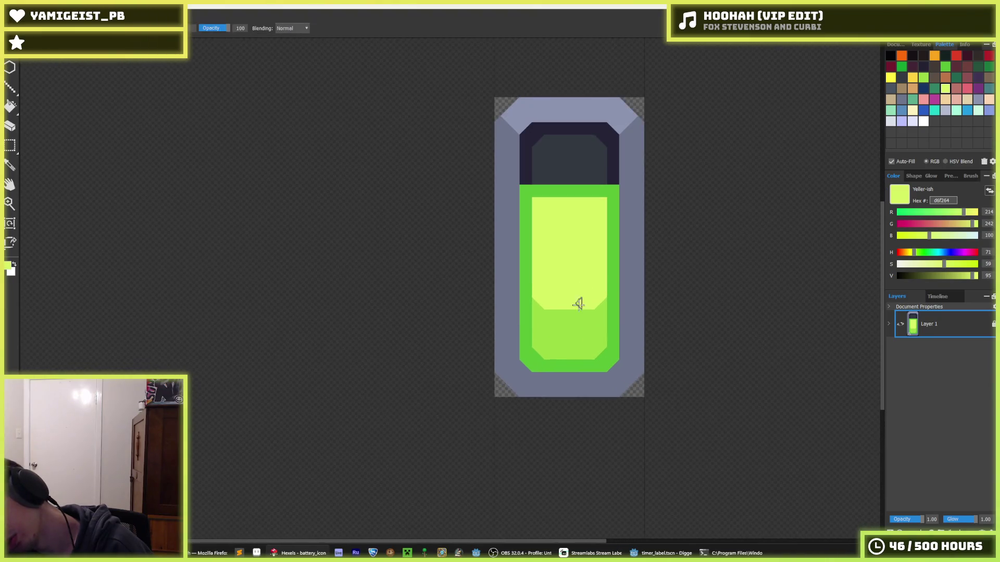
pyautogui.press('f')
pyautogui.click(568, 319)
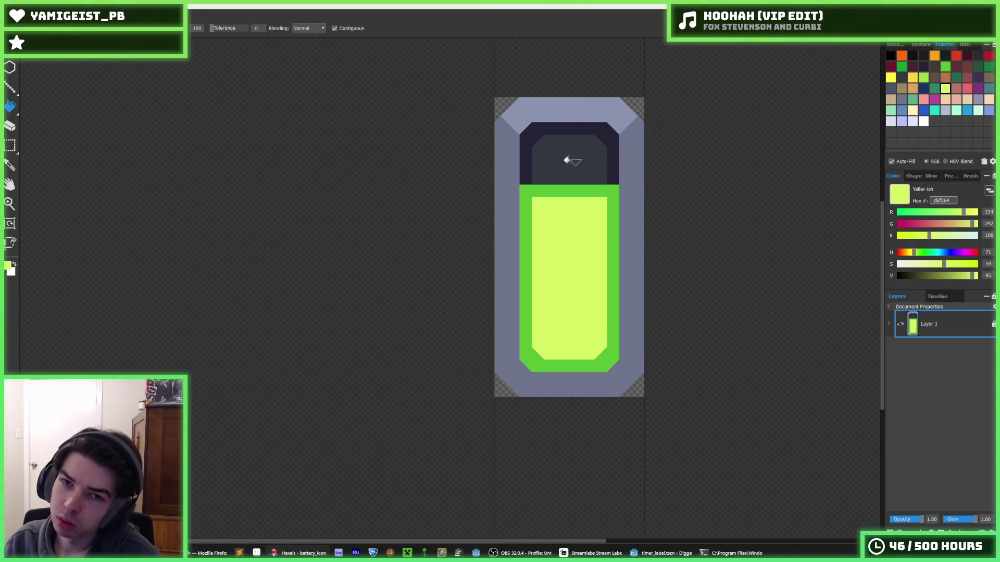
# Sample the battery border's green, then the frame's light lavender.
pyautogui.scroll(-5, 562, 182)
pyautogui.scroll(4, 565, 187)
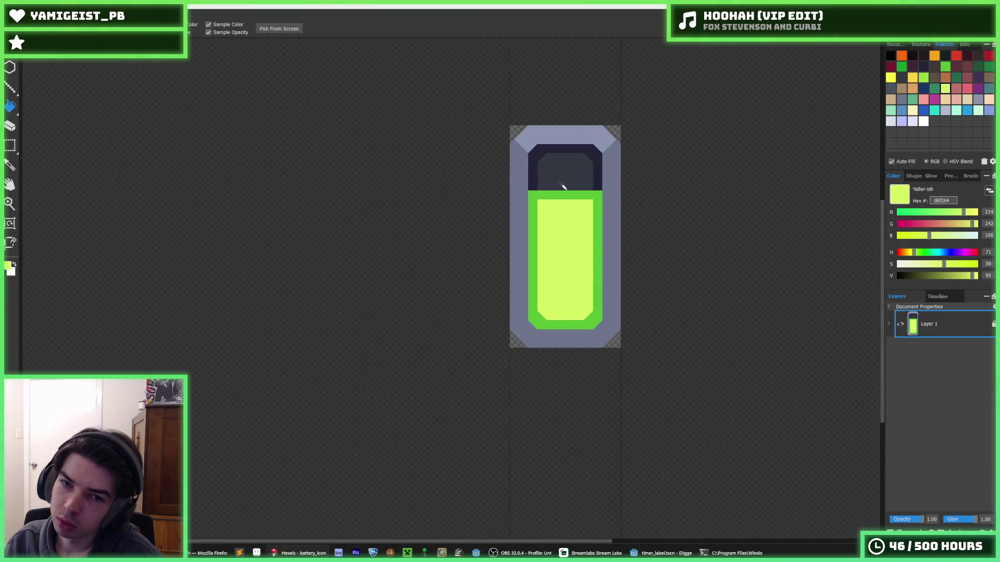
pyautogui.click(564, 192)
pyautogui.press('alt')
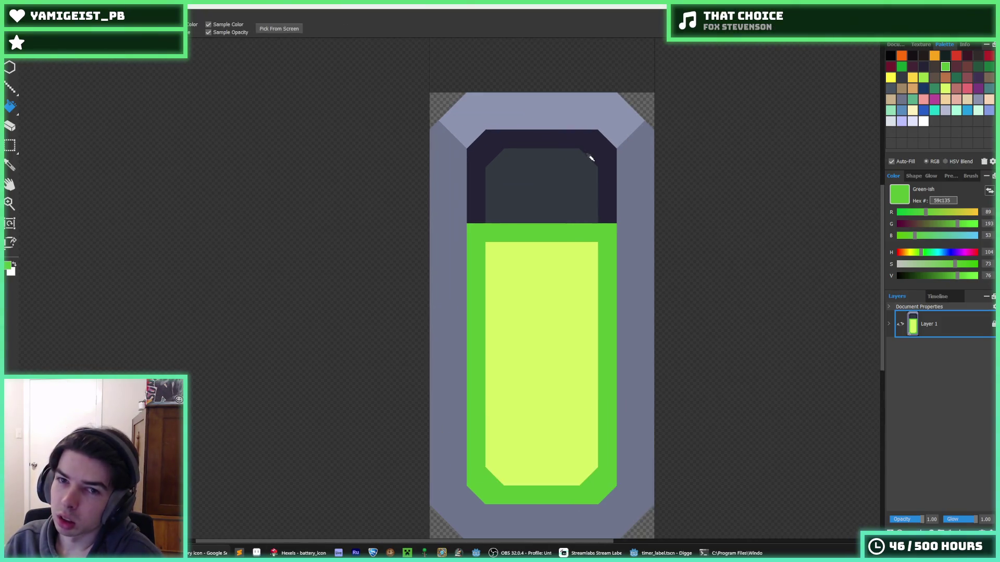
pyautogui.scroll(2, 589, 156)
pyautogui.keyDown('alt'); pyautogui.click(487, 107); pyautogui.keyUp('alt')
# Paint the empty top-left corner lavender and nudge the battery's top section down.
pyautogui.press('b')
pyautogui.moveTo(457, 100); pyautogui.dragTo(432, 95)
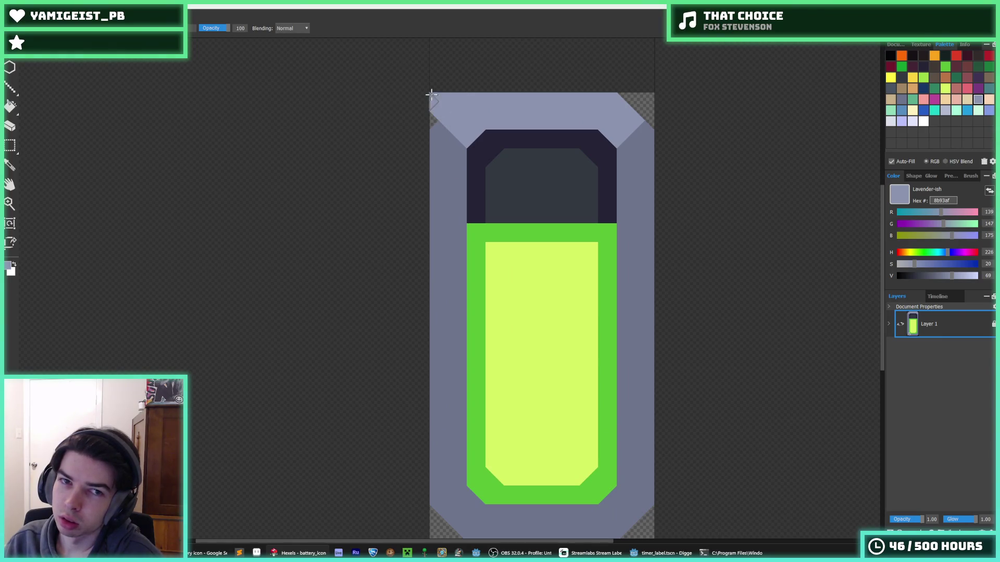
pyautogui.press('m')
pyautogui.moveTo(663, 76)
pyautogui.mouseDown()
pyautogui.moveTo(404, 174)
pyautogui.moveTo(424, 179)
pyautogui.moveTo(431, 276)
pyautogui.mouseUp()
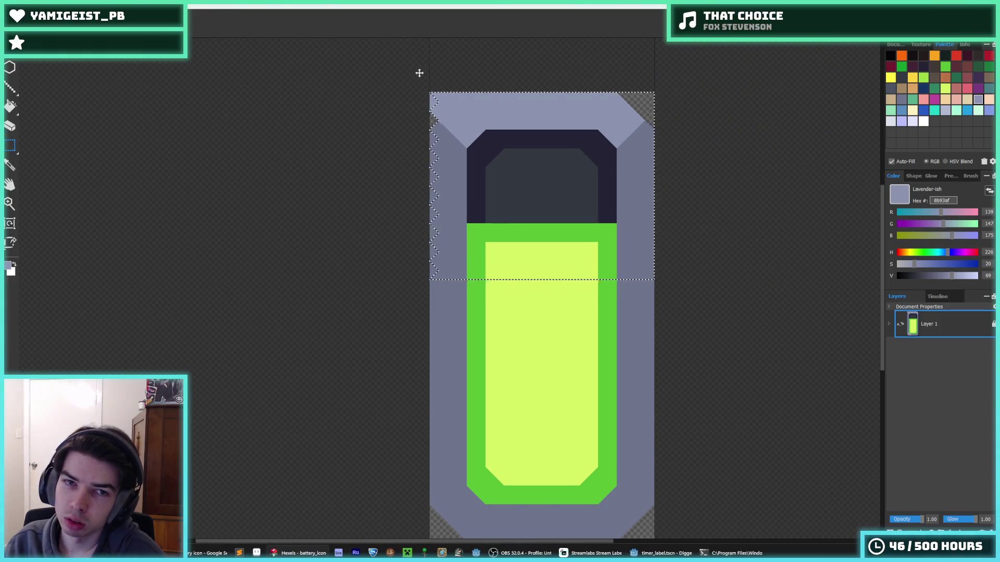
pyautogui.moveTo(399, 62); pyautogui.dragTo(692, 304)
pyautogui.press('Down')
pyautogui.press('Down')
pyautogui.press('Down')
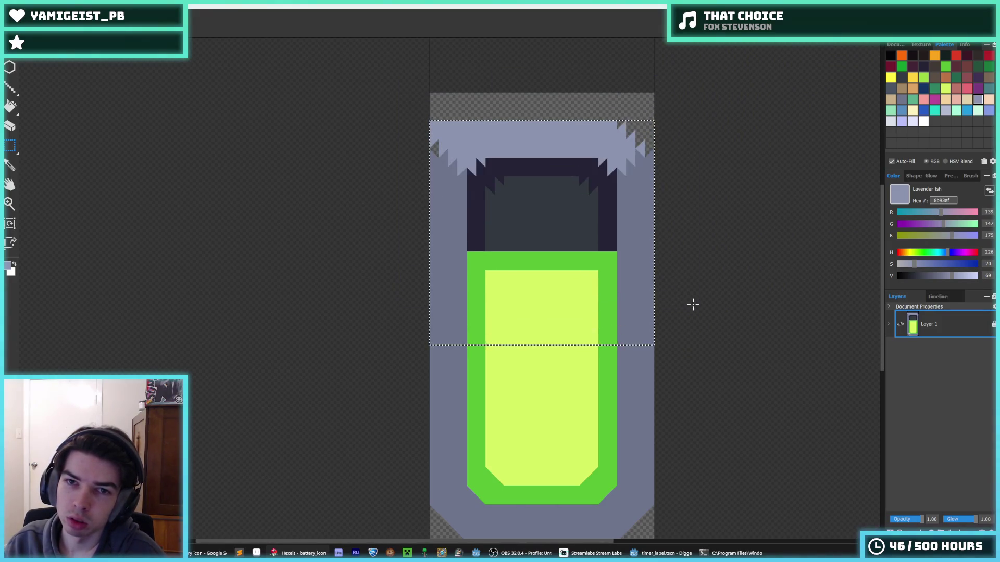
pyautogui.hotkey('ctrl', 'd')
# Paint a lavender terminal cap above the battery with notched corners in light lavender.
pyautogui.press('b')
pyautogui.moveTo(494, 134)
pyautogui.mouseDown()
pyautogui.moveTo(490, 112)
pyautogui.moveTo(508, 130)
pyautogui.moveTo(536, 111)
pyautogui.moveTo(594, 125)
pyautogui.moveTo(500, 101)
pyautogui.mouseUp()
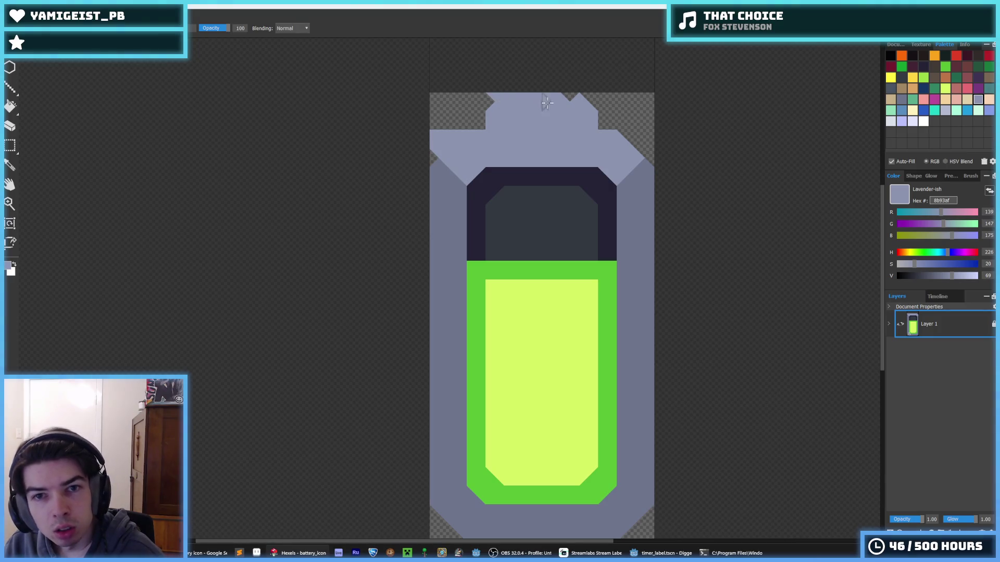
pyautogui.moveTo(569, 94)
pyautogui.mouseDown()
pyautogui.moveTo(587, 105)
pyautogui.moveTo(488, 107)
pyautogui.mouseUp()
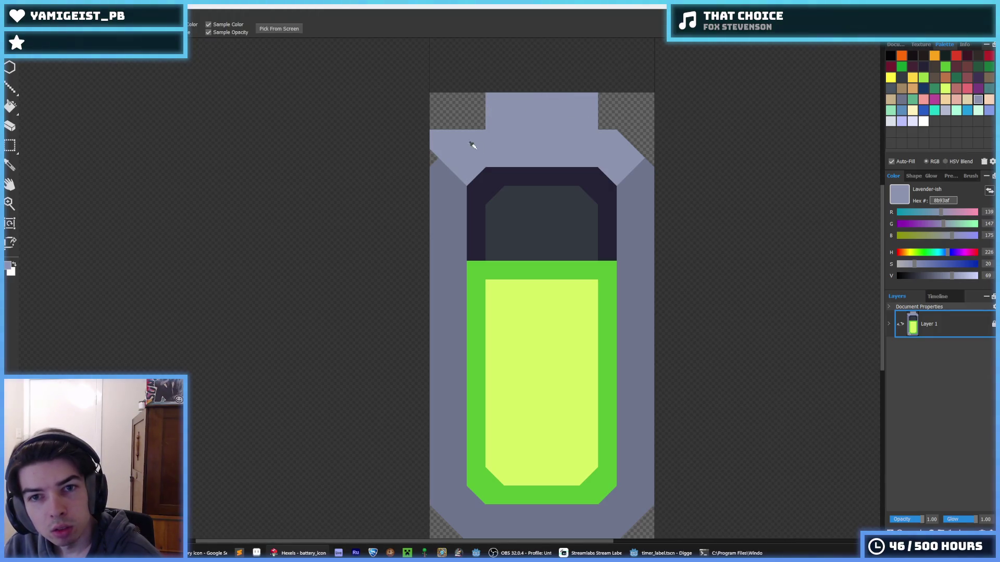
pyautogui.keyDown('alt'); pyautogui.click(439, 168); pyautogui.keyUp('alt')
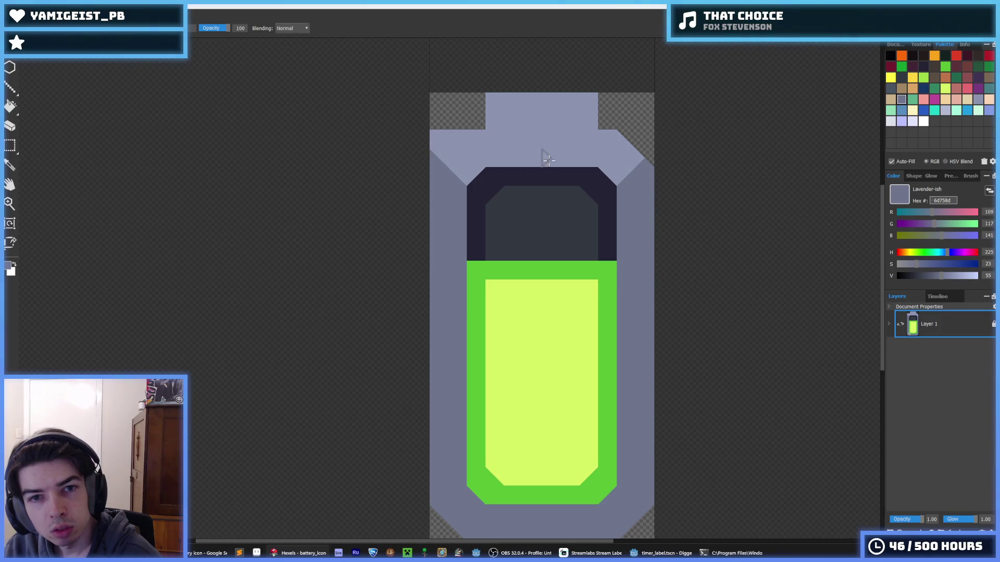
pyautogui.keyDown('alt'); pyautogui.click(548, 160); pyautogui.keyUp('alt')
pyautogui.moveTo(632, 133)
pyautogui.mouseDown()
pyautogui.moveTo(644, 144)
pyautogui.moveTo(629, 165)
pyautogui.mouseUp()
pyautogui.keyDown('alt'); pyautogui.click(644, 173); pyautogui.keyUp('alt')
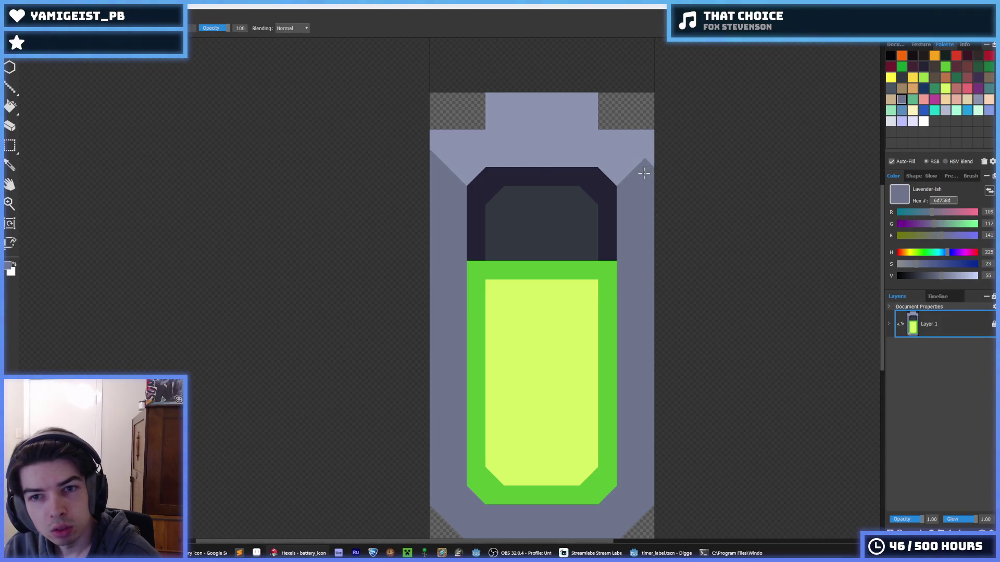
# Fill the frame's bottom-right corner, shade the cap notch, and choose paler lavender b3b9d1.
pyautogui.scroll(-5, 576, 201)
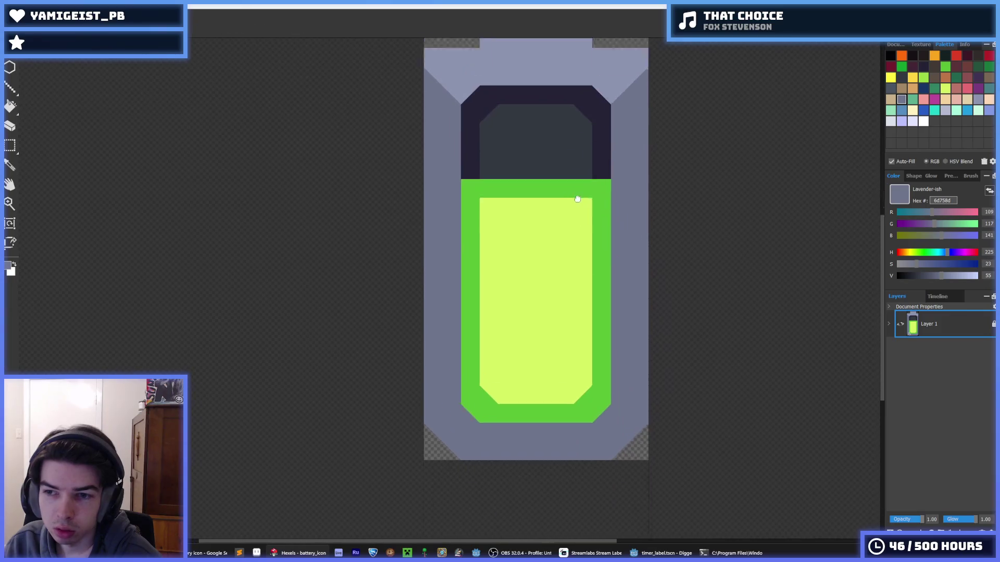
pyautogui.moveTo(632, 391); pyautogui.dragTo(615, 422)
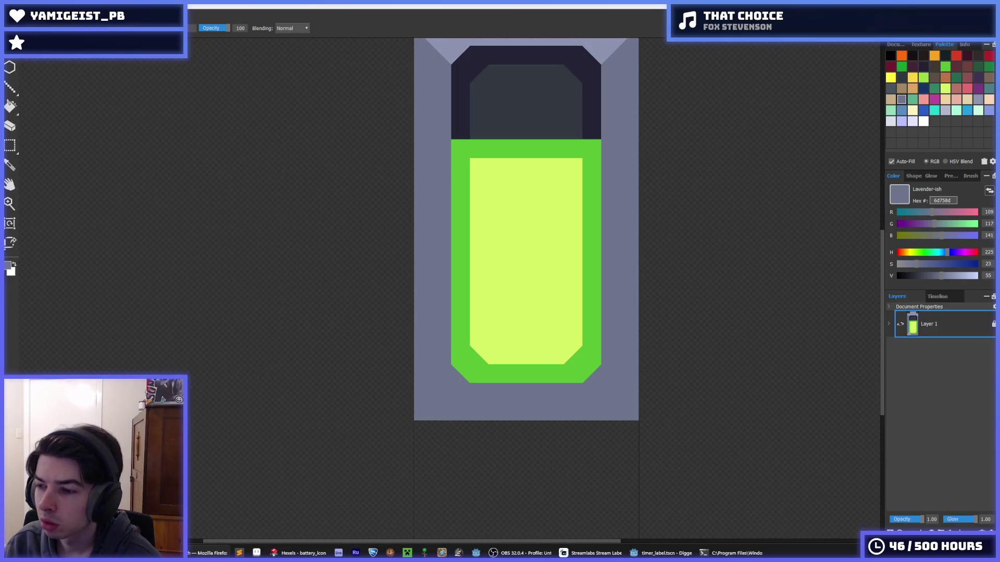
pyautogui.press('i')
pyautogui.scroll(5, 573, 125)
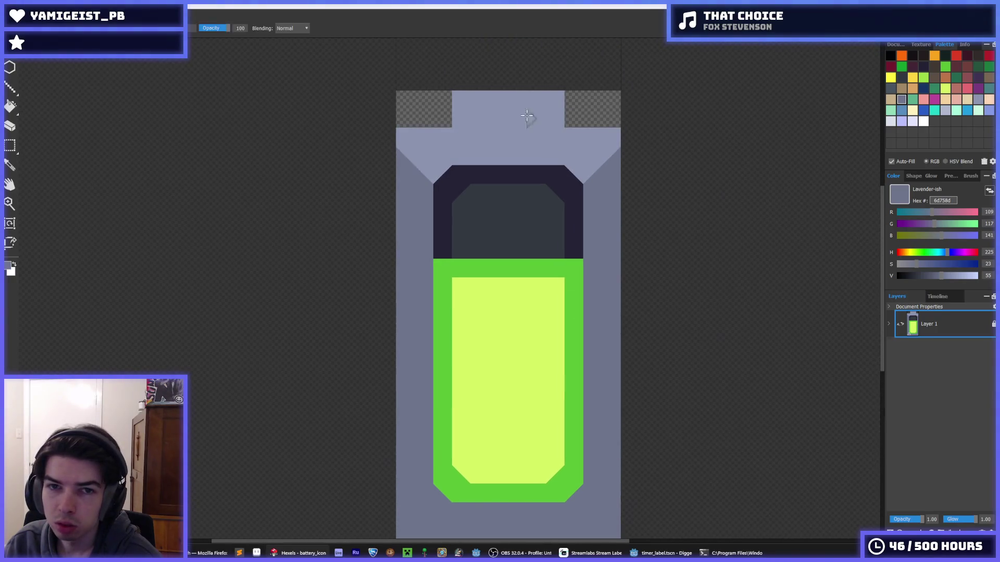
pyautogui.press('b')
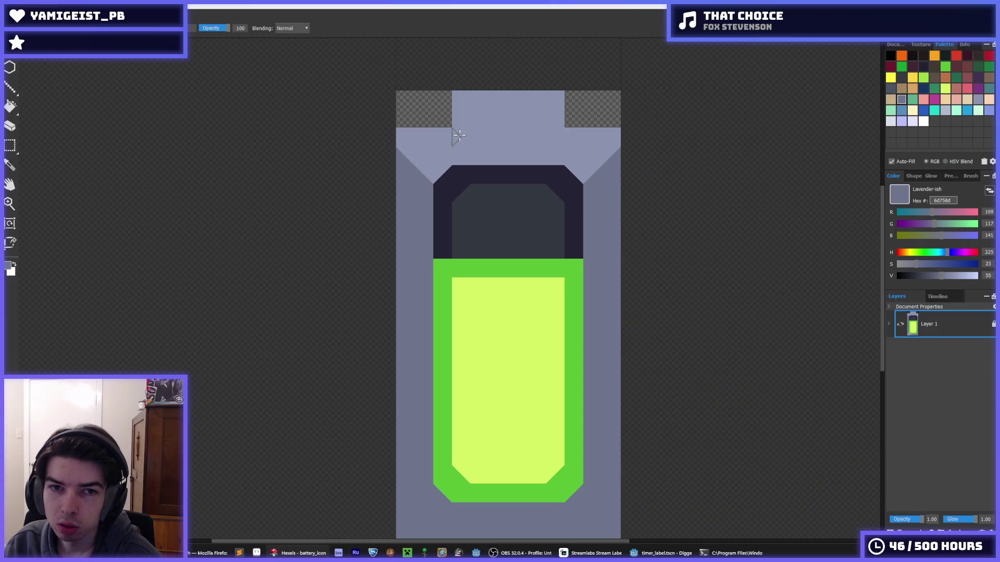
pyautogui.moveTo(456, 122)
pyautogui.mouseDown()
pyautogui.moveTo(553, 122)
pyautogui.moveTo(476, 119)
pyautogui.moveTo(485, 120)
pyautogui.mouseUp()
pyautogui.keyDown('alt'); pyautogui.click(540, 130); pyautogui.keyUp('alt')
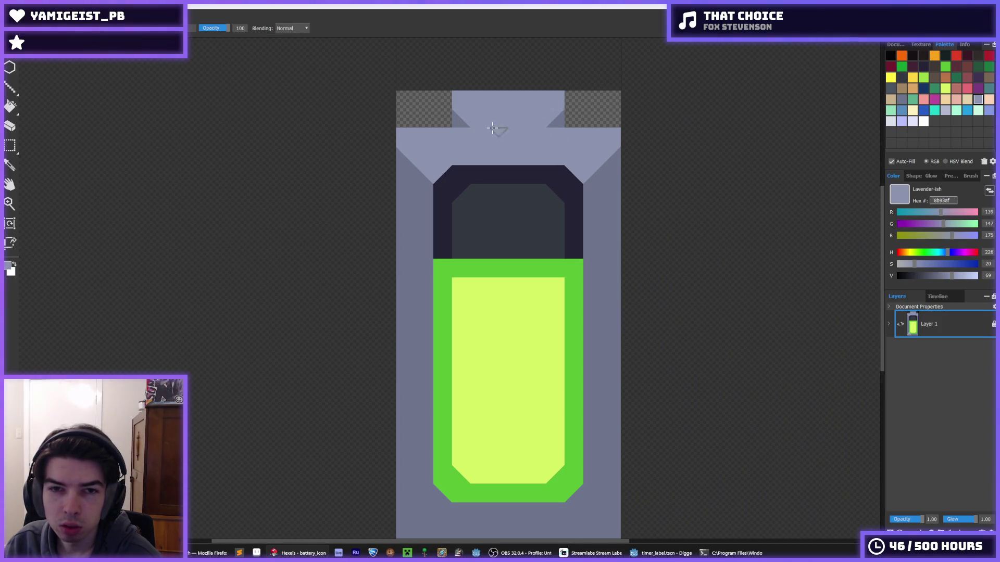
pyautogui.click(907, 122)
pyautogui.click(946, 111)
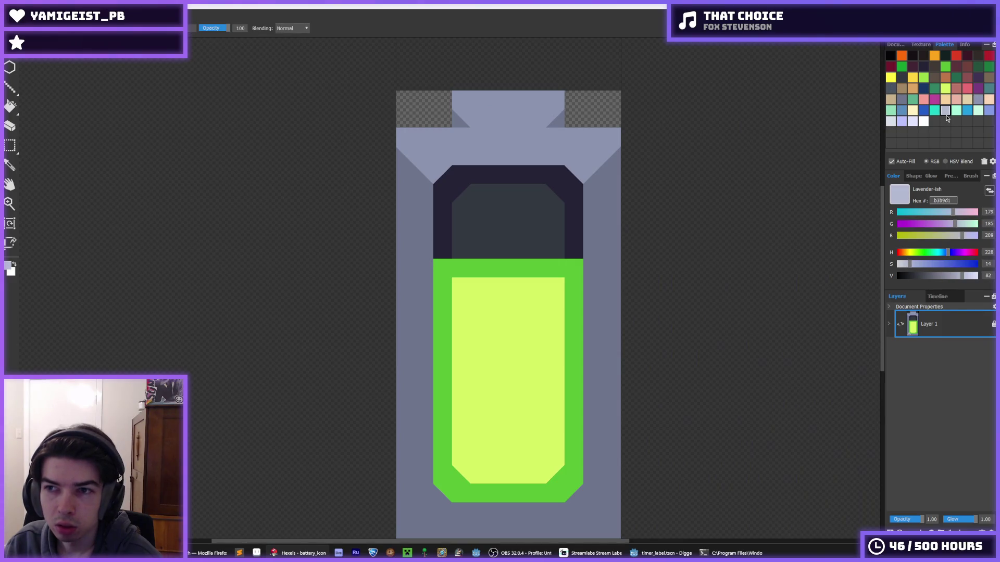
# Paint a pale highlight band across the cap and preview the whole sprite.
pyautogui.moveTo(586, 133)
pyautogui.mouseDown()
pyautogui.moveTo(413, 139)
pyautogui.moveTo(594, 136)
pyautogui.mouseUp()
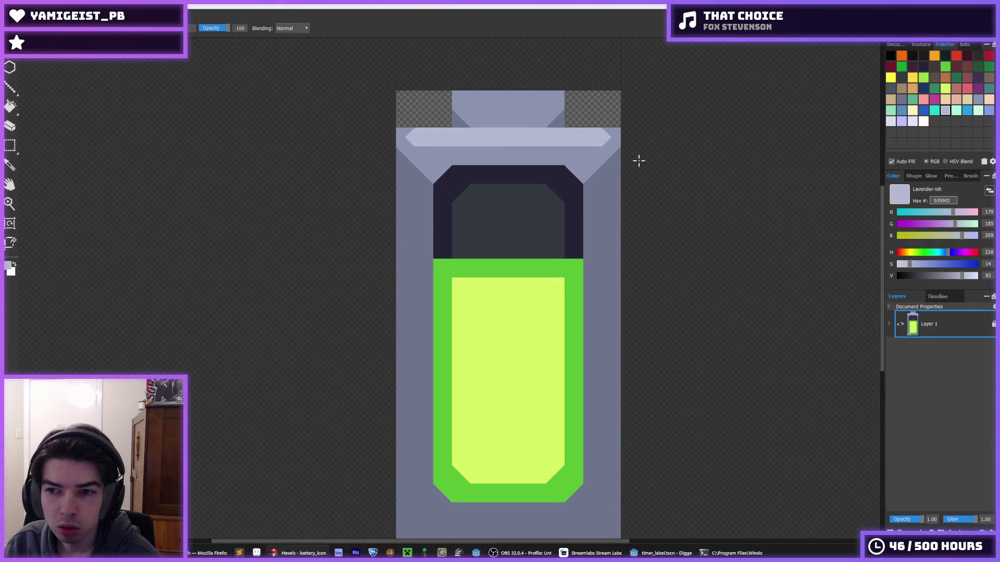
pyautogui.scroll(-5, 533, 148)
pyautogui.press('i')
pyautogui.press('b')
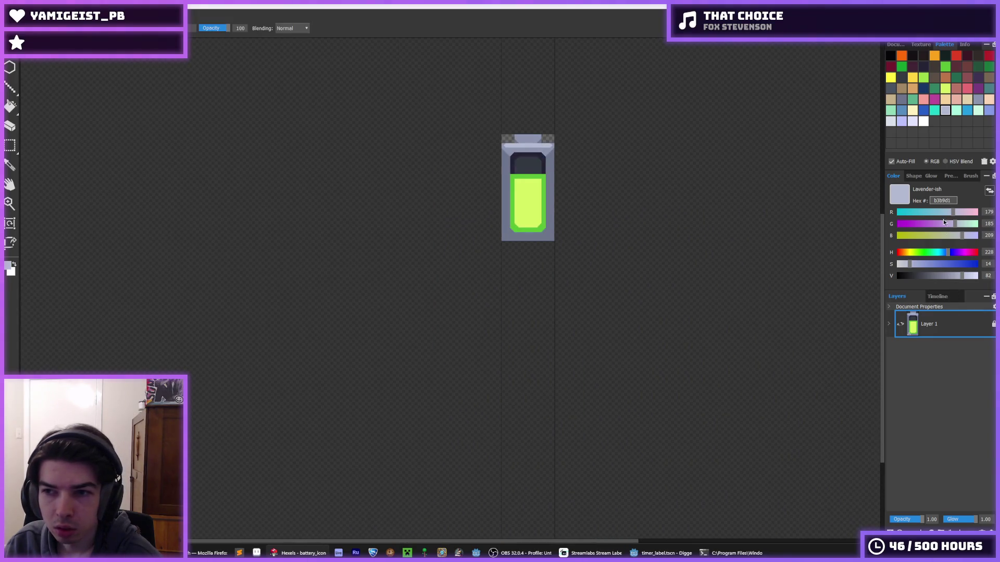
pyautogui.click(951, 176)
pyautogui.press('i')
pyautogui.scroll(5, 442, 119)
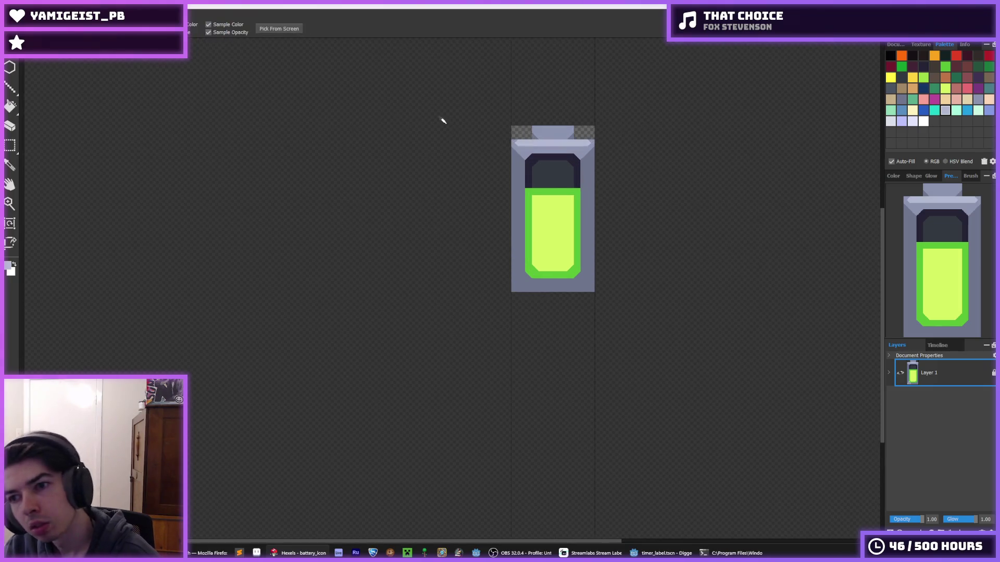
pyautogui.scroll(-2, 729, 187)
# Try filling the side panels with a lighter sampled grey, then undo it.
pyautogui.click(698, 182)
pyautogui.scroll(2, 676, 182)
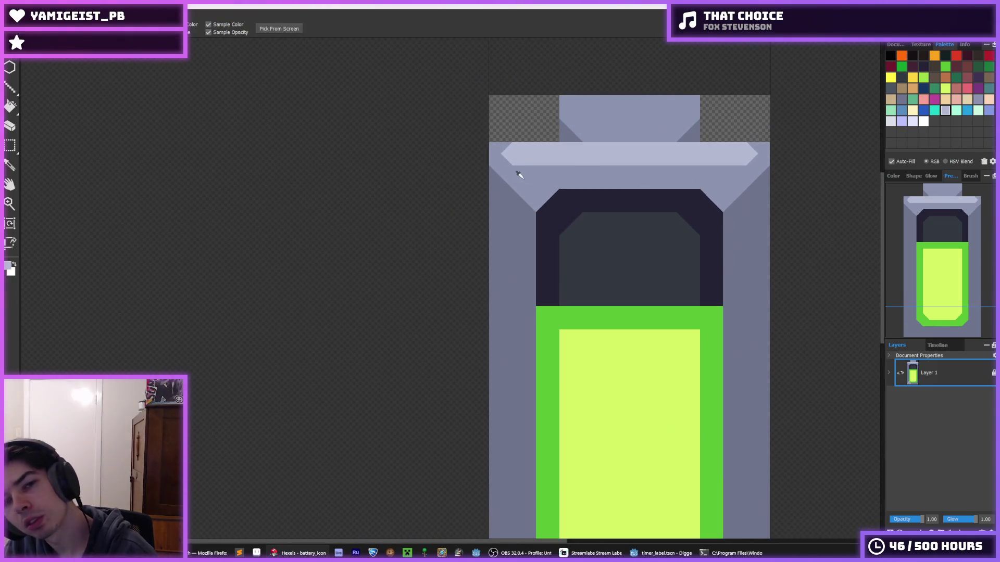
pyautogui.press('f')
pyautogui.click(499, 212)
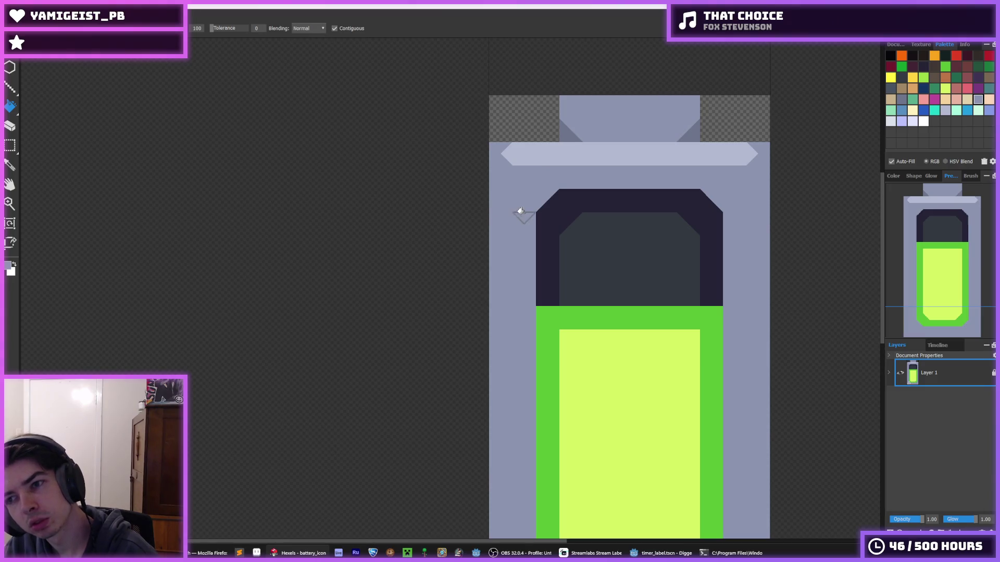
pyautogui.hotkey('ctrl', 'z')
pyautogui.press('i')
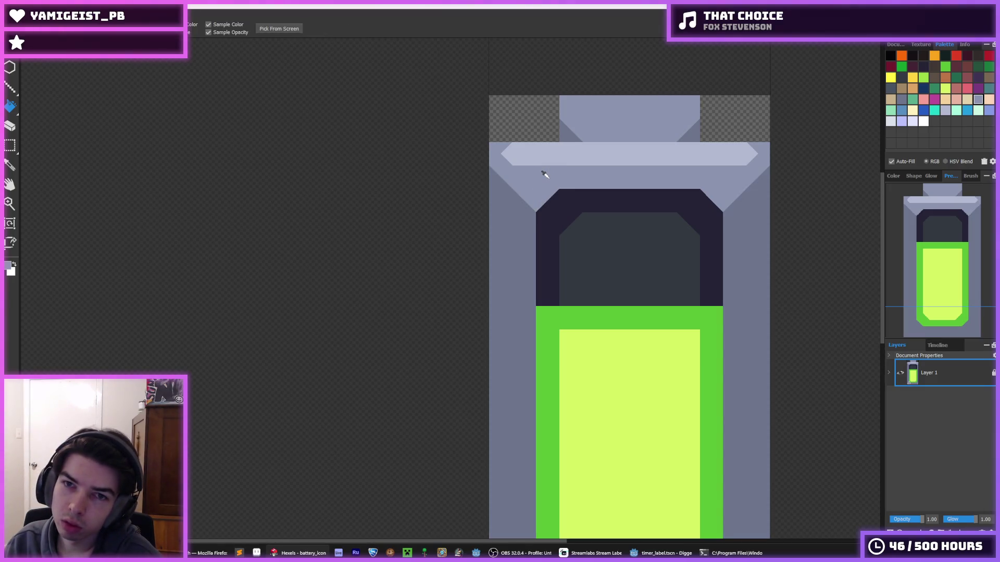
# Repaint the cap in its own grey, removing the dark strip and zigzag notches.
pyautogui.moveTo(675, 174); pyautogui.dragTo(567, 208)
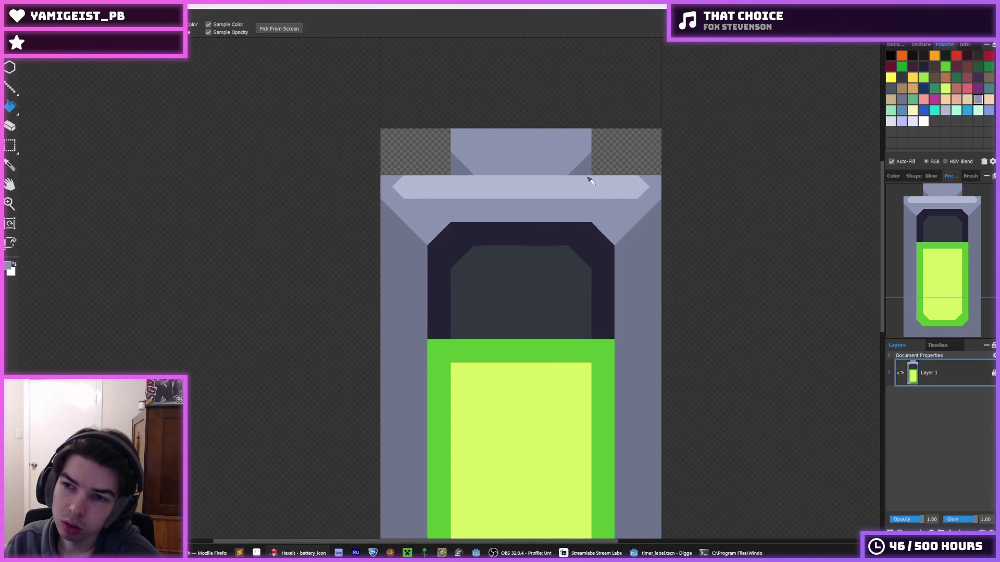
pyautogui.click(479, 163)
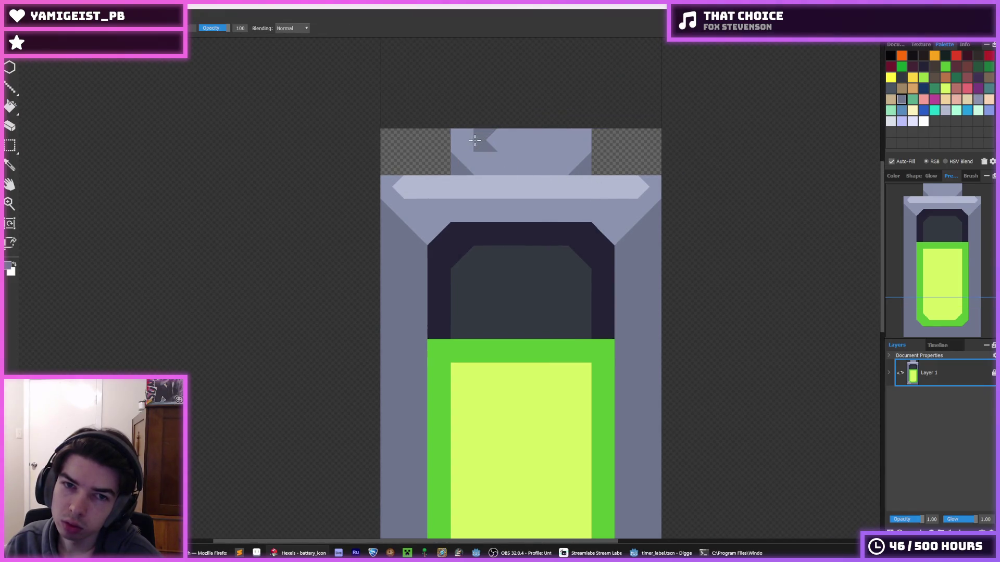
pyautogui.moveTo(461, 152)
pyautogui.mouseDown()
pyautogui.moveTo(503, 164)
pyautogui.moveTo(578, 156)
pyautogui.moveTo(580, 146)
pyautogui.moveTo(526, 169)
pyautogui.moveTo(502, 168)
pyautogui.moveTo(540, 155)
pyautogui.moveTo(536, 166)
pyautogui.moveTo(503, 168)
pyautogui.moveTo(521, 165)
pyautogui.mouseUp()
pyautogui.keyDown('alt'); pyautogui.click(536, 139); pyautogui.keyUp('alt')
pyautogui.press('alt')
pyautogui.scroll(-6, 553, 143)
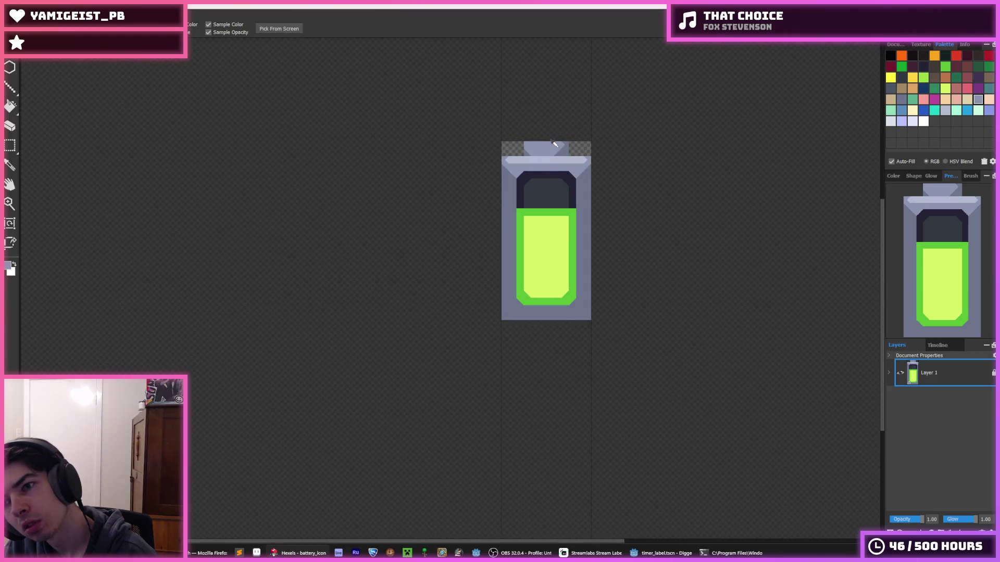
pyautogui.scroll(6, 554, 145)
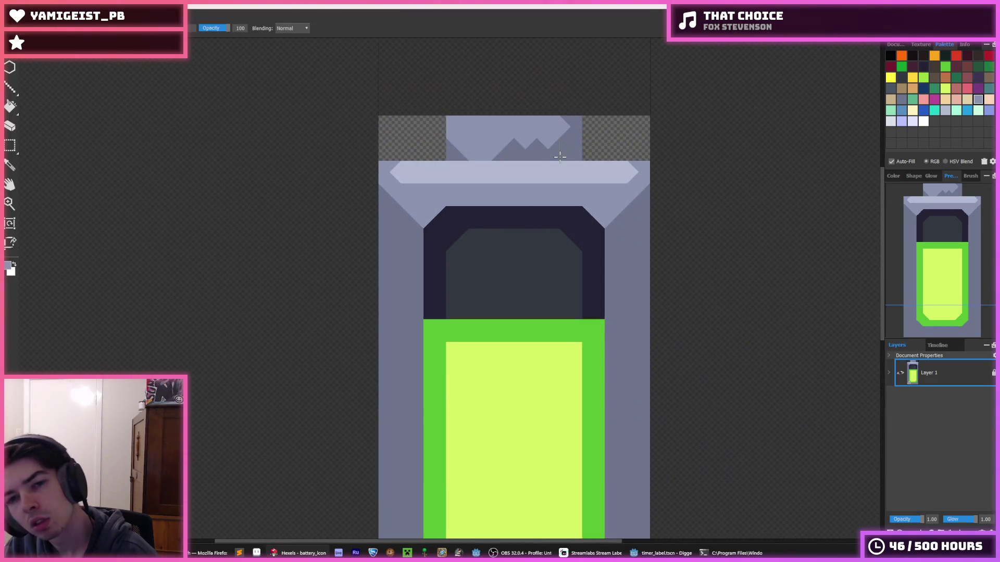
pyautogui.scroll(-6, 567, 156)
pyautogui.scroll(5, 531, 159)
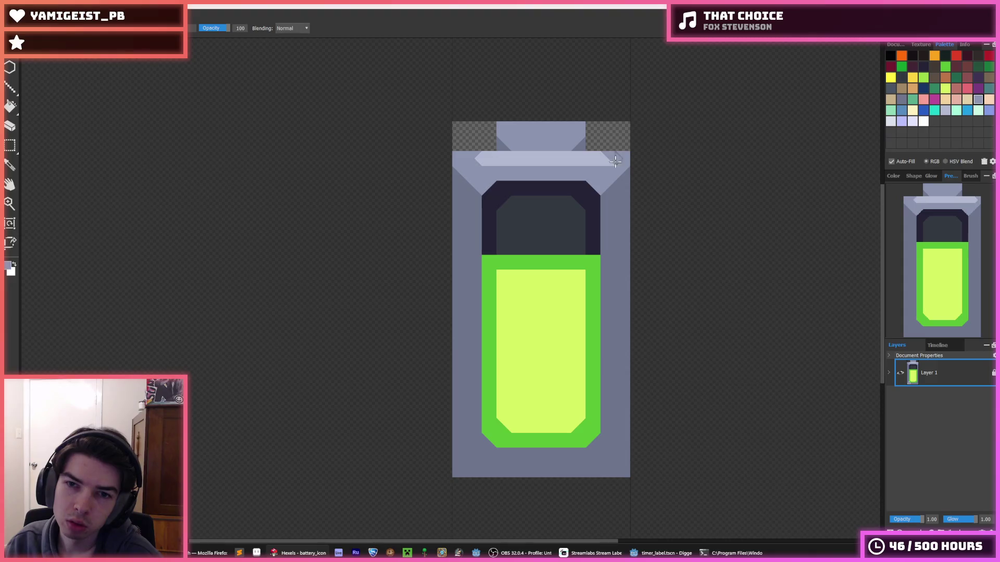
pyautogui.scroll(-6, 616, 166)
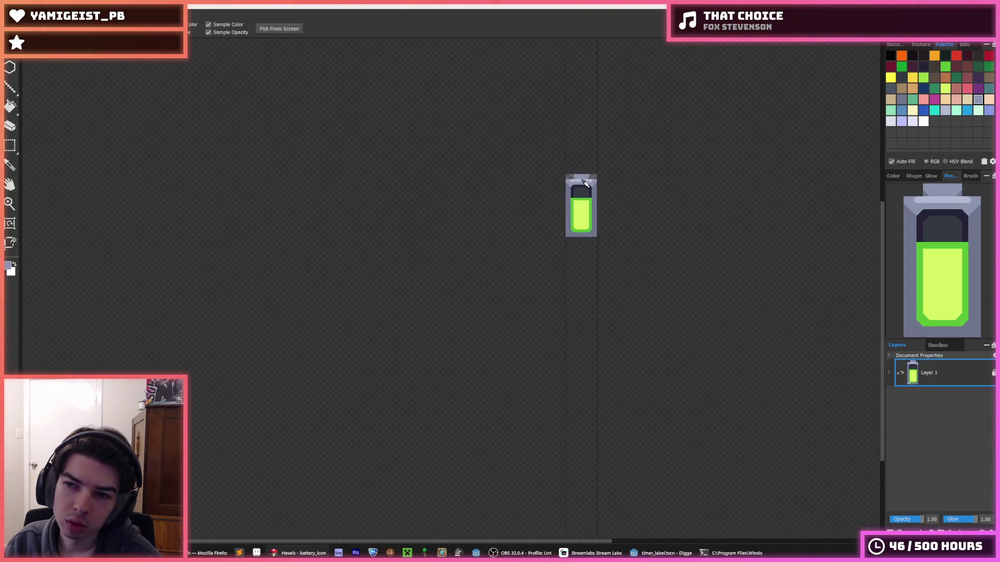
pyautogui.scroll(4, 567, 198)
# Paint a grey-blue diagonal bevel at the frame's bottom-right corner.
pyautogui.press('g')
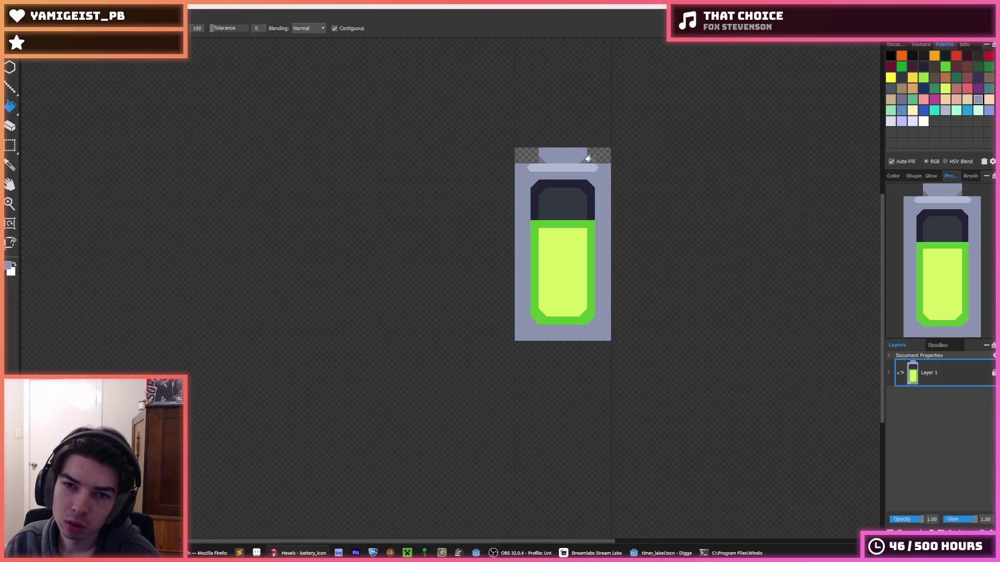
pyautogui.press('b')
pyautogui.keyDown('alt'); pyautogui.click(583, 157); pyautogui.keyUp('alt')
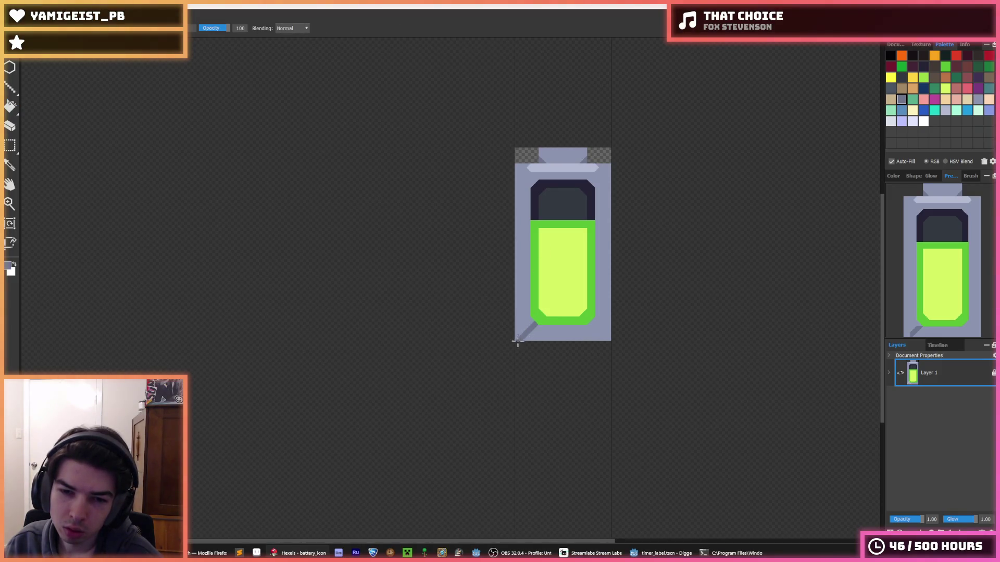
pyautogui.moveTo(594, 324); pyautogui.dragTo(607, 334)
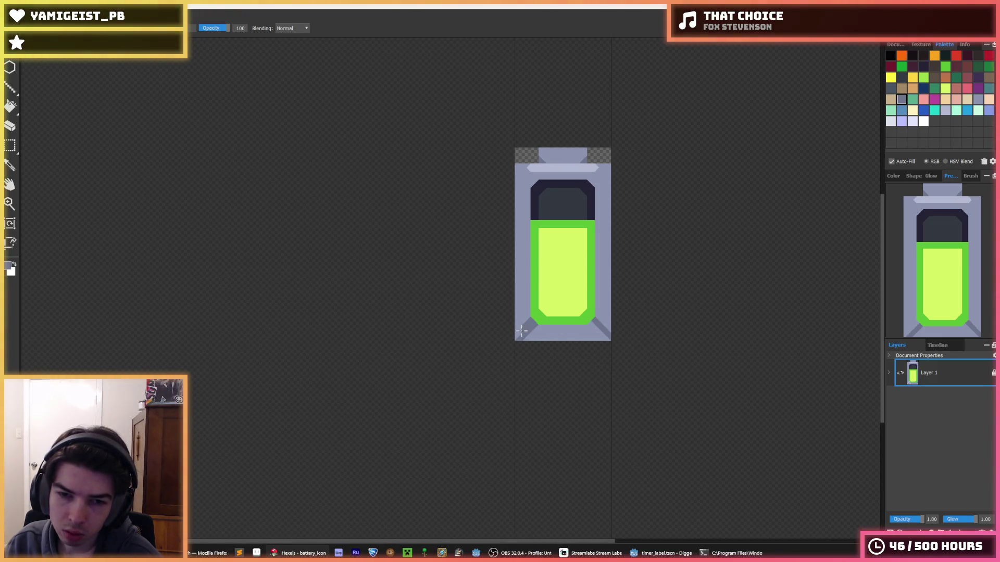
# Darken the battery's right bevel strip and top-right corner area.
pyautogui.press('i')
pyautogui.scroll(-5, 661, 294)
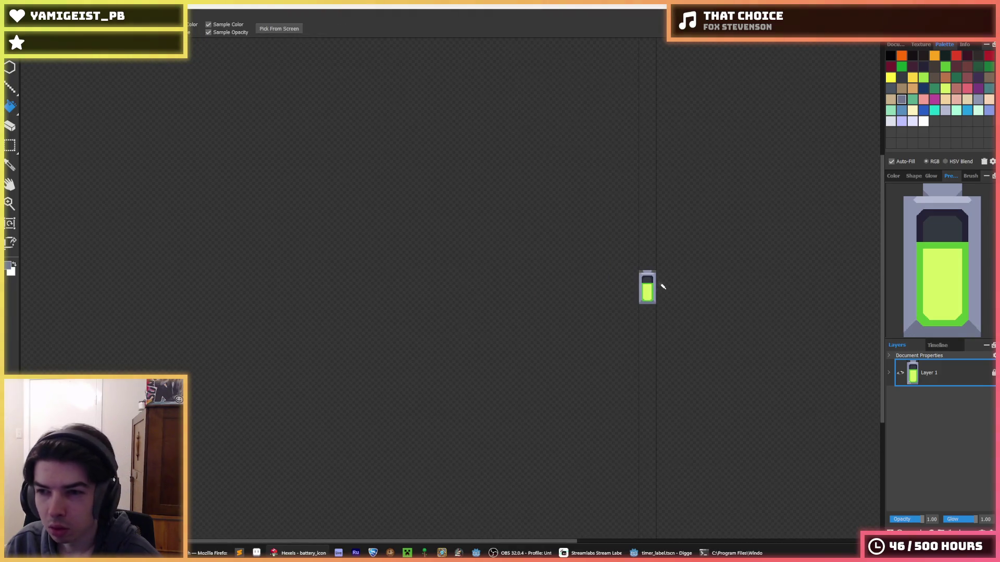
pyautogui.scroll(5, 659, 302)
pyautogui.moveTo(600, 274); pyautogui.dragTo(584, 354)
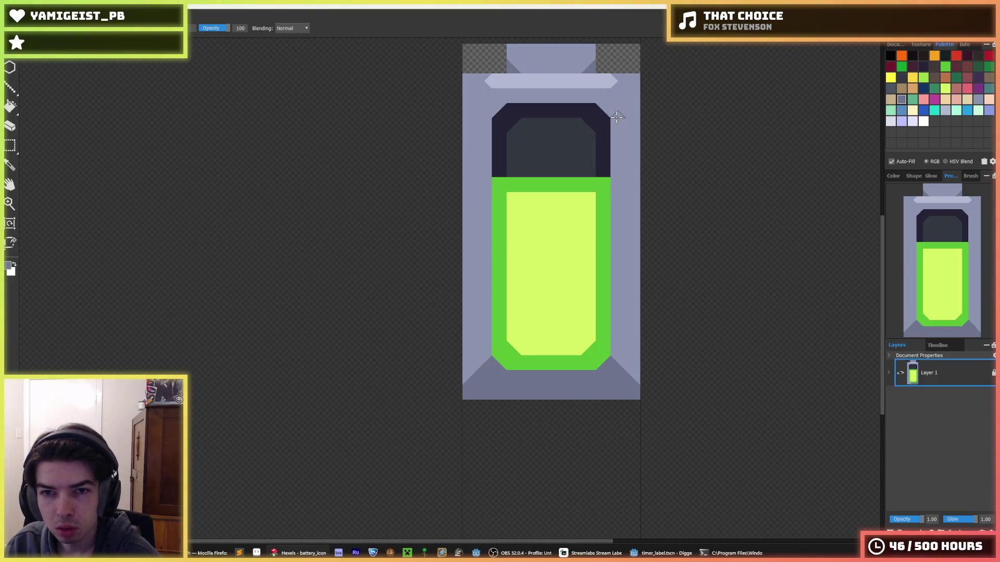
pyautogui.click(614, 156)
pyautogui.click(631, 107)
pyautogui.scroll(-10, 628, 189)
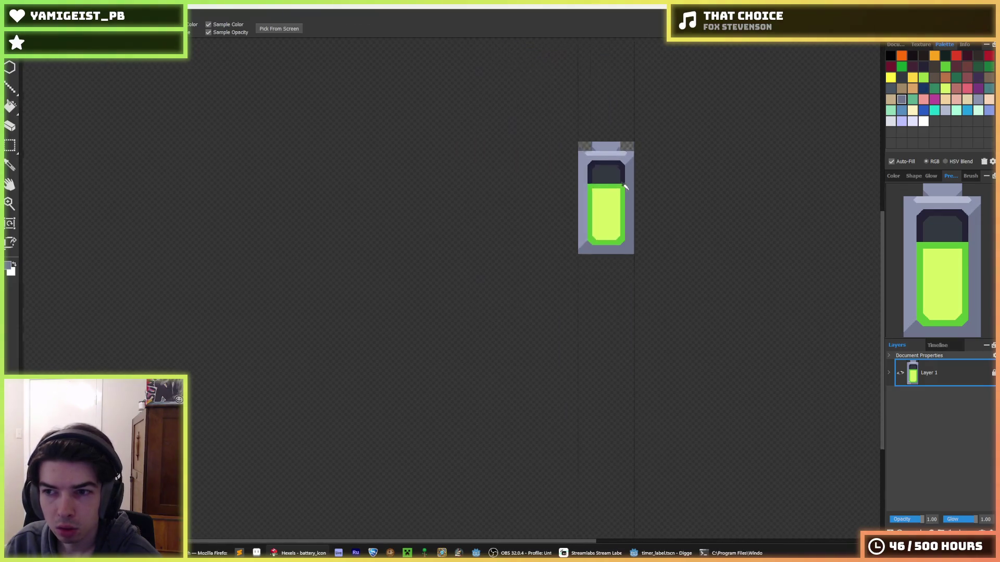
# Fill the inner charge block with the light green colour.
pyautogui.press('i')
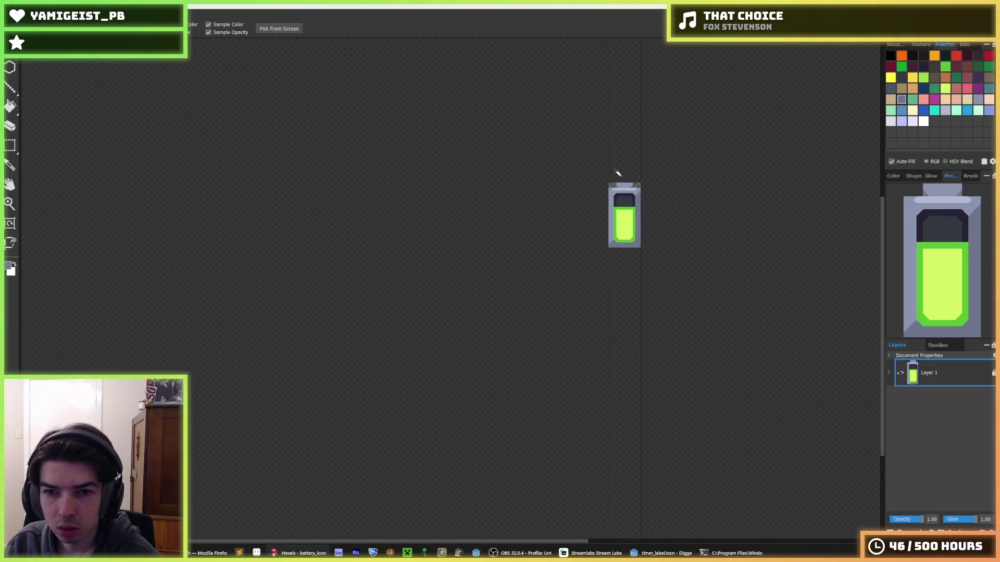
pyautogui.scroll(5, 619, 208)
pyautogui.scroll(3, 619, 221)
pyautogui.press('b')
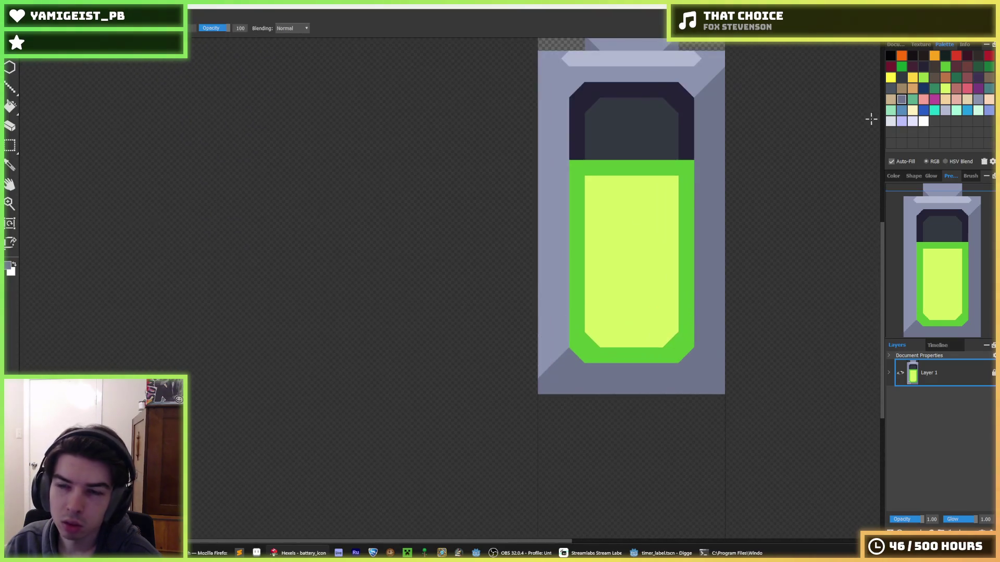
pyautogui.click(923, 77)
pyautogui.press('f')
pyautogui.click(656, 246)
pyautogui.scroll(-6, 661, 247)
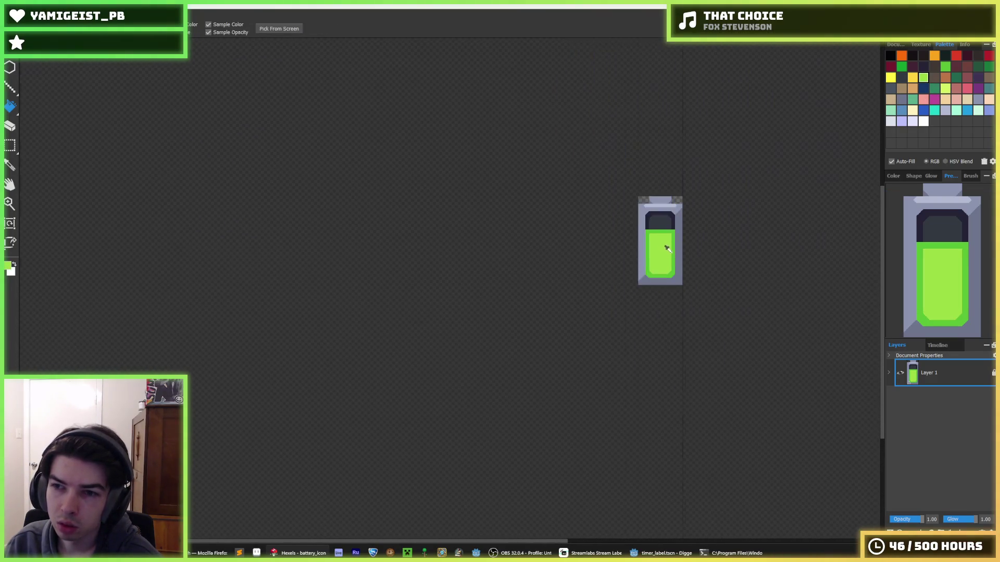
# Undo the green fill, try a flat light-grey corner fill, then revert it.
pyautogui.hotkey('ctrl', 'z')
pyautogui.scroll(5, 686, 252)
pyautogui.press('i')
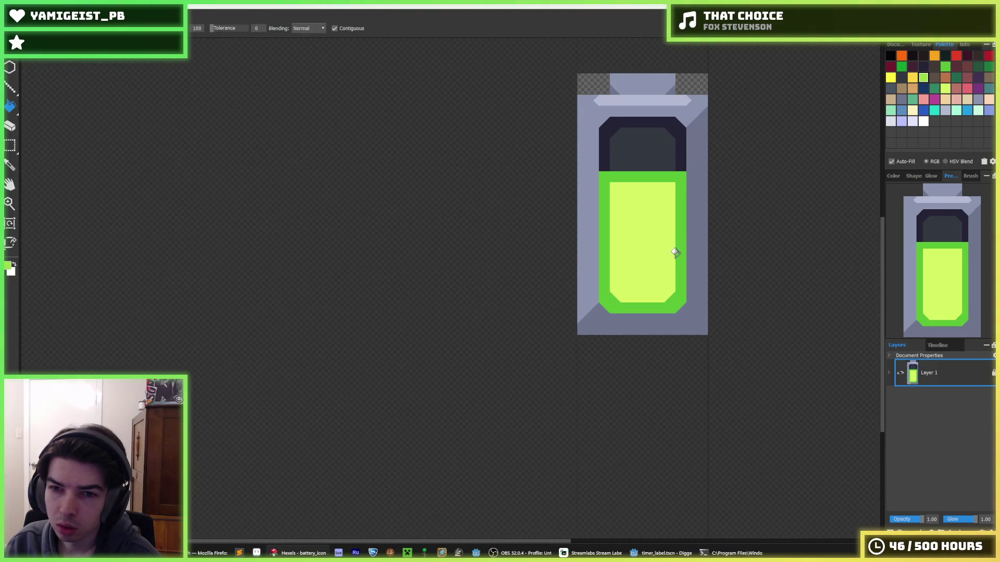
pyautogui.scroll(-4, 674, 252)
pyautogui.scroll(-2, 728, 256)
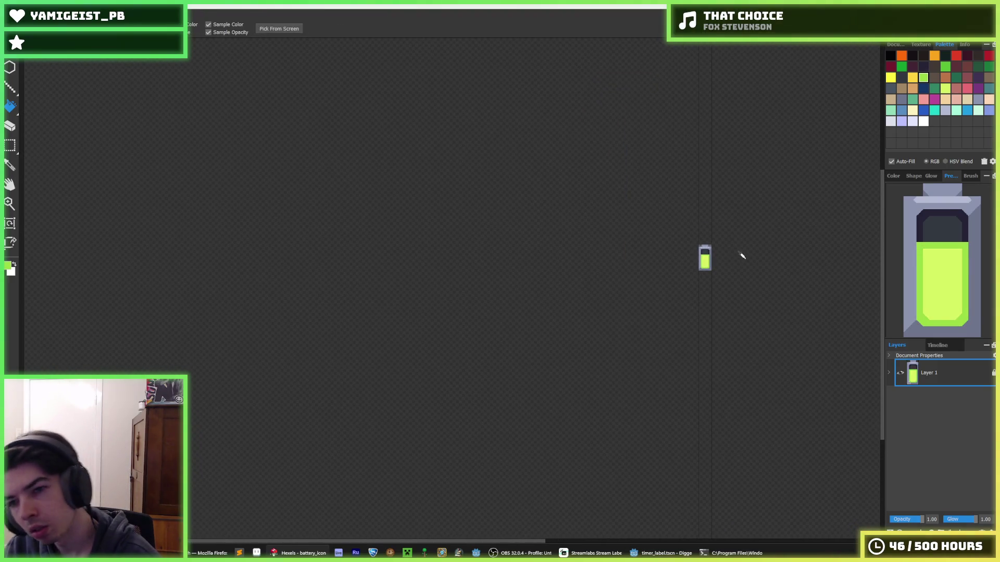
pyautogui.scroll(5, 739, 270)
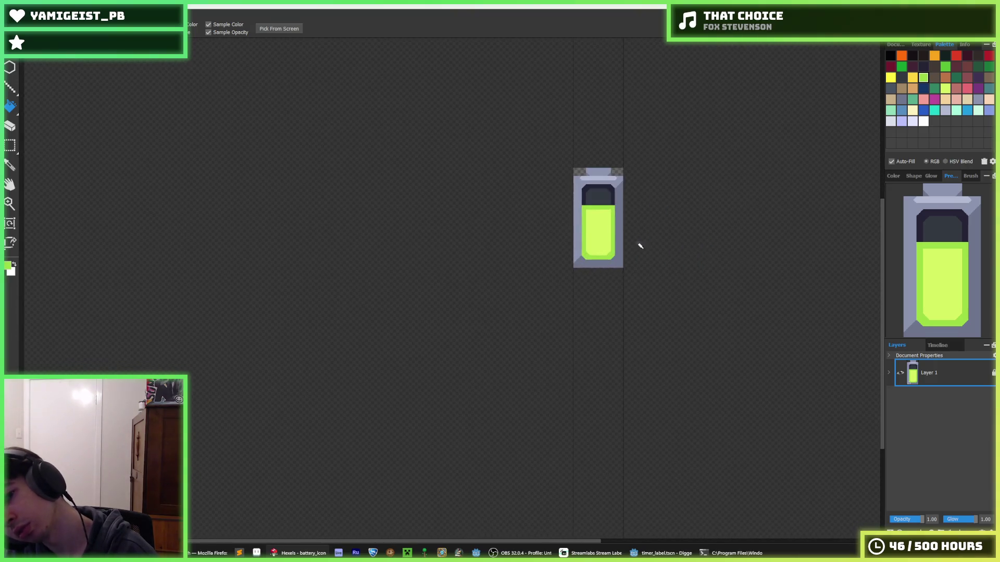
pyautogui.scroll(2, 573, 232)
pyautogui.keyDown('alt'); pyautogui.click(573, 280); pyautogui.keyUp('alt')
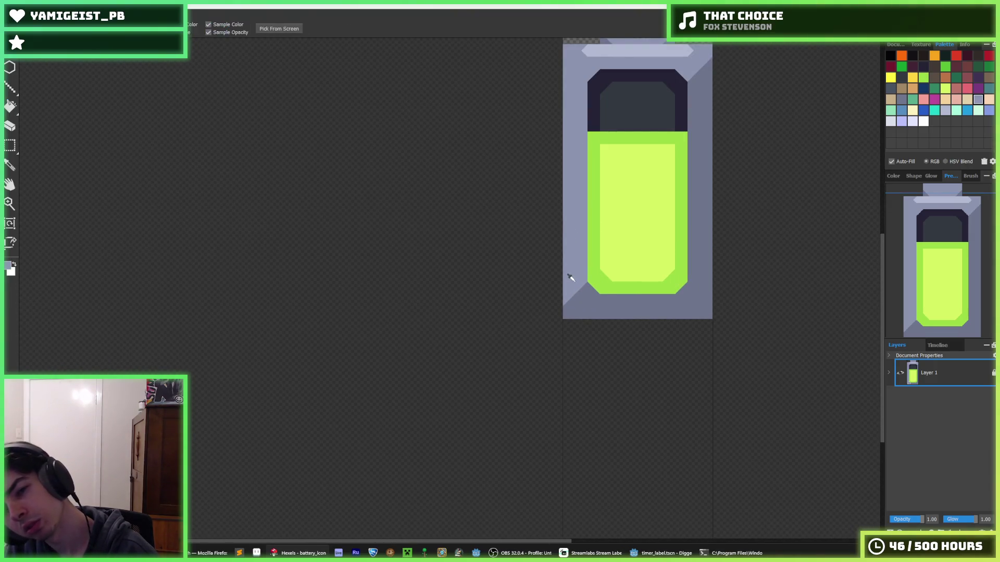
pyautogui.click(595, 301)
pyautogui.hotkey('ctrl', 'z')
# Repaint the right-edge strip light grey and add darker grey triangles along the lower-left edge.
pyautogui.press('b')
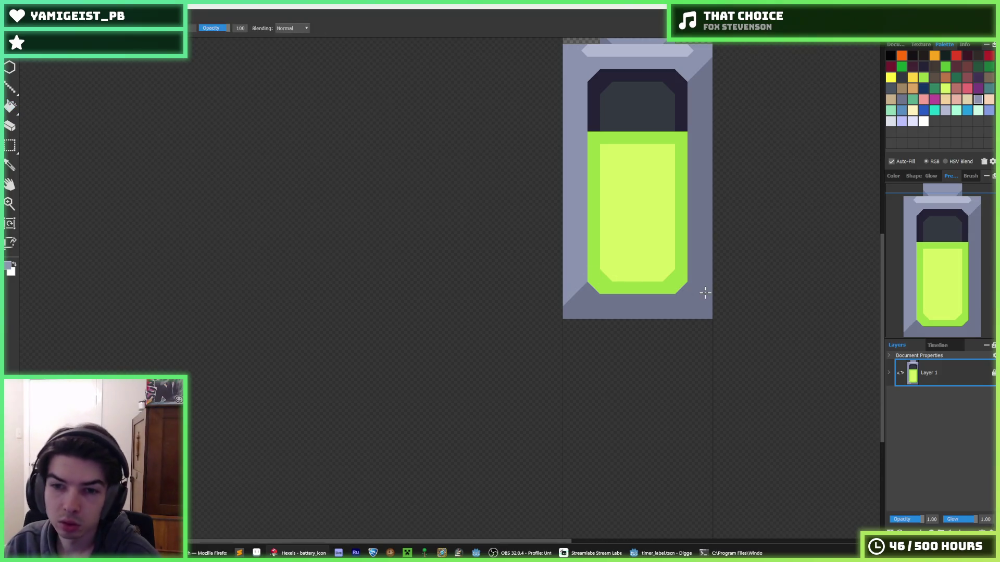
pyautogui.click(694, 271)
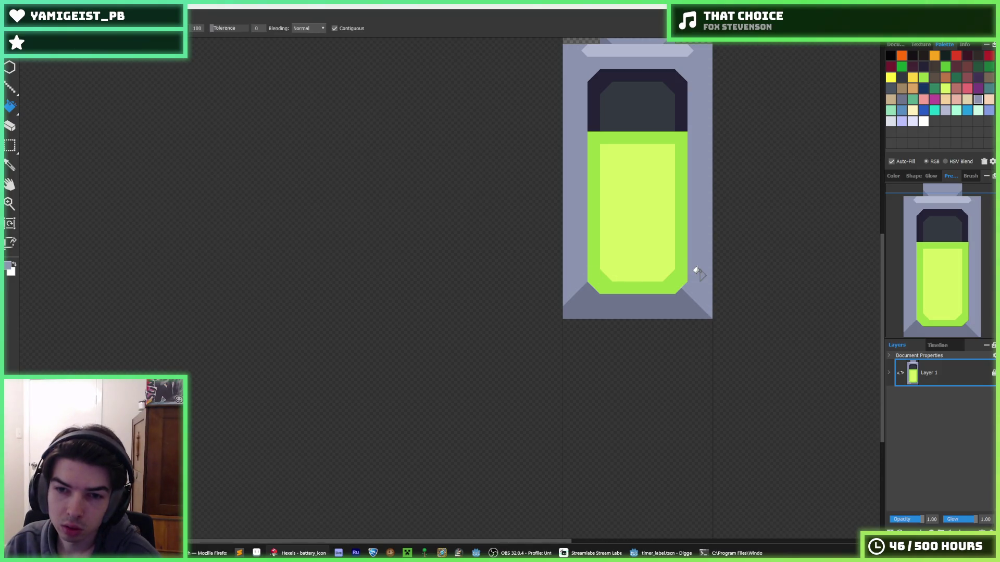
pyautogui.keyDown('alt'); pyautogui.click(679, 303); pyautogui.keyUp('alt')
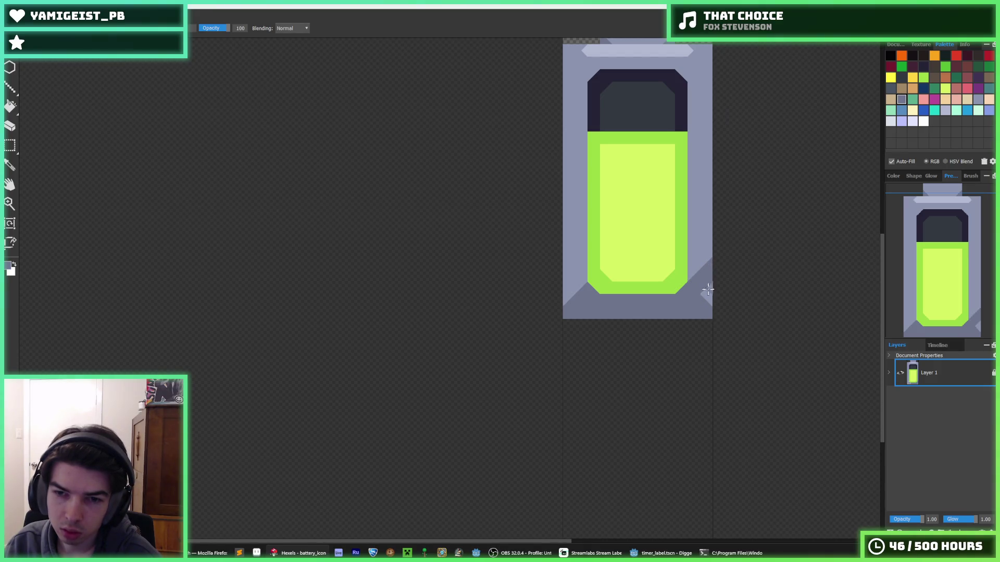
pyautogui.press('alt')
pyautogui.scroll(-5, 705, 291)
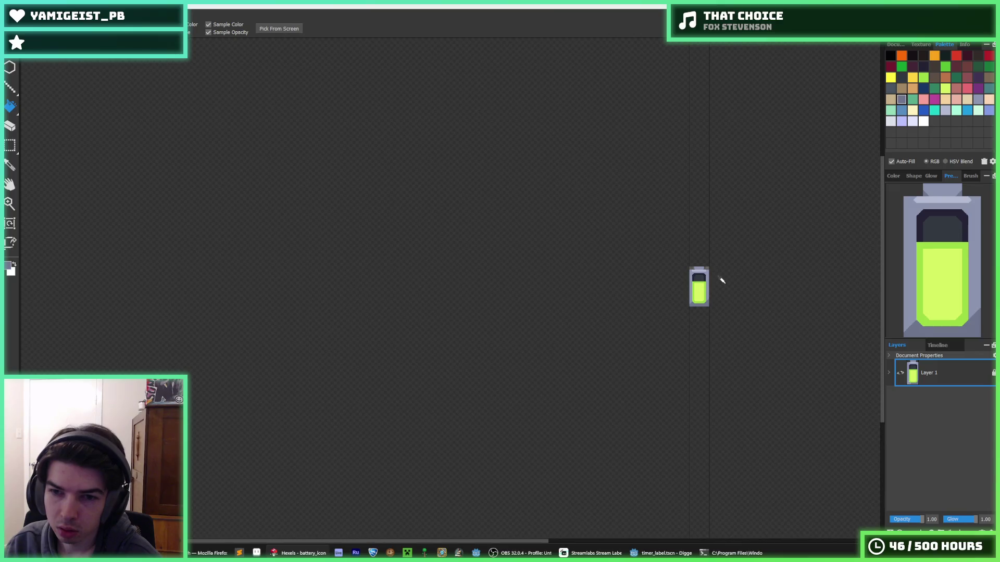
pyautogui.scroll(5, 721, 281)
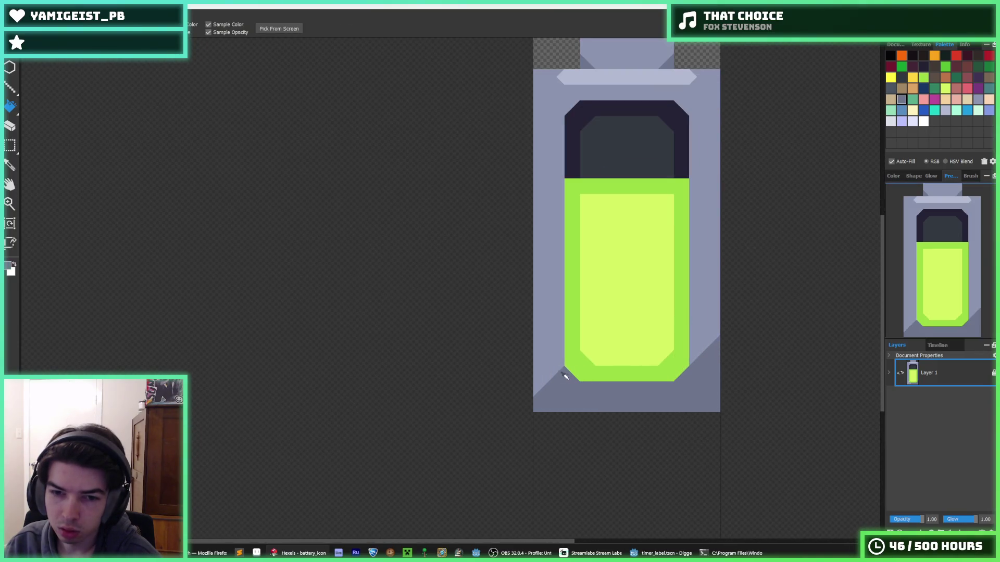
pyautogui.moveTo(546, 359)
pyautogui.mouseDown()
pyautogui.moveTo(531, 351)
pyautogui.moveTo(535, 396)
pyautogui.mouseUp()
pyautogui.press('alt')
pyautogui.scroll(-5, 586, 328)
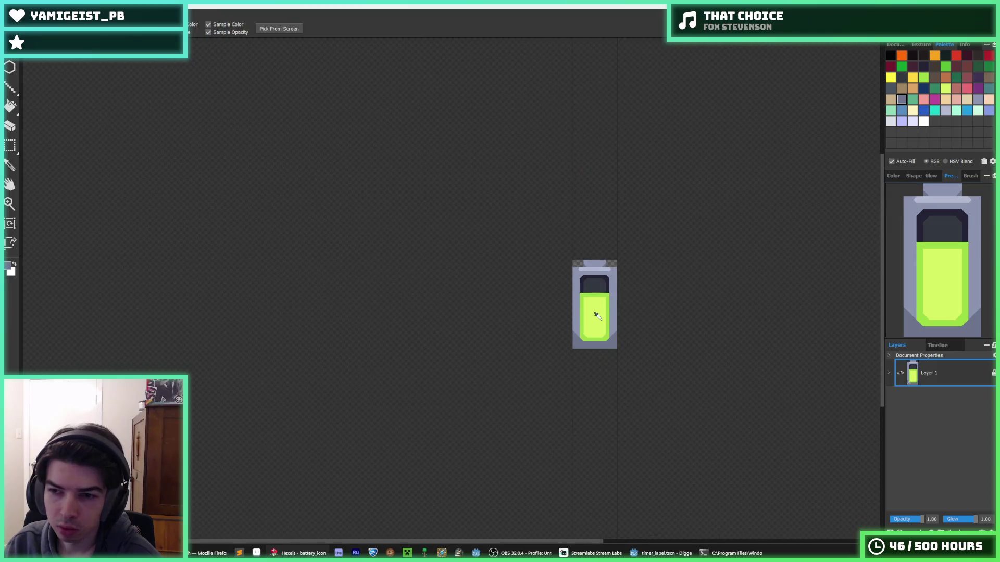
pyautogui.scroll(-2, 646, 280)
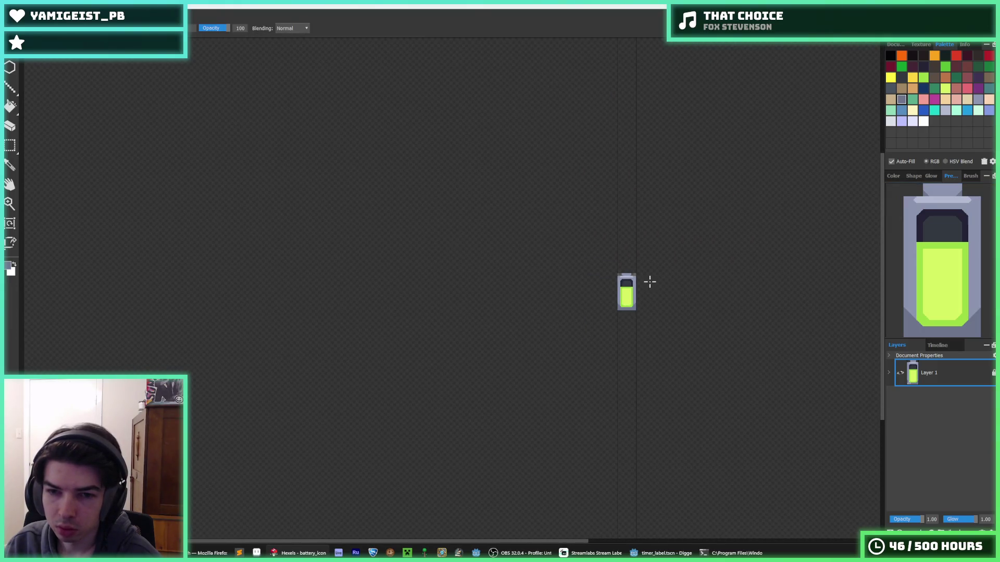
pyautogui.press('alt')
pyautogui.press('alt')
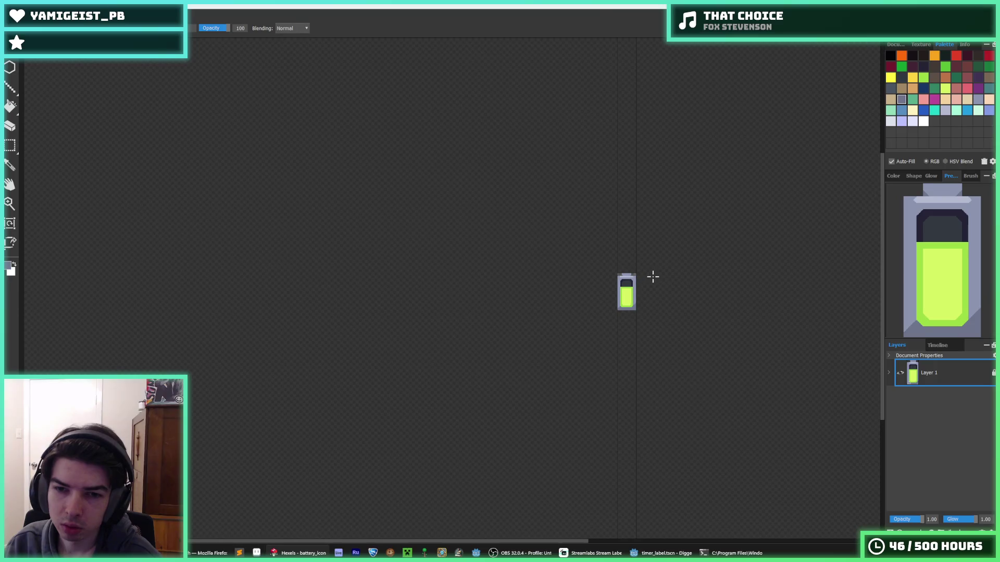
# Paint light grey-blue triangles along the frame's right edge.
pyautogui.scroll(5, 649, 281)
pyautogui.moveTo(637, 227)
pyautogui.mouseDown()
pyautogui.moveTo(652, 264)
pyautogui.moveTo(662, 237)
pyautogui.moveTo(652, 248)
pyautogui.mouseUp()
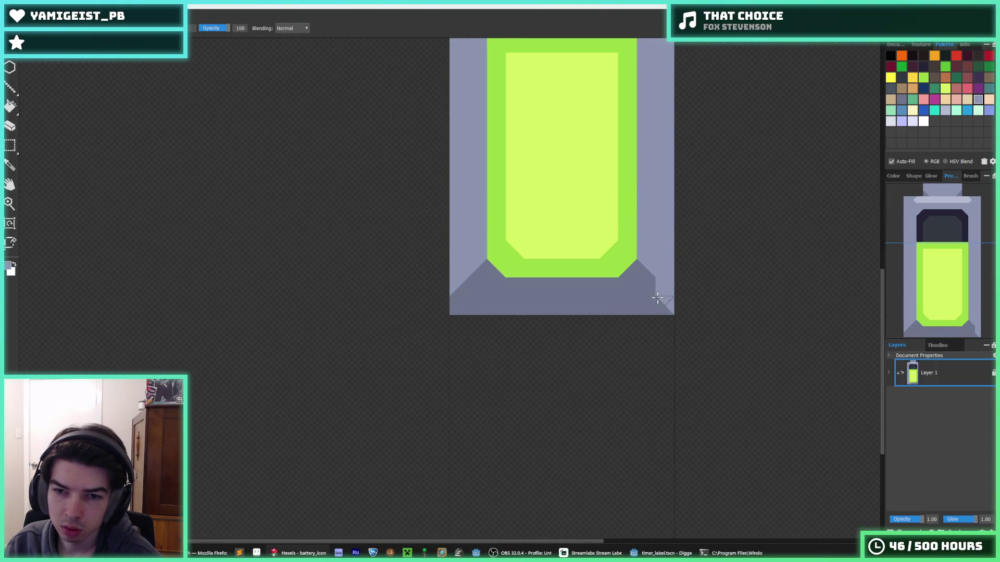
pyautogui.scroll(-5, 635, 272)
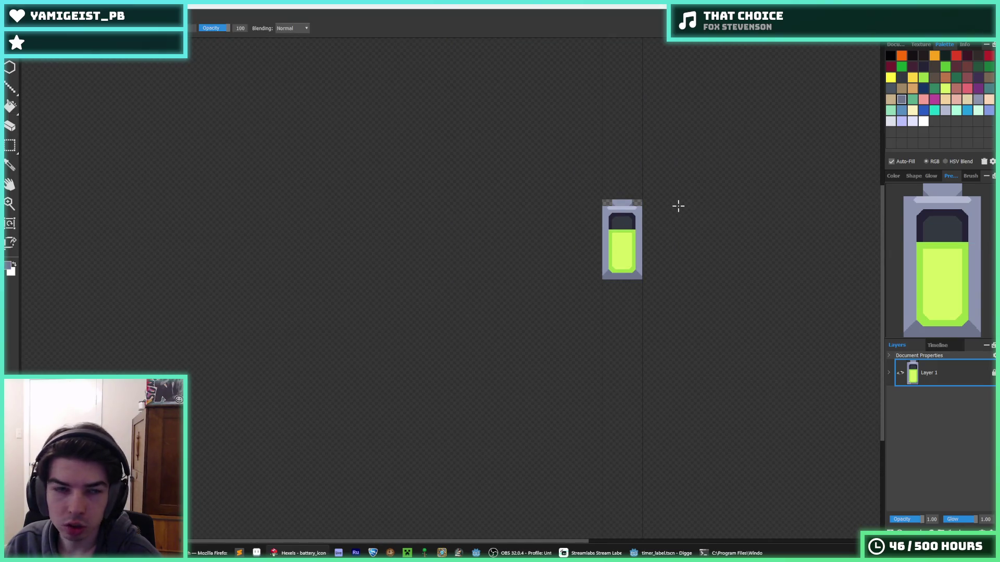
# Export the sprite as battery.png into a new ui folder under assets/image.
pyautogui.hotkey('ctrl', 'e')
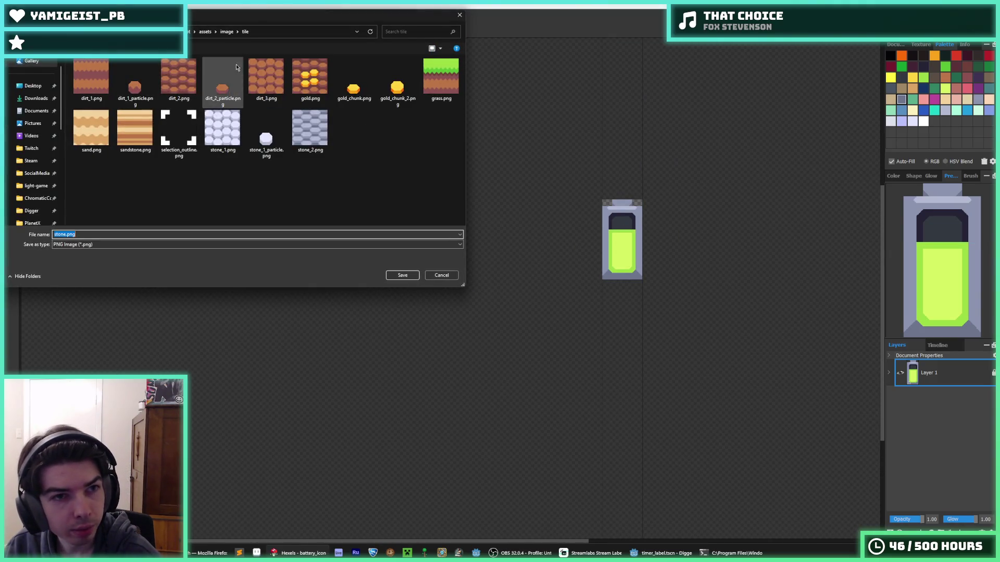
pyautogui.click(227, 32)
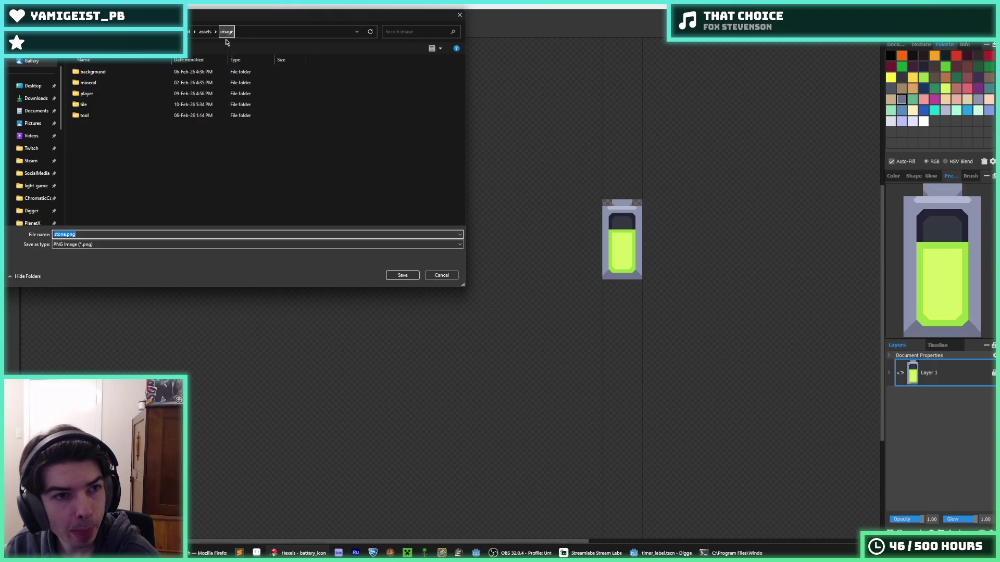
pyautogui.rightClick(168, 129)
pyautogui.moveTo(229, 208)
pyautogui.click(267, 210)
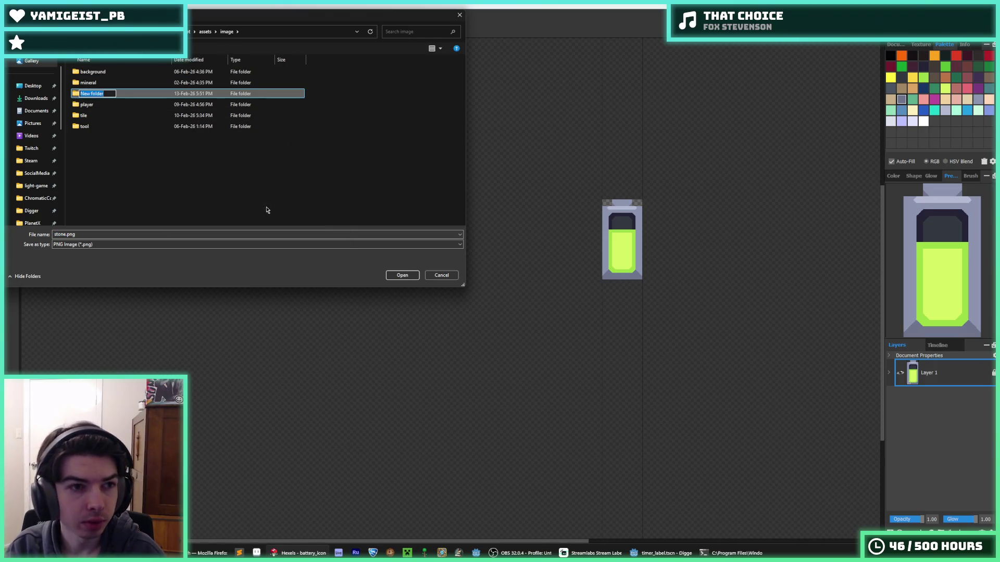
pyautogui.press('Return')
pyautogui.press('Return')
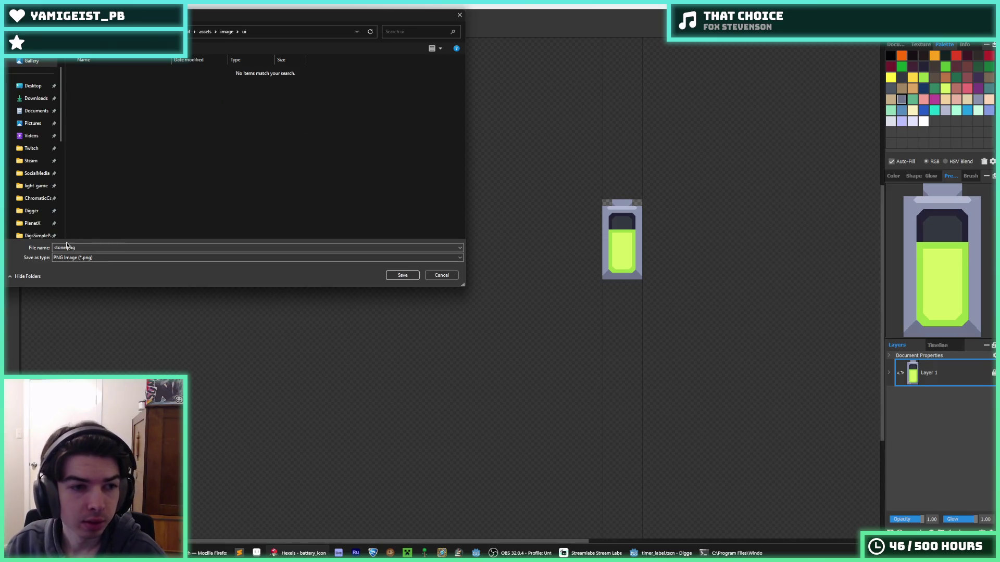
pyautogui.tripleClick(65, 247)
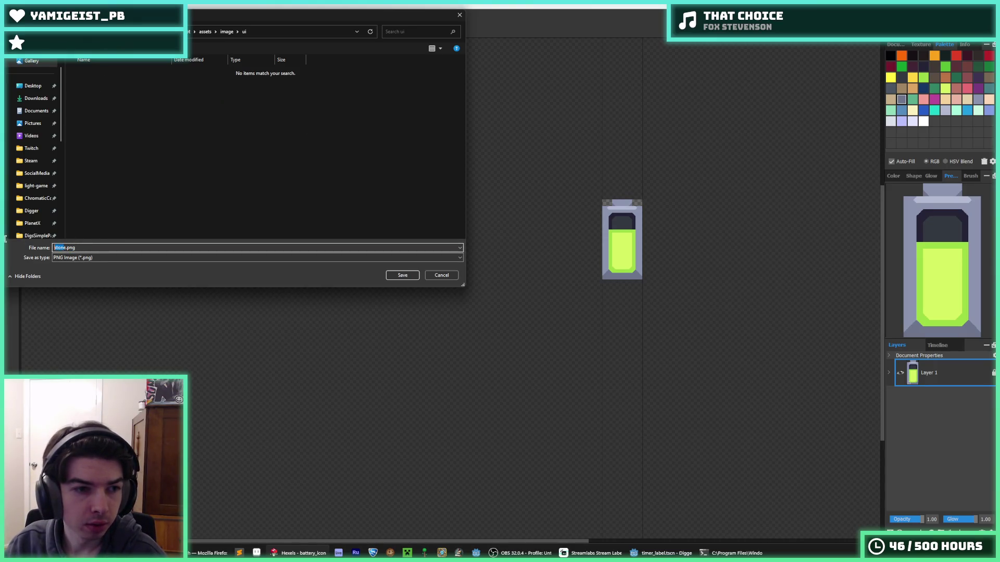
pyautogui.write('ttery')
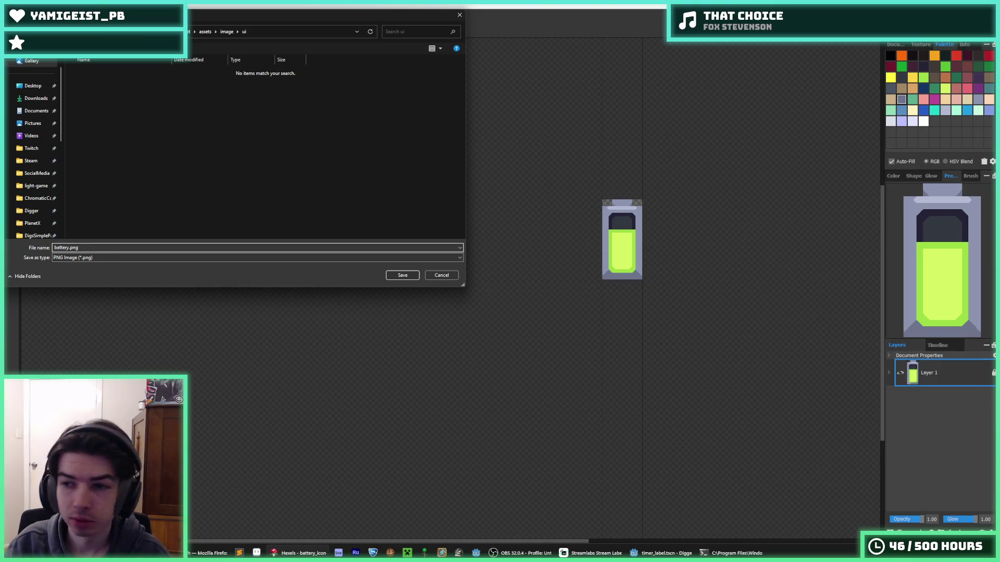
pyautogui.press('Return')
pyautogui.click(660, 553)
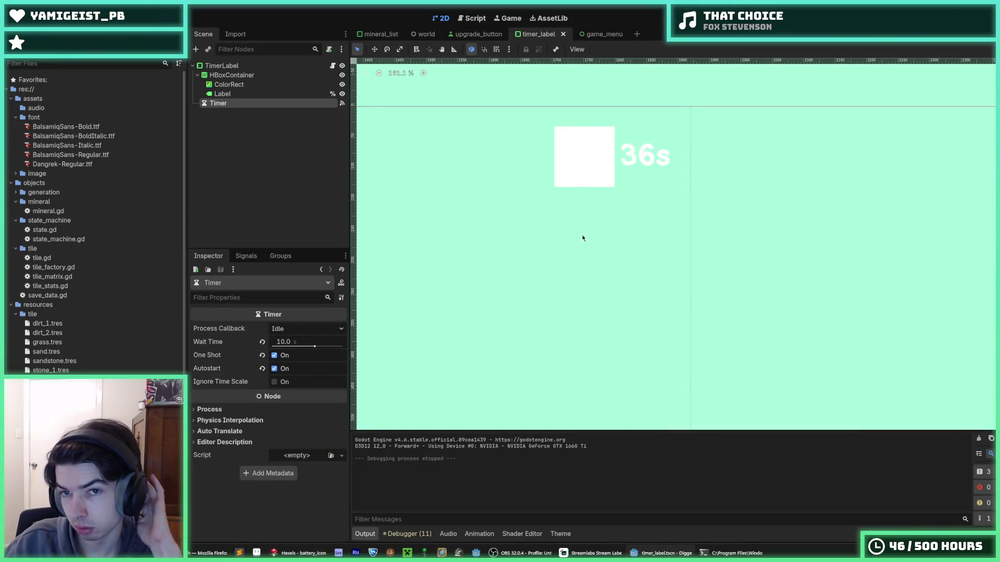
# Add a TextureRect child node under the timer label's HBoxContainer.
pyautogui.click(319, 67)
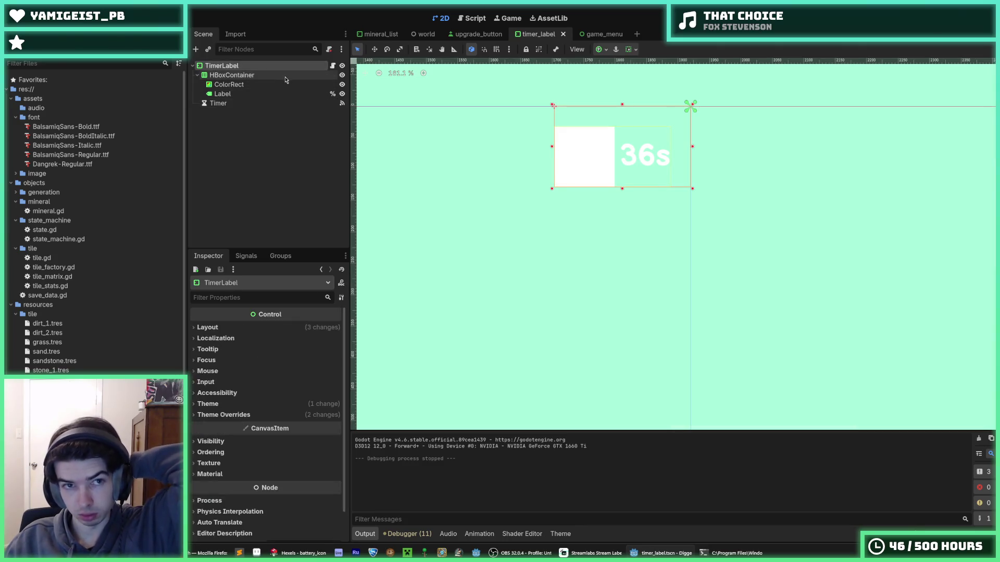
pyautogui.click(332, 67)
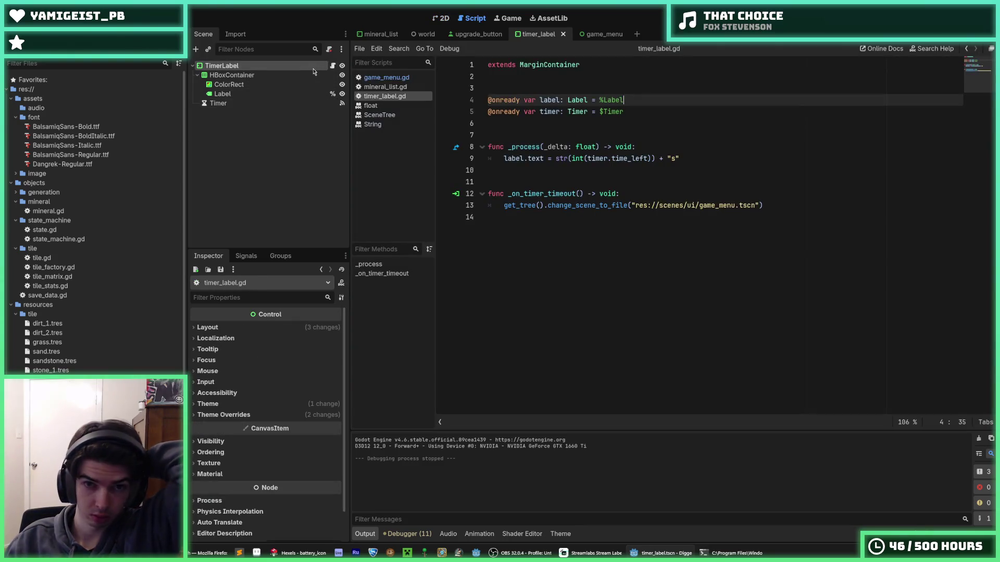
pyautogui.click(437, 21)
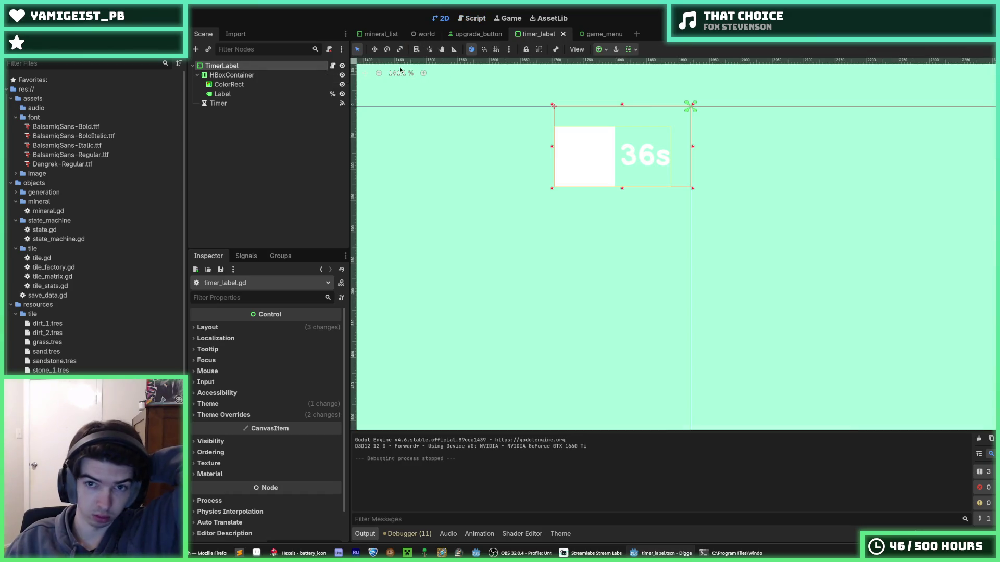
pyautogui.rightClick(240, 76)
pyautogui.click(281, 85)
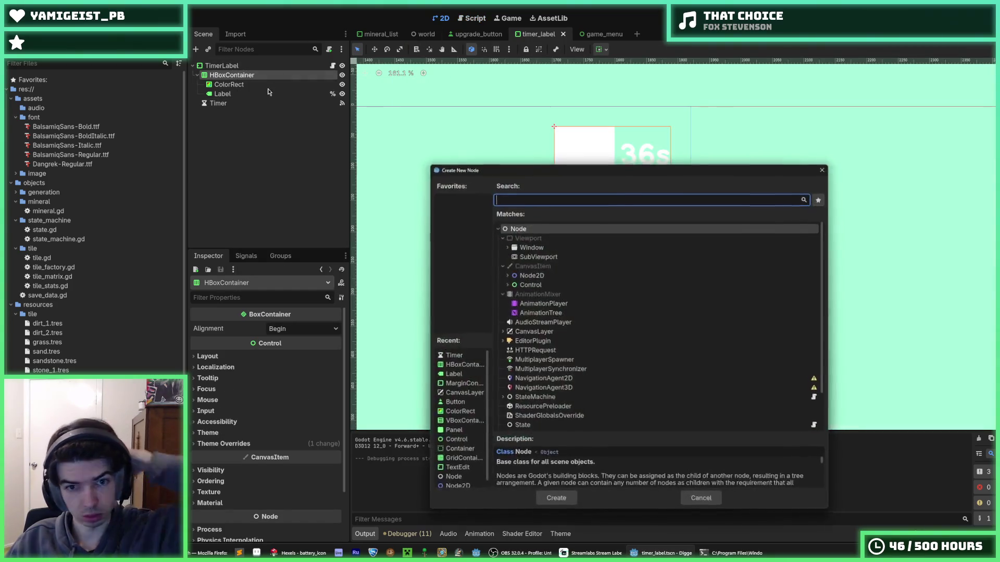
pyautogui.write('texture')
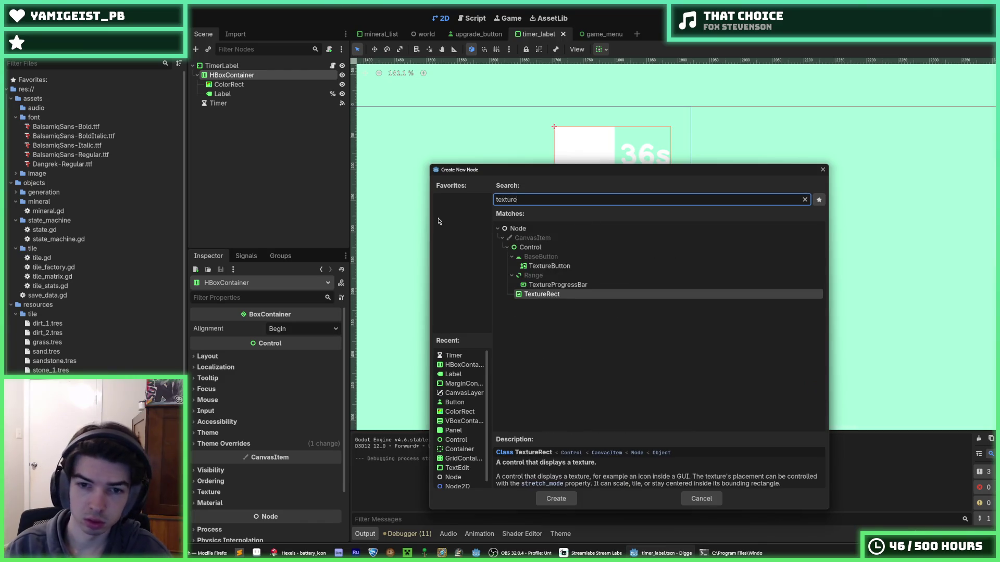
pyautogui.press('Return')
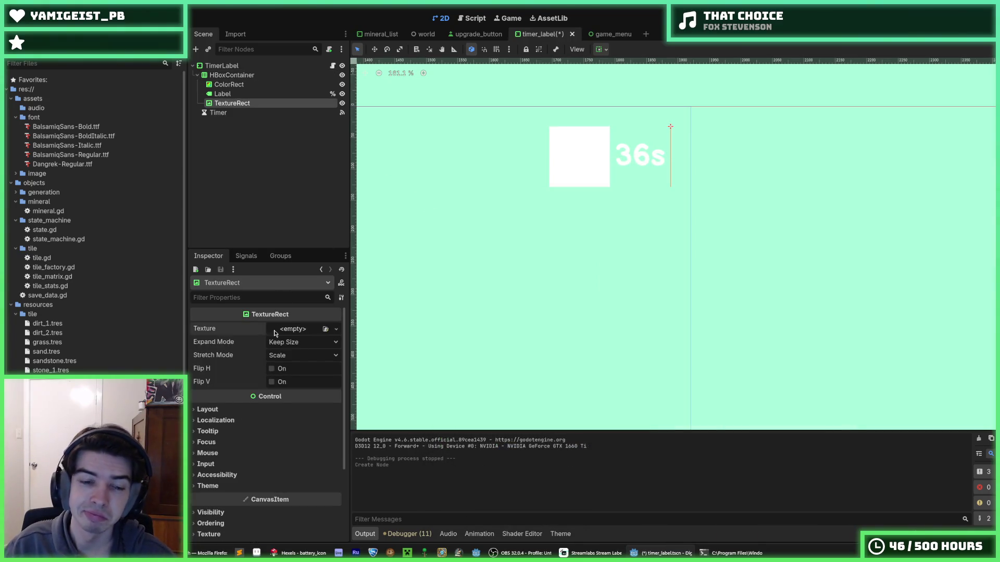
# Assign ui/battery.png from the FileSystem as the TextureRect's Texture.
pyautogui.click(275, 333)
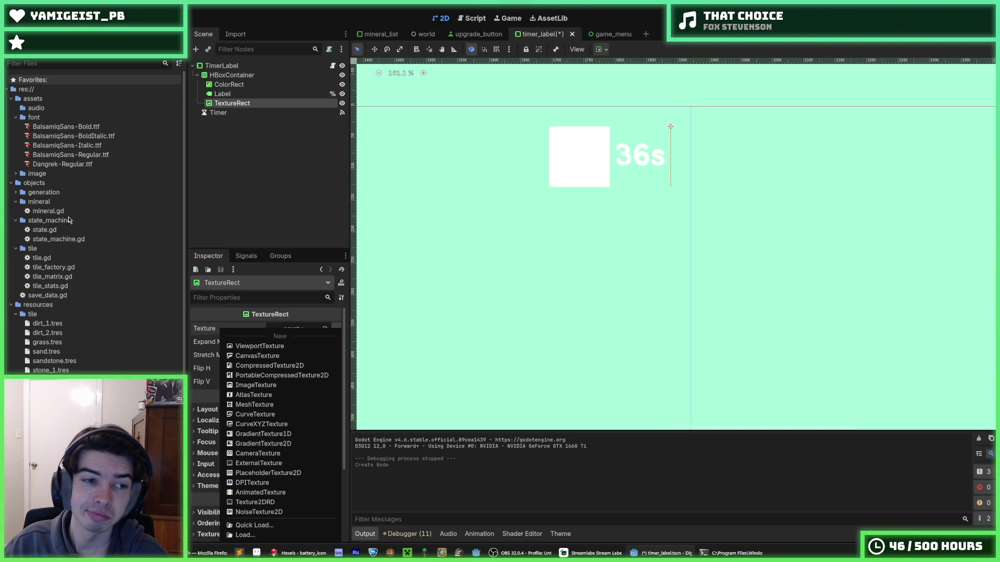
pyautogui.scroll(-3, 46, 340)
pyautogui.scroll(3, 43, 312)
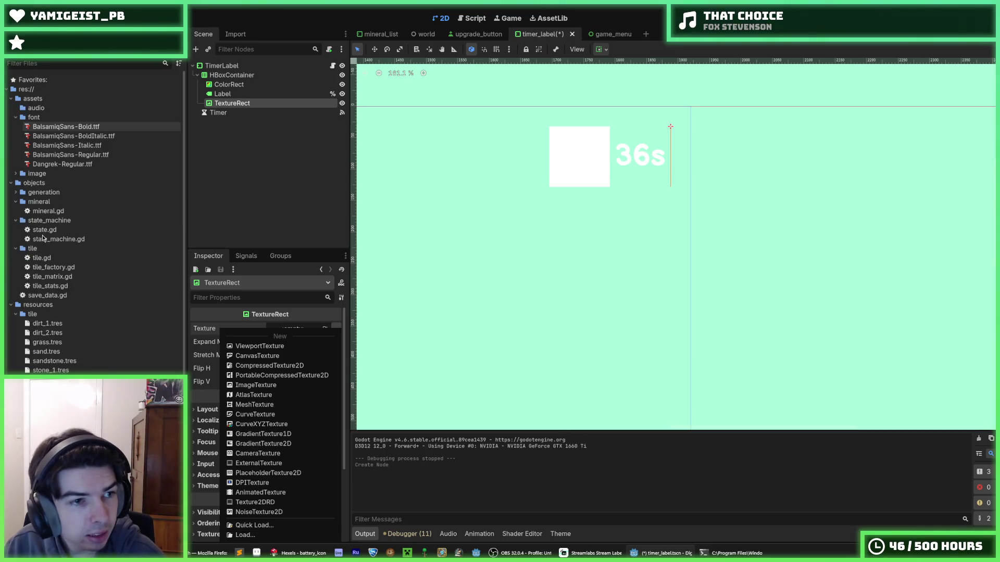
pyautogui.click(27, 110)
pyautogui.click(16, 174)
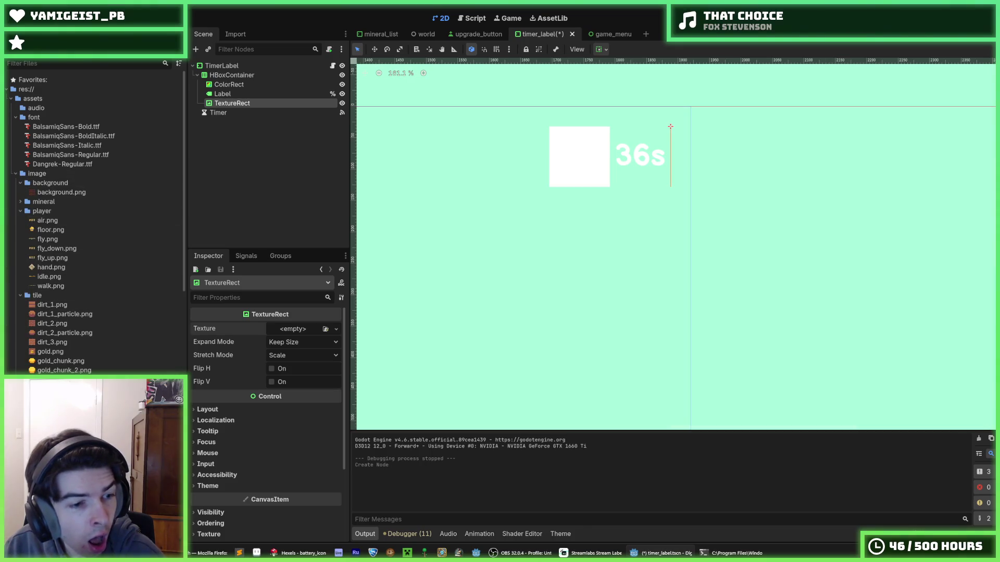
pyautogui.scroll(-5, 93, 224)
pyautogui.moveTo(54, 300); pyautogui.dragTo(265, 324)
# Move the TextureRect above the Label in the Scene tree so the battery comes first.
pyautogui.scroll(-6, 535, 246)
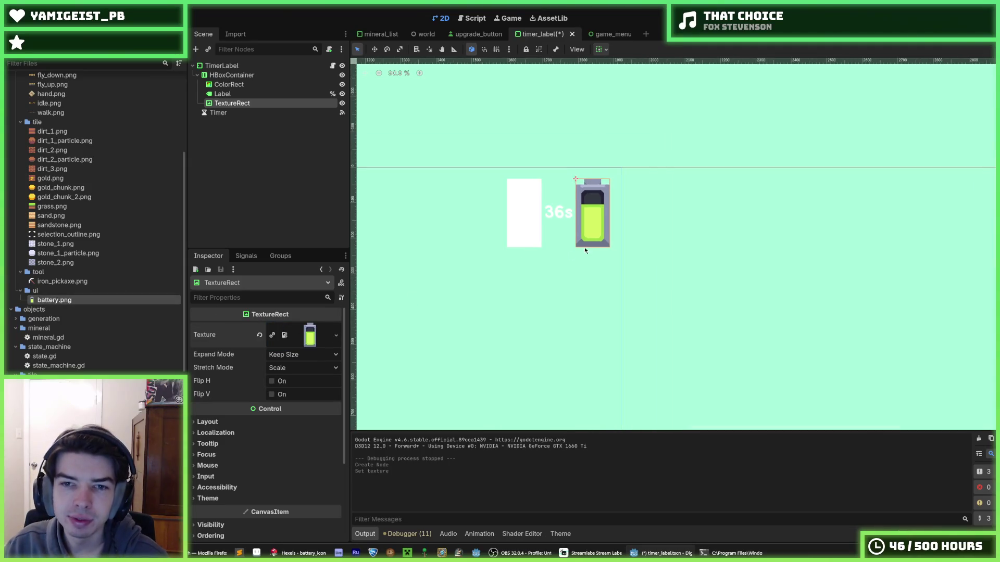
pyautogui.scroll(-5, 598, 240)
pyautogui.scroll(13, 598, 241)
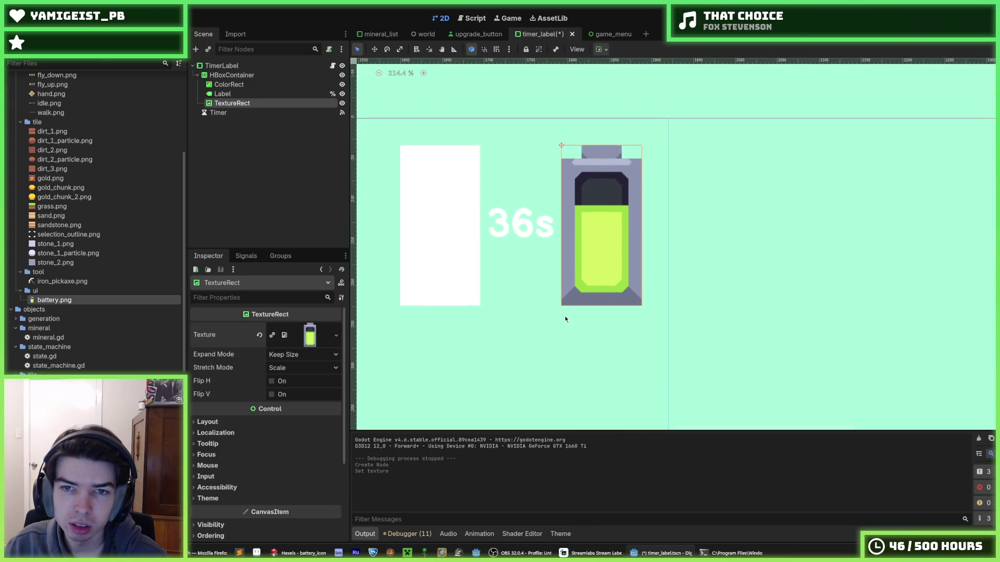
pyautogui.moveTo(240, 103); pyautogui.dragTo(249, 90)
# Delete the ColorRect node, then undo the deletion to restore it.
pyautogui.click(248, 86)
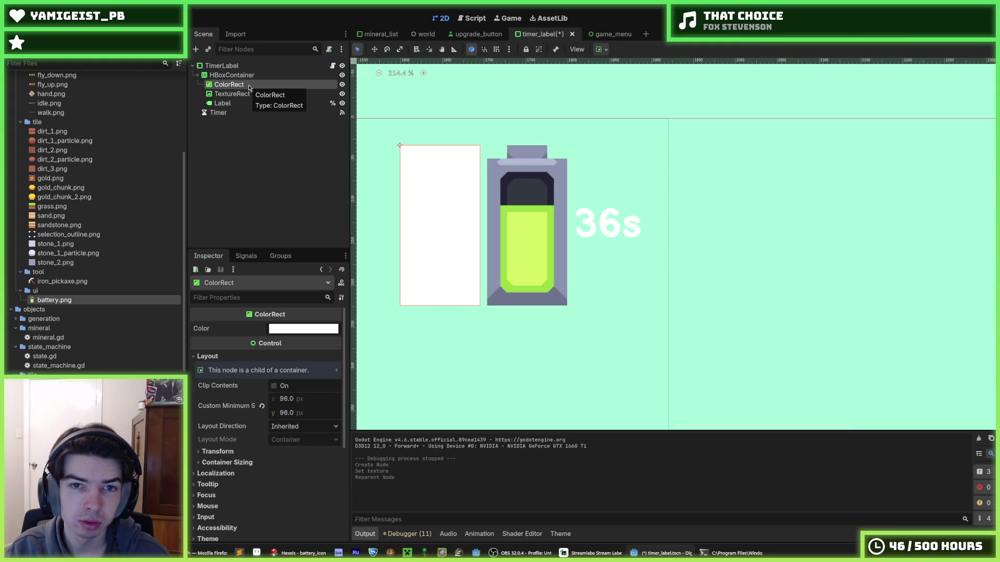
pyautogui.press('Delete')
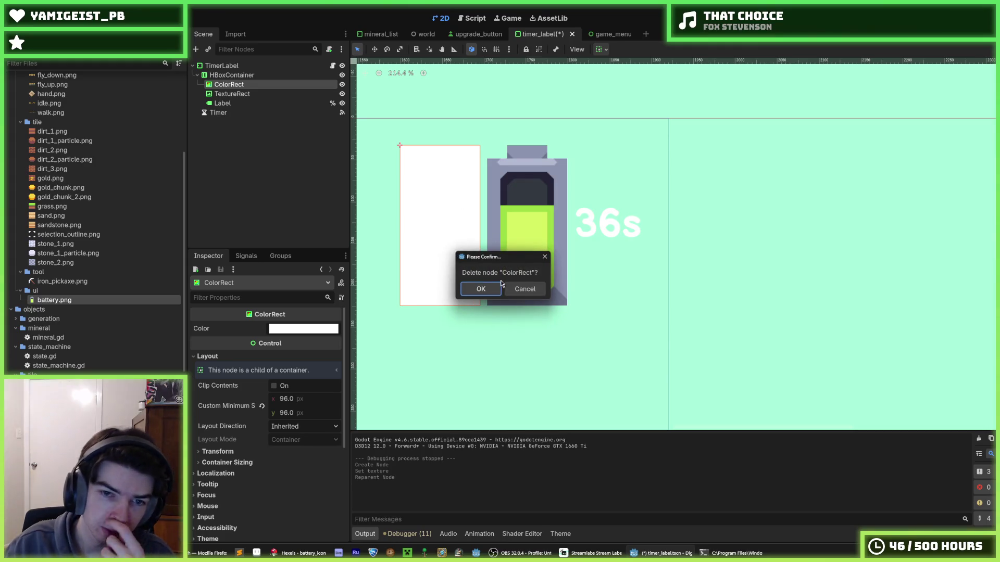
pyautogui.click(492, 290)
pyautogui.scroll(-7, 581, 204)
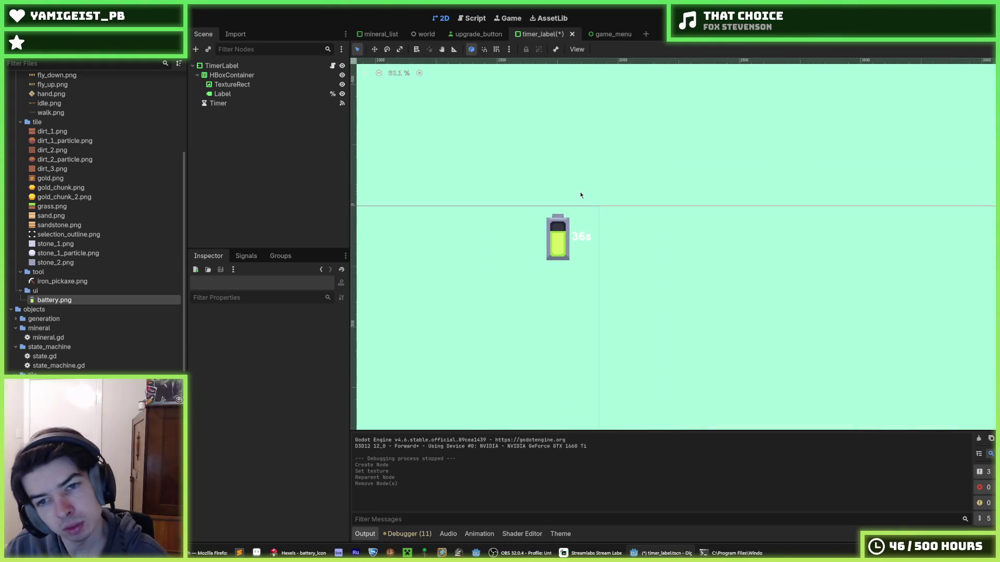
pyautogui.hotkey('ctrl', 'z')
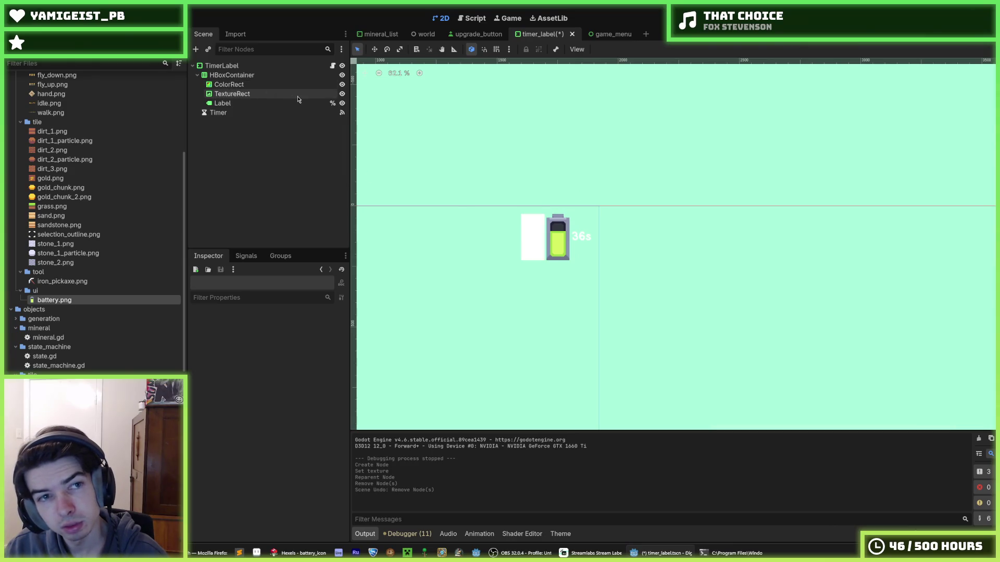
# Hide the white ColorRect and the 36s Label so only the battery shows, then run the scene.
pyautogui.click(342, 84)
pyautogui.click(342, 94)
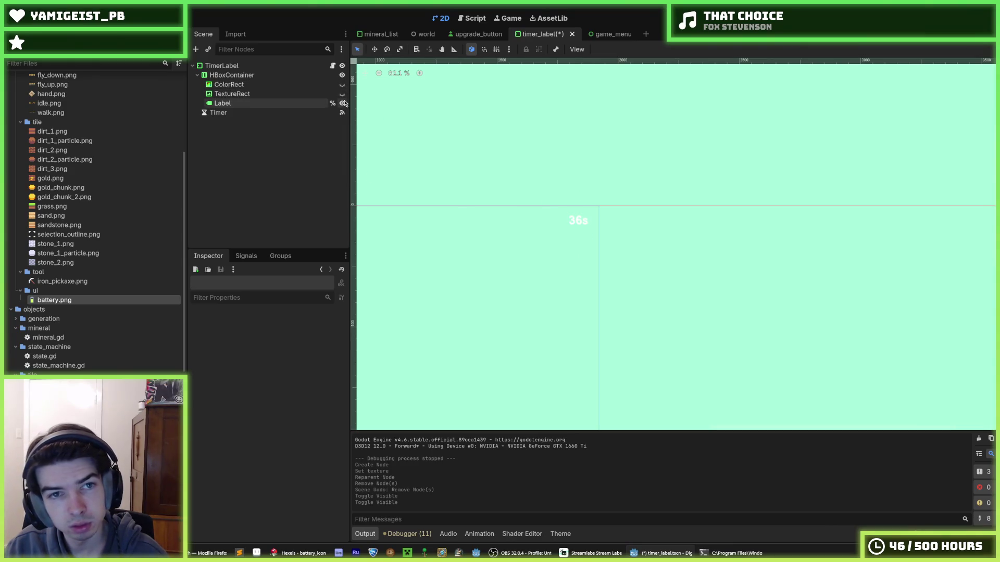
pyautogui.hotkey('ctrl', 'z')
pyautogui.click(342, 103)
pyautogui.scroll(-4, 604, 229)
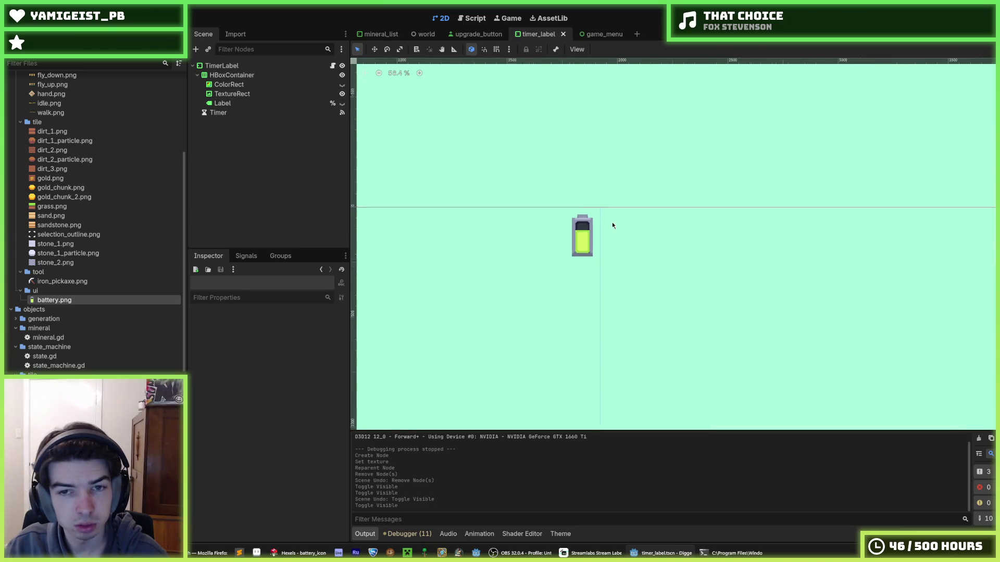
pyautogui.scroll(6, 601, 235)
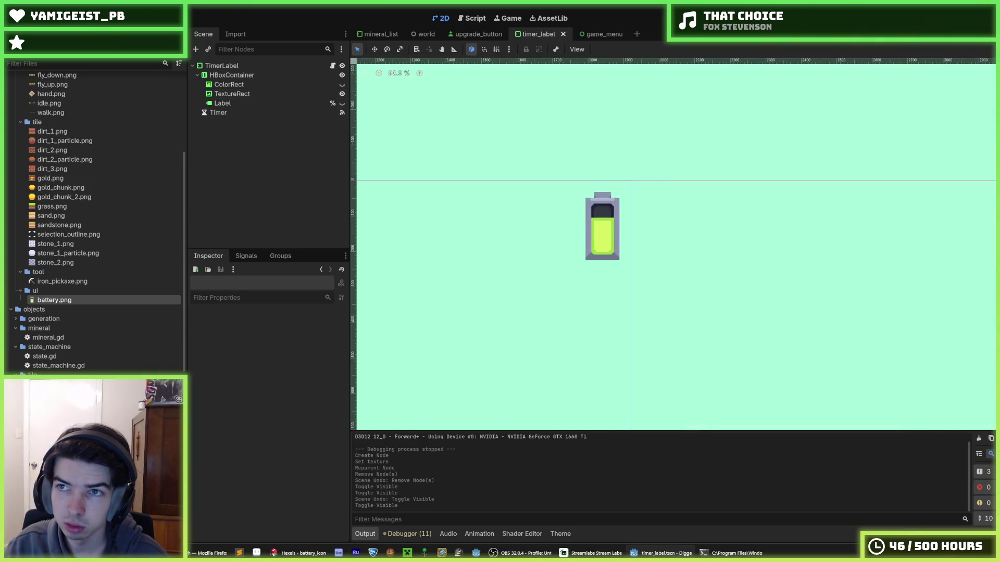
pyautogui.press('F6')
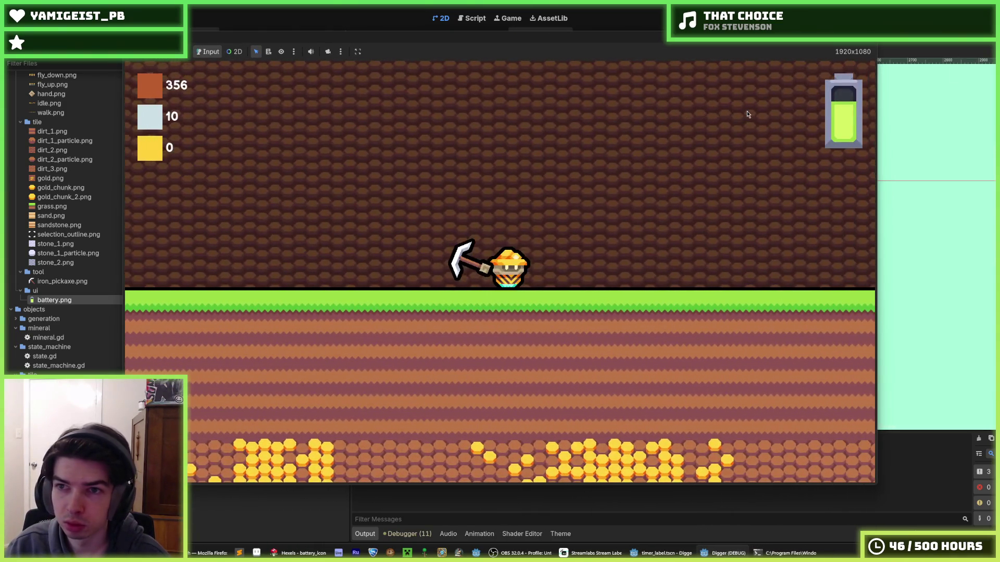
# Dig the miner down through grass, gold and stone, fly back up, then stop the game.
pyautogui.press('s')
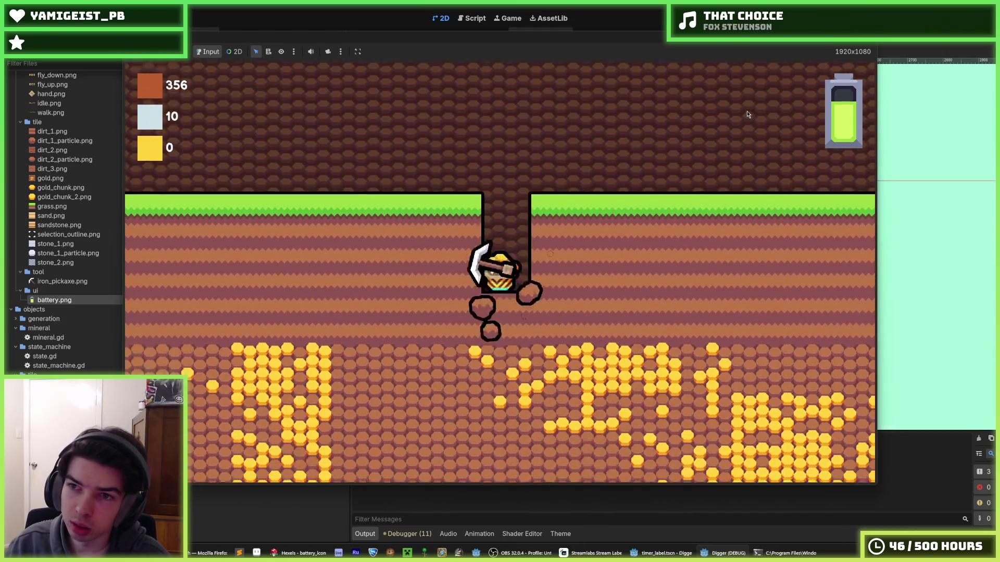
pyautogui.press('s')
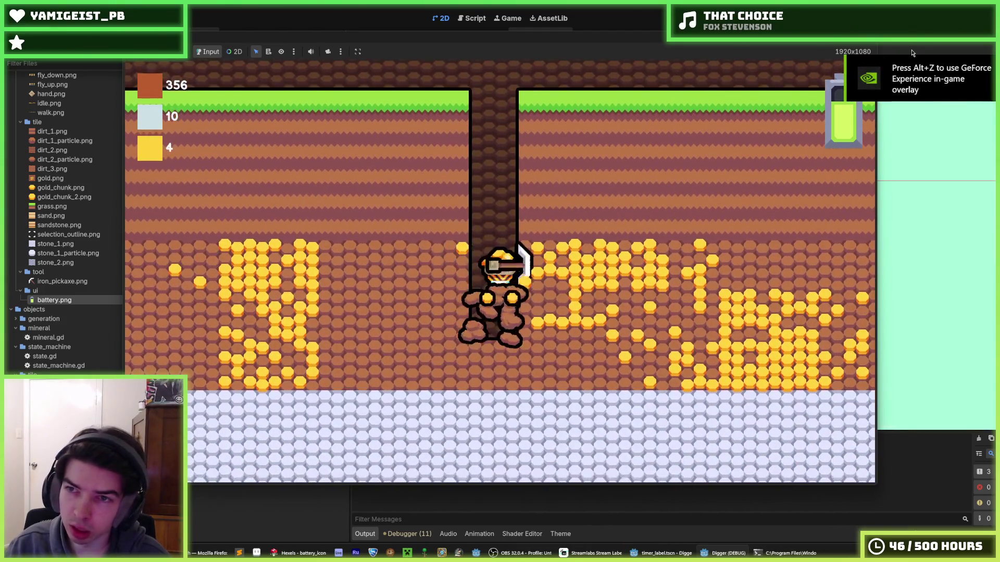
pyautogui.press('s')
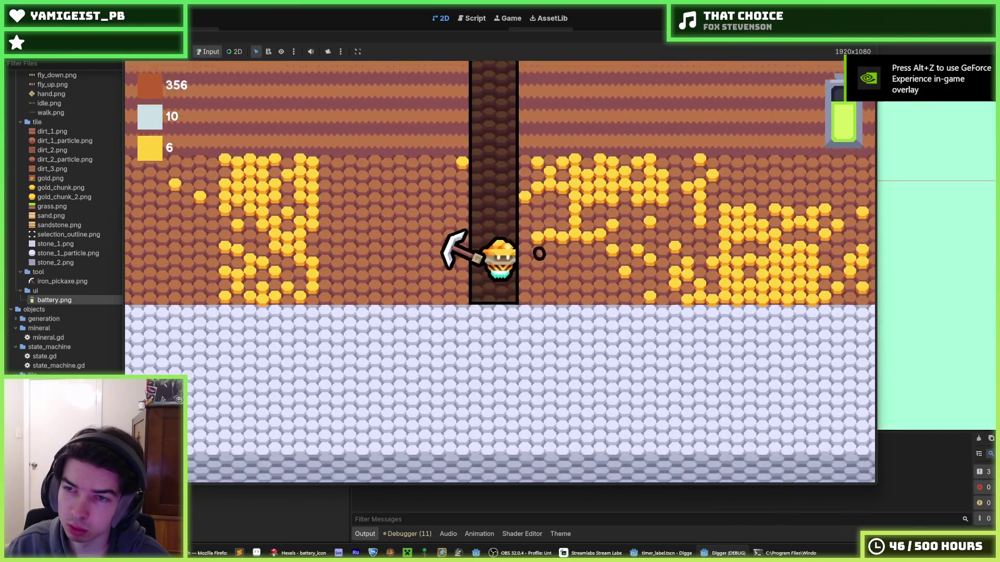
pyautogui.press('w')
pyautogui.press('d')
pyautogui.press('F8')
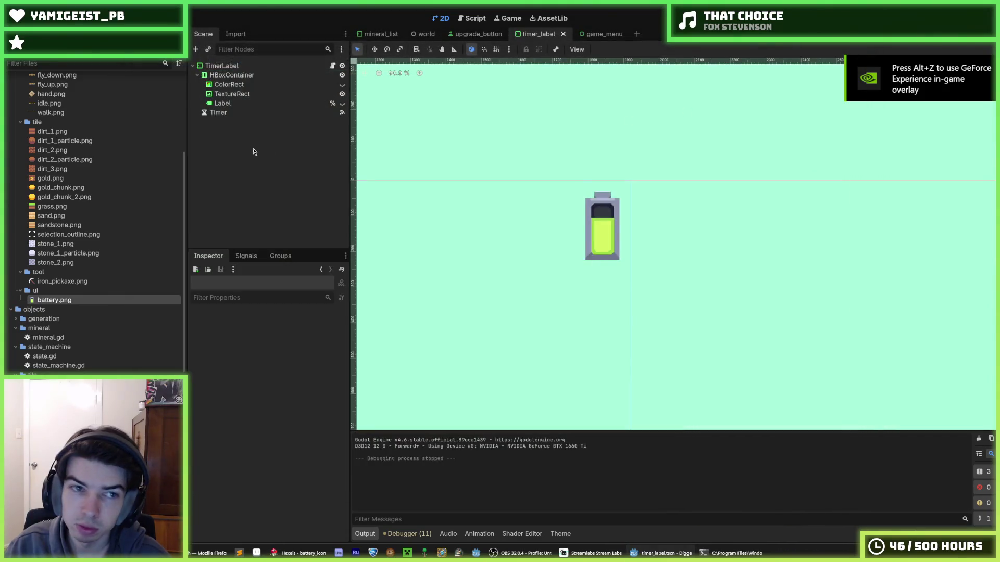
# Create an OutlineGroup child node under the ColorRect.
pyautogui.click(264, 84)
pyautogui.rightClick(266, 86)
pyautogui.click(276, 94)
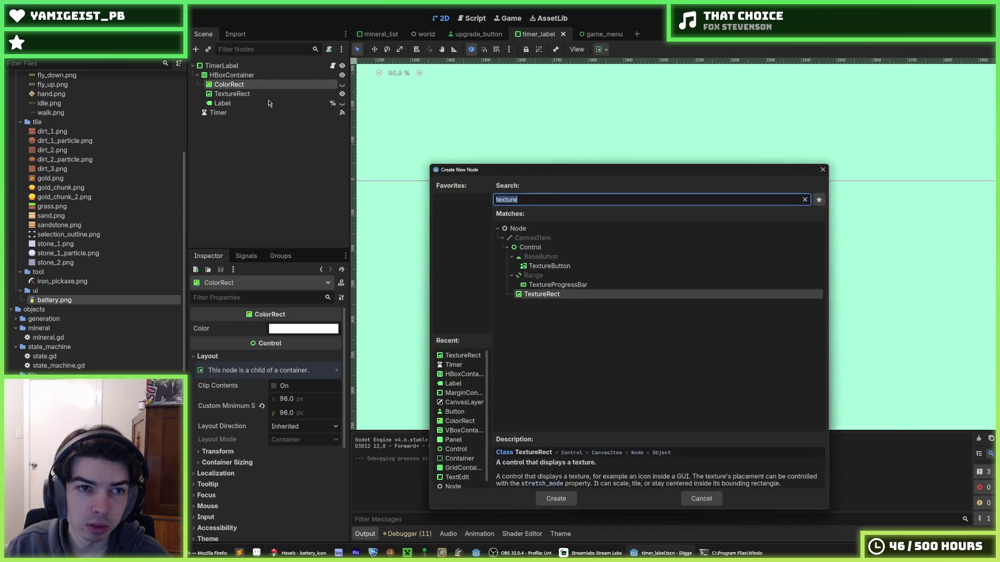
pyautogui.press('Return')
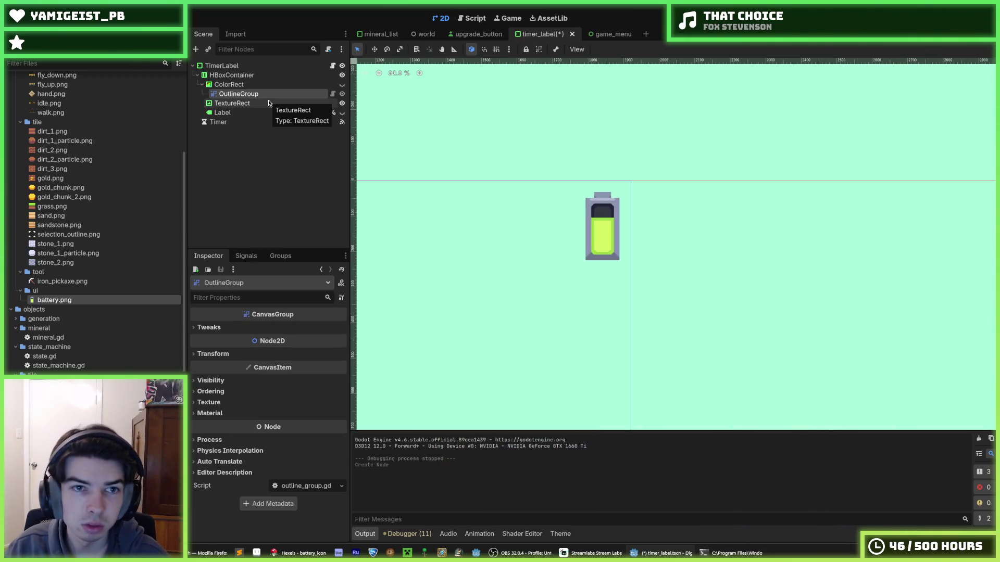